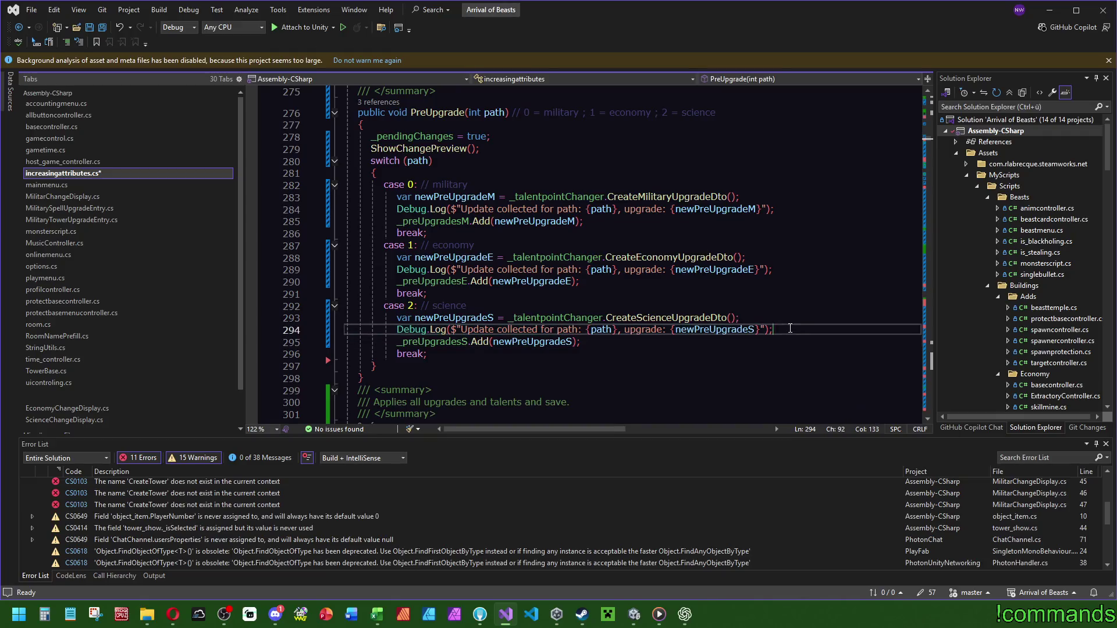
Delete the Debug.Log lines from the science, economy and military cases of PreUpgrade.
key(Delete)
triple_click(788, 273)
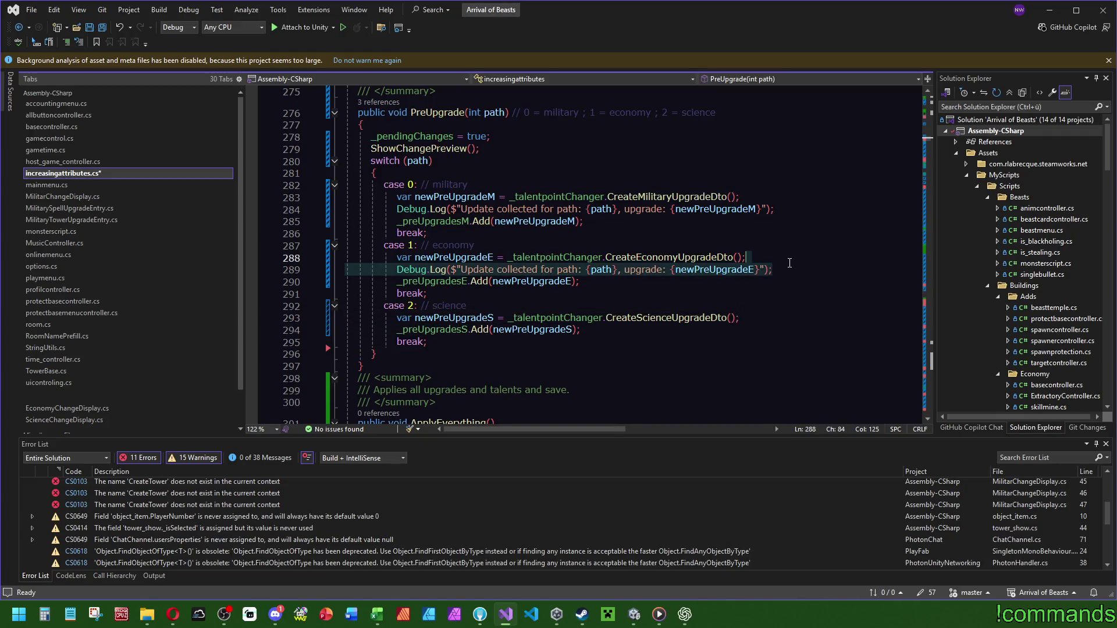
key(Delete)
click(788, 203)
key(BackSpace)
triple_click(788, 203)
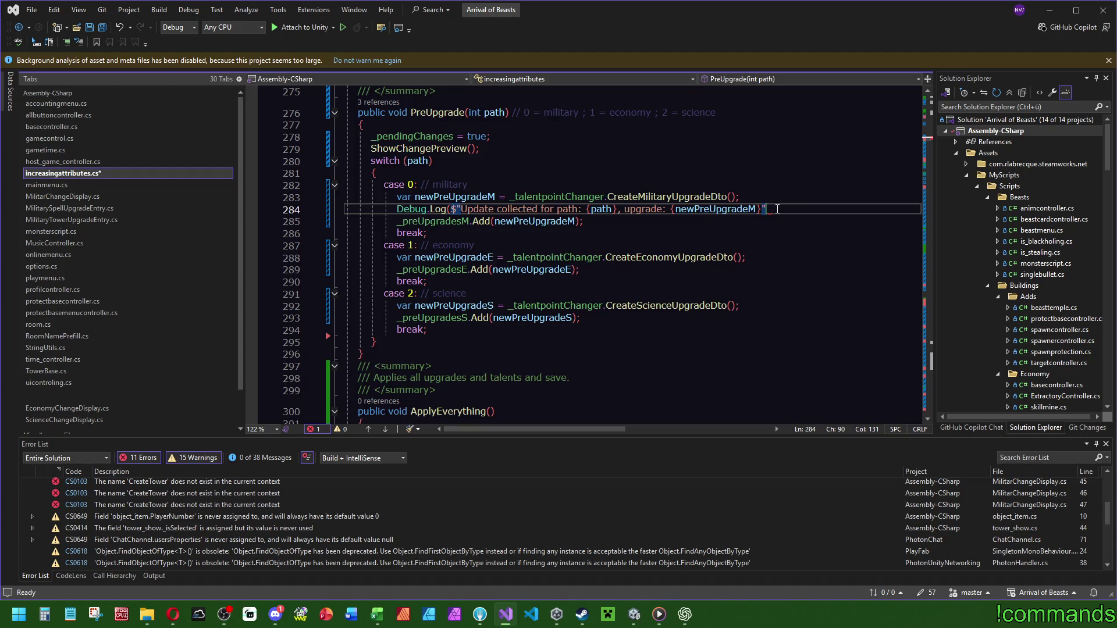
key(Delete)
Write _militaryChangeDisplay.AddLevelChange(newPreUpgradeM); in the military case.
click(777, 198)
key(Return)
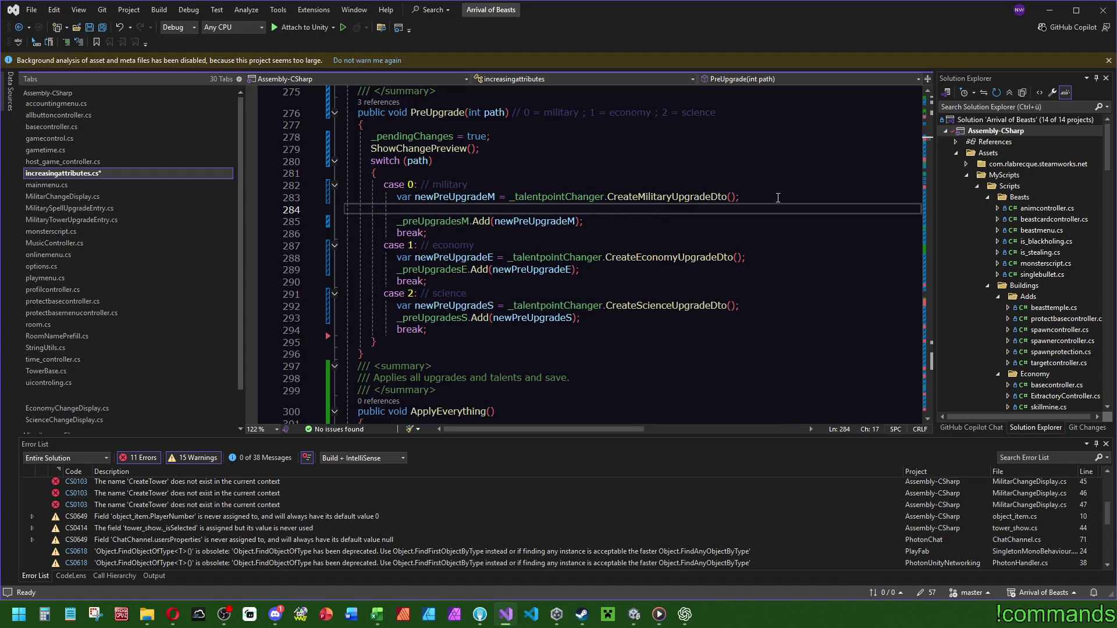
text(m)
key(BackSpace)
text(_militaryChangeDisplay.)
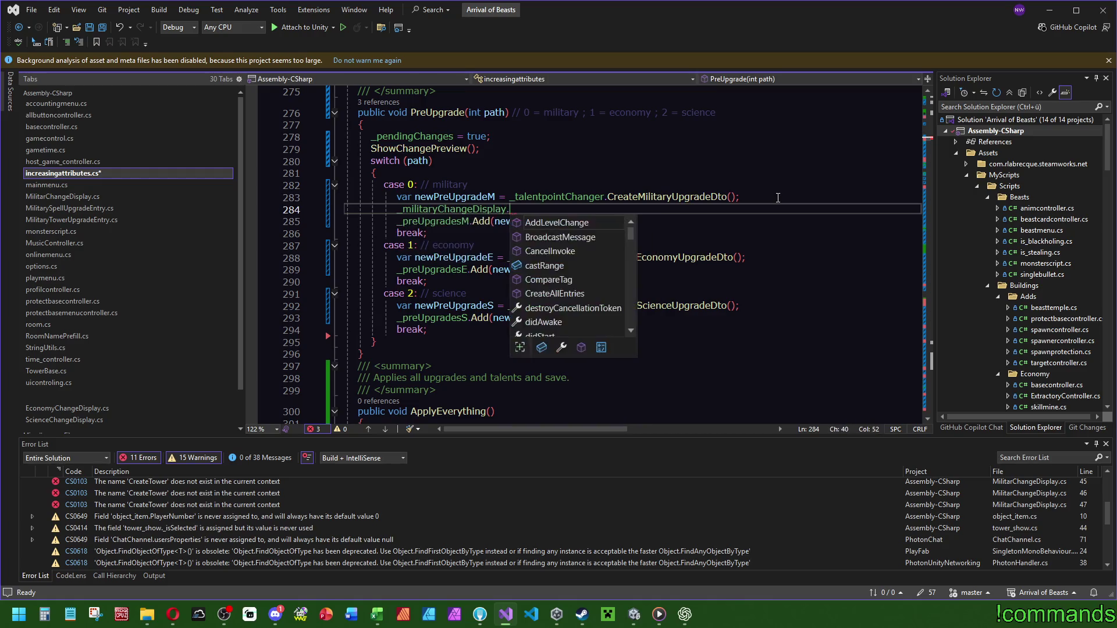
text(Add)
key(Tab)
text(8);)
key(Left)
key(BackSpace)
key(BackSpace)
text(())
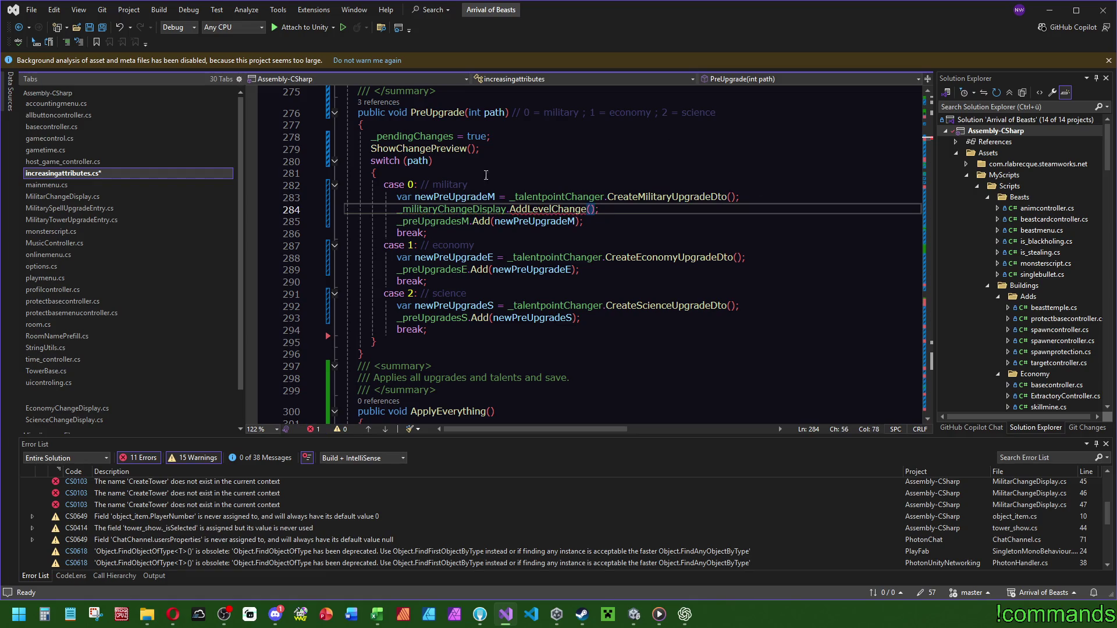
text(newPreUpgradeM)
key(Up)
key(Up)
key(Up)
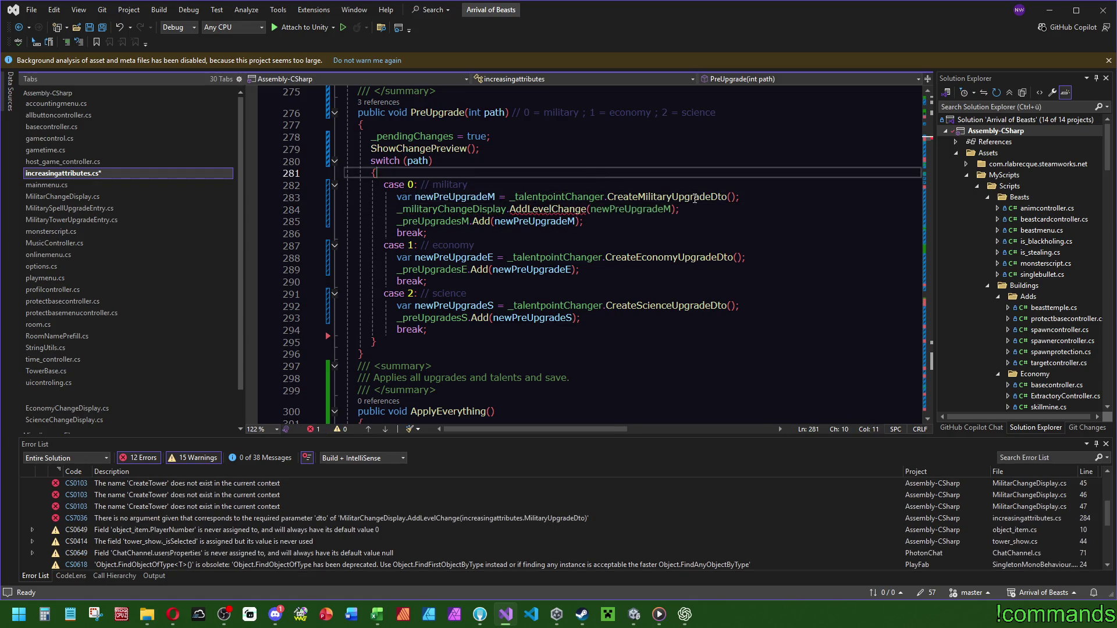
Jump to the AddLevelChange definition in MilitarChangeDisplay.cs with F12.
ctrl+click(567, 210)
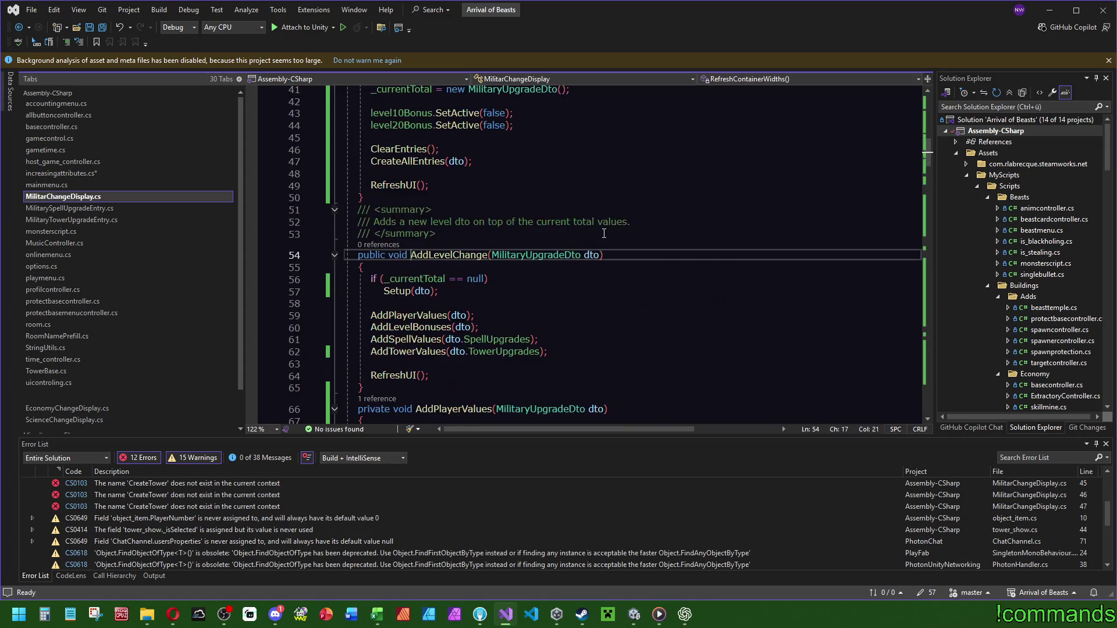
key(ctrl+minus)
key(ctrl+Left)
key(ctrl+Left)
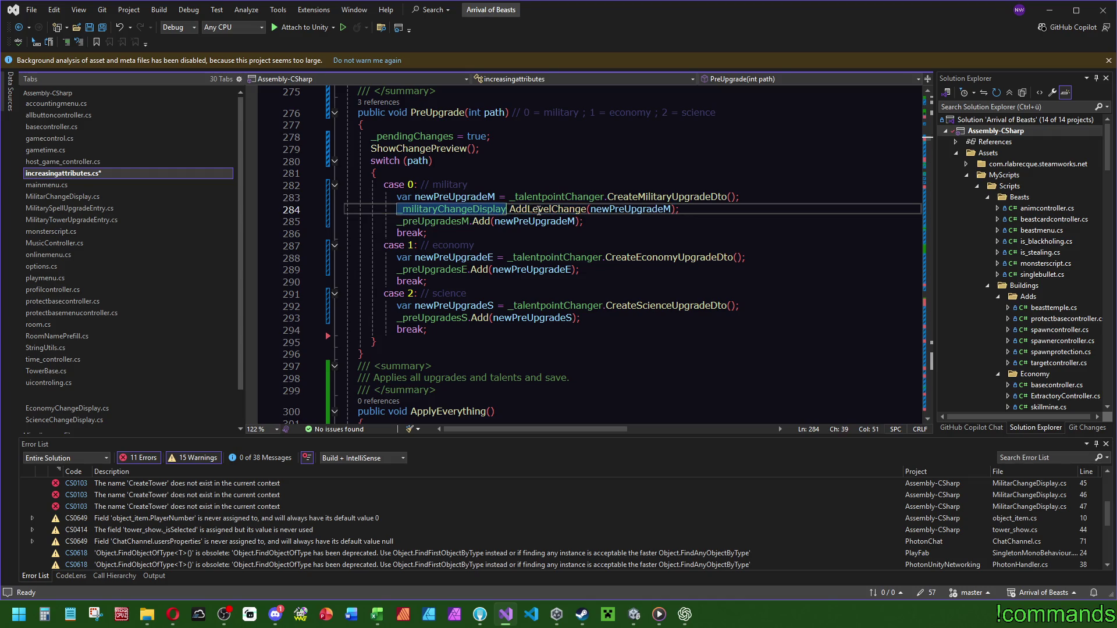
text(.)
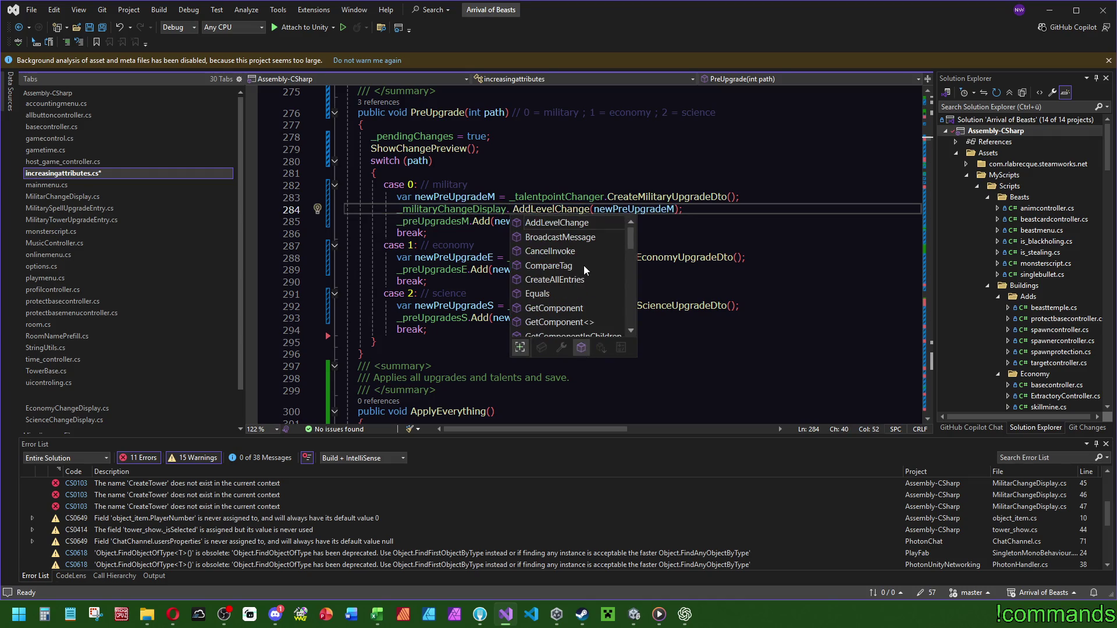
scroll(635, 247, down, 1)
drag(634, 247, 639, 334)
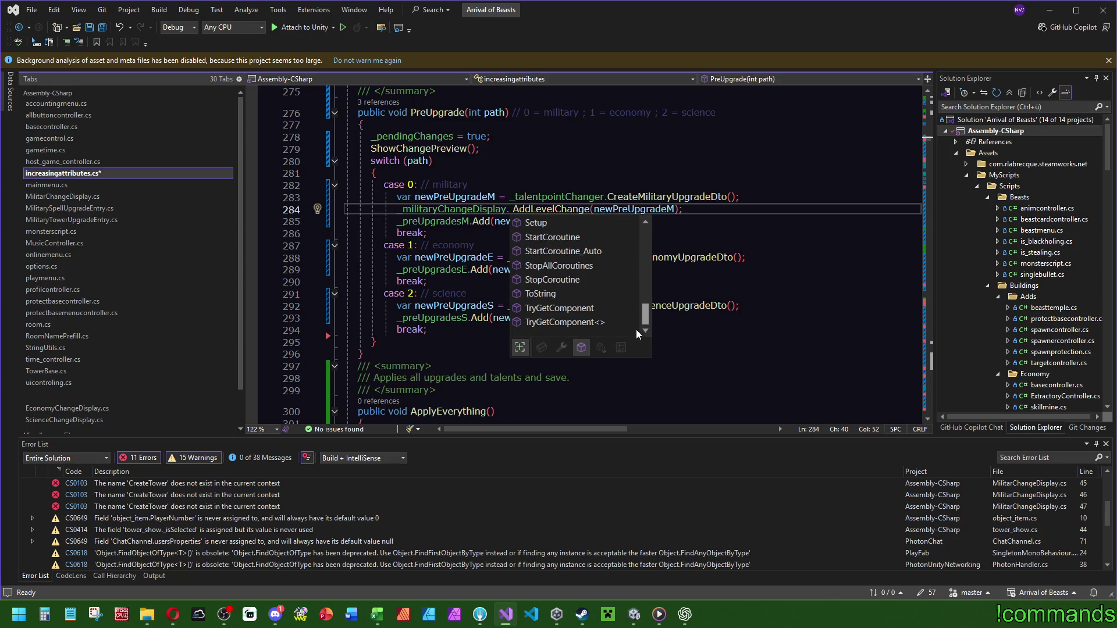
key(Right)
key(Escape)
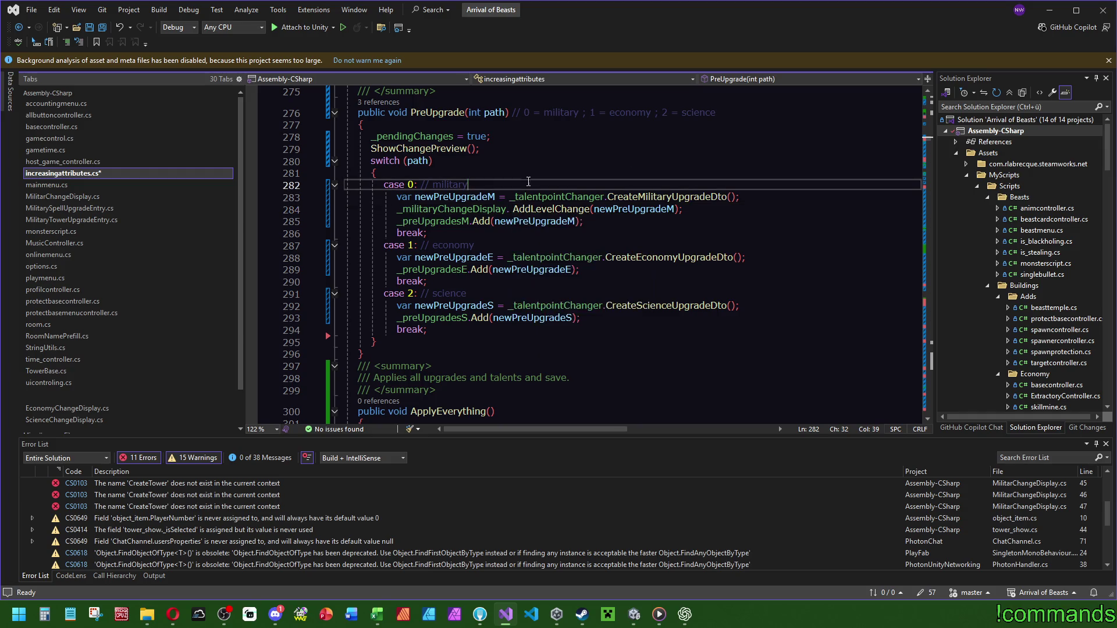
key(F12)
scroll(521, 224, down, 4)
click(616, 219)
Find CreateAllEntries in MilitarChangeDisplay and make it private.
key(ctrl+f)
text(create)
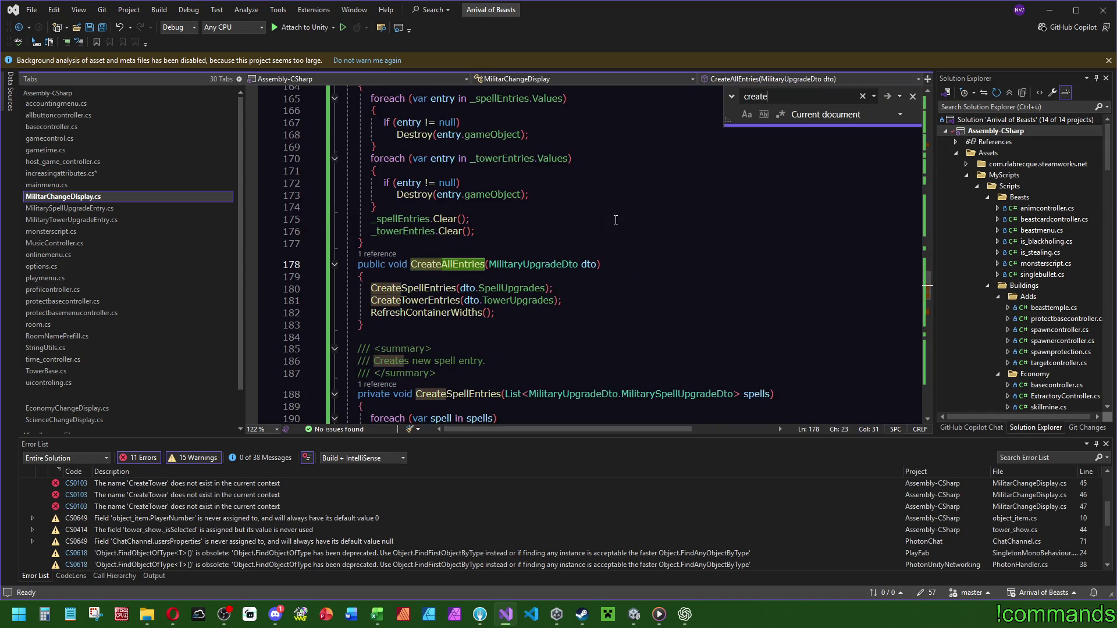
double_click(371, 264)
text(private)
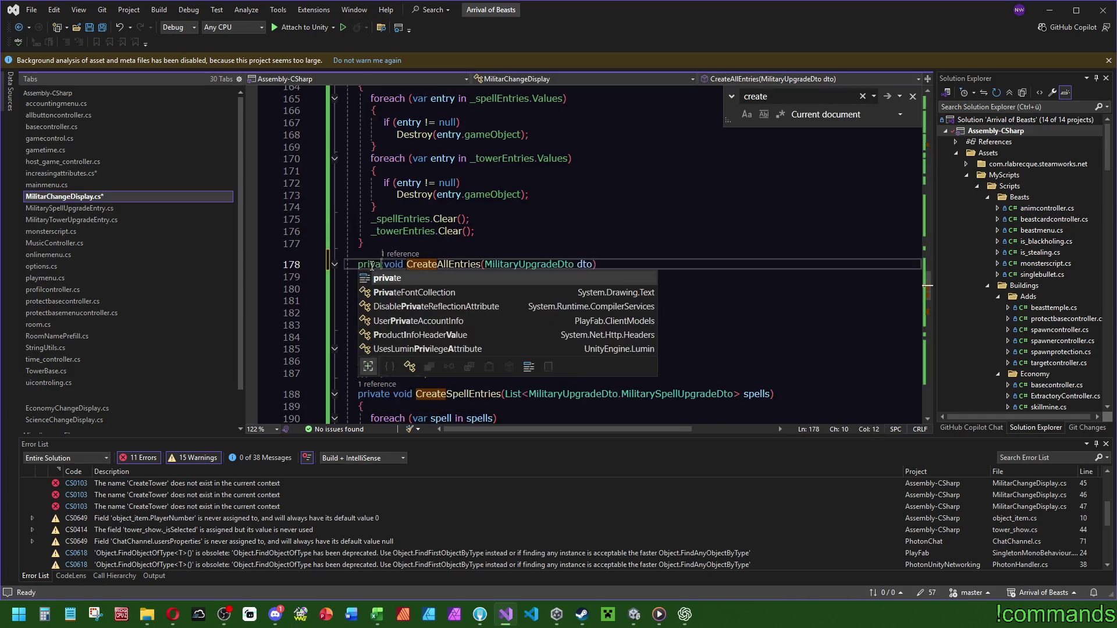
key(Escape)
key(Escape)
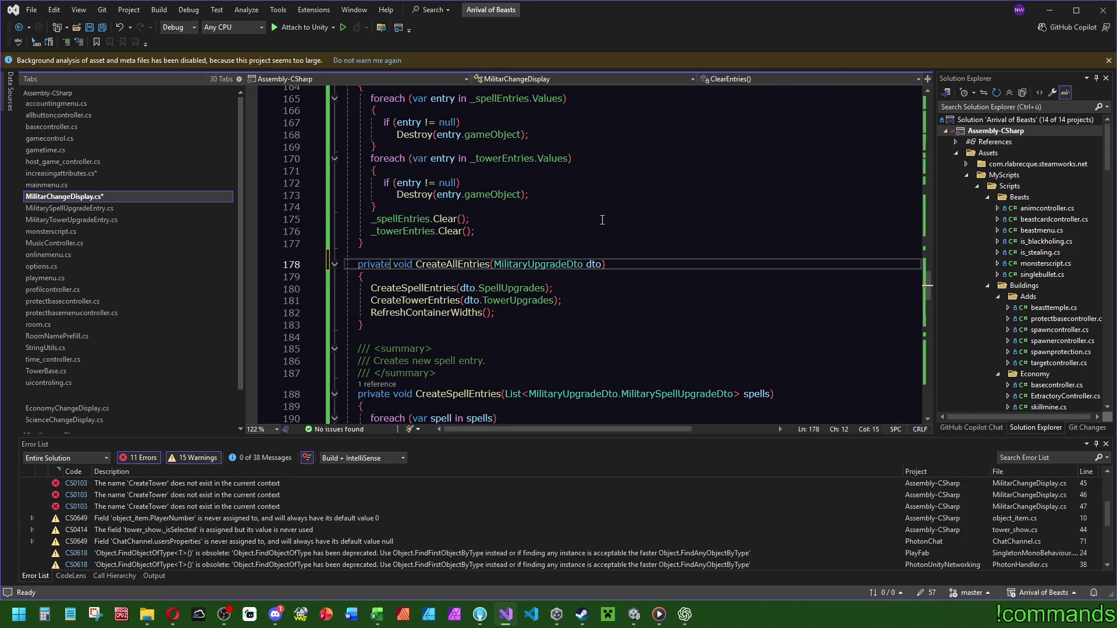
key(ctrl+minus)
key(ctrl+minus)
key(ctrl+minus)
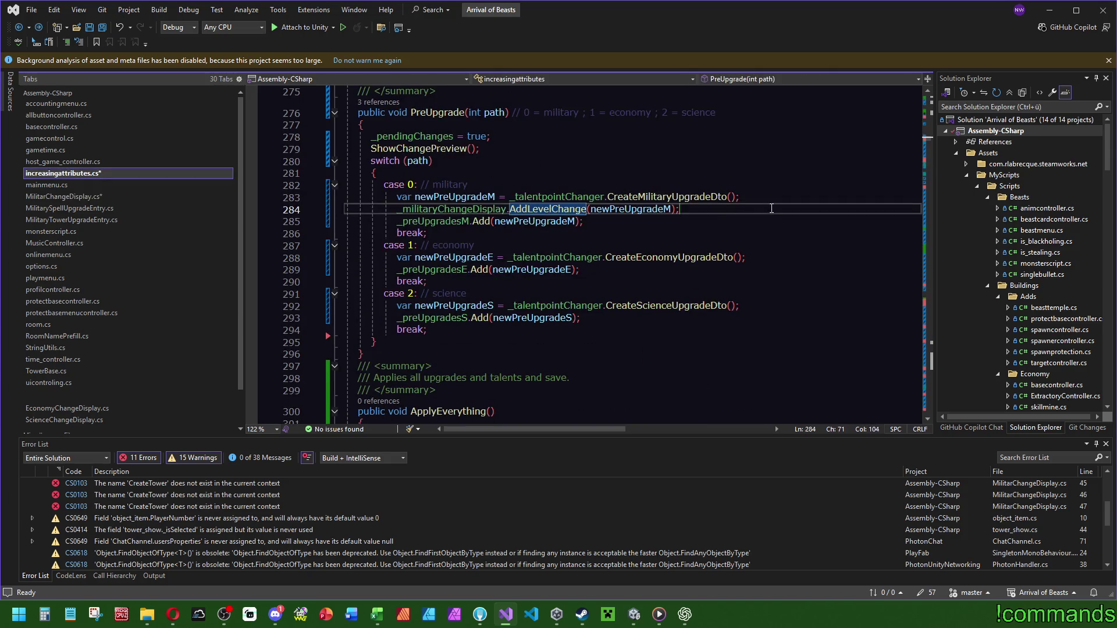
Paste the AddLevelChange call into the economy and science cases of PreUpgrade.
click(751, 257)
key(Return)
text(_militaryChangeDisplay.AddLevelChange(newPreUpgradeM);)
click(742, 318)
key(Return)
text(_militaryChangeDisplay.AddLevelChange(newPreUpgradeM);)
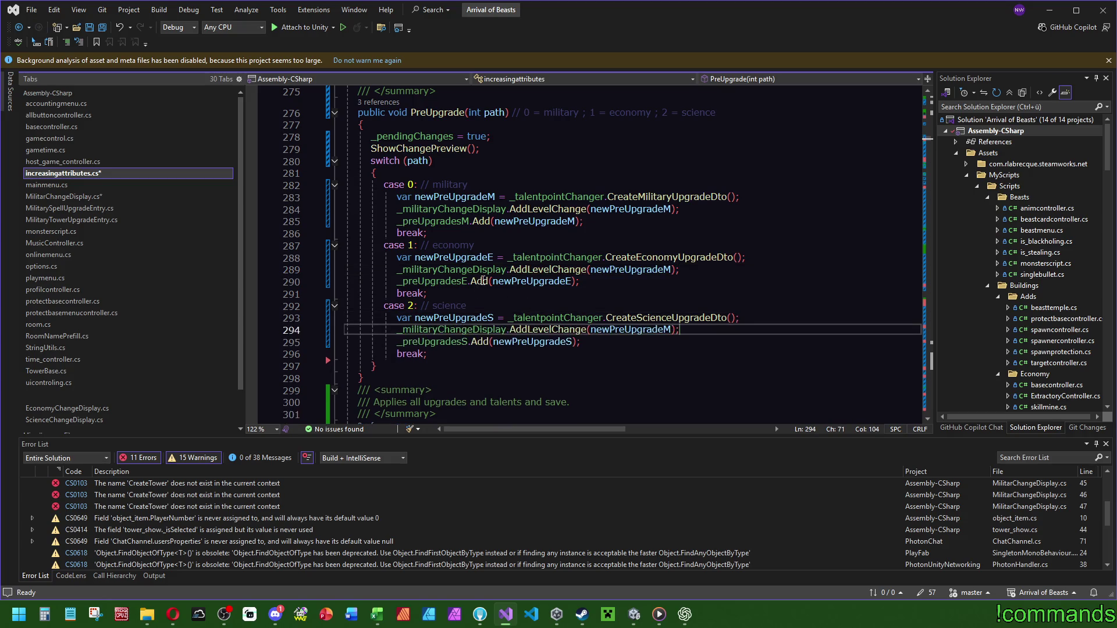
Rename the pasted calls' fields to _economyChangeDisplay and _scienceChangeDisplay.
double_click(472, 269)
text(_eco)
key(Tab)
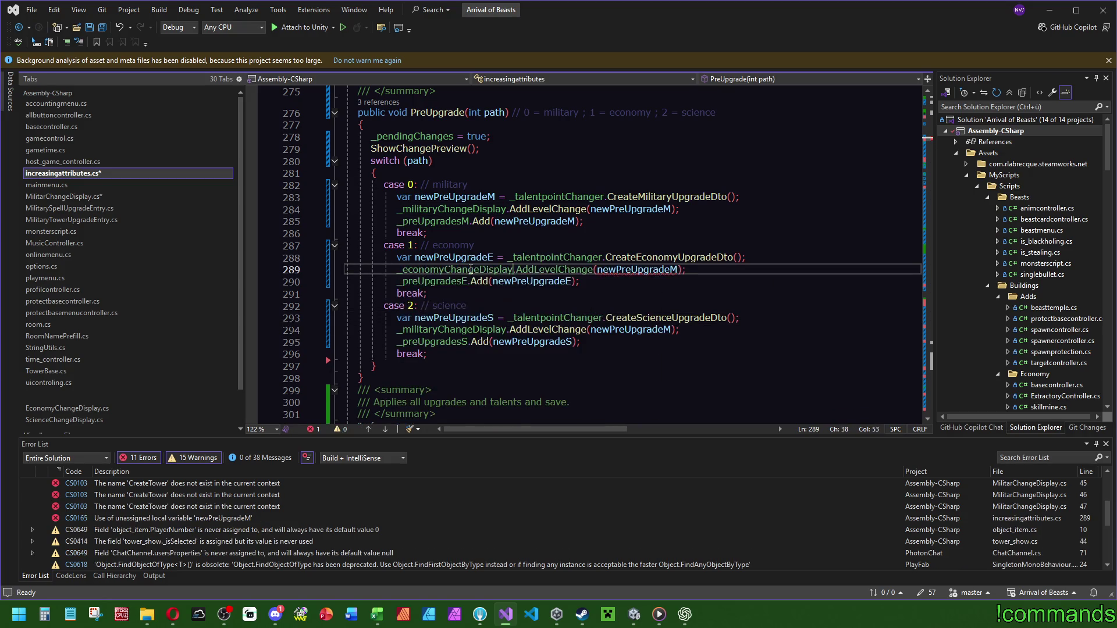
double_click(426, 329)
text(_sci)
key(Tab)
Change the arguments to newPreUpgradeE and newPreUpgradeS and save increasingattributes.cs.
click(666, 282)
double_click(454, 257)
double_click(608, 269)
text(newPreUpgradeE)
key(Down)
key(Down)
key(Down)
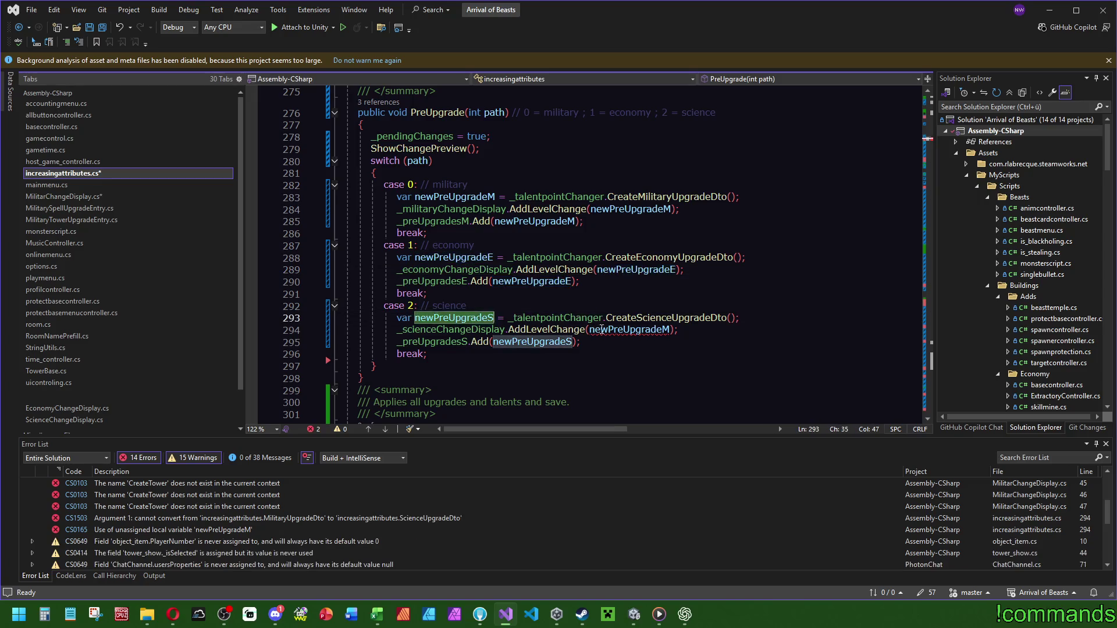
key(BackSpace)
text(S)
click(606, 306)
key(ctrl+s)
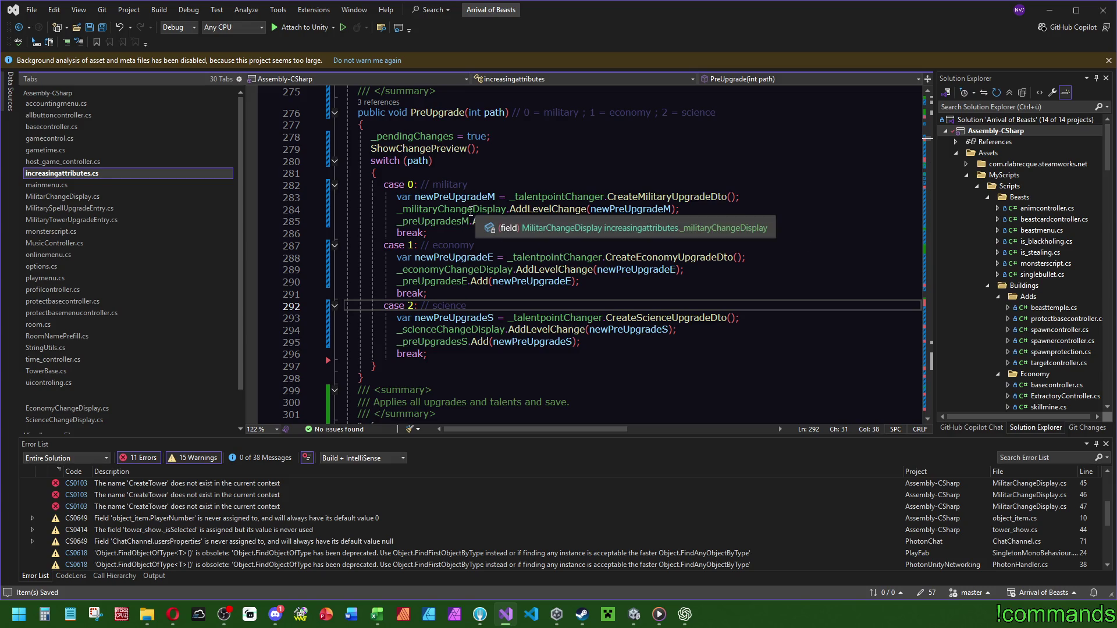
Open MilitarChangeDisplay.cs through AddLevelChange and select its entire code.
ctrl+click(531, 209)
scroll(558, 229, up, 3)
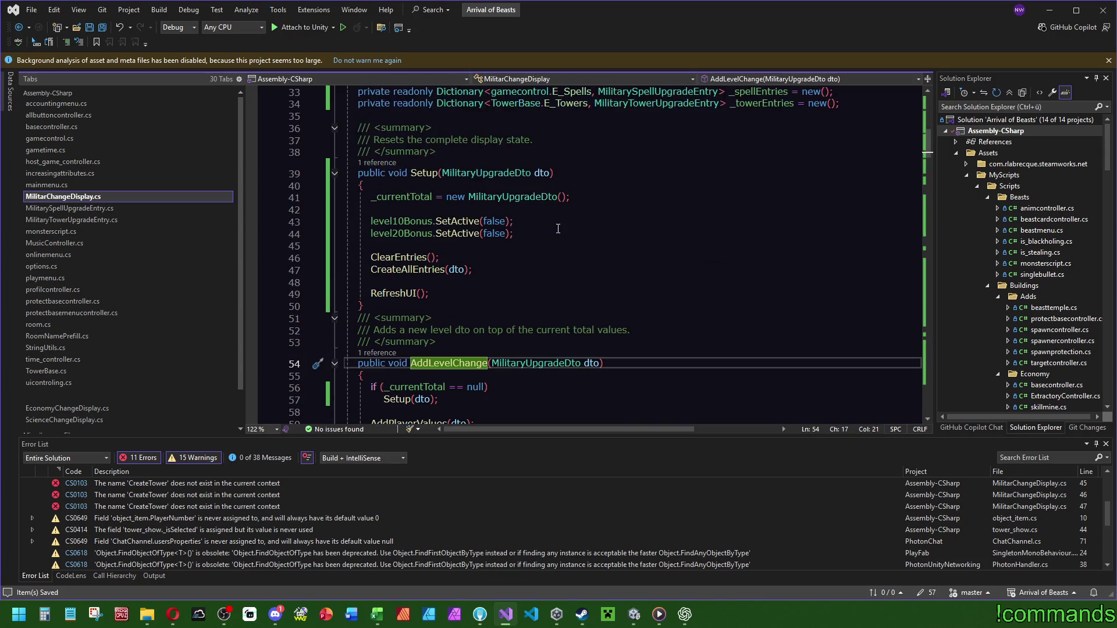
click(406, 210)
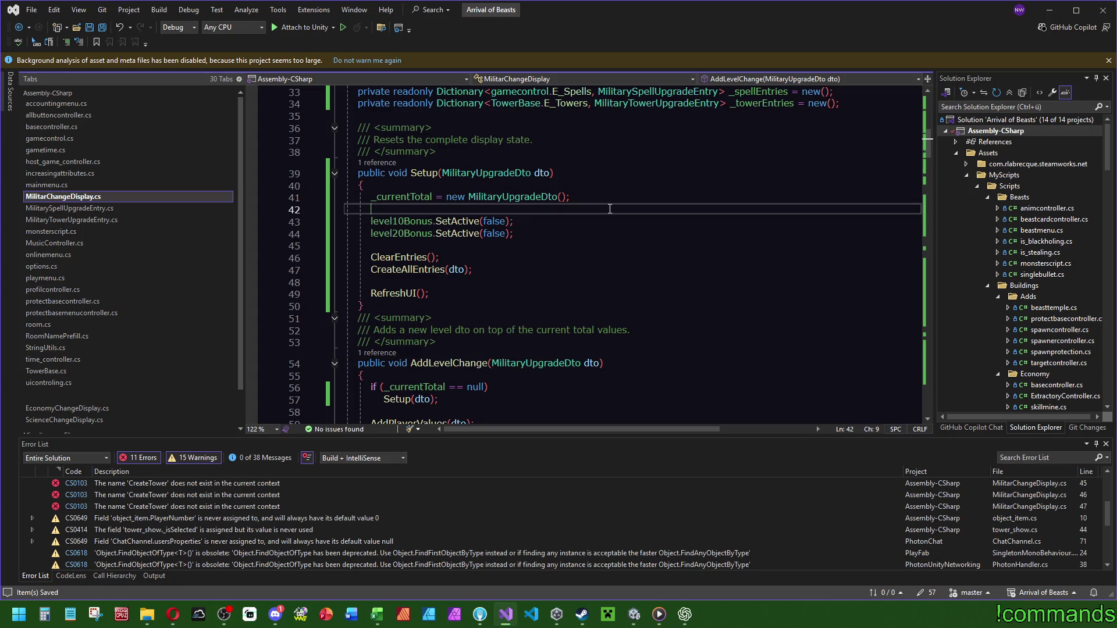
key(ctrl+a)
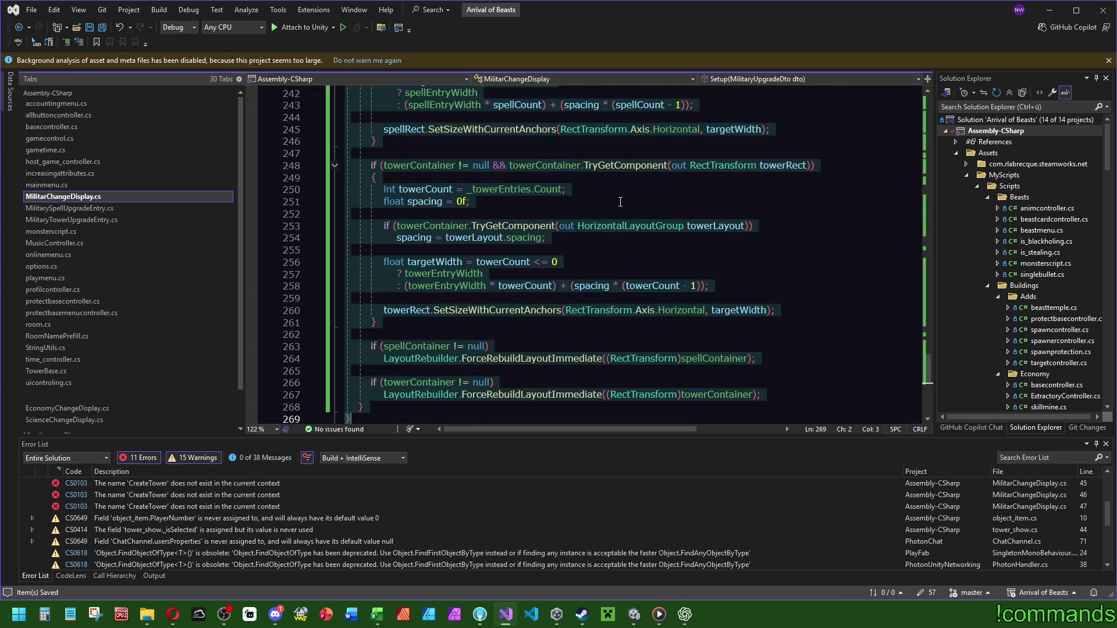
Send ChatGPT 'Wie setzen wir hier ein RESET um?' with the script and the discard follow-up.
click(692, 614)
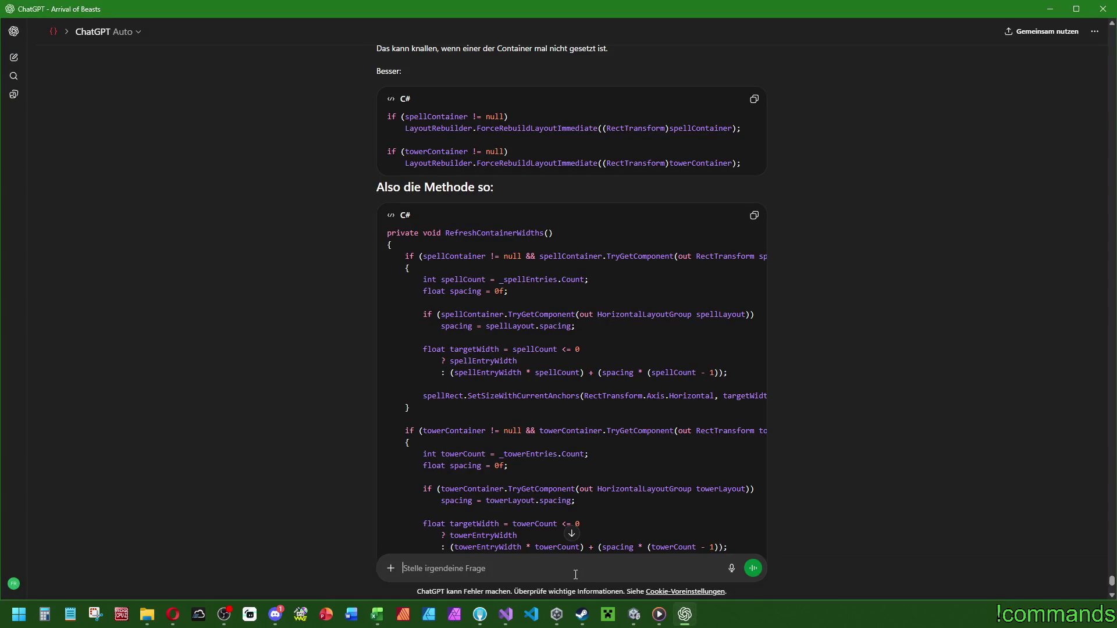
text(Wie setzen wir )
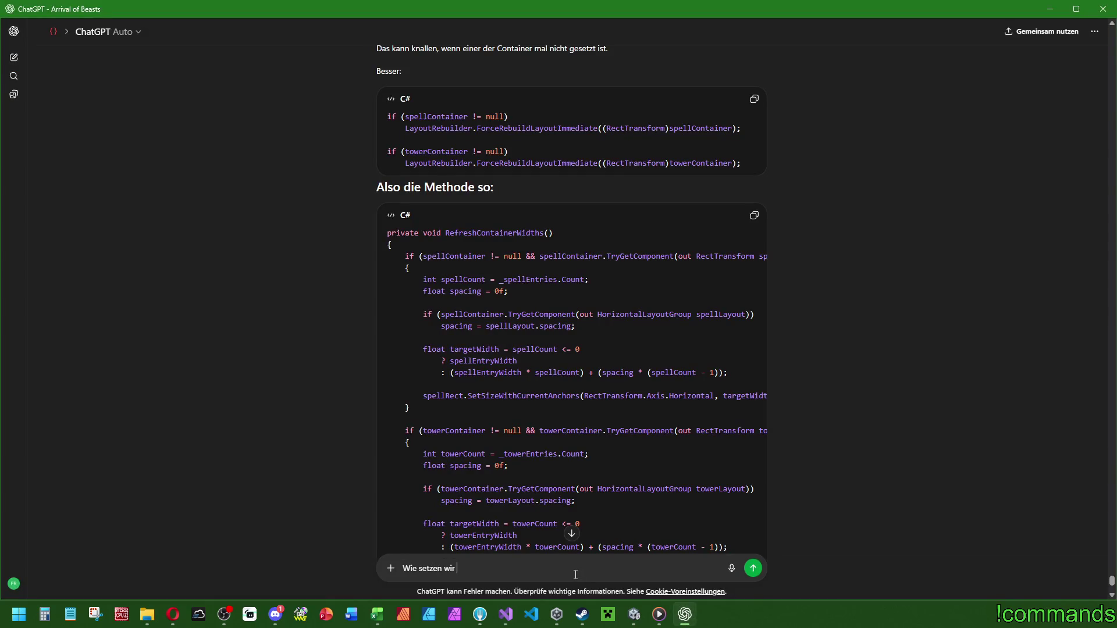
text(hier ein RESET u)
text(m?)
key(shift+Return)
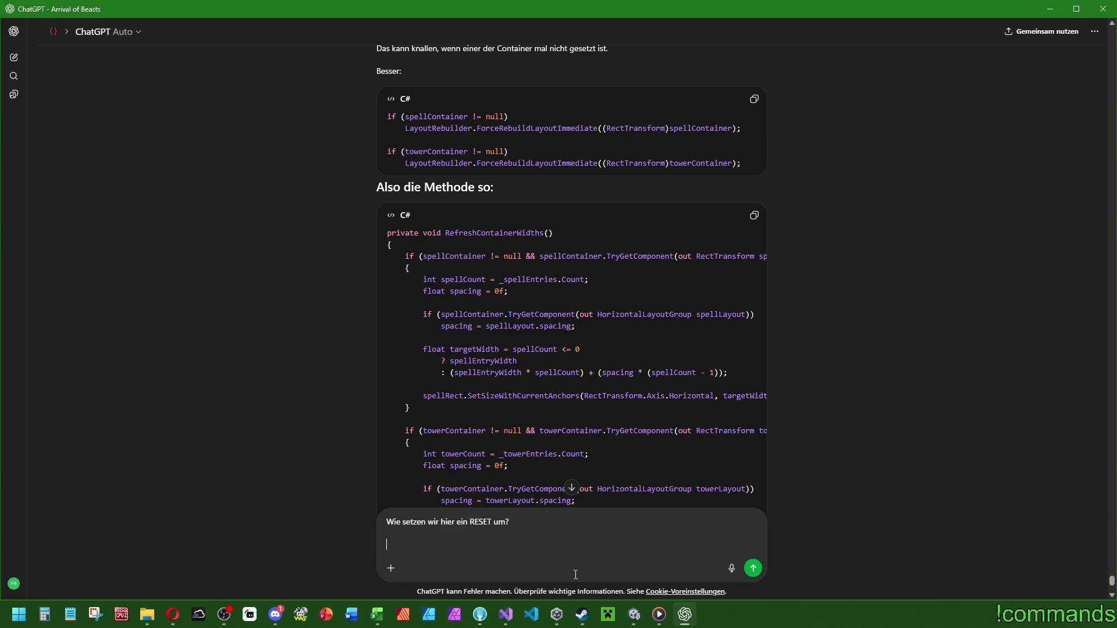
key(ctrl+v)
text(A)
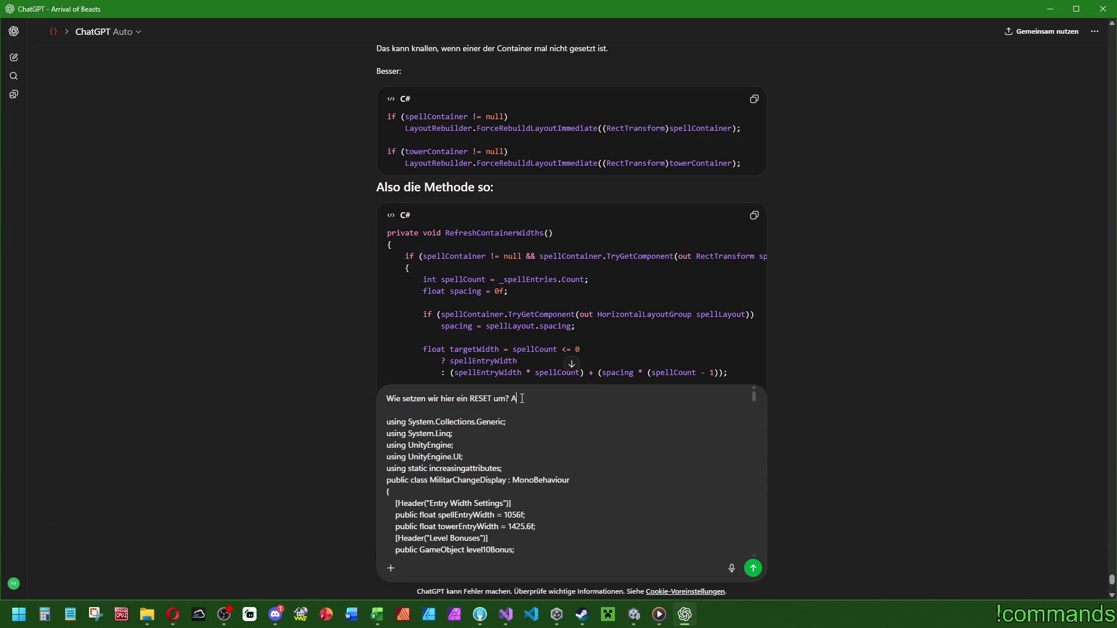
text(lso wenn der player alle upgrades )
text(discarded?)
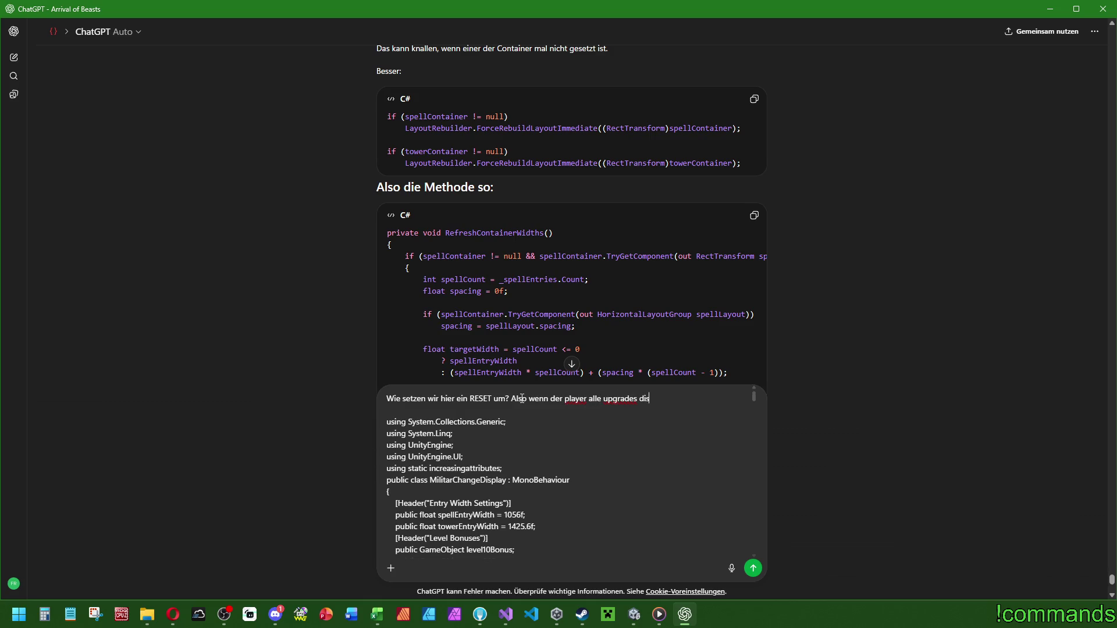
key(Return)
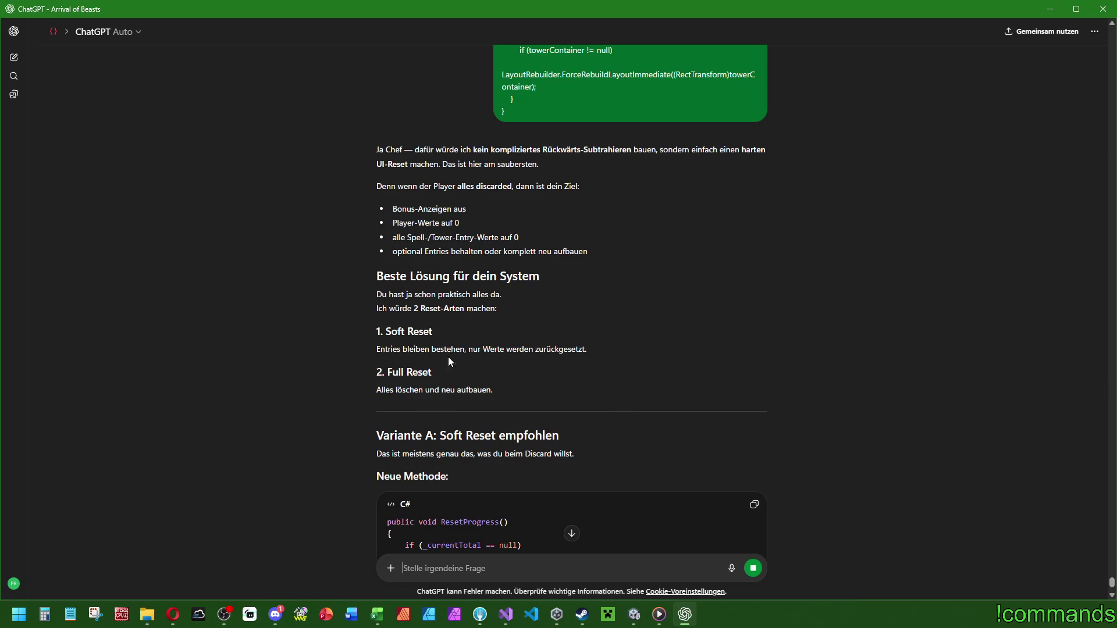
Read ChatGPT's Soft and Full Reset answer down to the recommended Setup and ResetProgress code.
scroll(582, 316, down, 2)
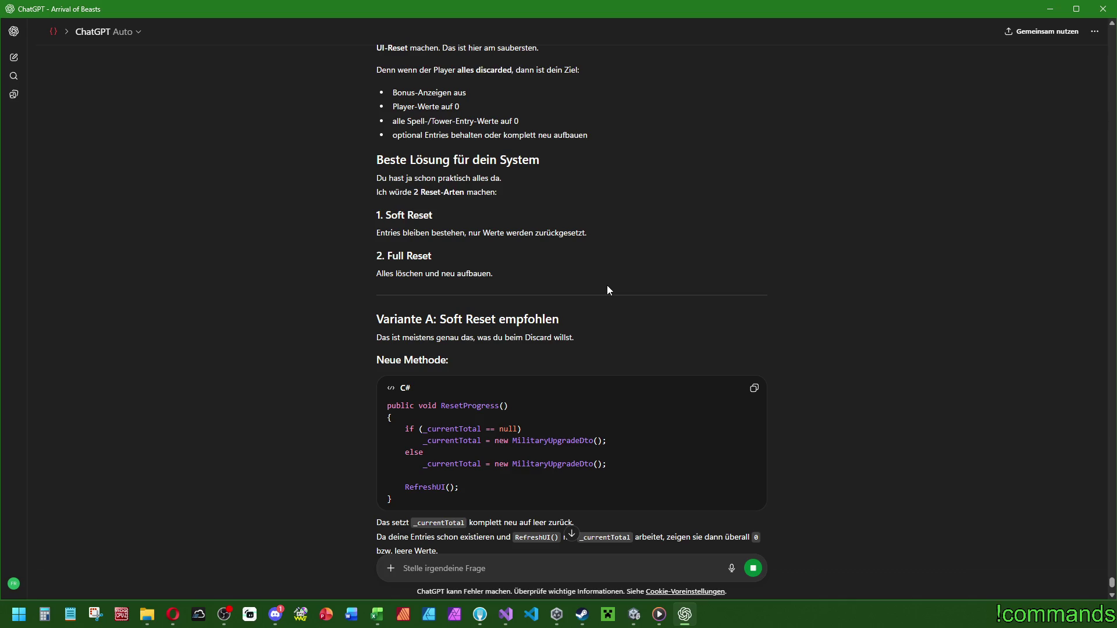
scroll(607, 289, down, 2)
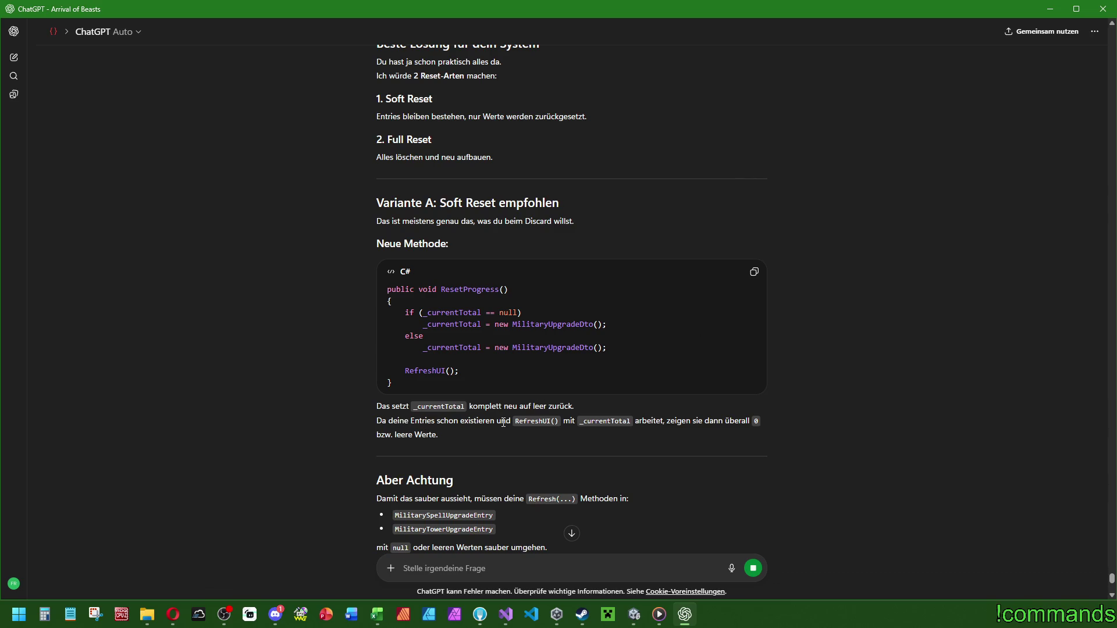
scroll(682, 426, down, 2)
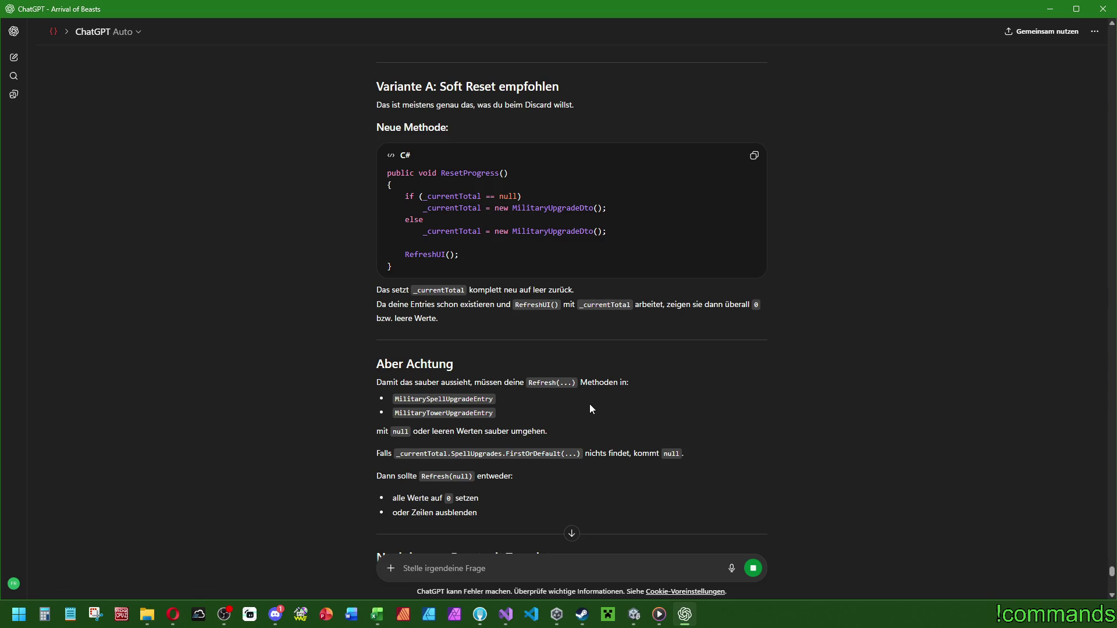
scroll(591, 409, down, 2)
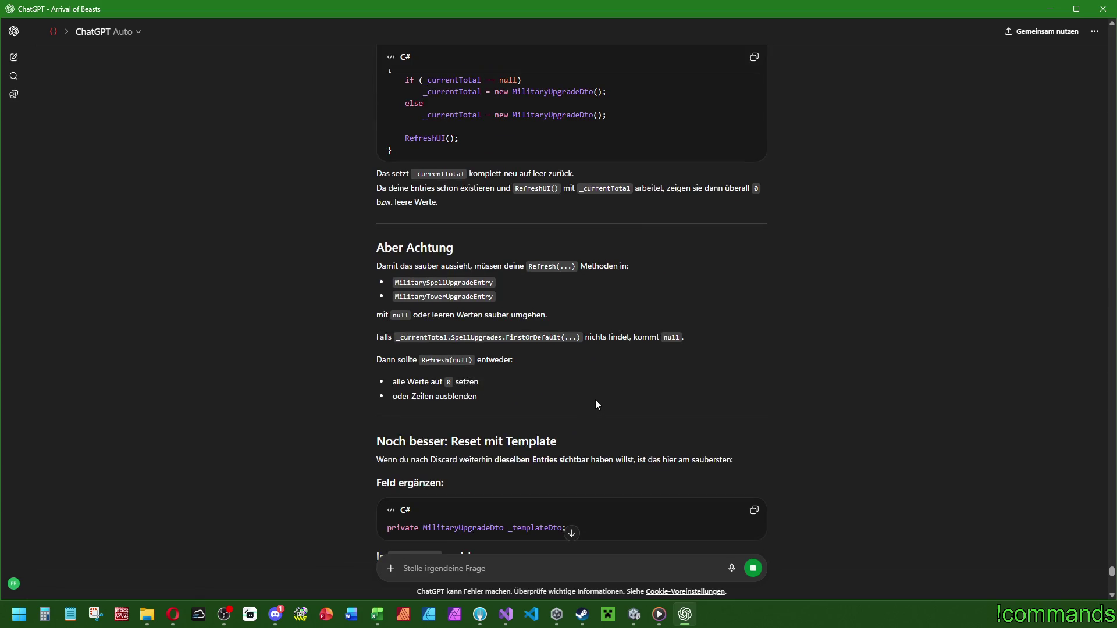
scroll(595, 399, down, 2)
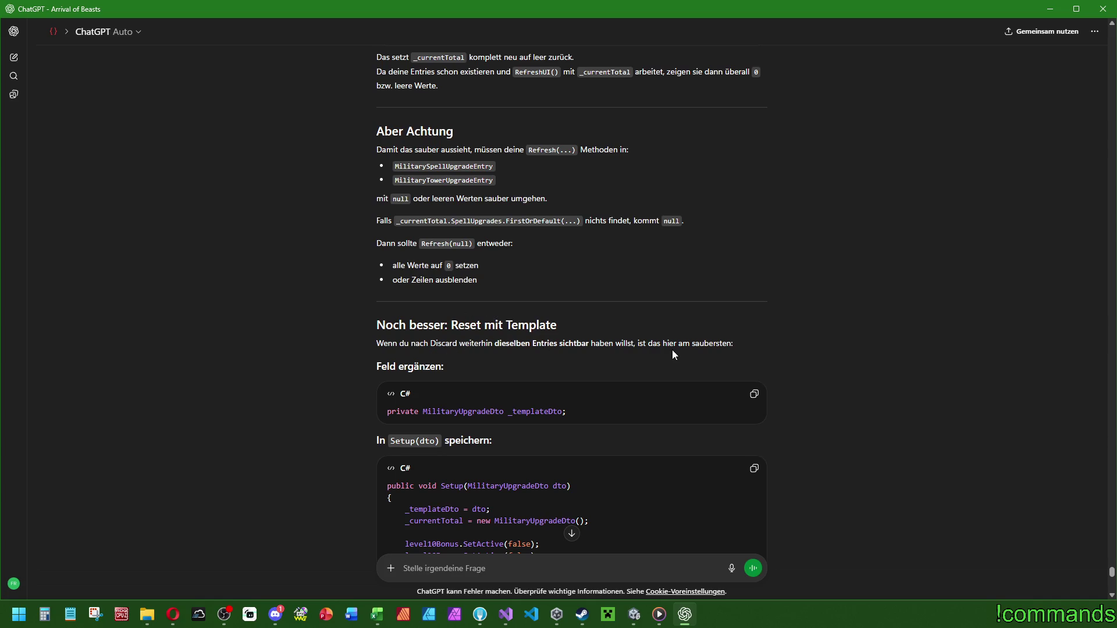
scroll(673, 354, down, 8)
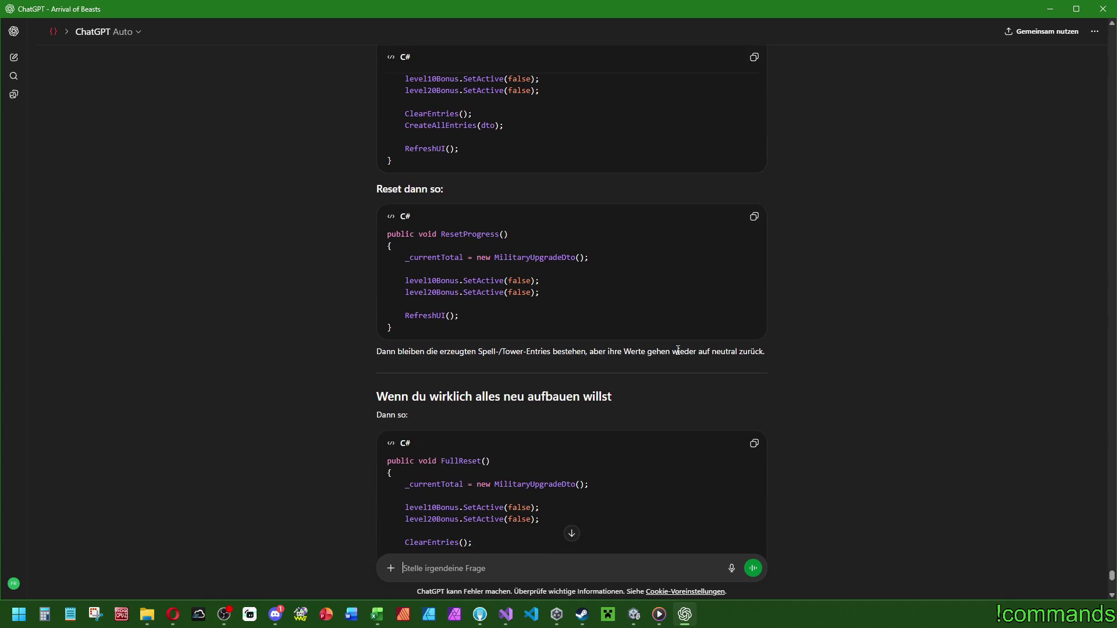
scroll(678, 349, down, 4)
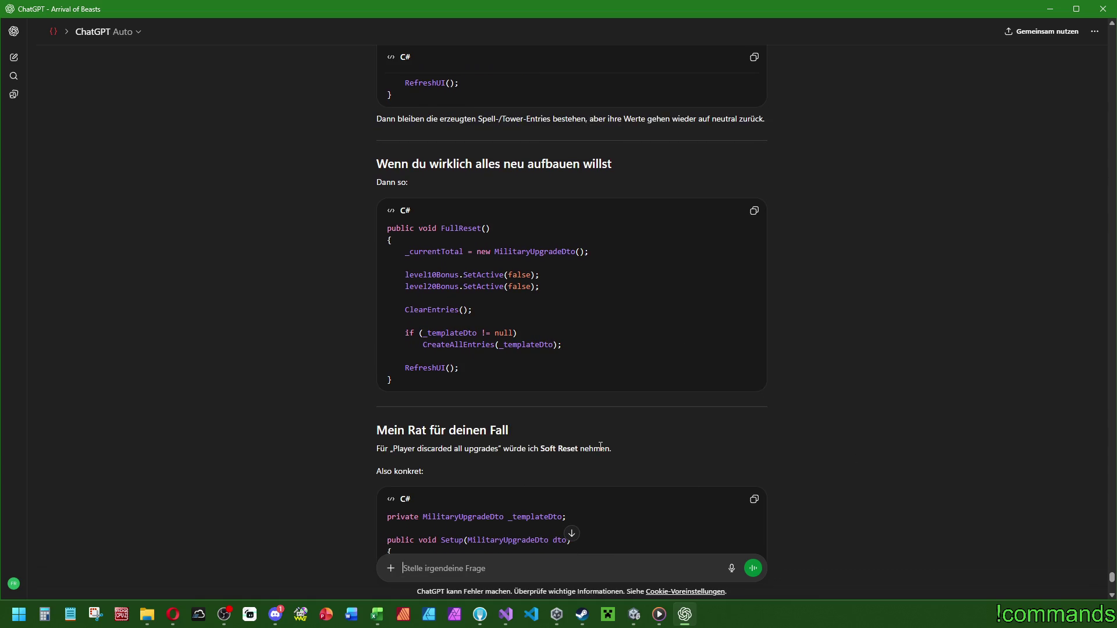
scroll(600, 446, down, 6)
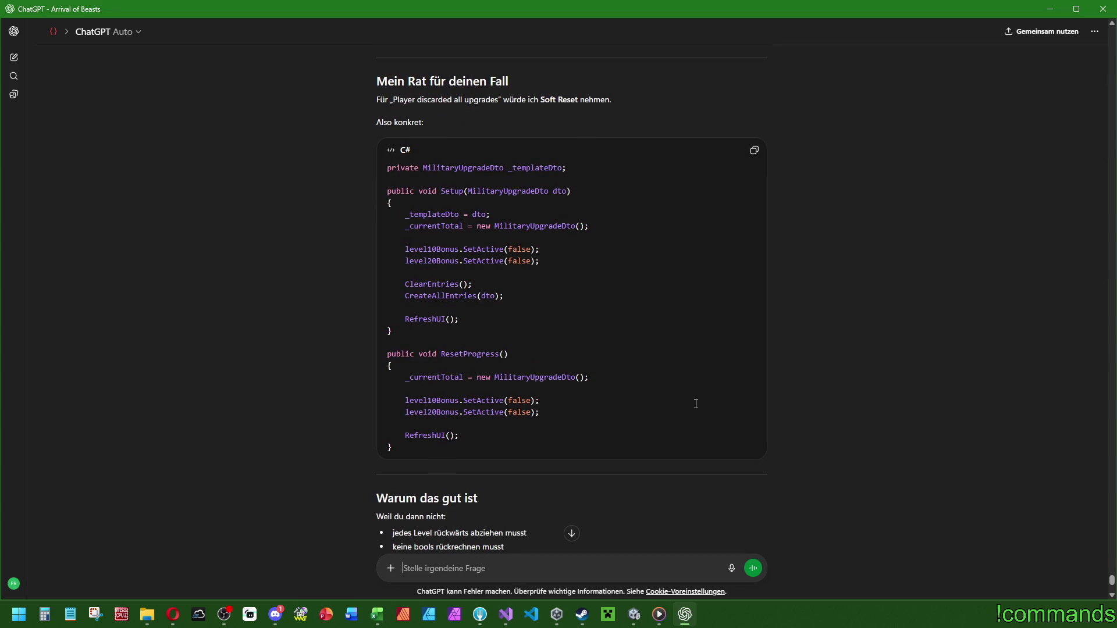
scroll(663, 409, down, 4)
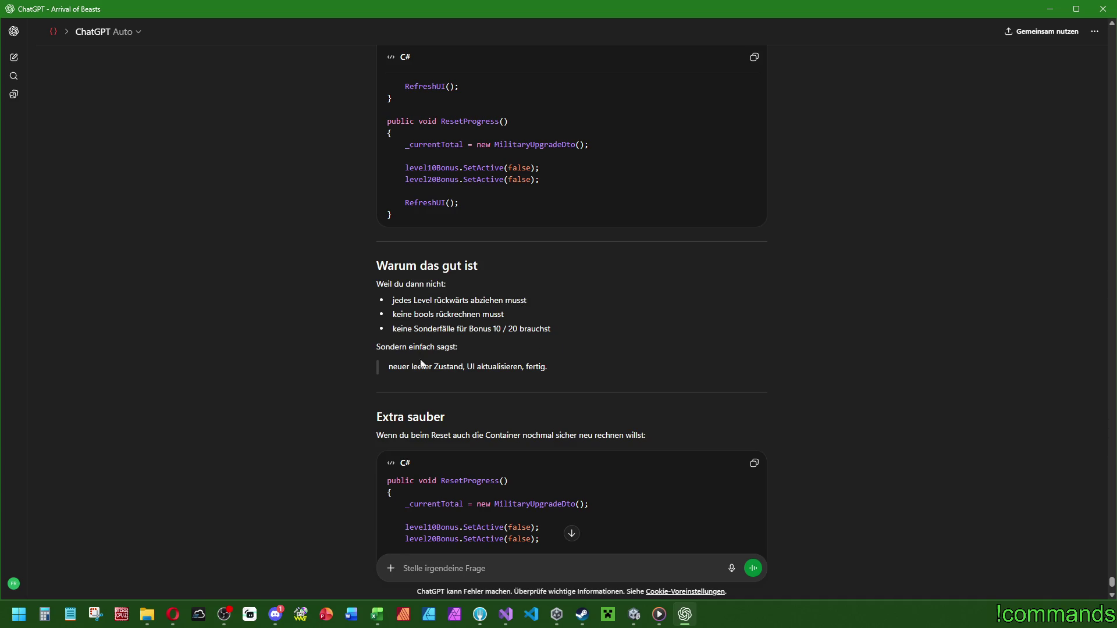
scroll(530, 323, down, 2)
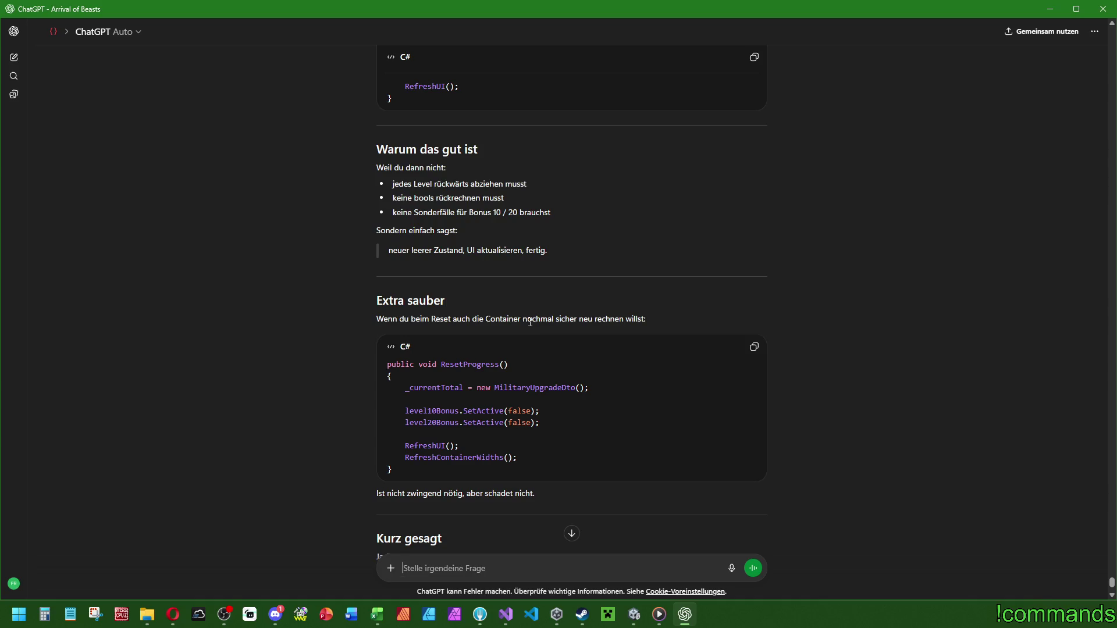
scroll(530, 322, down, 3)
scroll(530, 323, up, 10)
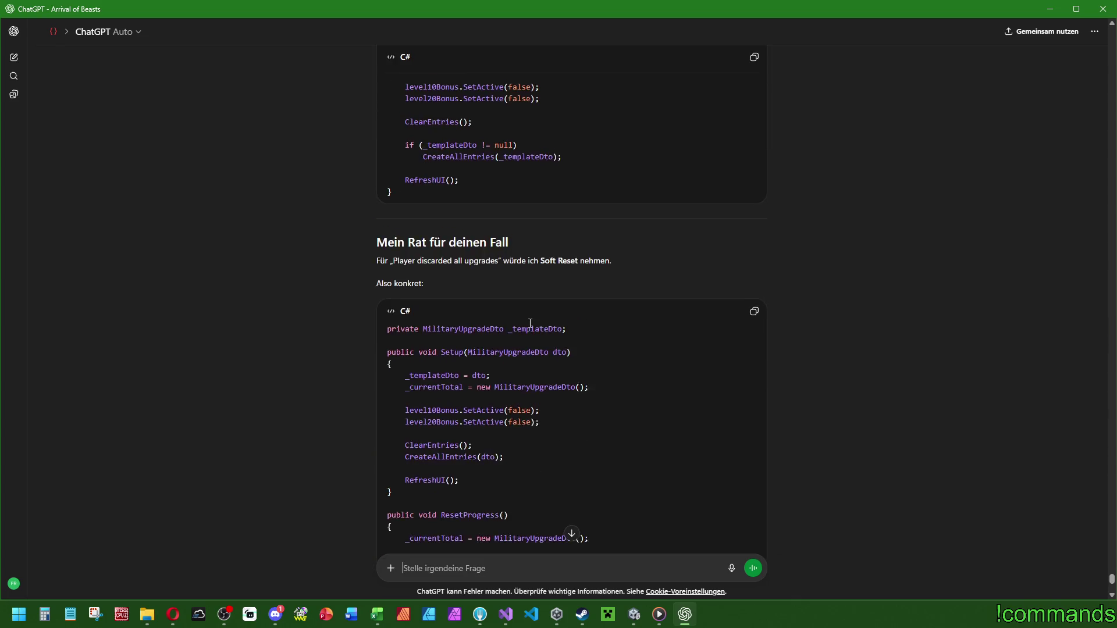
scroll(530, 323, down, 2)
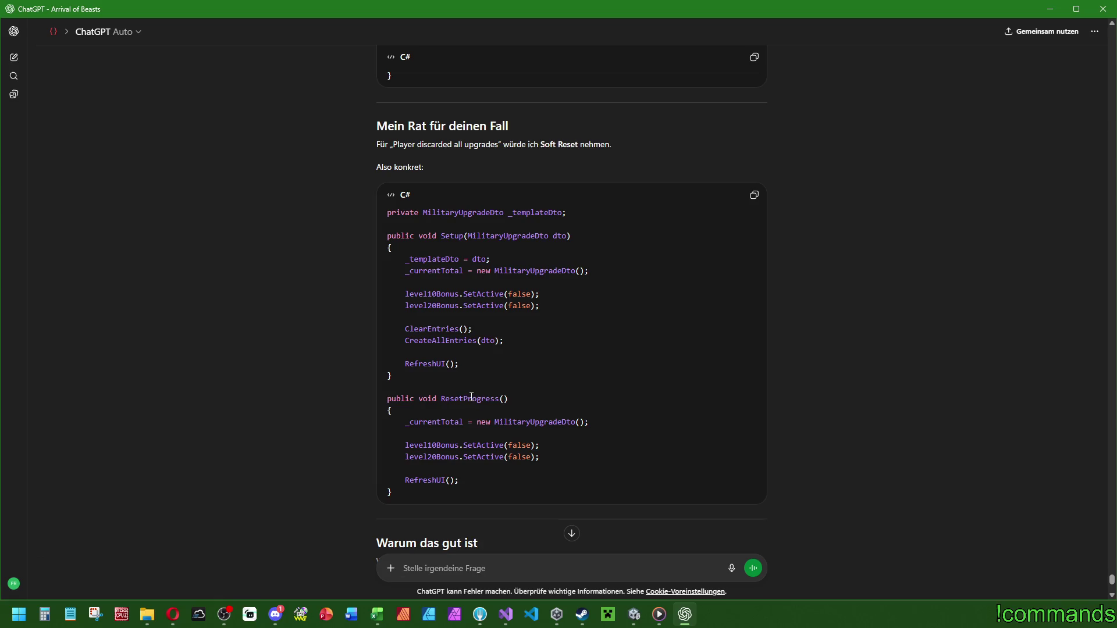
click(505, 614)
Compare ChatGPT's recommended Setup and ResetProgress code with the script's Setup method.
mouse_move(930, 355)
mouse_down()
mouse_move(955, 128)
mouse_move(955, 148)
mouse_up()
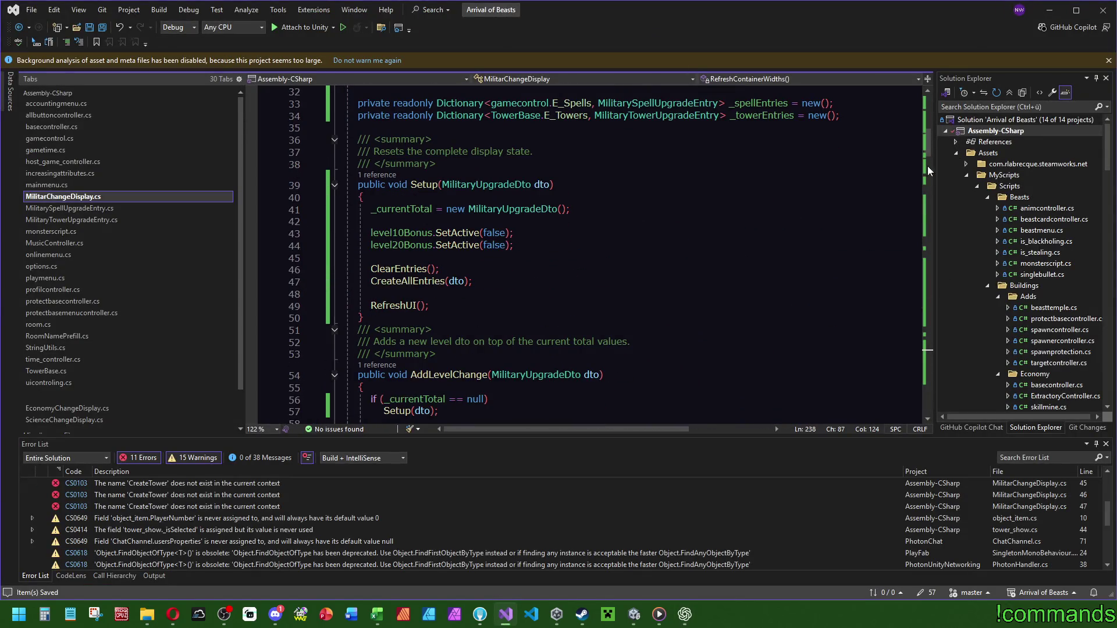
click(684, 616)
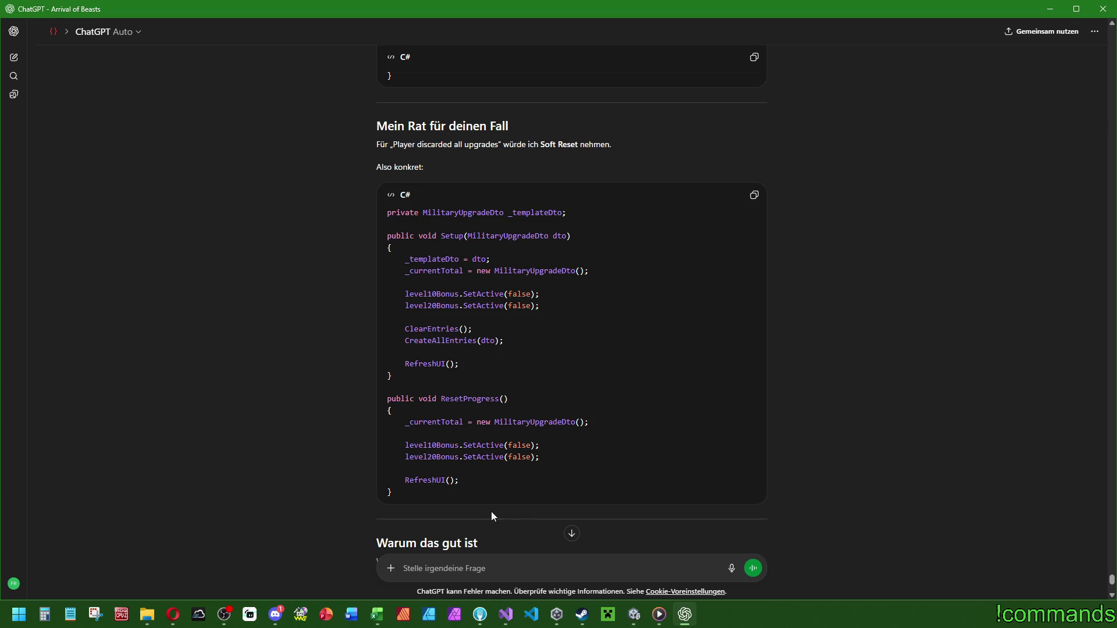
mouse_move(410, 495)
mouse_down()
mouse_move(406, 271)
mouse_move(387, 212)
mouse_up()
click(506, 614)
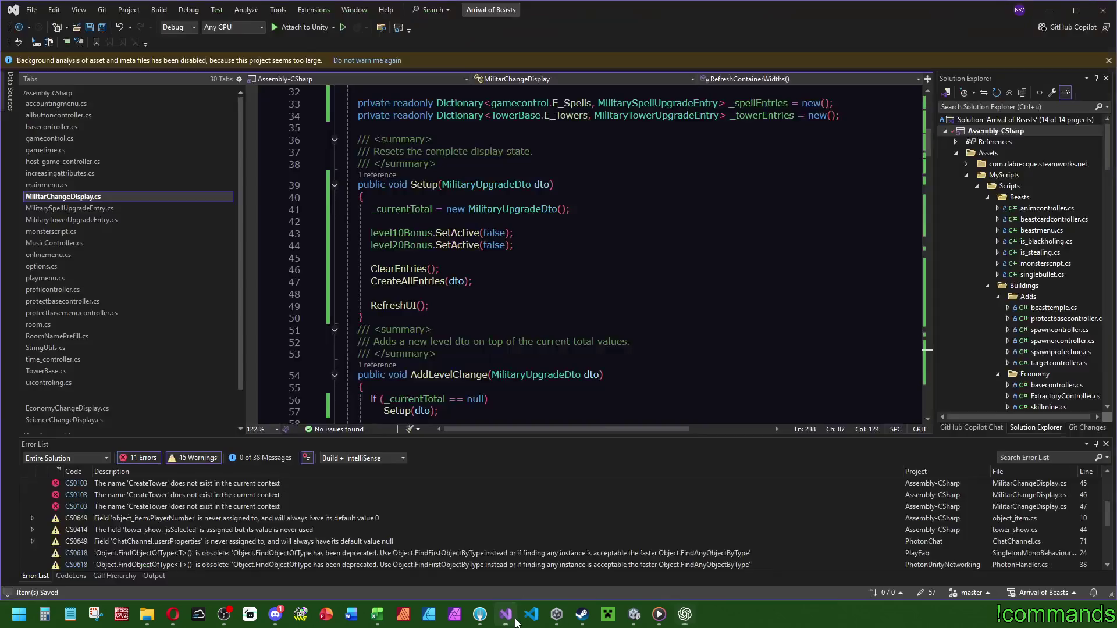
click(510, 244)
mouse_move(381, 320)
mouse_down()
mouse_move(314, 210)
mouse_move(250, 188)
mouse_up()
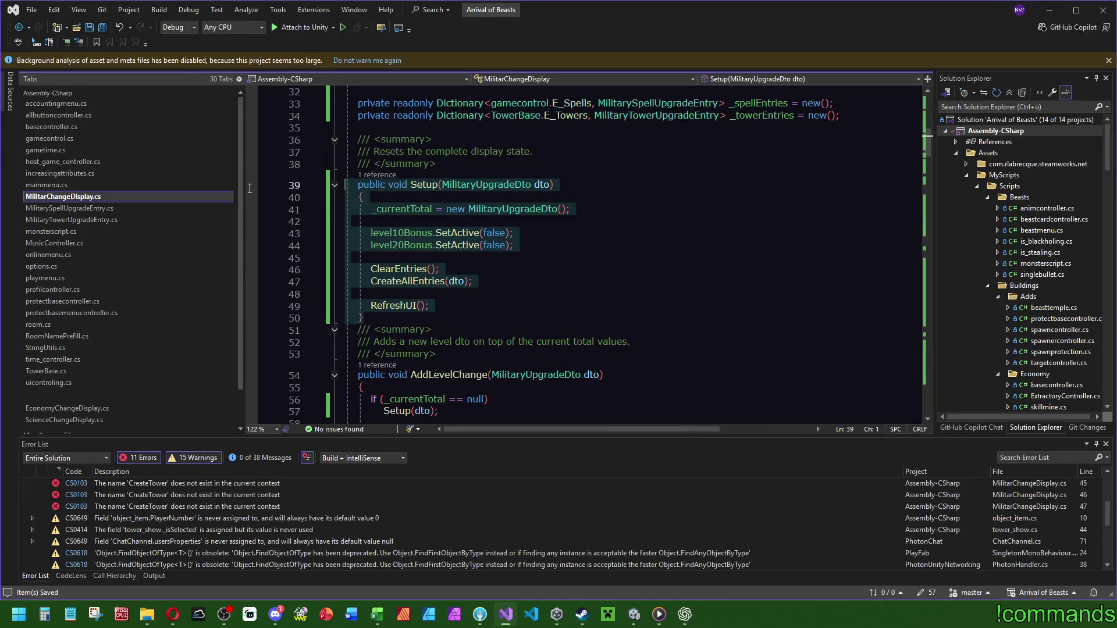
click(636, 282)
scroll(636, 286, down, 4)
scroll(636, 287, up, 3)
Change the Setup method's access modifier from public to private.
click(385, 149)
text(private)
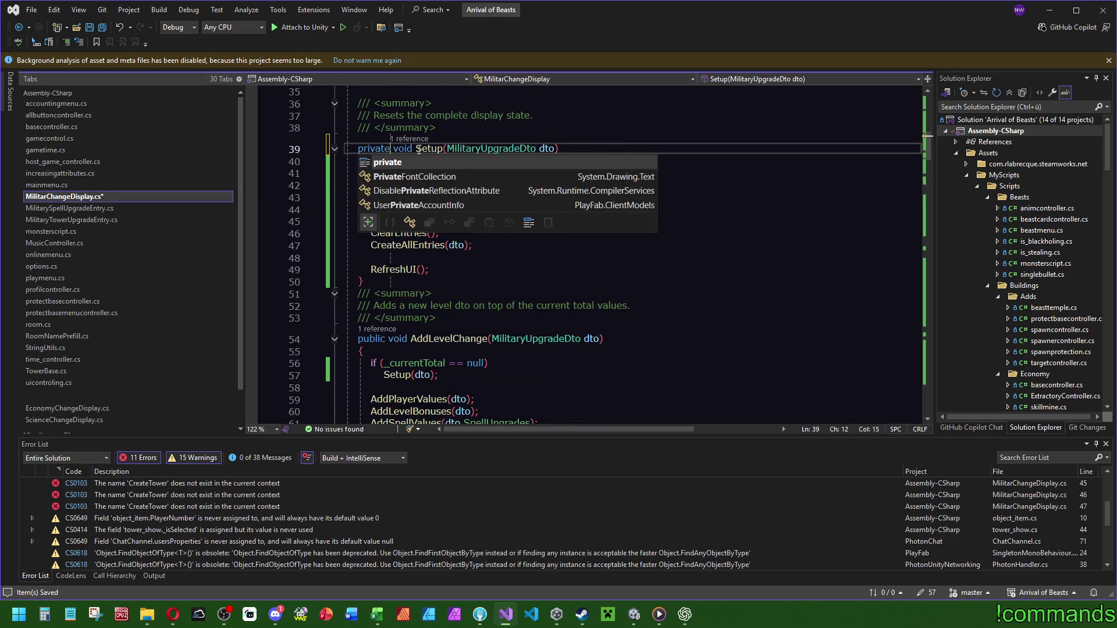
click(443, 318)
key(ctrl+z)
key(ctrl+z)
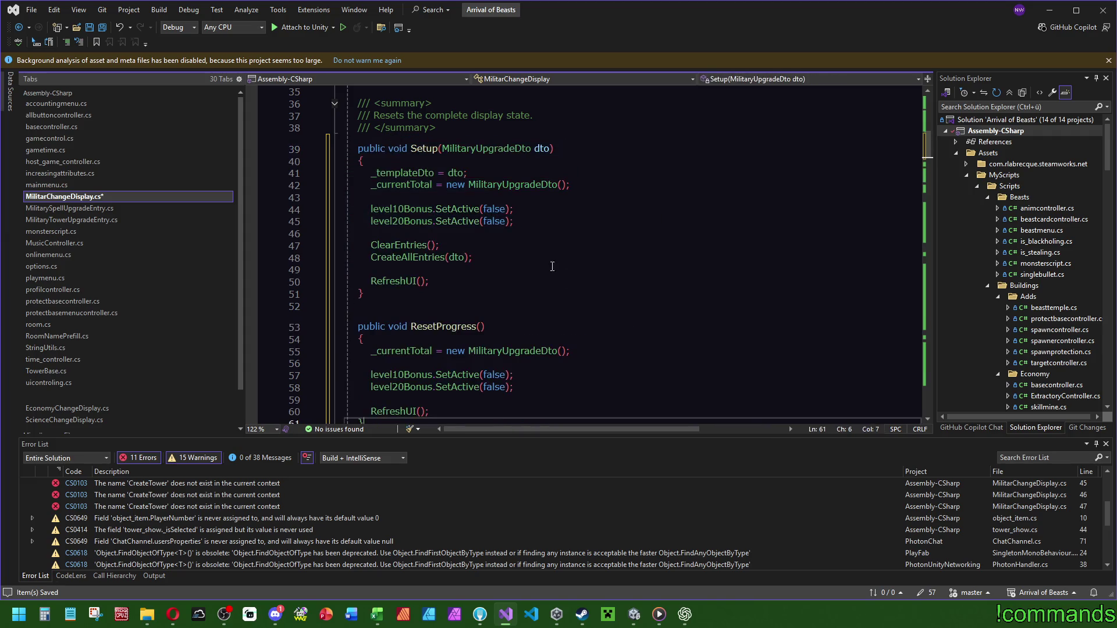
double_click(380, 149)
text(private)
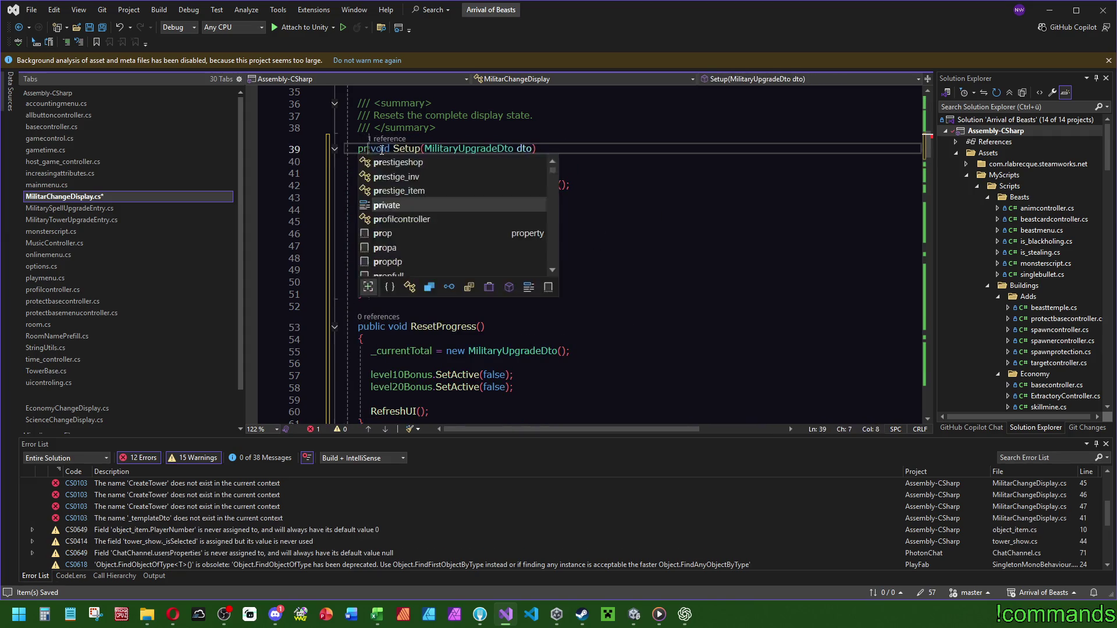
click(643, 350)
click(508, 307)
scroll(508, 307, down, 5)
scroll(446, 298, up, 6)
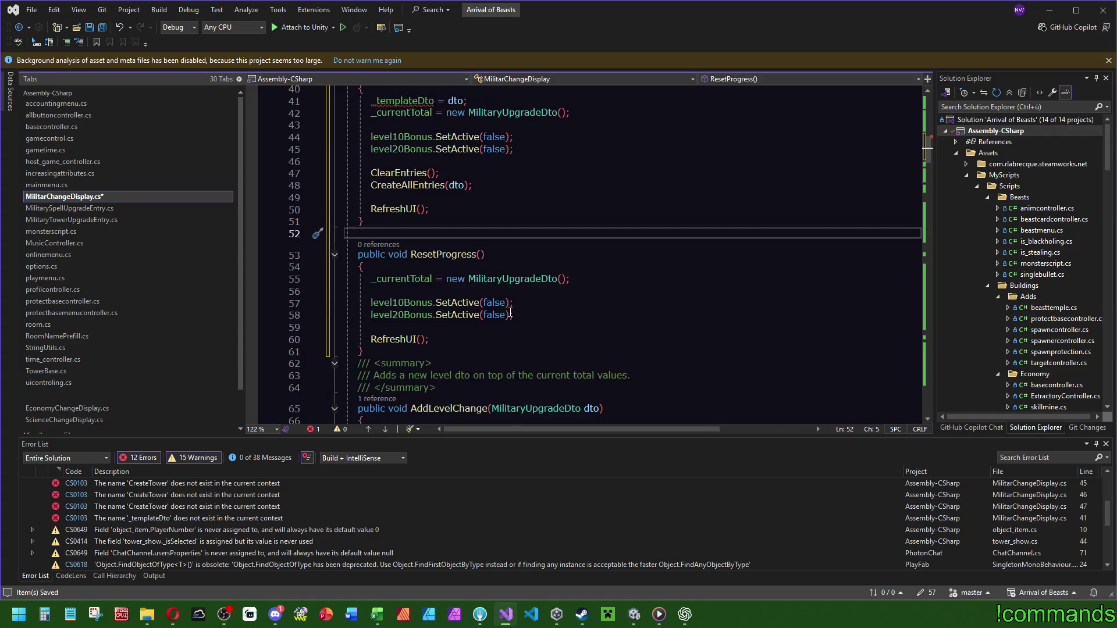
scroll(445, 298, down, 2)
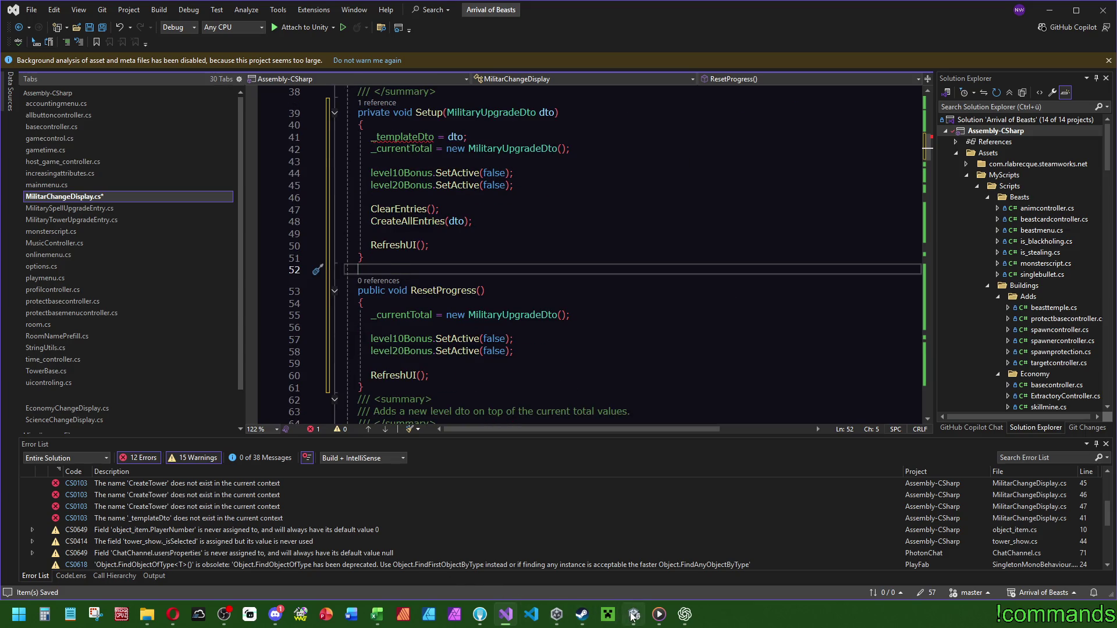
Copy the _templateDto field declaration from ChatGPT and add it below _currentTotal.
click(633, 616)
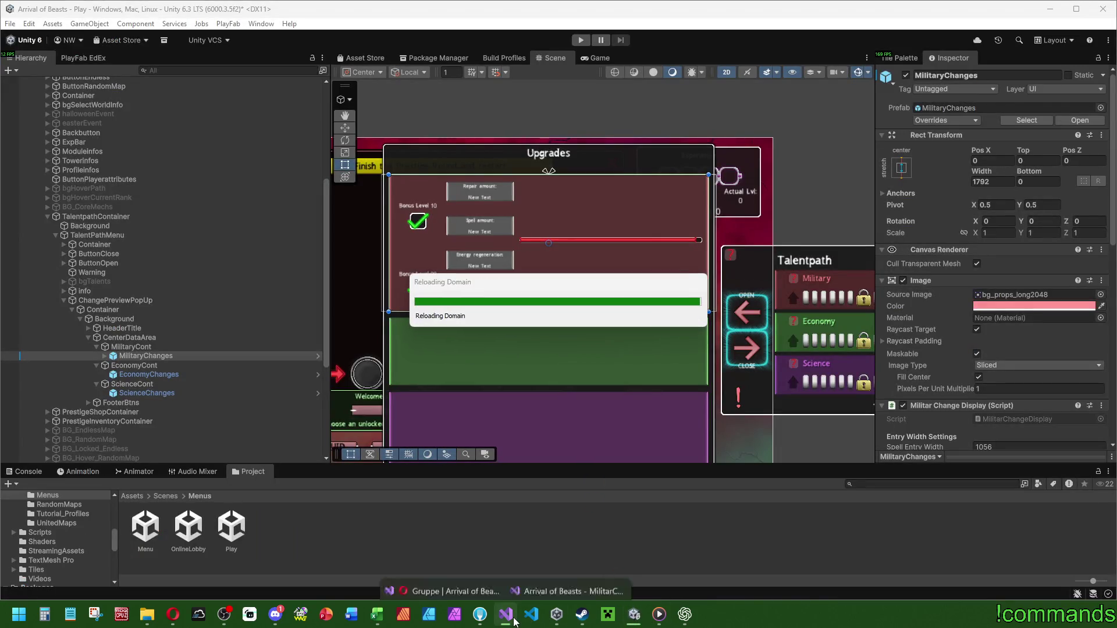
click(504, 618)
click(684, 615)
click(568, 217)
drag(567, 213, 391, 208)
key(ctrl+c)
click(504, 615)
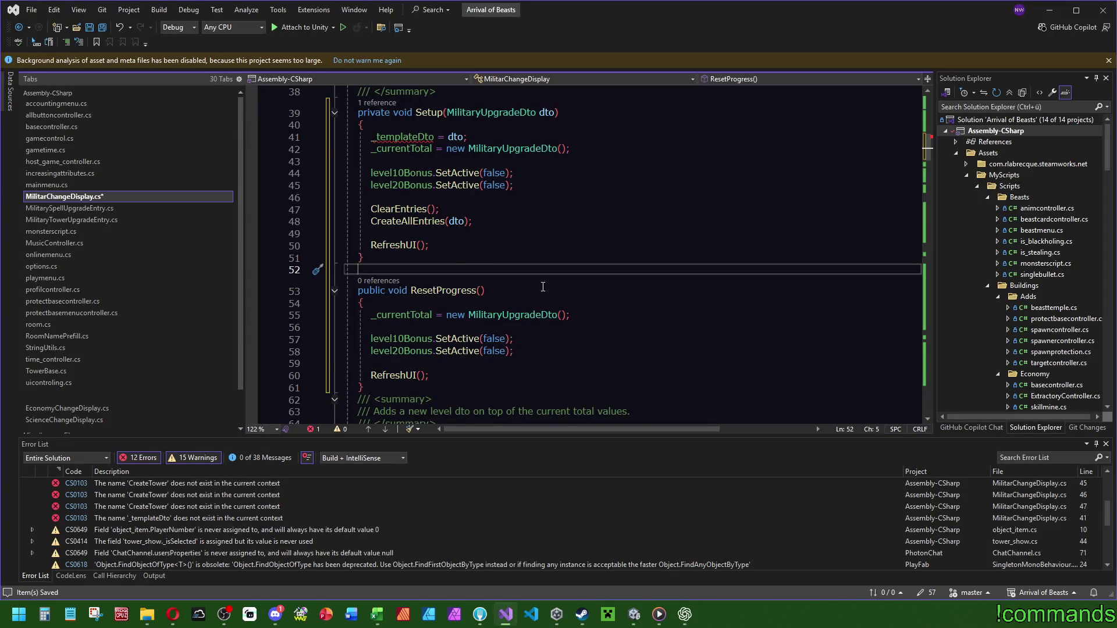
scroll(543, 287, up, 5)
click(570, 187)
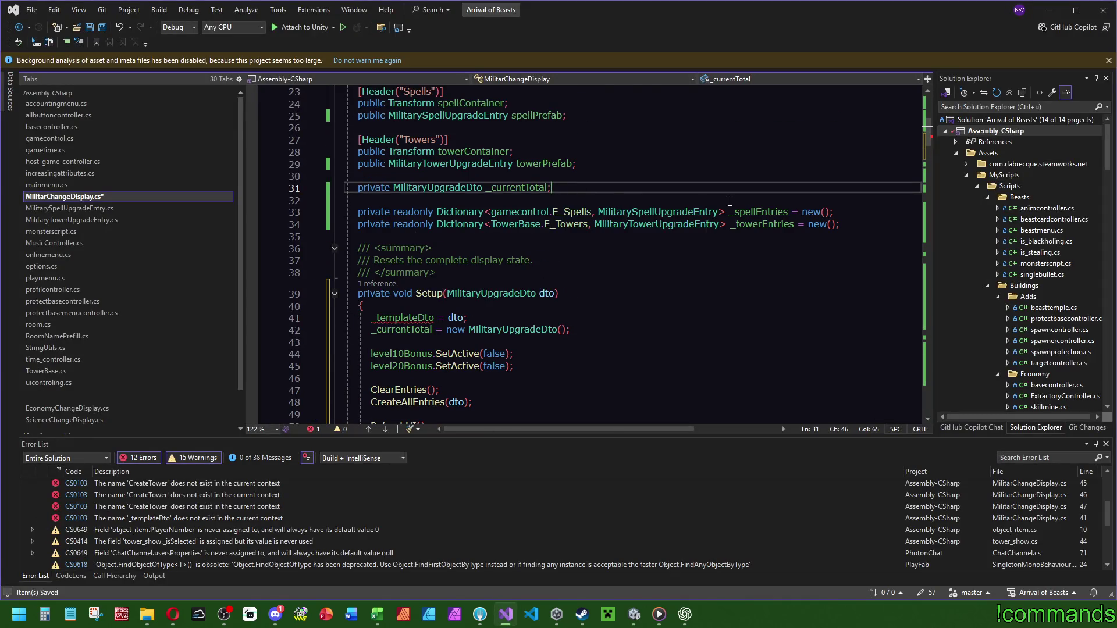
key(Return)
key(ctrl+v)
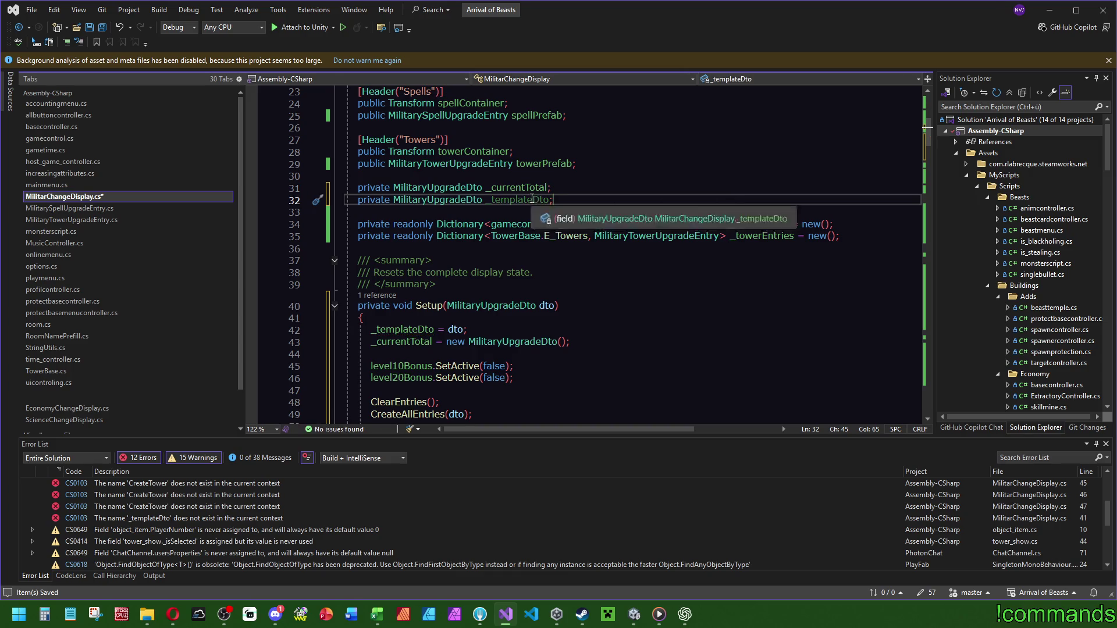
Insert a blank line after ResetProgress, save all files, and open increasingattributes.cs.
scroll(637, 322, down, 3)
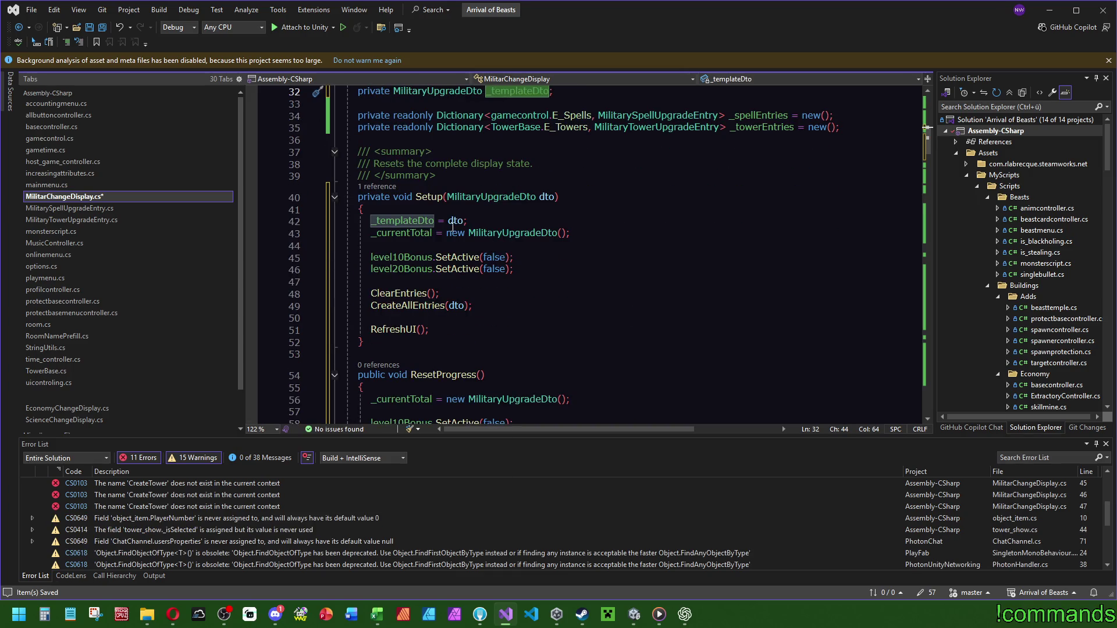
click(433, 198)
scroll(669, 236, down, 3)
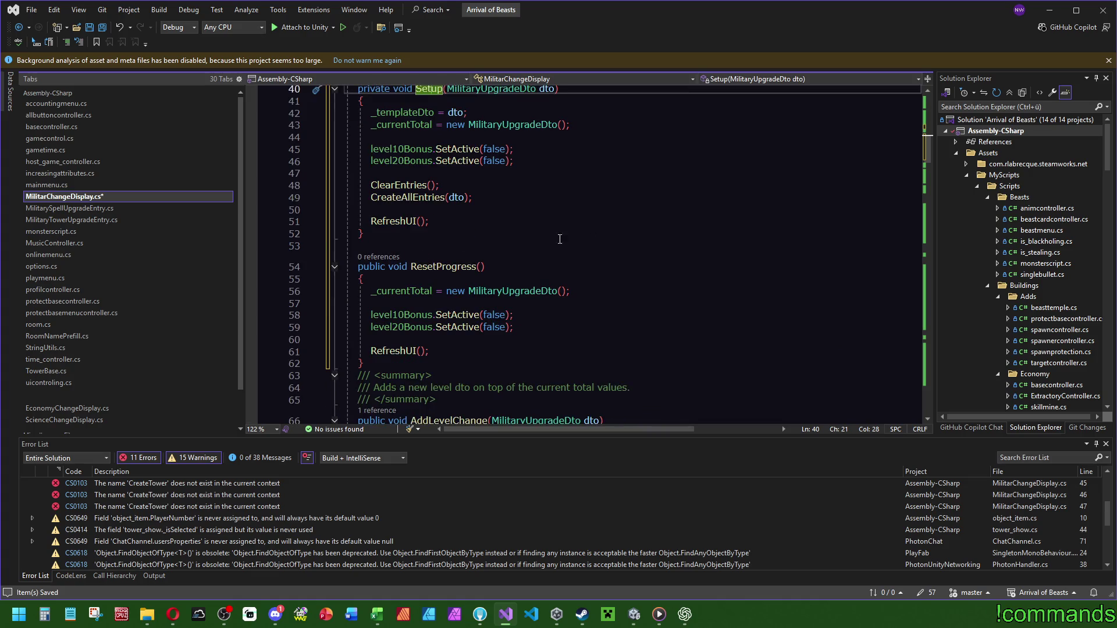
click(366, 364)
key(Return)
click(403, 291)
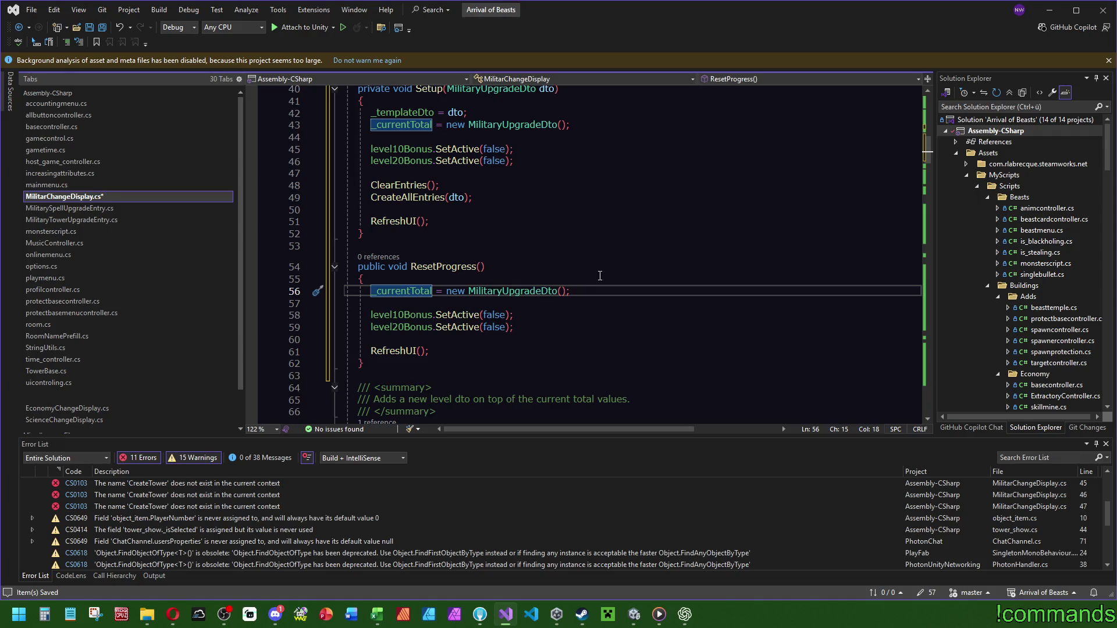
scroll(602, 283, down, 3)
scroll(605, 283, up, 6)
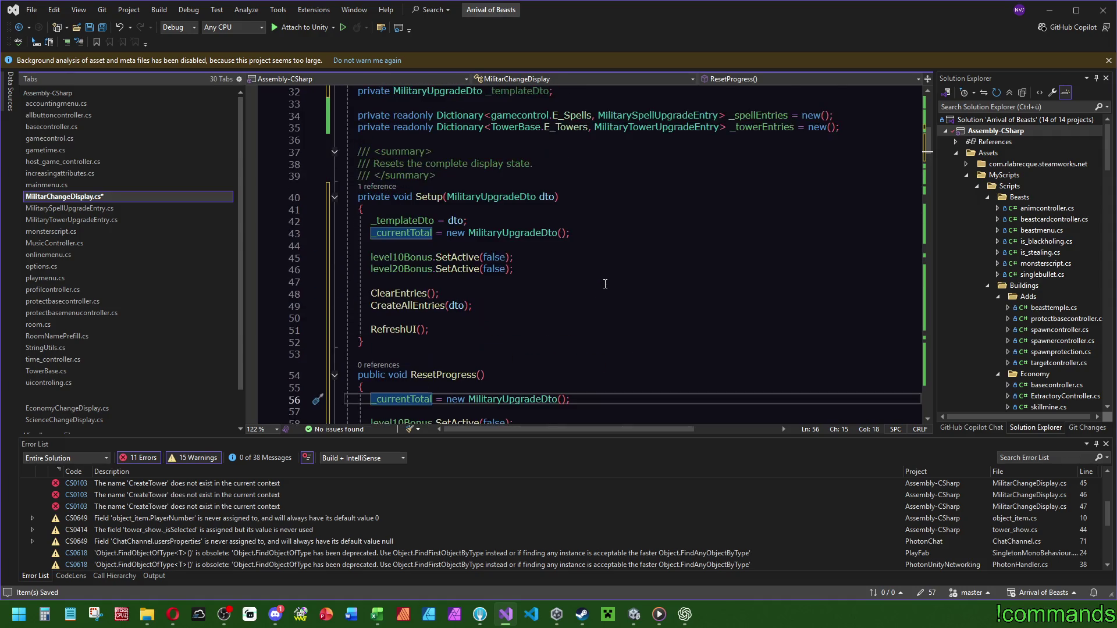
click(448, 175)
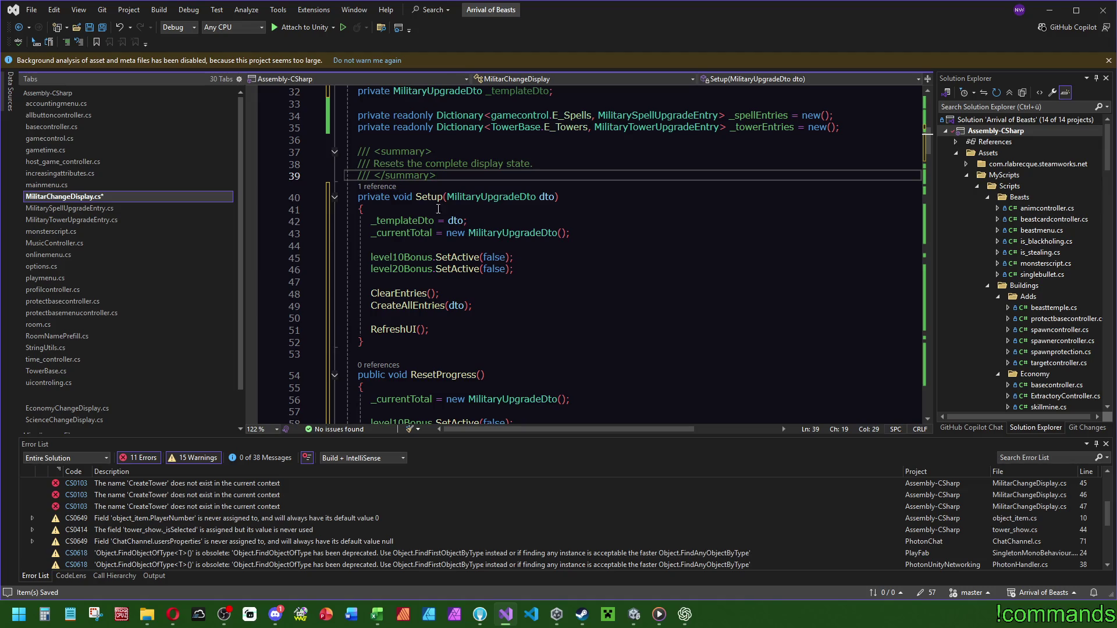
click(102, 28)
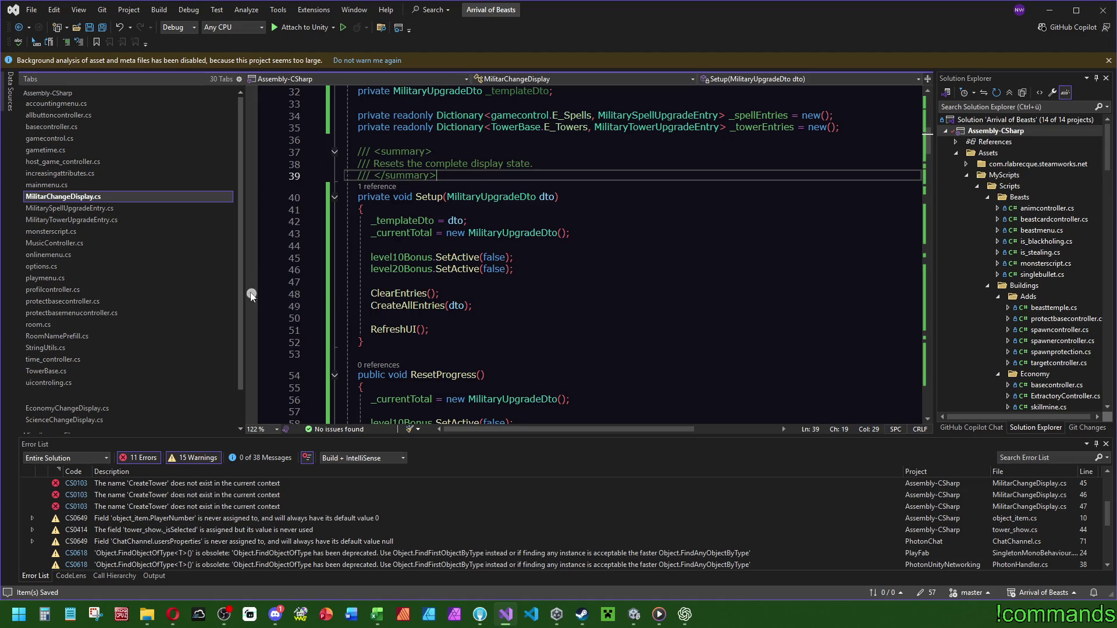
click(62, 174)
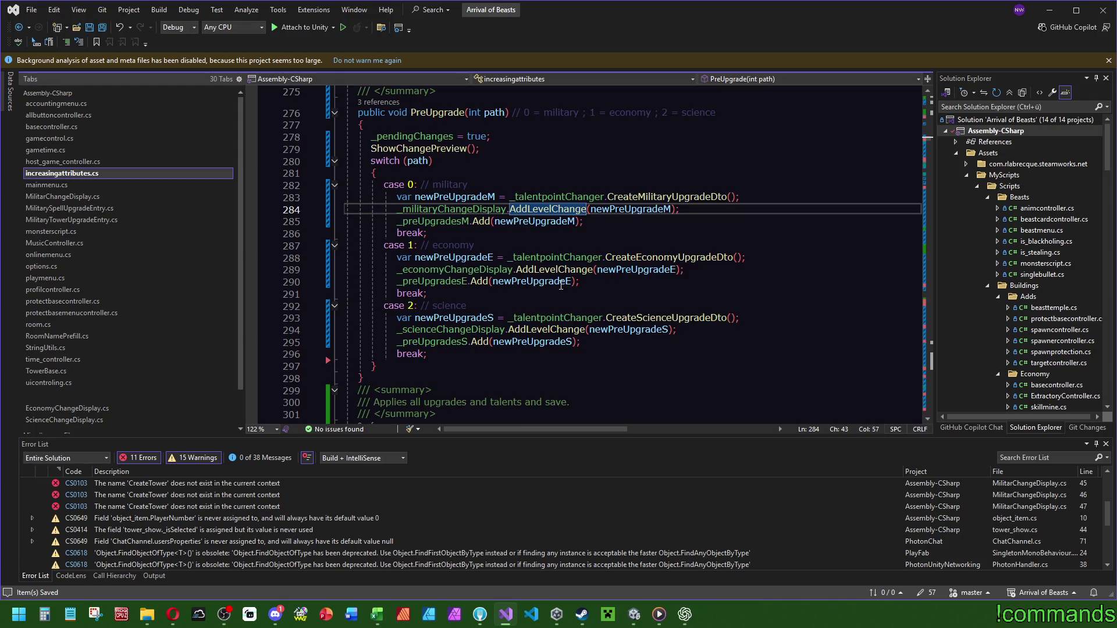
Add _militaryChangeDisplay.ResetProgress(); on a new line after RefreshSkillsButtons() in ApplyEverything.
scroll(561, 285, down, 7)
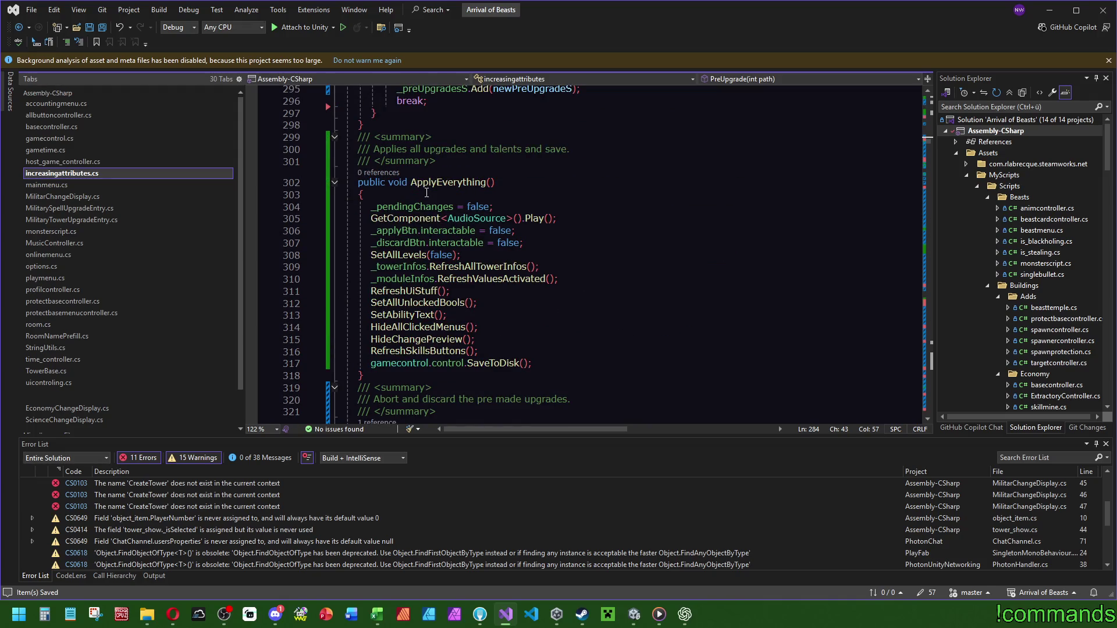
click(510, 351)
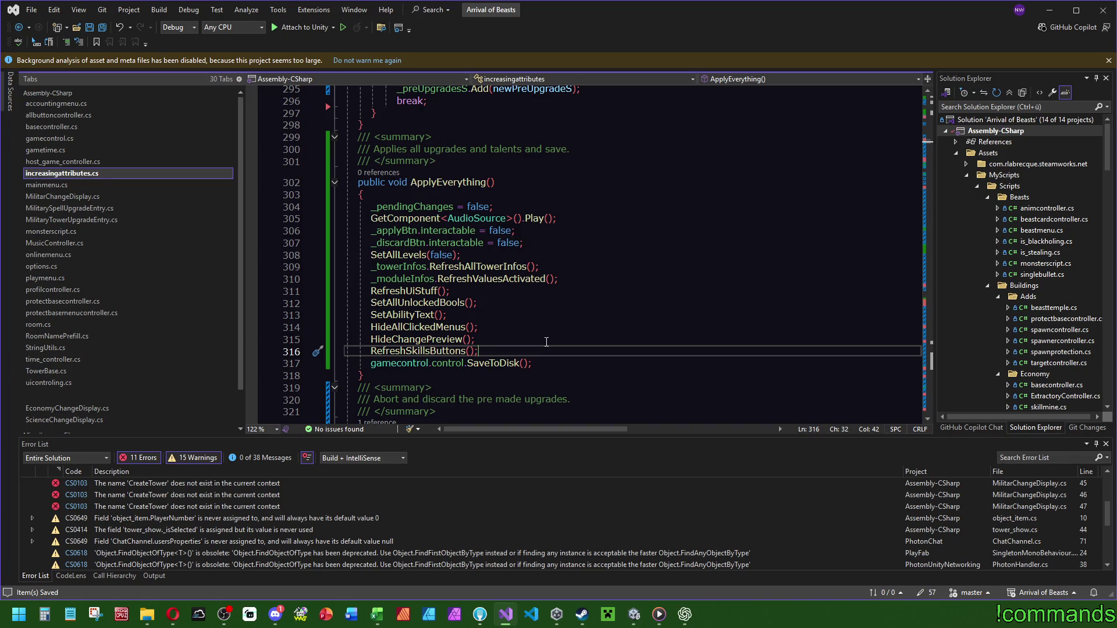
key(Return)
text(_mi)
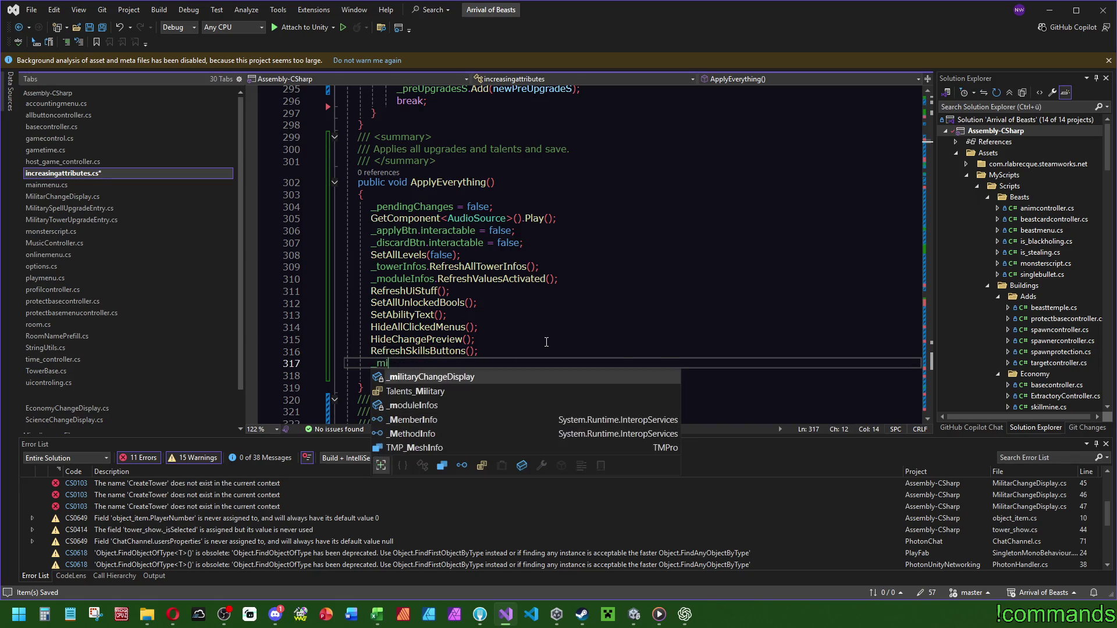
text(litaryChangeDisplay.rese)
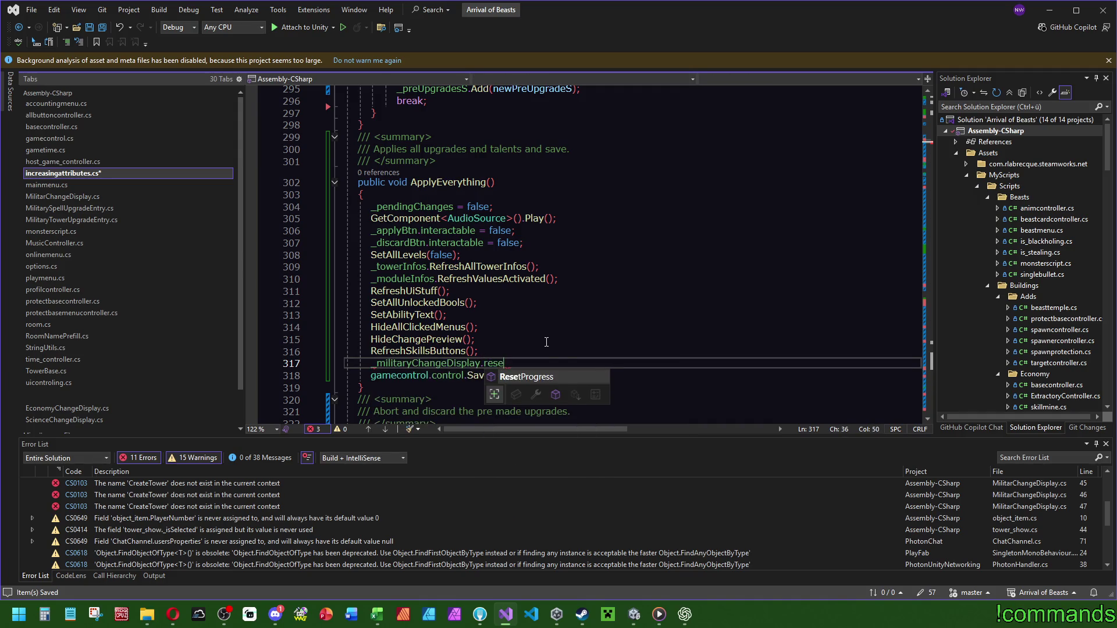
key(Tab)
text(();)
Try duplicating the ResetProgress line, then delete the broken duplicate lines.
key(ctrl+d)
key(ctrl+d)
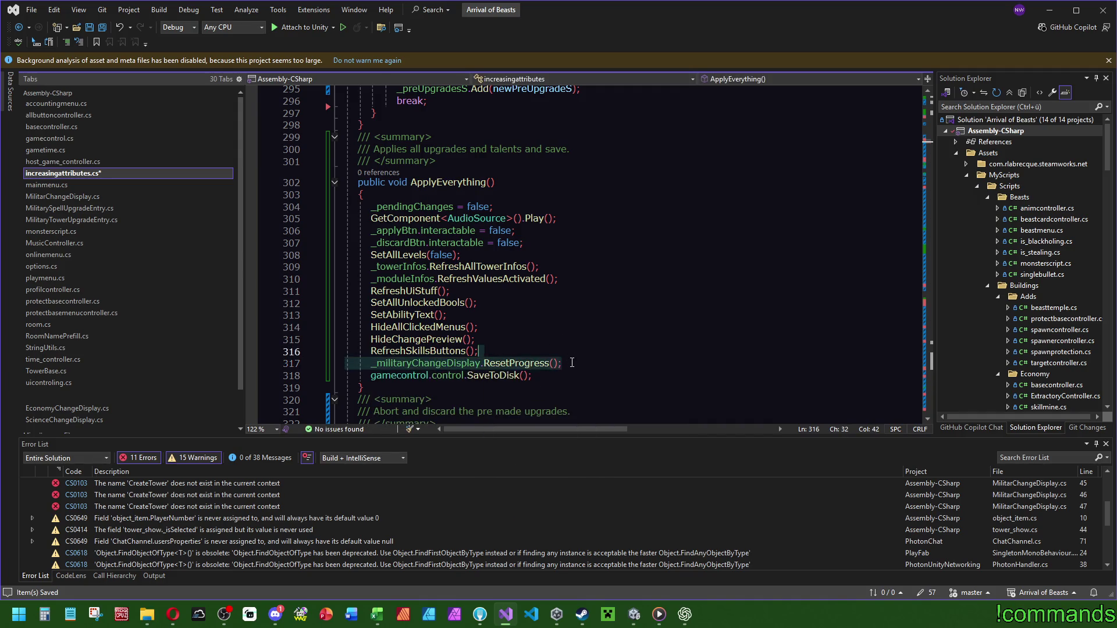
click(446, 376)
double_click(446, 377)
text(_.ResetProgress();)
key(Escape)
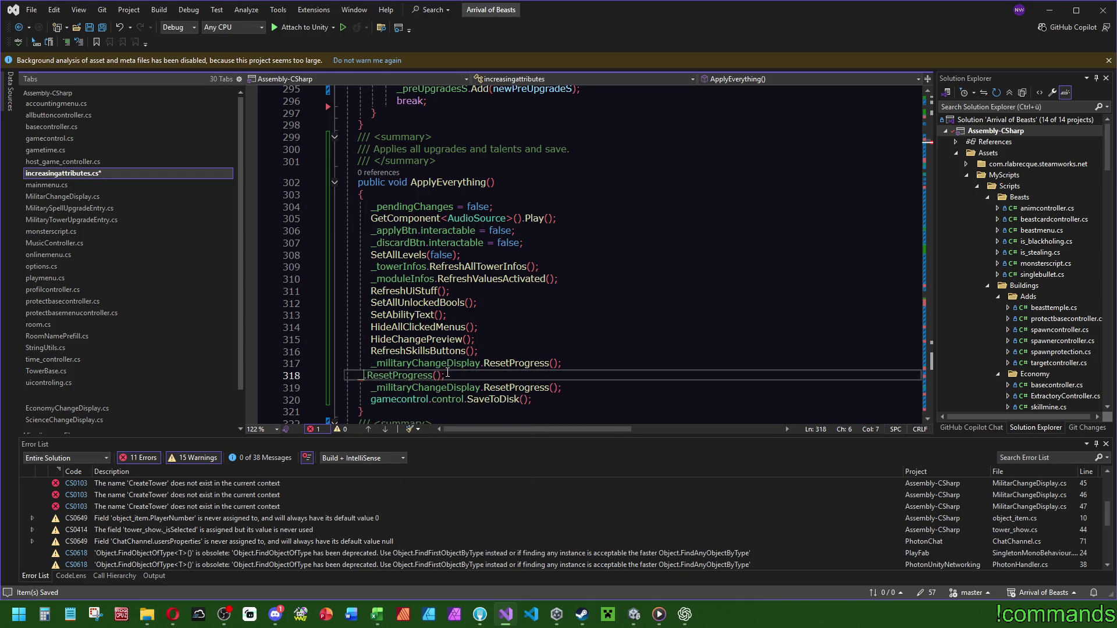
key(ctrl+shift+l)
key(ctrl+shift+l)
Add _economyChangeDisplay and _scienceChangeDisplay ResetProgress() calls below the military one.
click(578, 368)
key(ctrl+d)
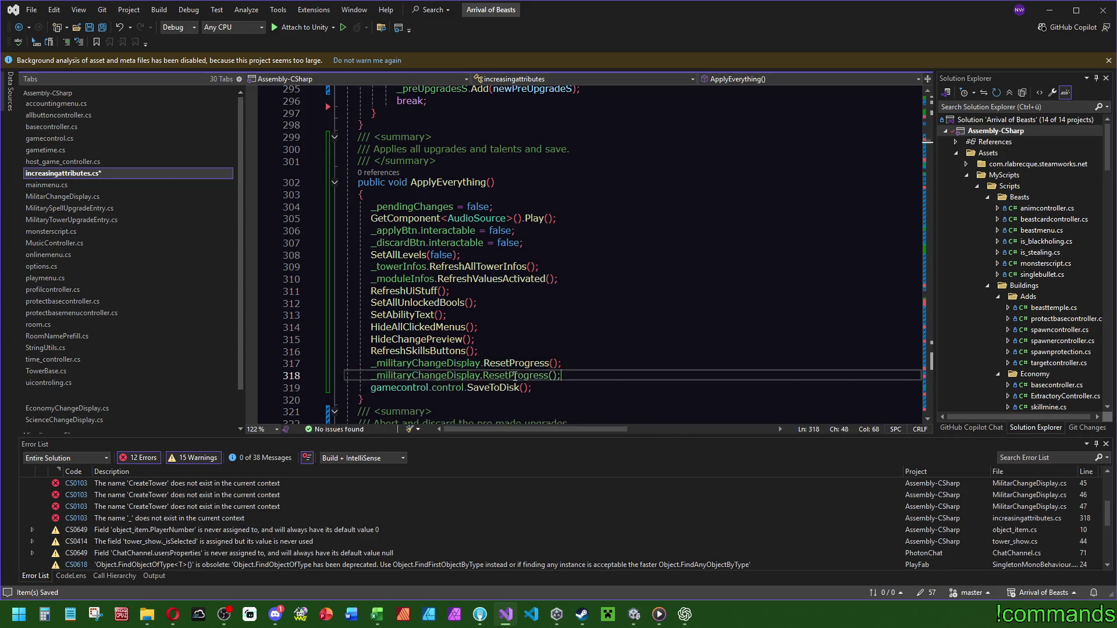
key(ctrl+d)
double_click(403, 379)
text(_eco)
key(Tab)
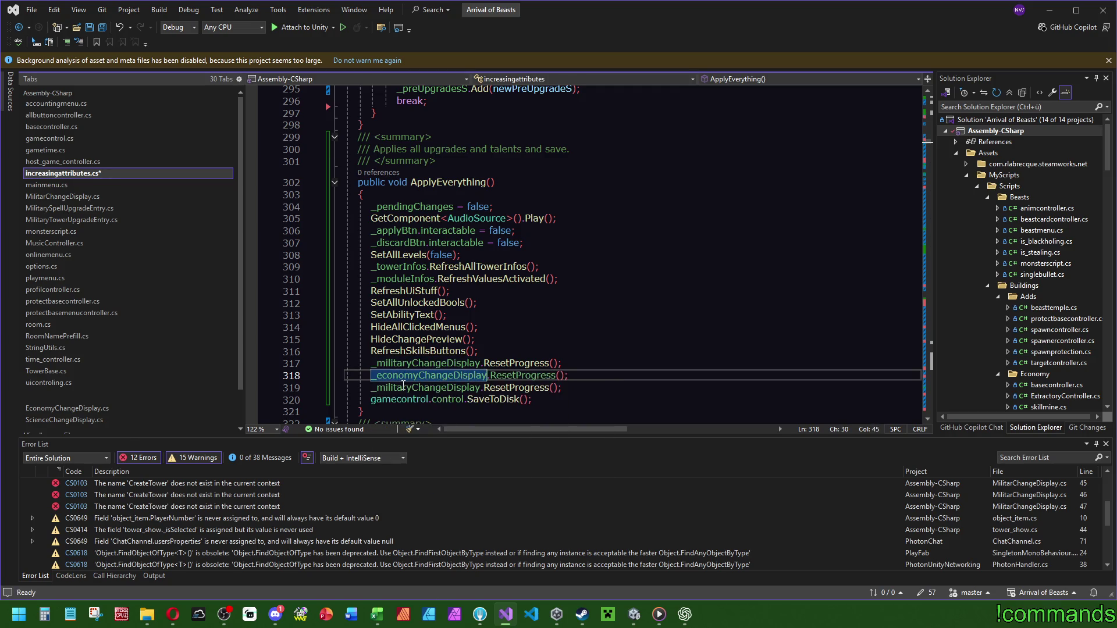
double_click(433, 388)
text(_sci)
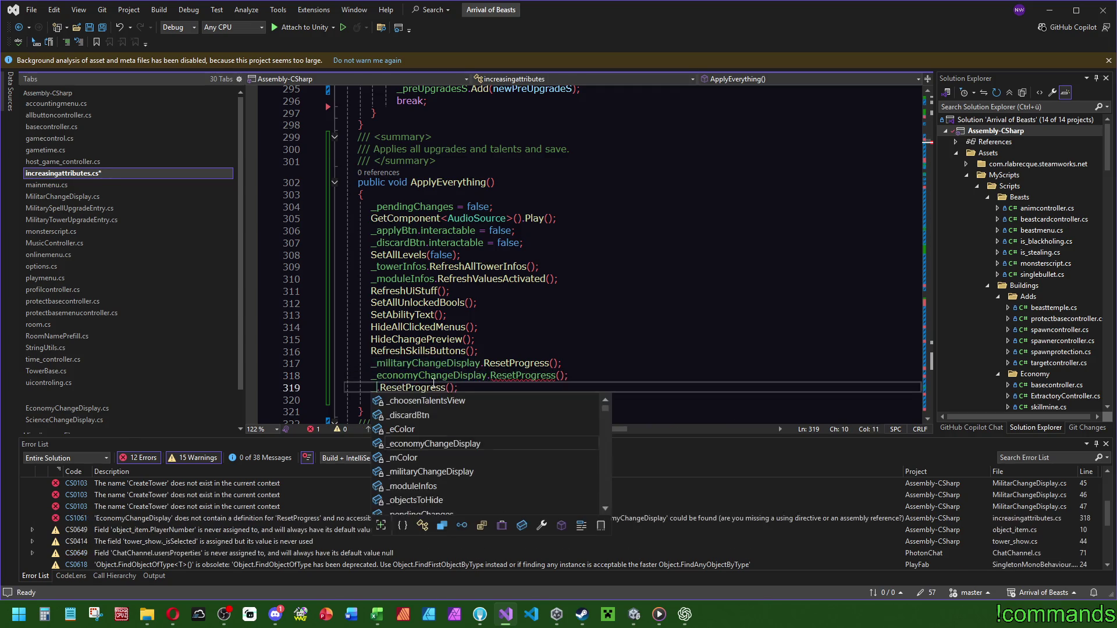
key(Tab)
Comment out the economy and science ResetProgress() lines with //.
click(543, 342)
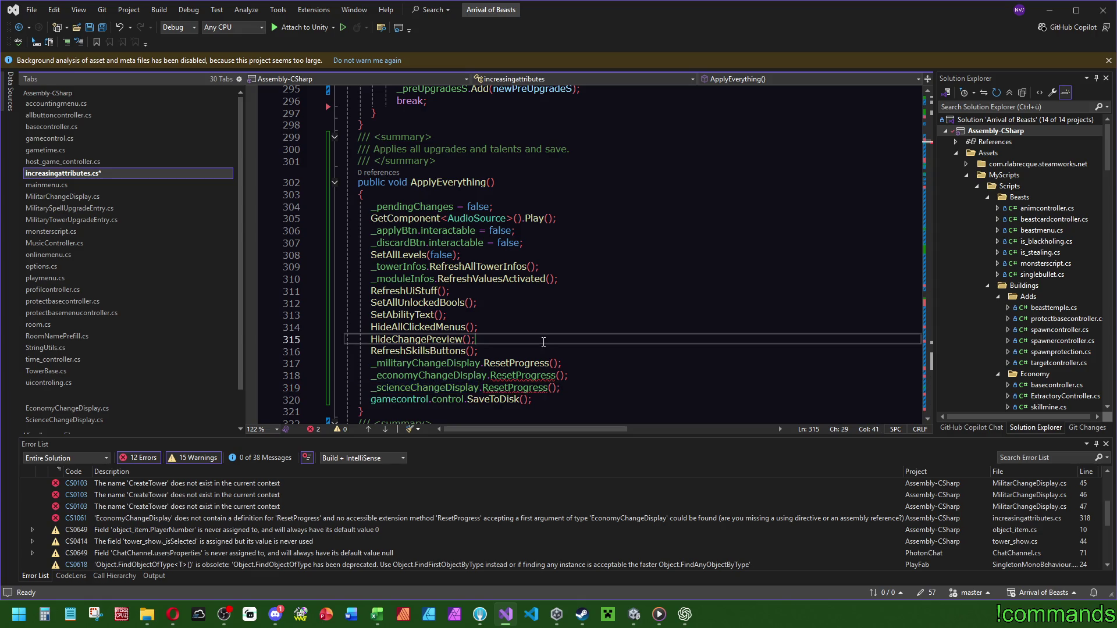
click(373, 375)
text(//)
double_click(407, 386)
click(371, 388)
text(//)
Move the three reset lines up to follow the _pendingChanges line and AudioSource Play call.
drag(568, 388, 578, 355)
key(ctrl+c)
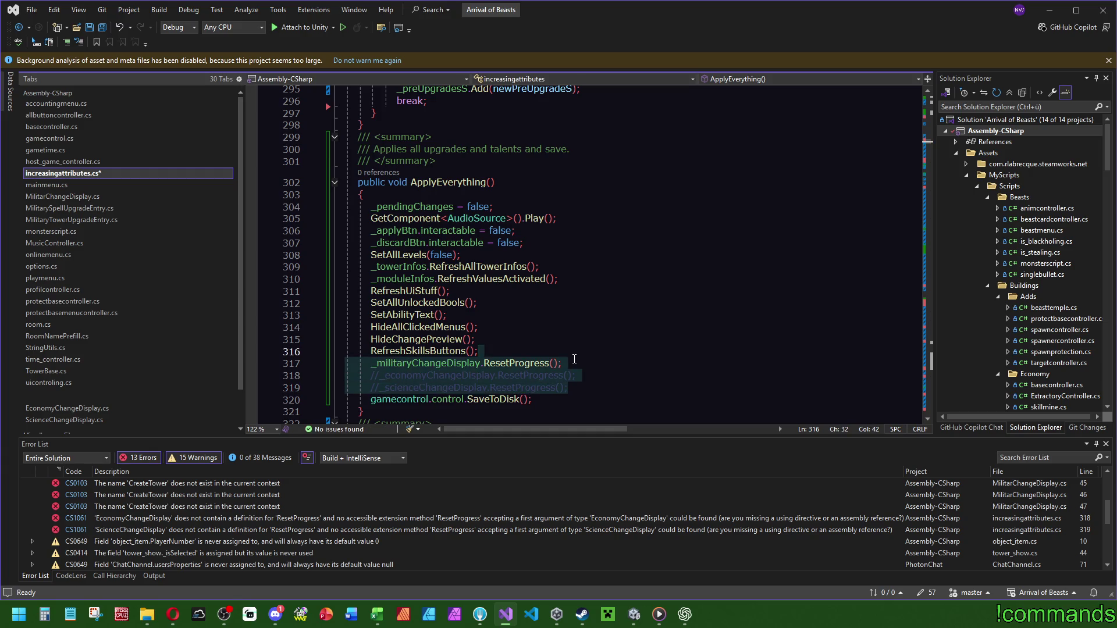
key(Delete)
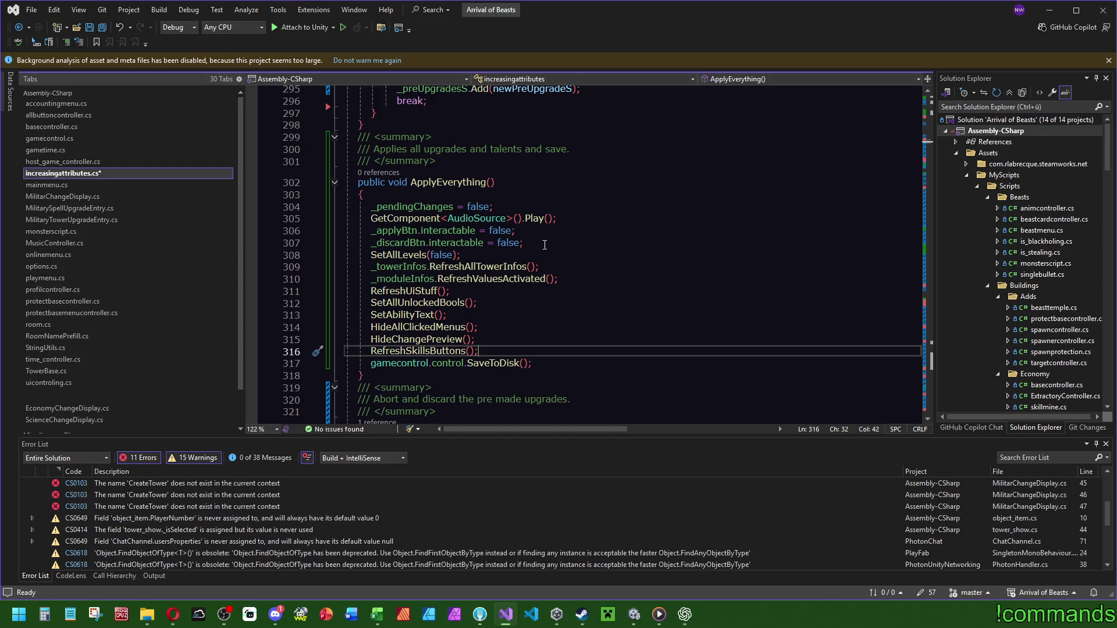
click(588, 207)
key(ctrl+v)
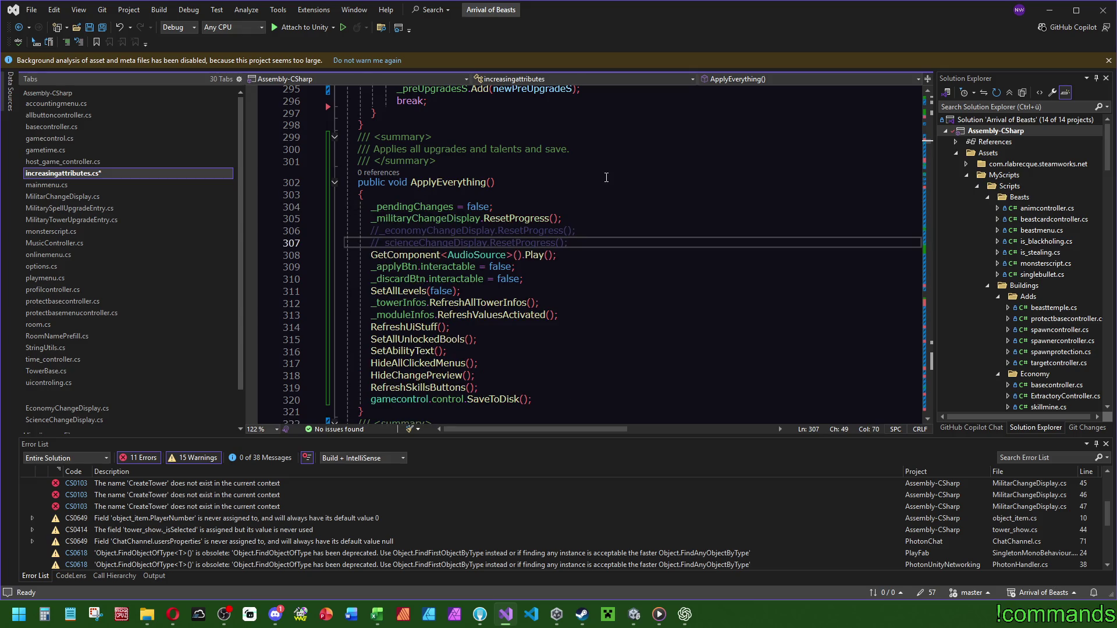
key(Down)
key(alt+Up)
key(alt+Up)
key(alt+Up)
key(Up)
key(Up)
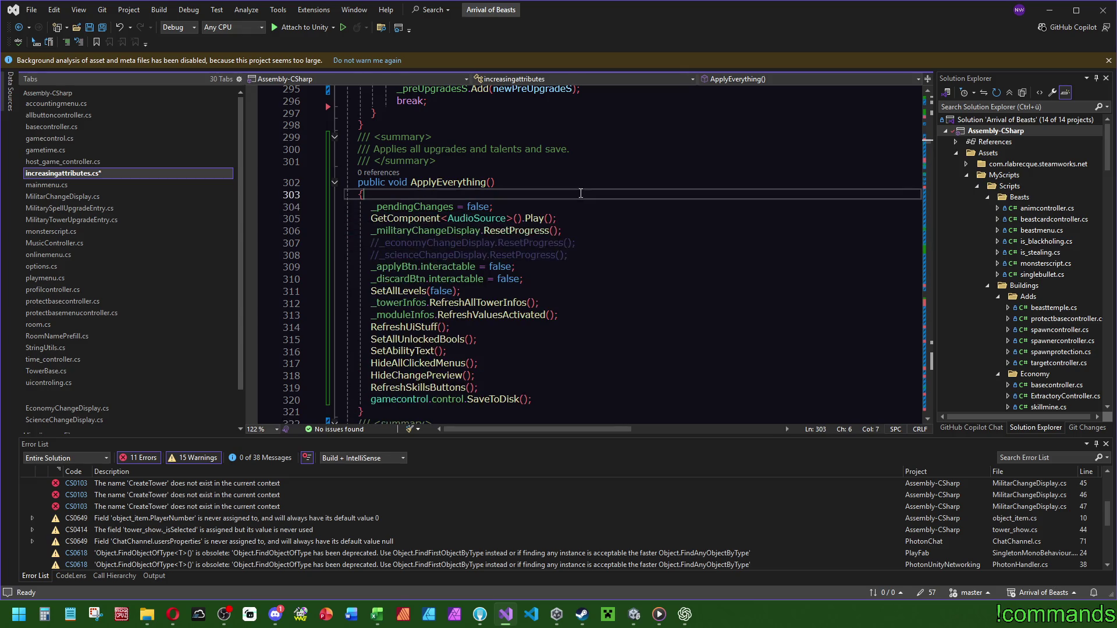
Save increasingattributes.cs and go back to Unity.
click(102, 27)
scroll(630, 247, up, 9)
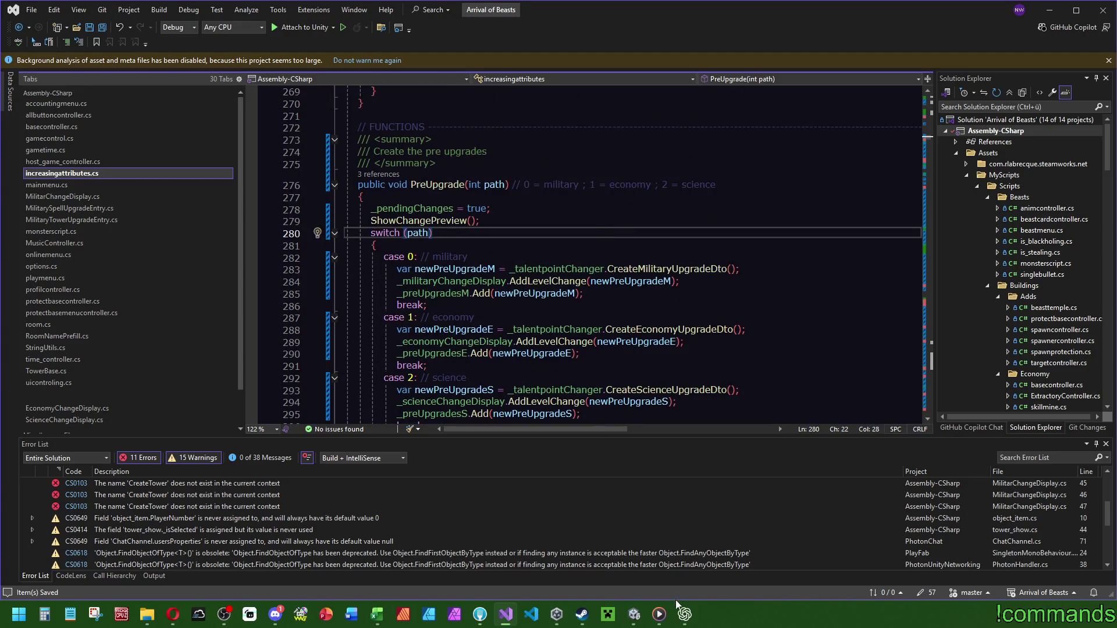
click(633, 616)
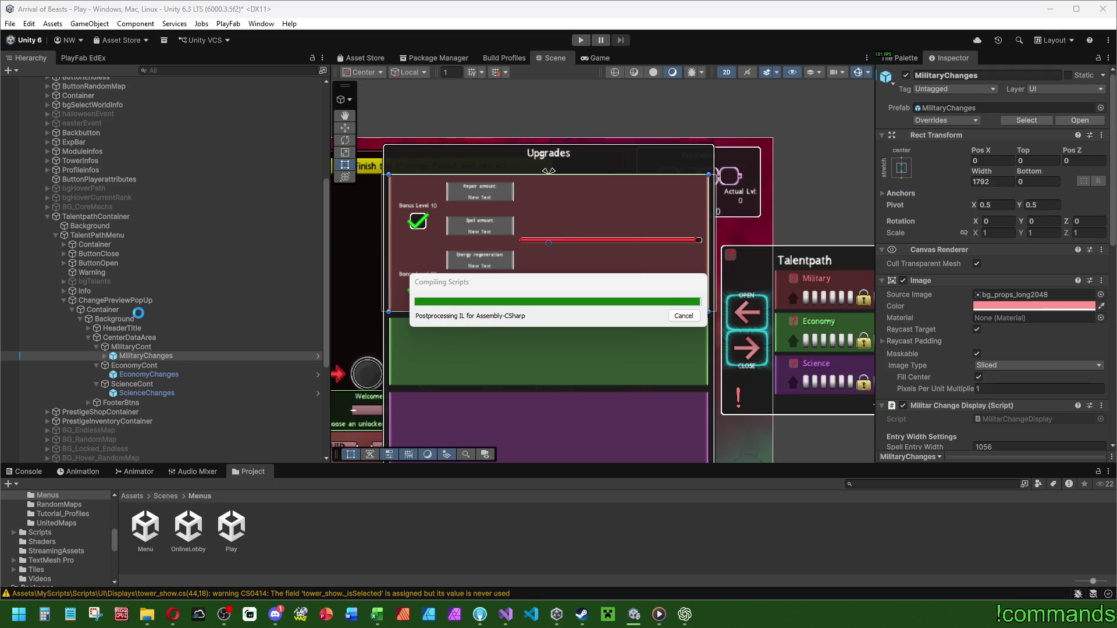
On TalentPathMenu, assign MilitaryChanges and EconomyChanges to the Military and Economy Change Display fields.
click(111, 217)
click(141, 236)
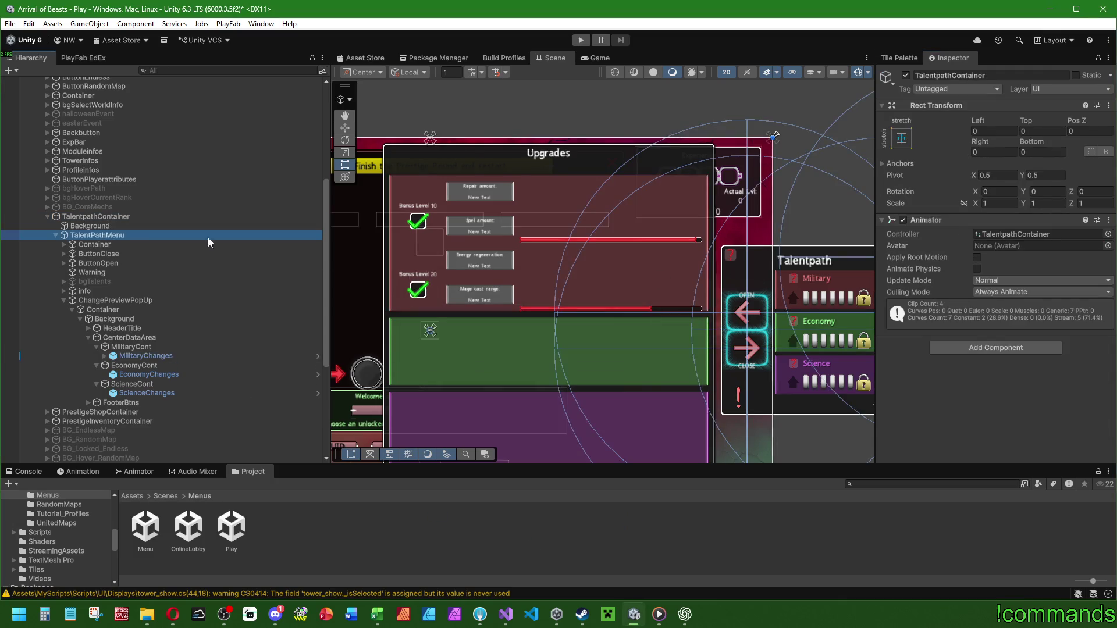
scroll(951, 250, down, 10)
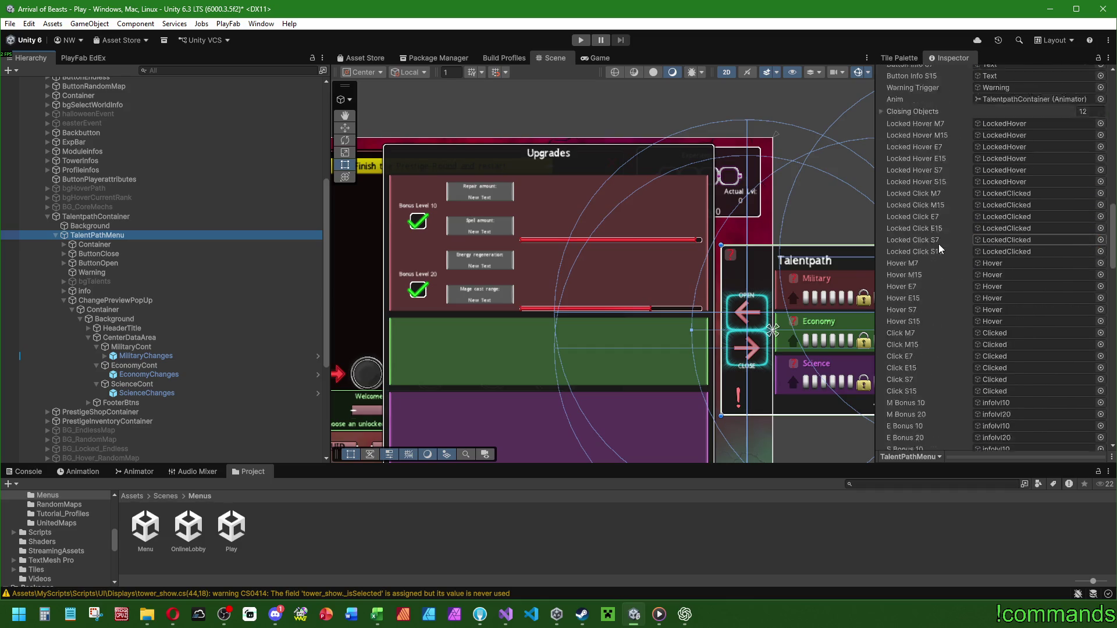
scroll(938, 243, down, 10)
mouse_move(141, 355)
mouse_down()
mouse_move(465, 70)
mouse_move(1024, 205)
mouse_up()
mouse_move(164, 376)
mouse_down()
mouse_move(1024, 227)
mouse_move(1024, 216)
mouse_up()
Add the Economy Change Display script to the EconomyChanges object.
click(149, 375)
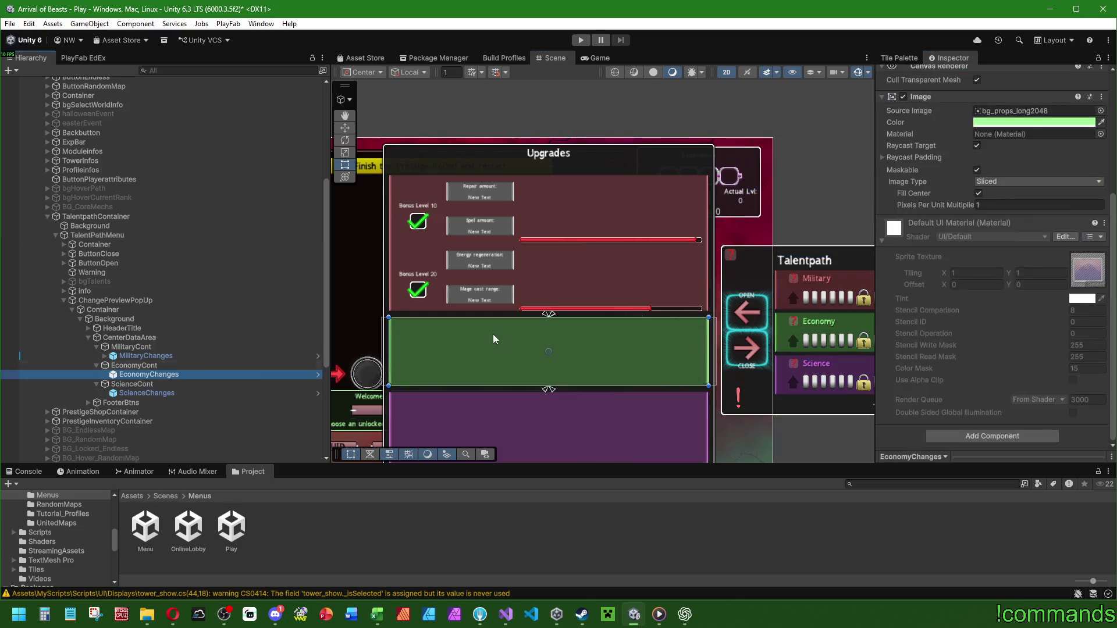
scroll(961, 332, up, 5)
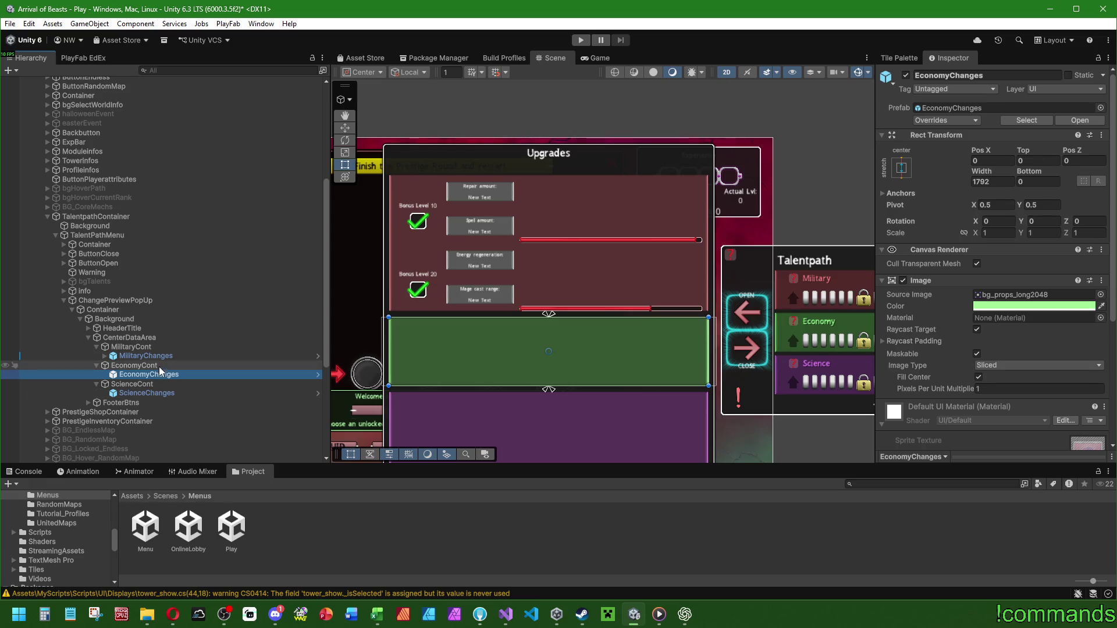
click(146, 355)
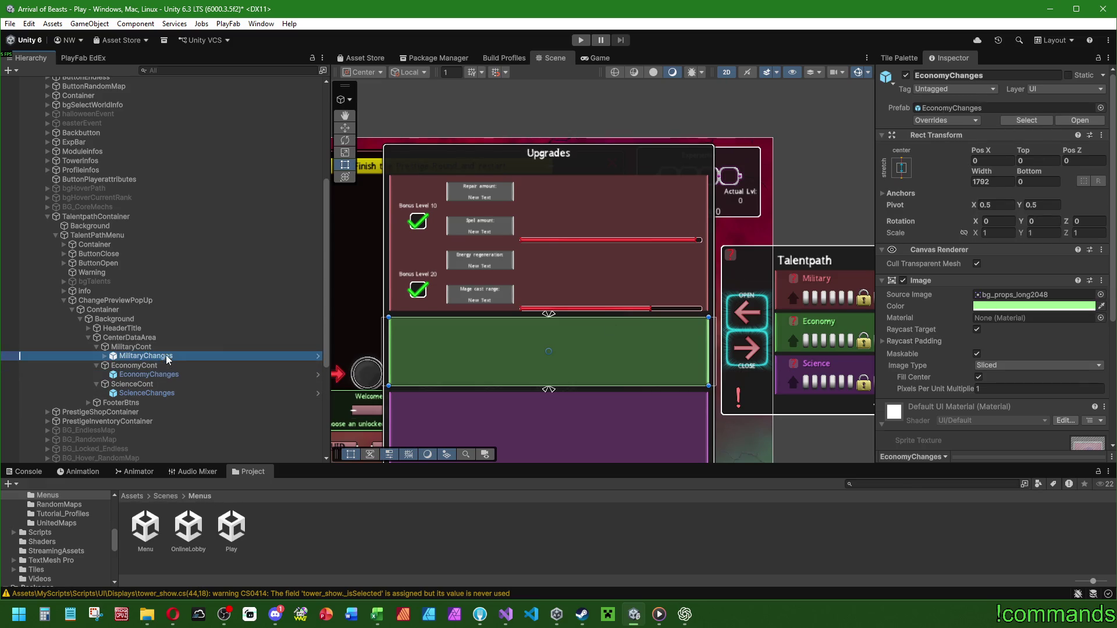
click(149, 374)
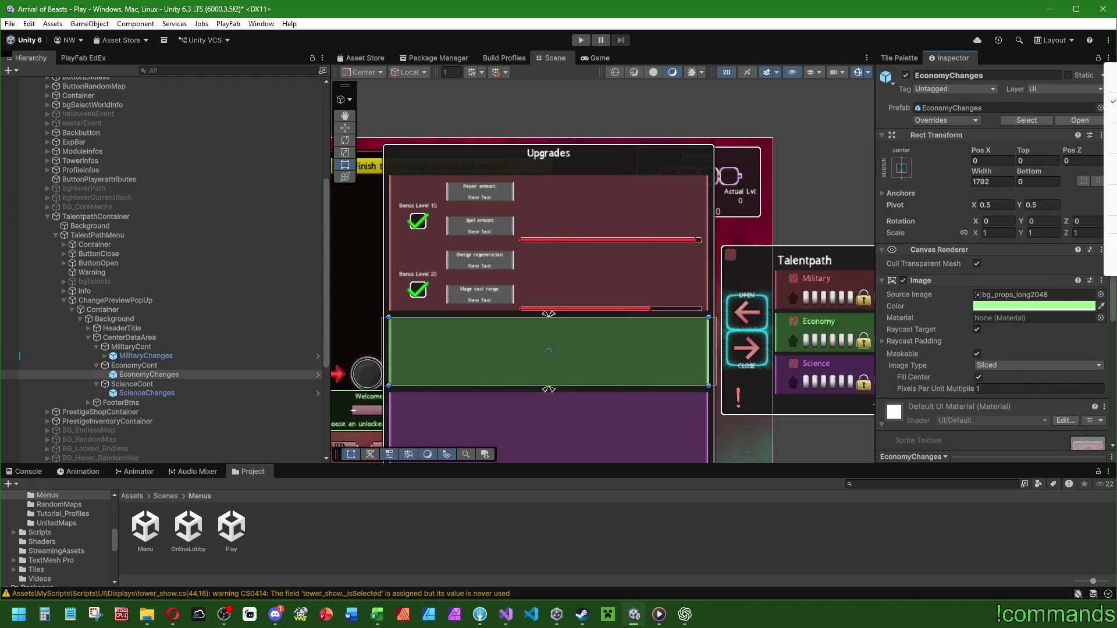
scroll(902, 353, down, 4)
scroll(901, 353, down, 2)
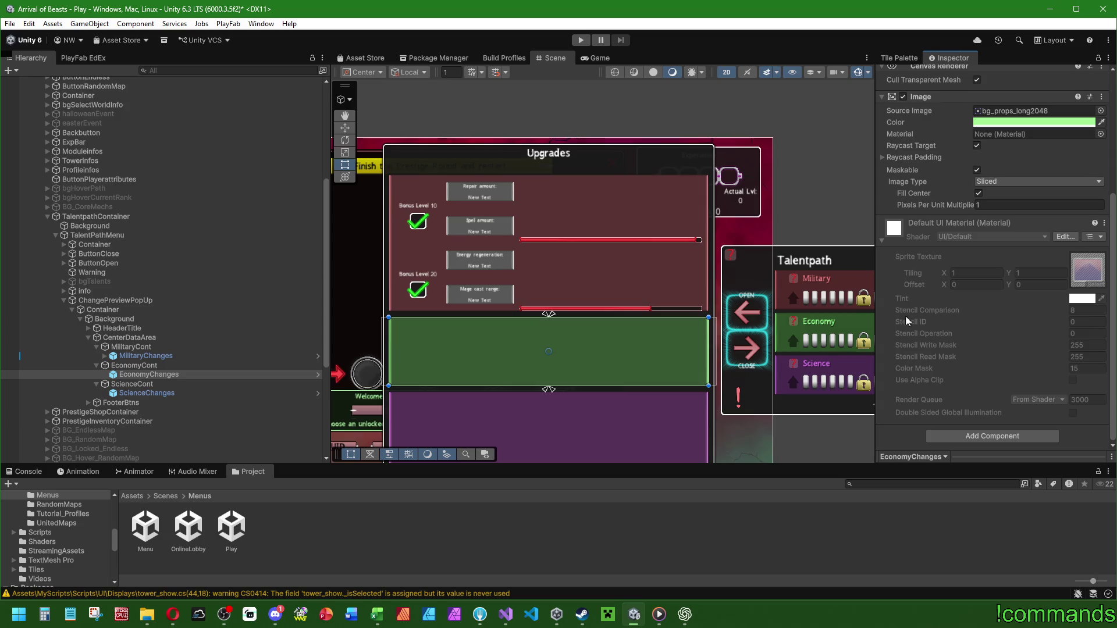
click(881, 240)
click(975, 447)
text(econo)
click(979, 451)
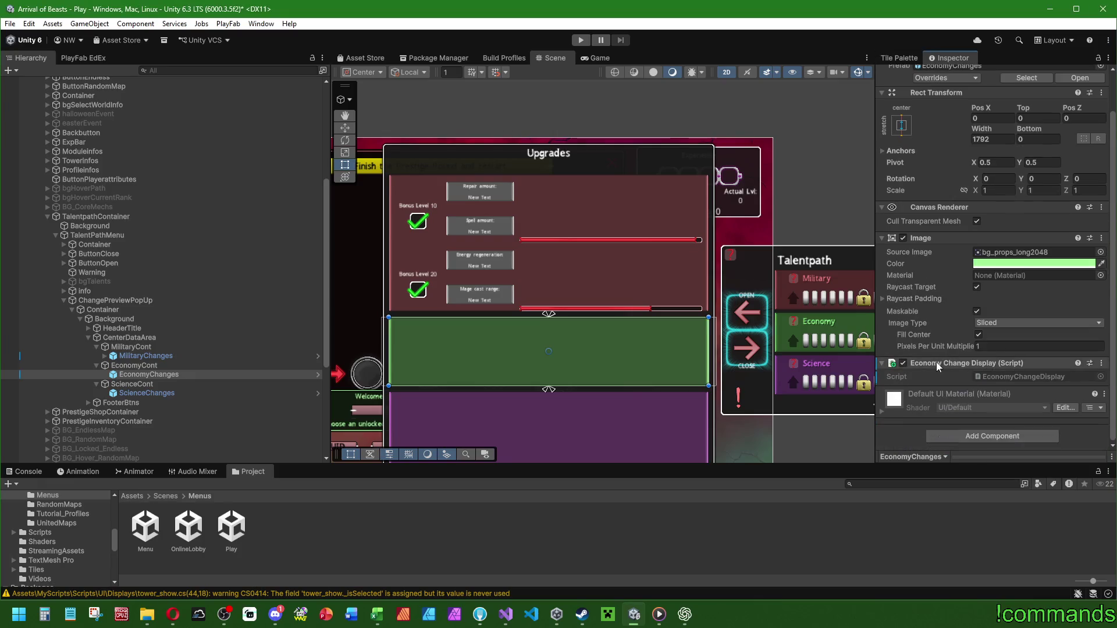
Add the Science Change Display script to ScienceChanges and review its prefab overrides.
scroll(937, 139, up, 2)
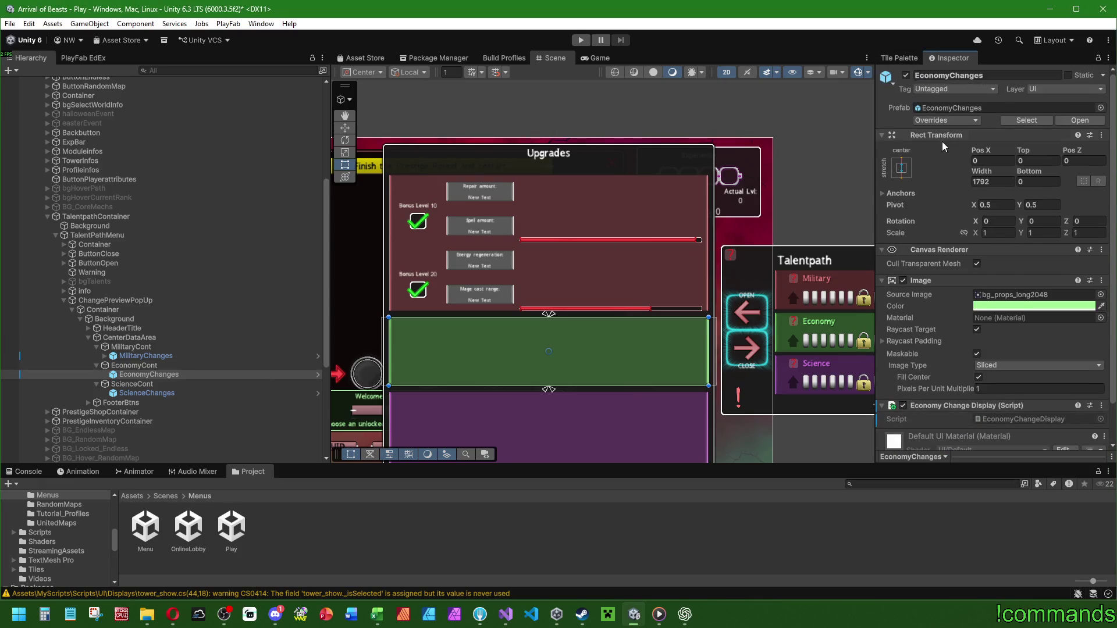
click(147, 393)
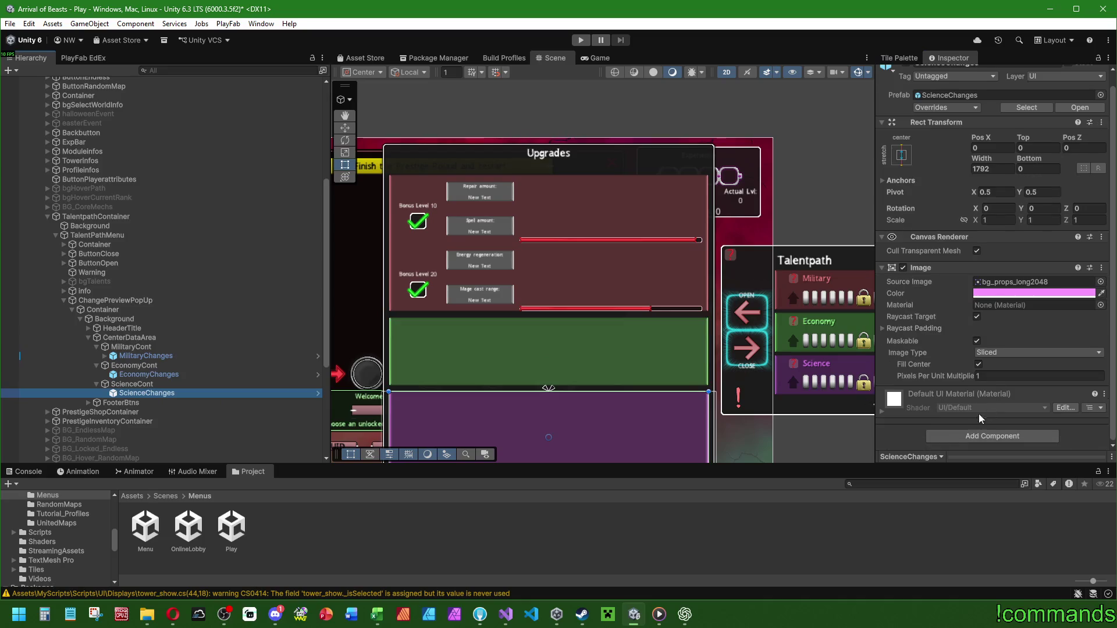
click(983, 438)
text(sci)
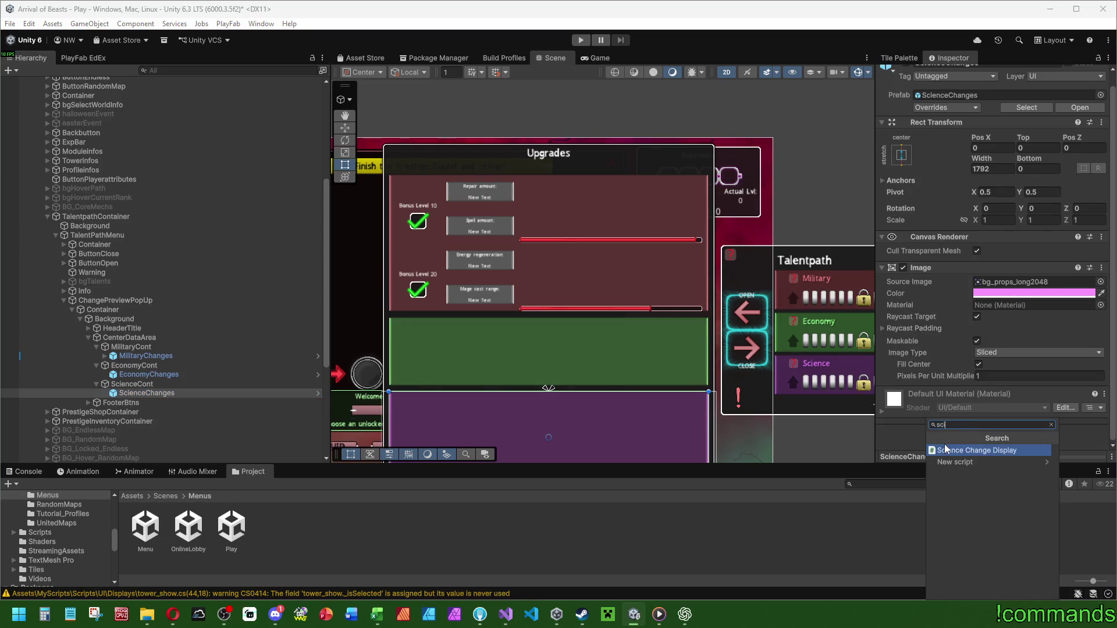
click(960, 451)
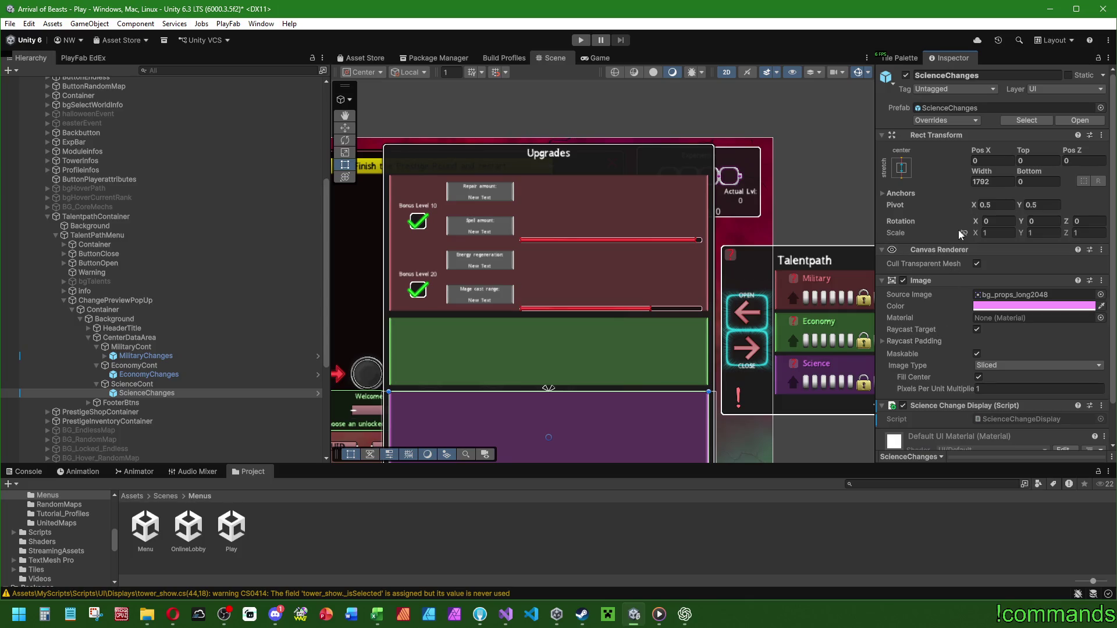
click(929, 121)
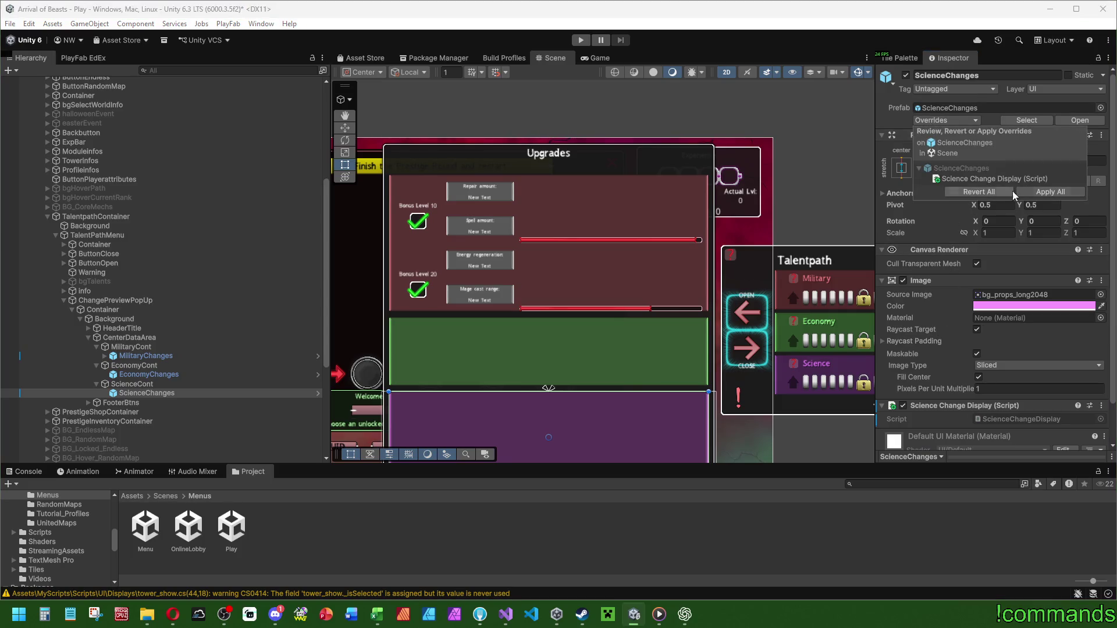
click(337, 536)
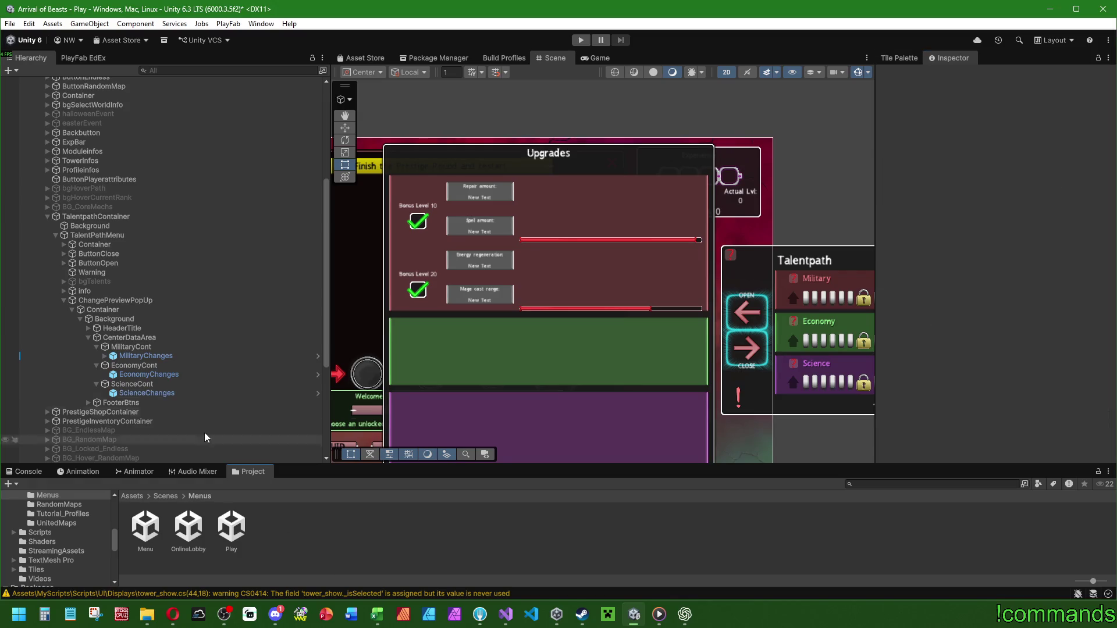
Deactivate the ChangePreviewPopUp object so it is hidden.
scroll(542, 389, down, 2)
click(123, 301)
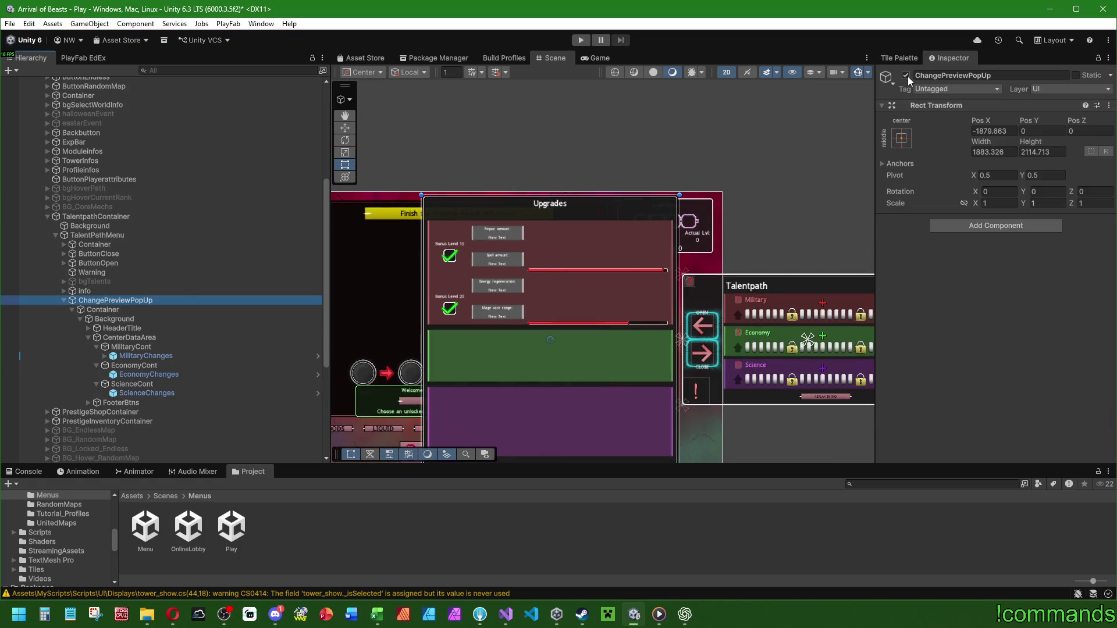
click(906, 76)
scroll(134, 315, down, 5)
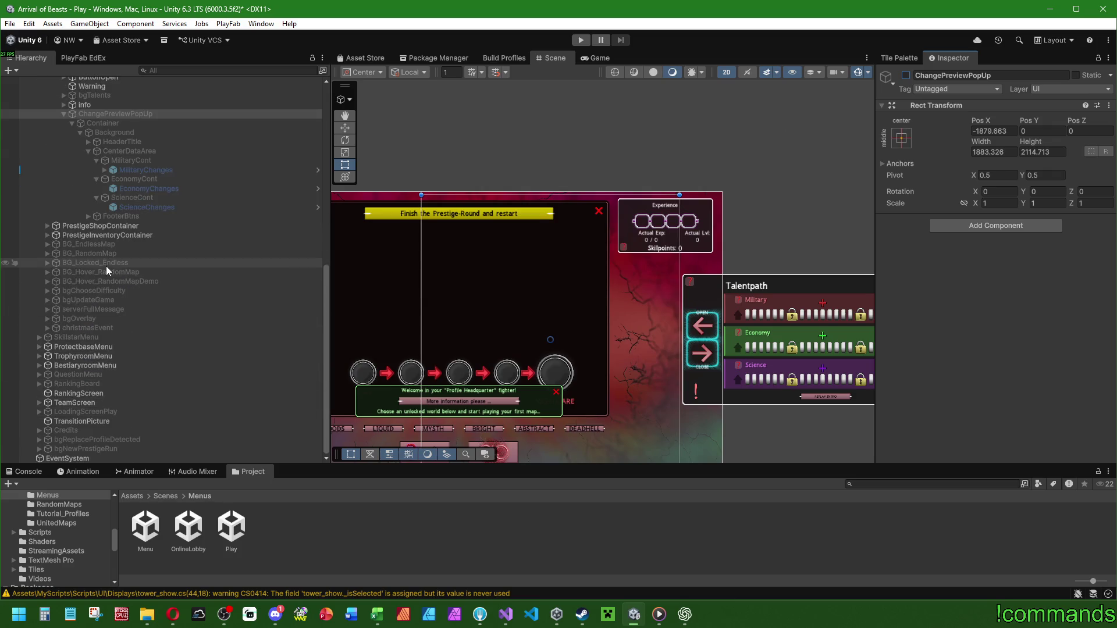
Reactivate the SkillstarMenu object.
click(100, 337)
click(906, 76)
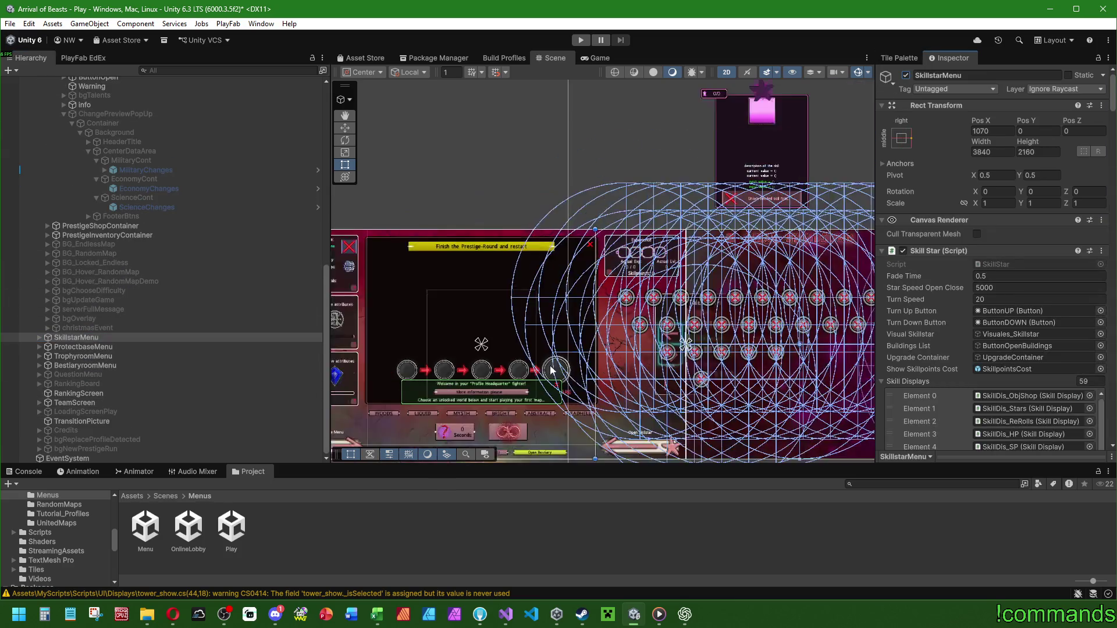
scroll(867, 198, down, 3)
Load Menu.unity after answering the save prompt, show the Console, and enter Play mode.
click(152, 514)
double_click(152, 514)
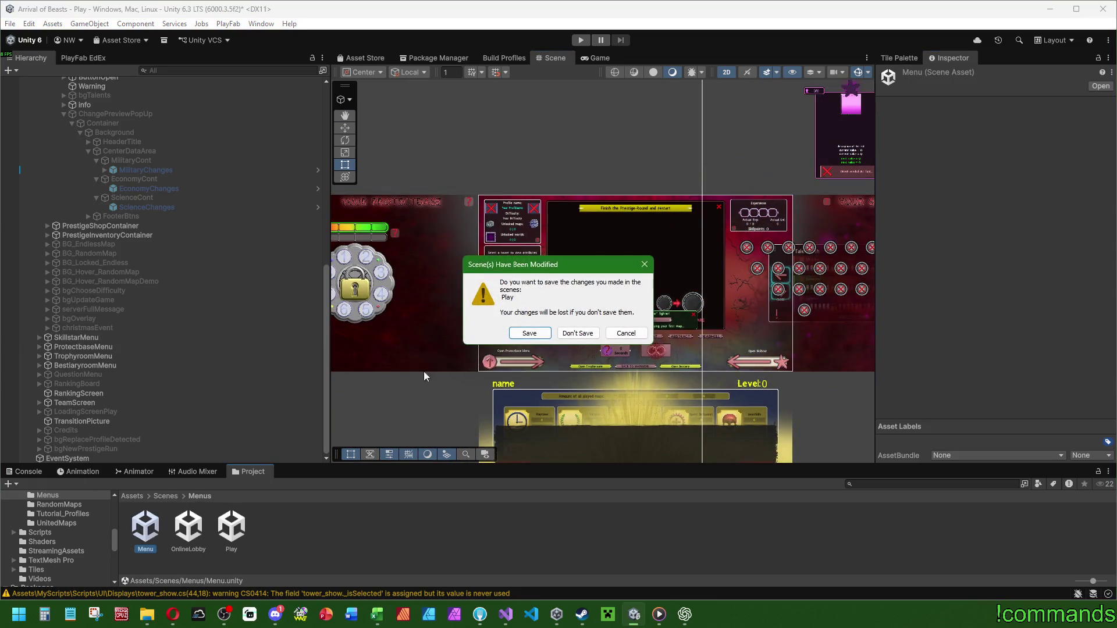
click(530, 334)
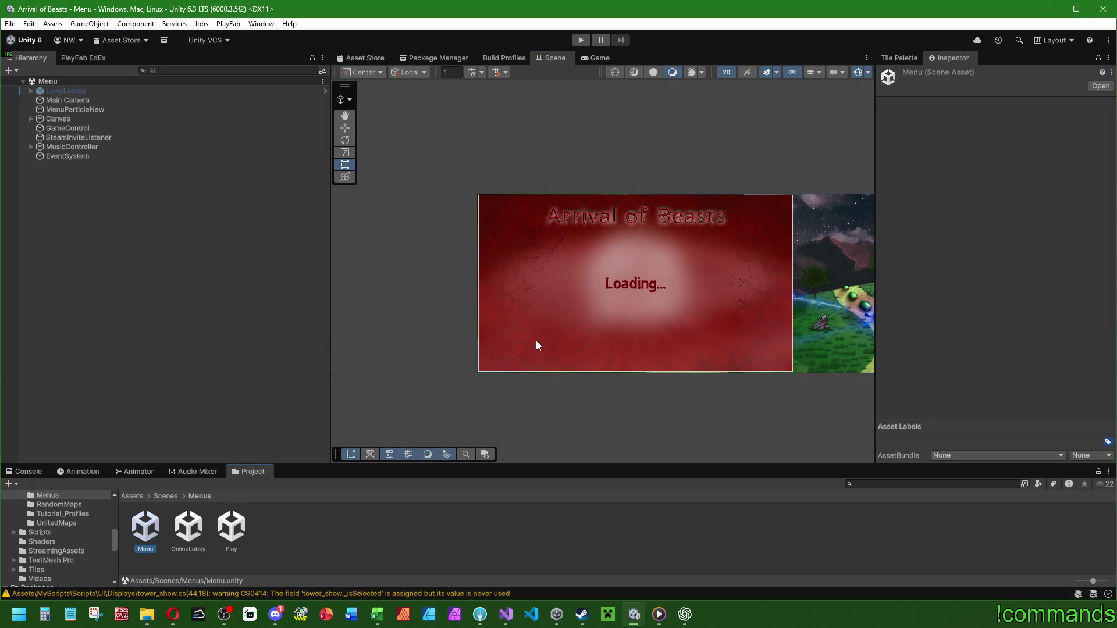
key(alt+Tab)
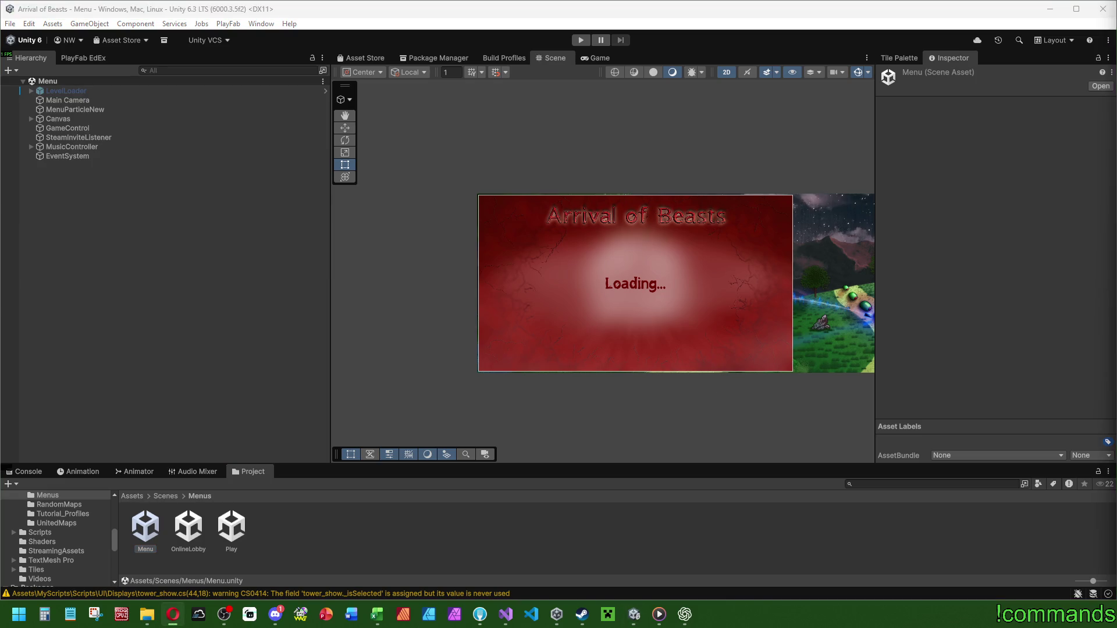
click(25, 472)
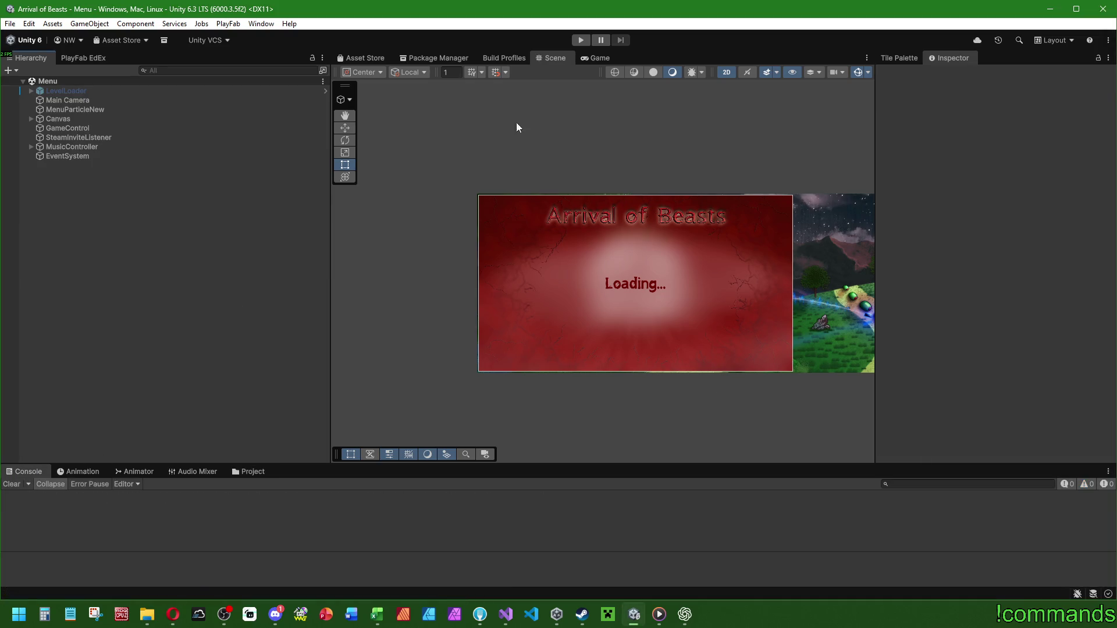
click(575, 41)
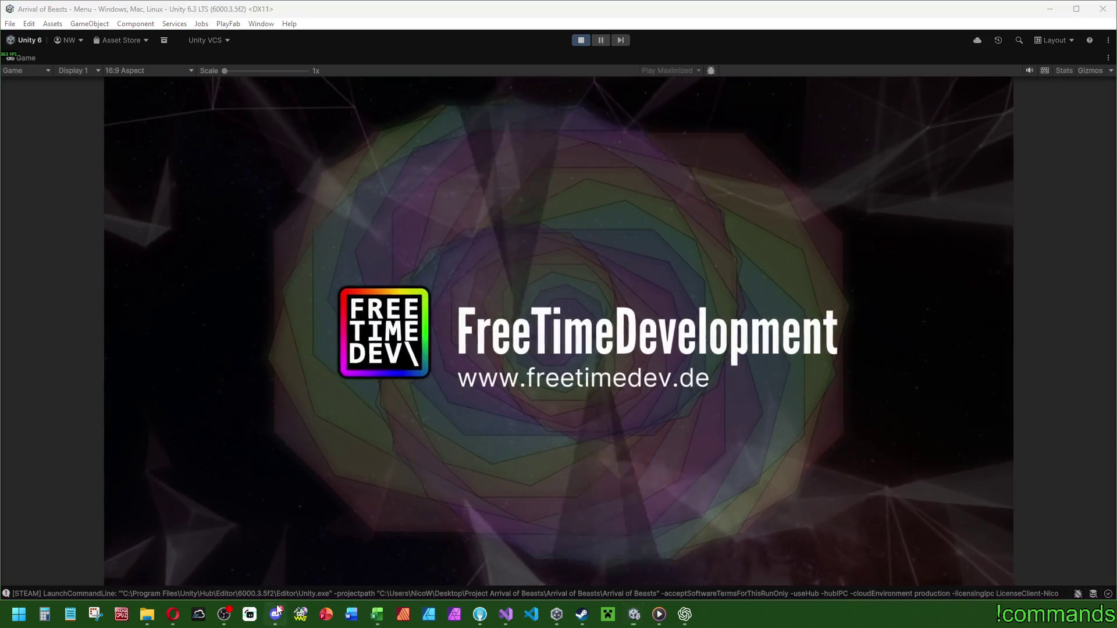
Back in the running game, spend points on Military from level 4 up to 10, revealing the Level 10 bonus.
click(277, 612)
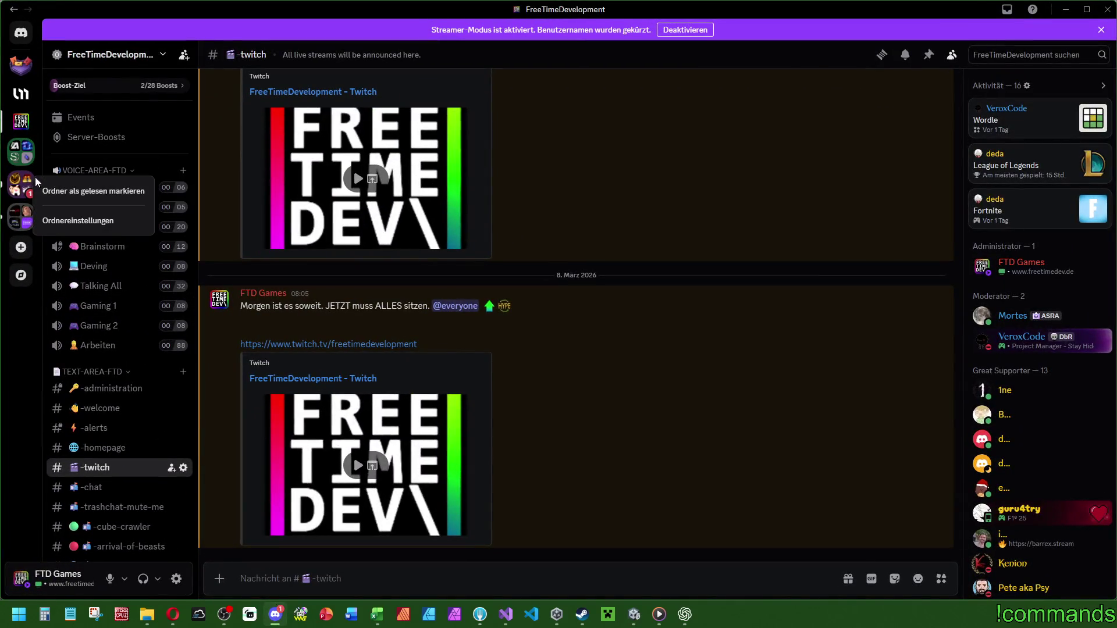
click(1070, 18)
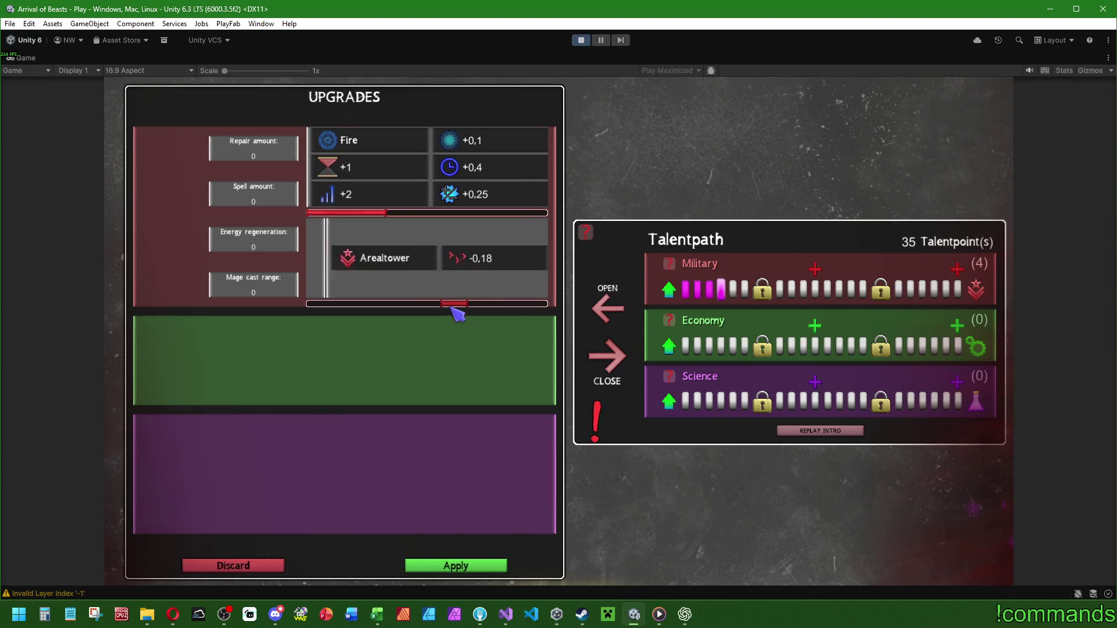
mouse_move(463, 305)
mouse_down()
mouse_move(539, 302)
mouse_move(305, 309)
mouse_up()
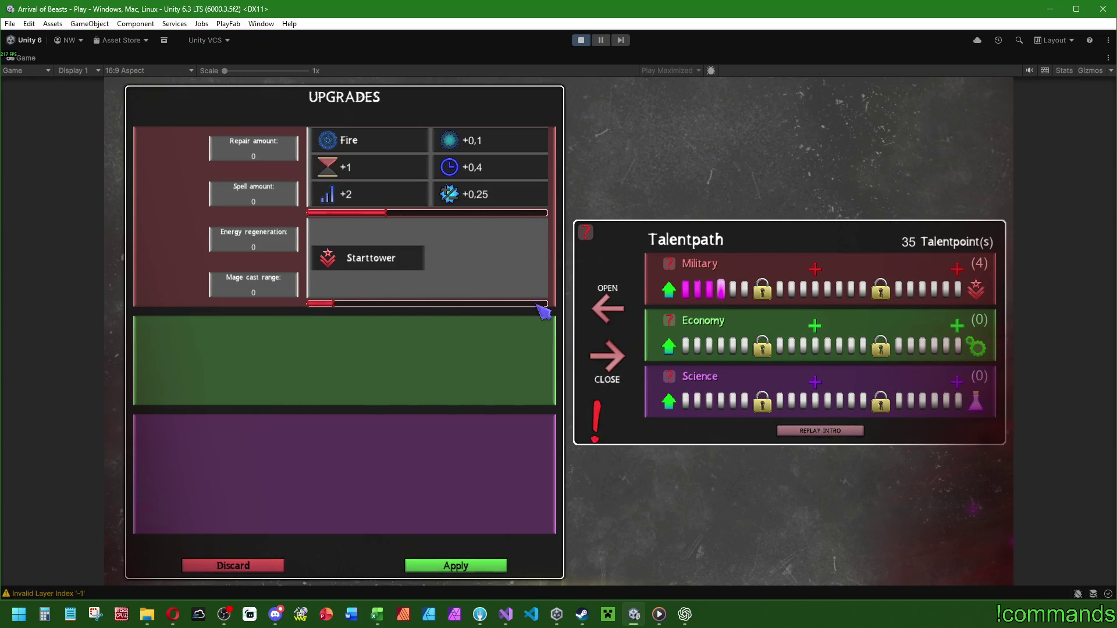
click(671, 290)
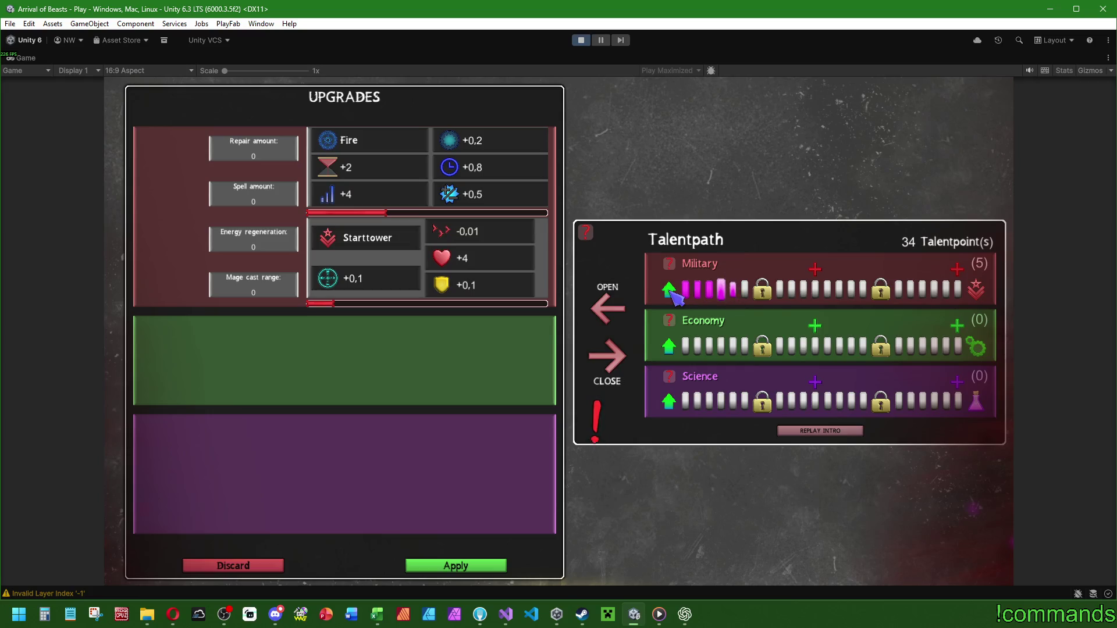
drag(330, 308, 353, 308)
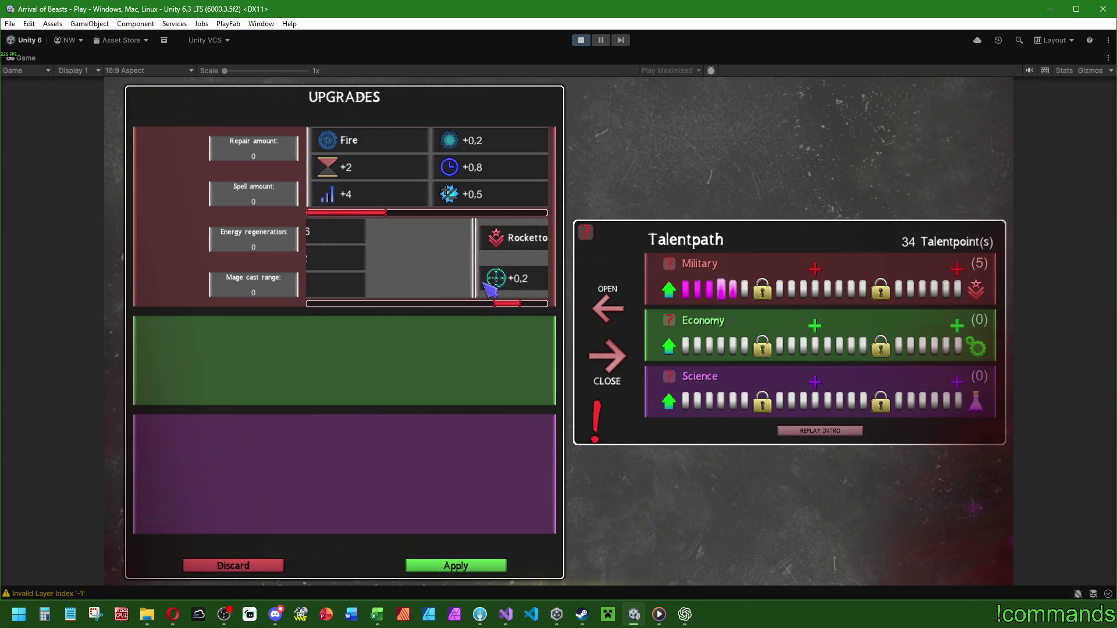
drag(495, 284, 487, 284)
click(671, 289)
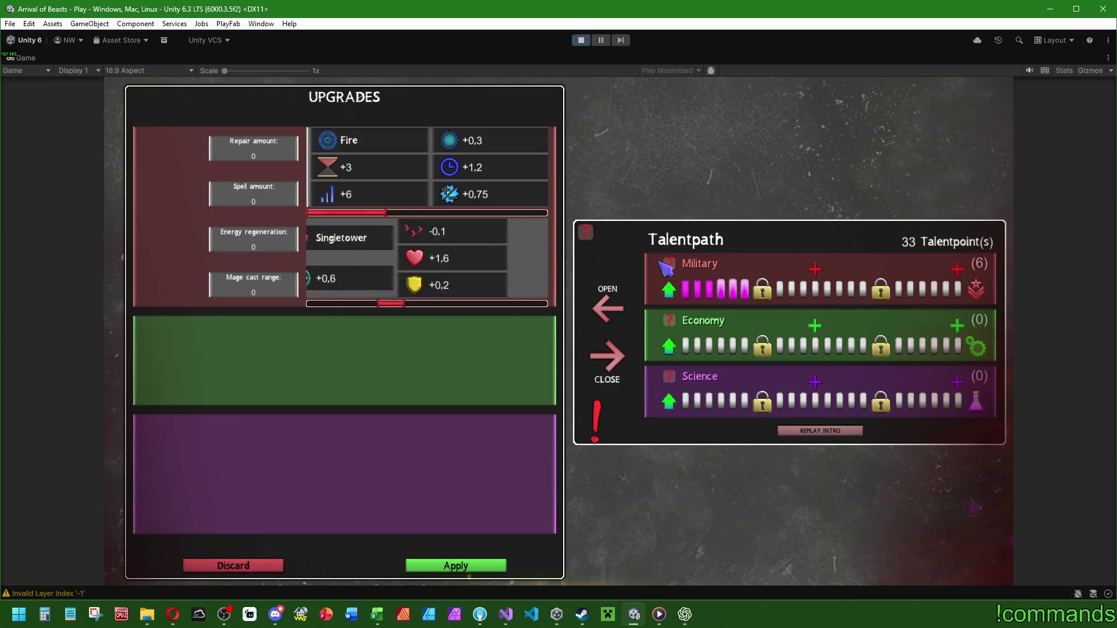
click(670, 289)
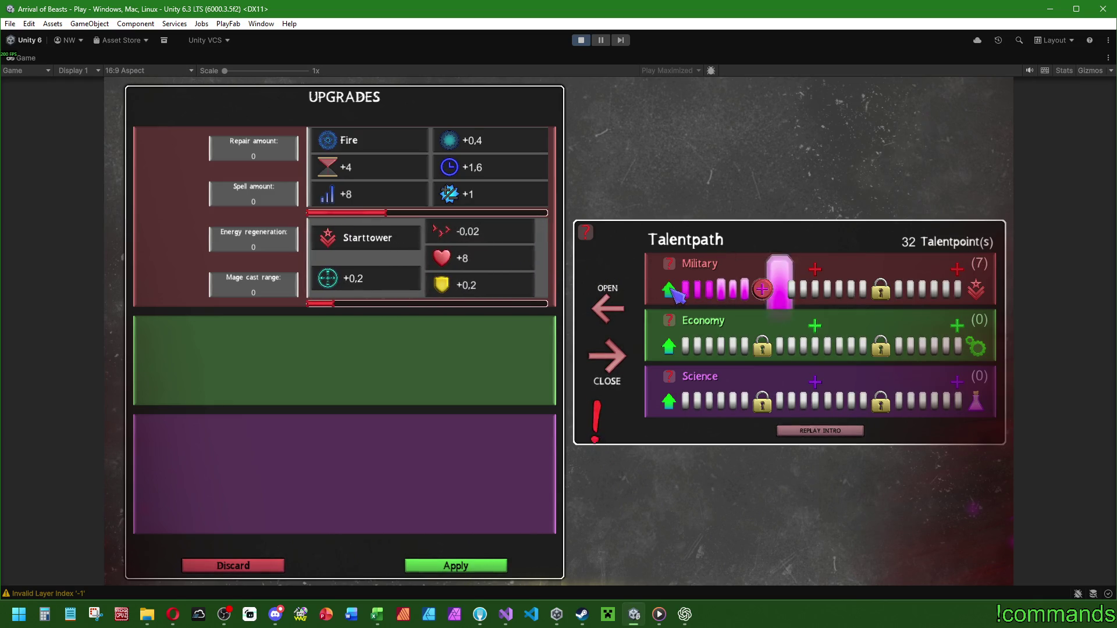
click(672, 289)
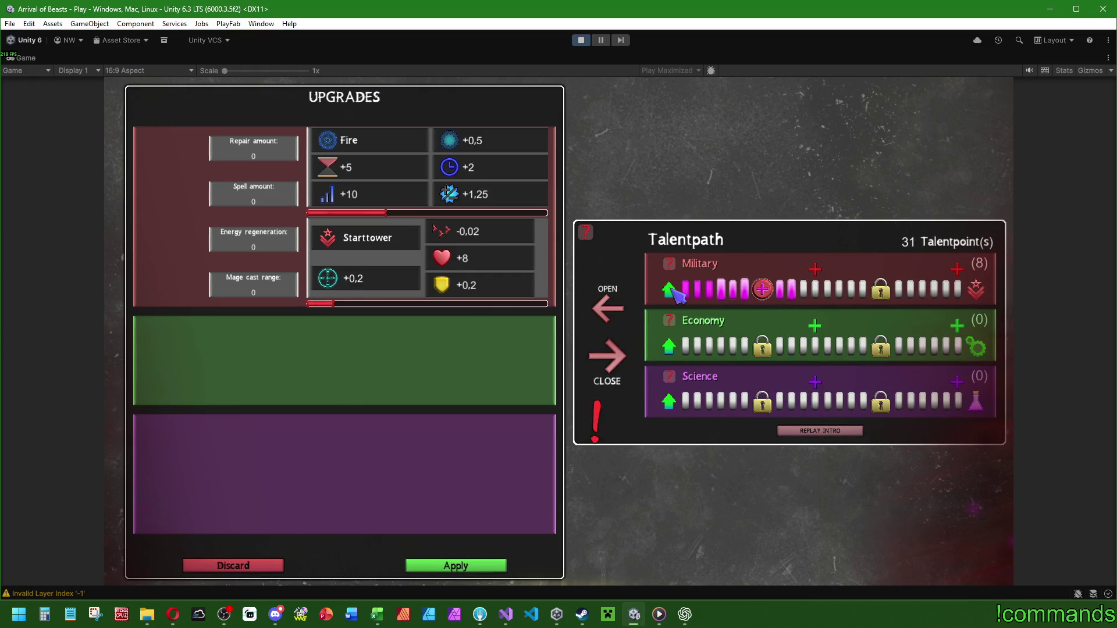
click(673, 289)
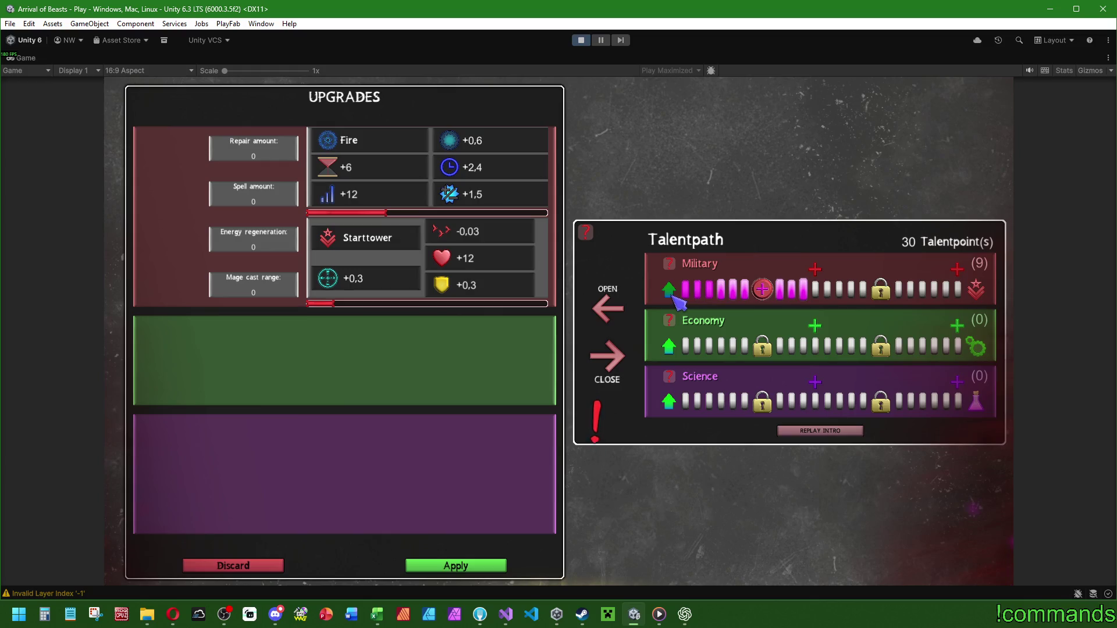
click(669, 288)
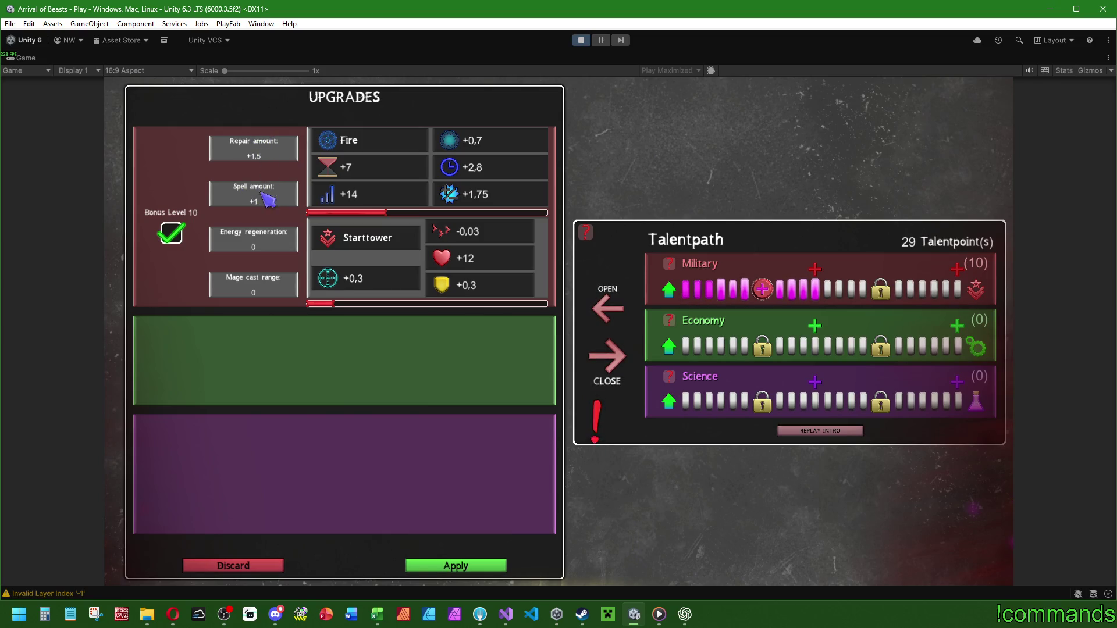
Keep adding points to Military until it reaches level 20 and its bonus.
mouse_move(818, 268)
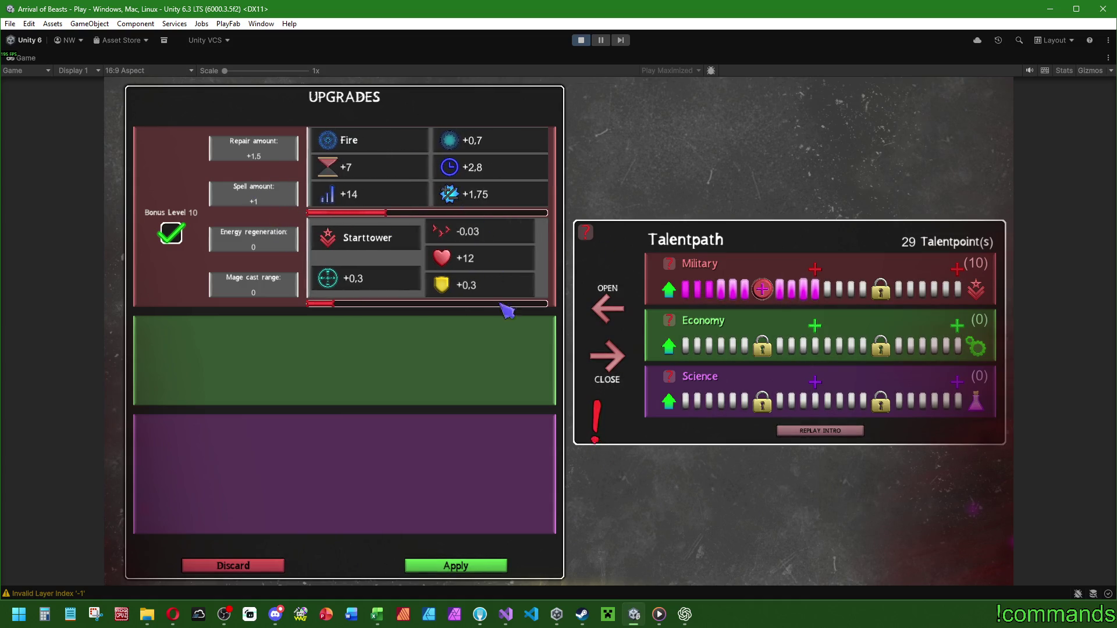
click(670, 290)
click(671, 290)
click(670, 290)
click(670, 289)
click(670, 290)
click(670, 290)
click(670, 290)
click(670, 290)
click(674, 293)
click(673, 293)
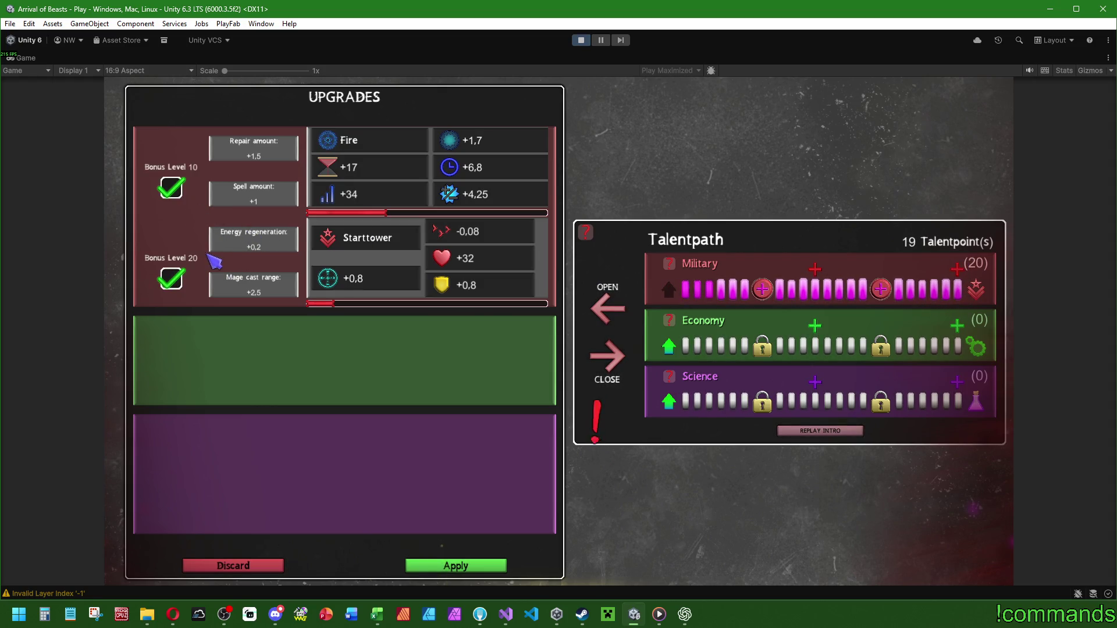
Scroll through the tower upgrade rows, then stop play mode.
scroll(448, 288, down, 5)
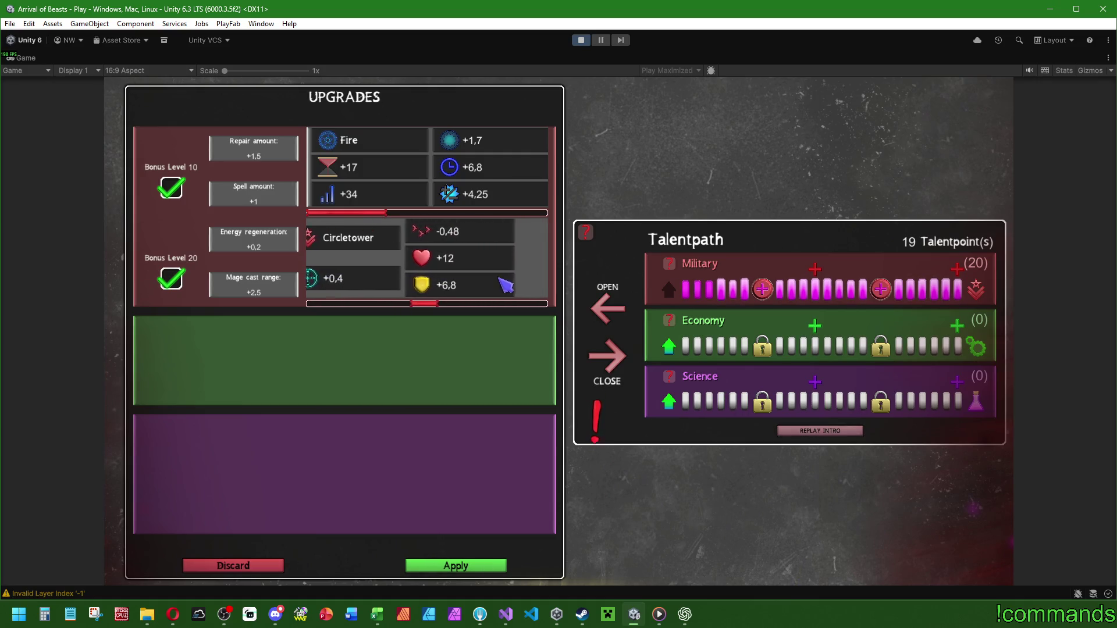
scroll(419, 286, down, 3)
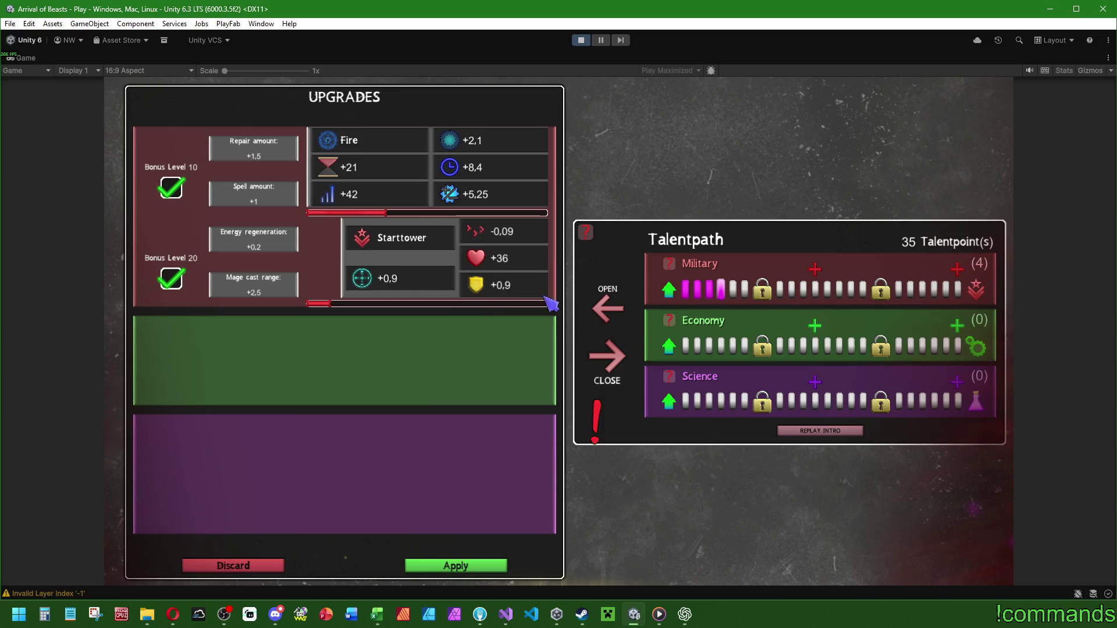
click(582, 40)
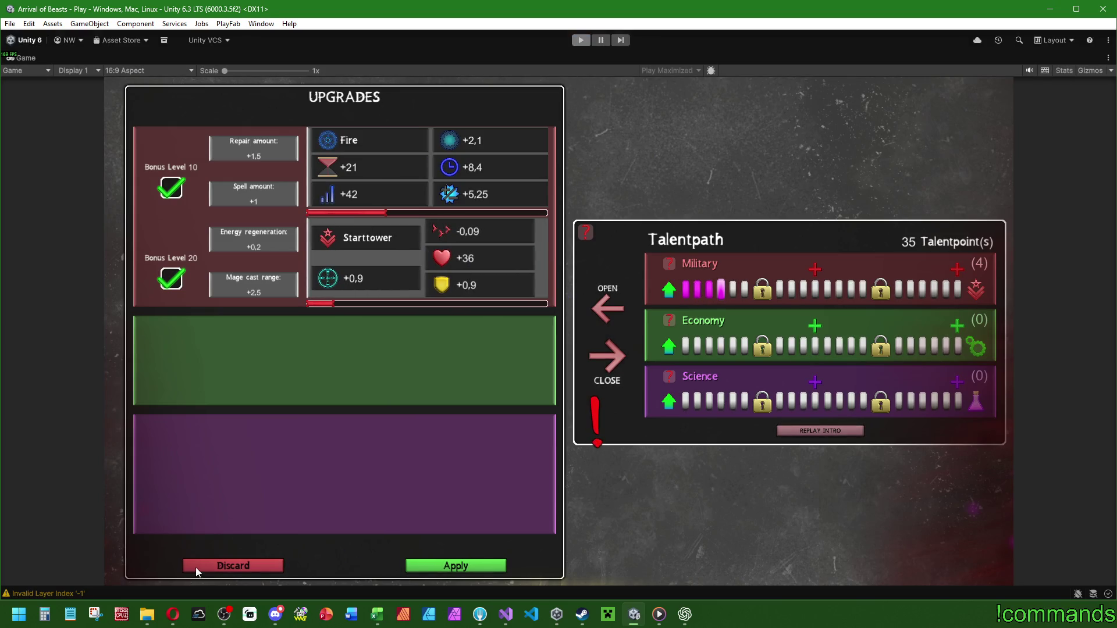
Clear the Unity console and copy the three ResetProgress lines from ApplyEverything.
click(14, 486)
click(504, 616)
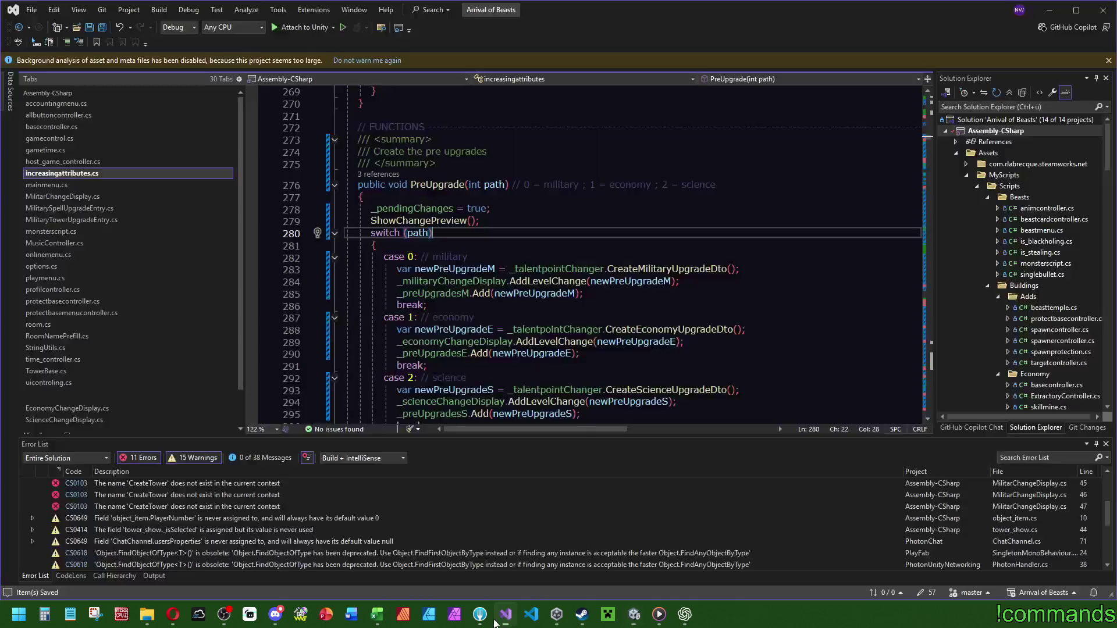
click(488, 224)
scroll(561, 340, down, 5)
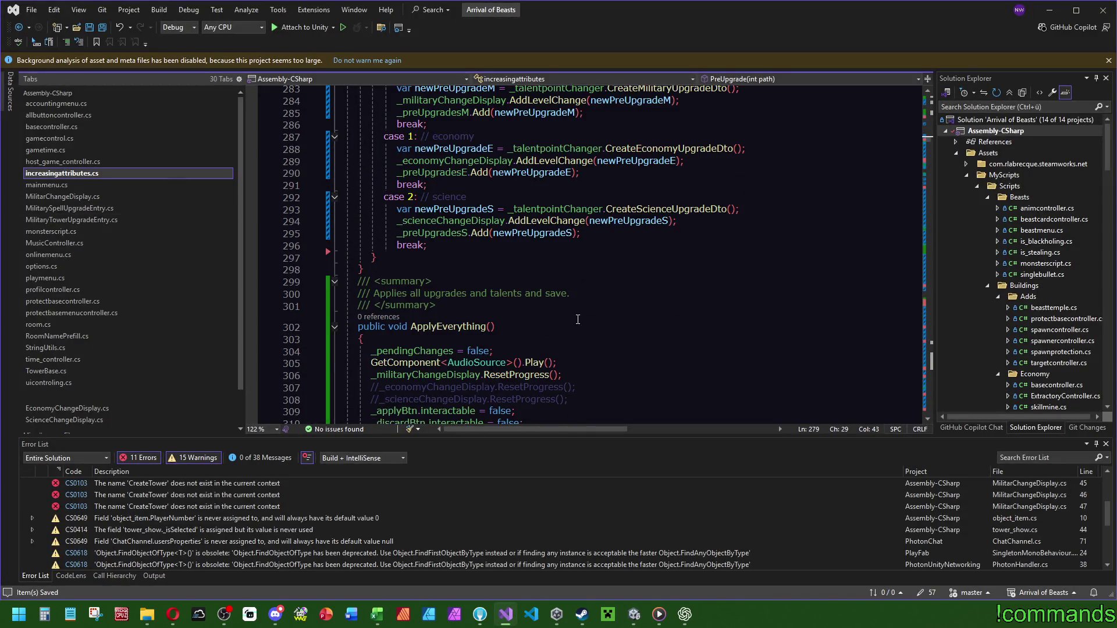
scroll(578, 319, down, 6)
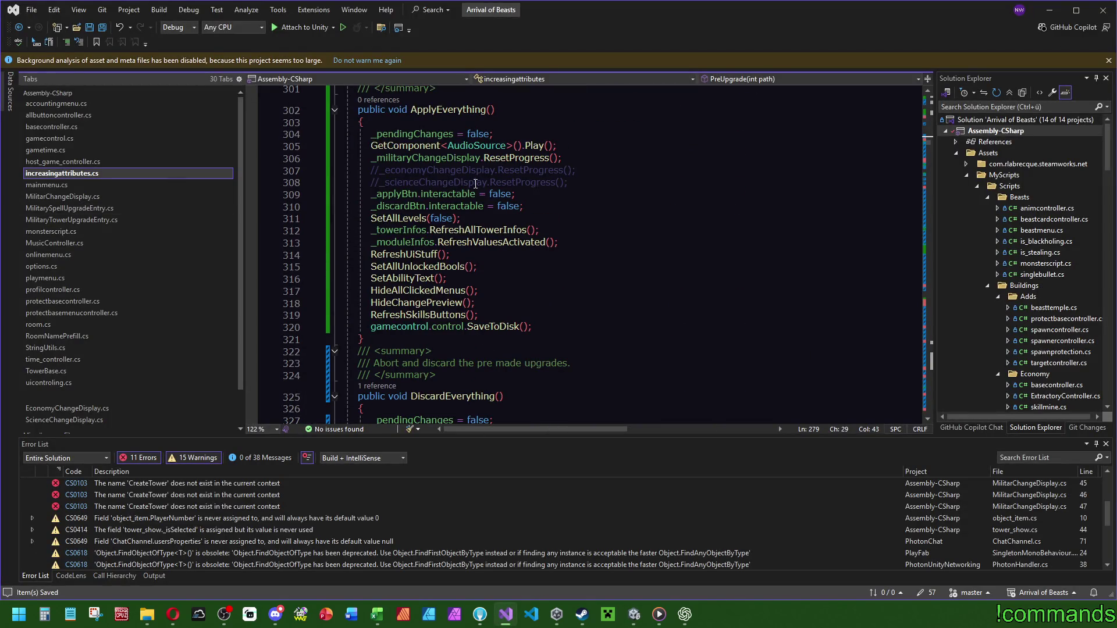
scroll(475, 184, down, 1)
scroll(600, 202, up, 2)
click(590, 220)
key(shift+Up)
key(shift+Up)
key(shift+Up)
key(ctrl+c)
Paste the ResetProgress lines after _preUpgradesS.Clear() in DiscardEverything.
scroll(604, 230, down, 14)
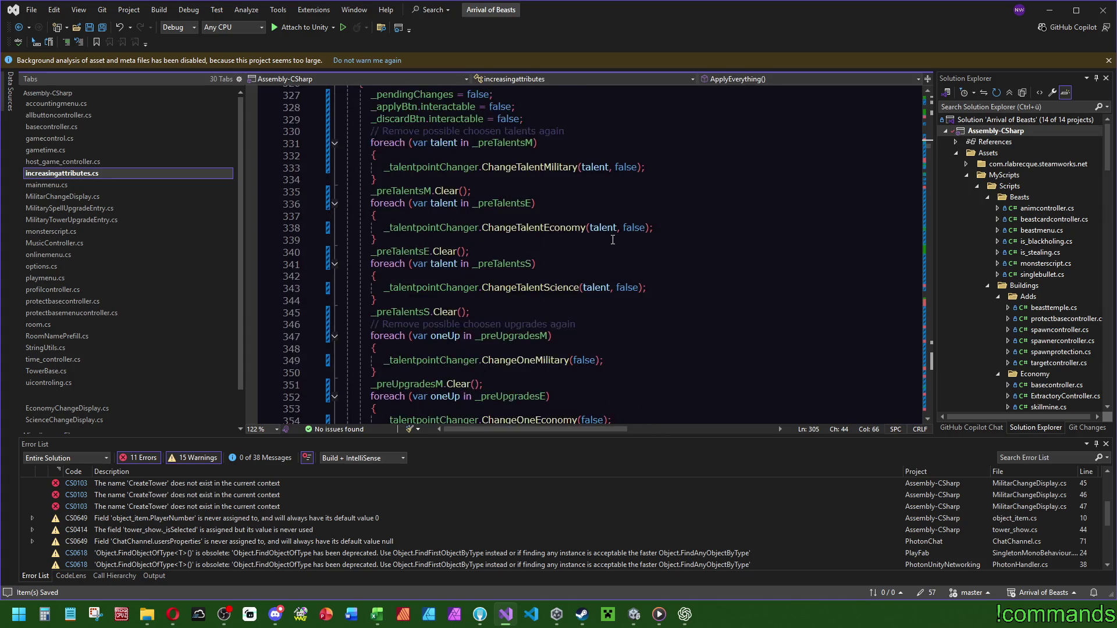
scroll(609, 237, up, 13)
scroll(609, 237, up, 3)
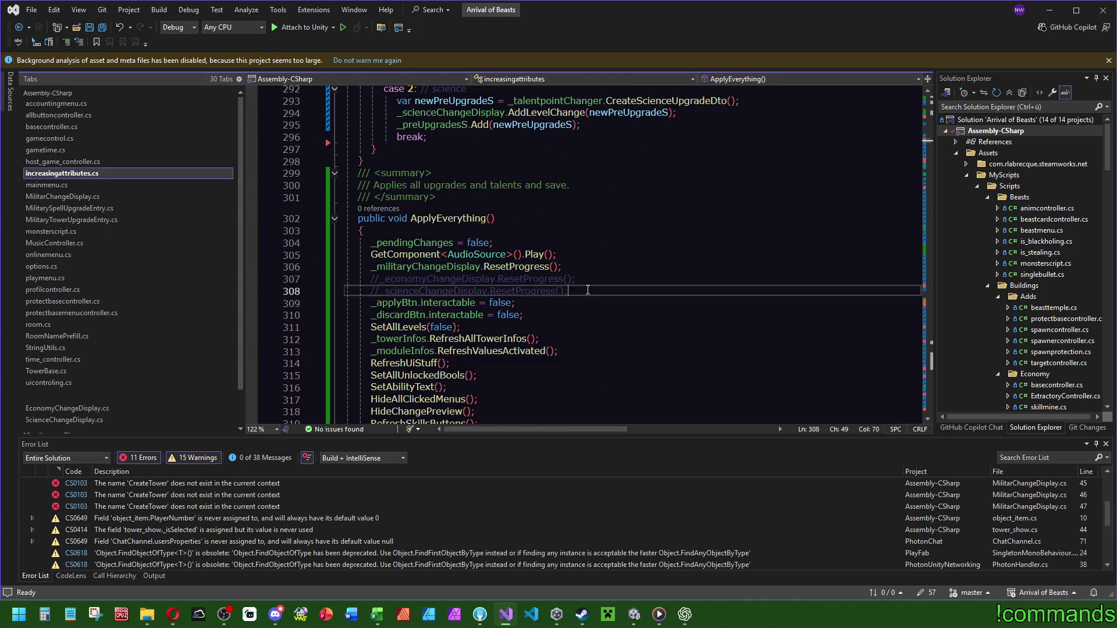
scroll(588, 261, down, 9)
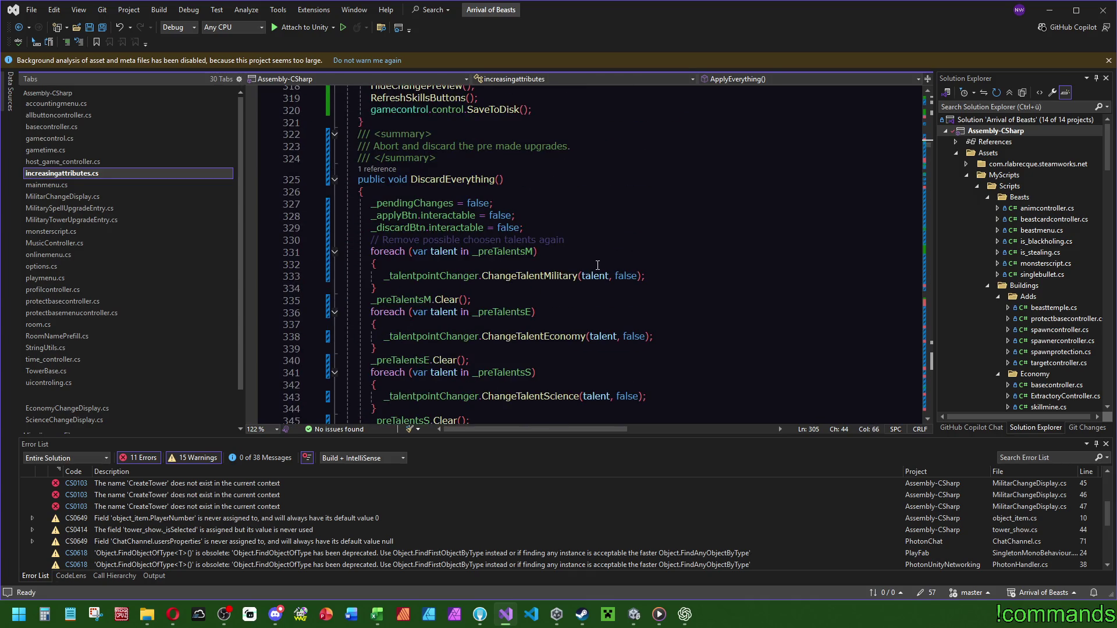
scroll(598, 265, down, 12)
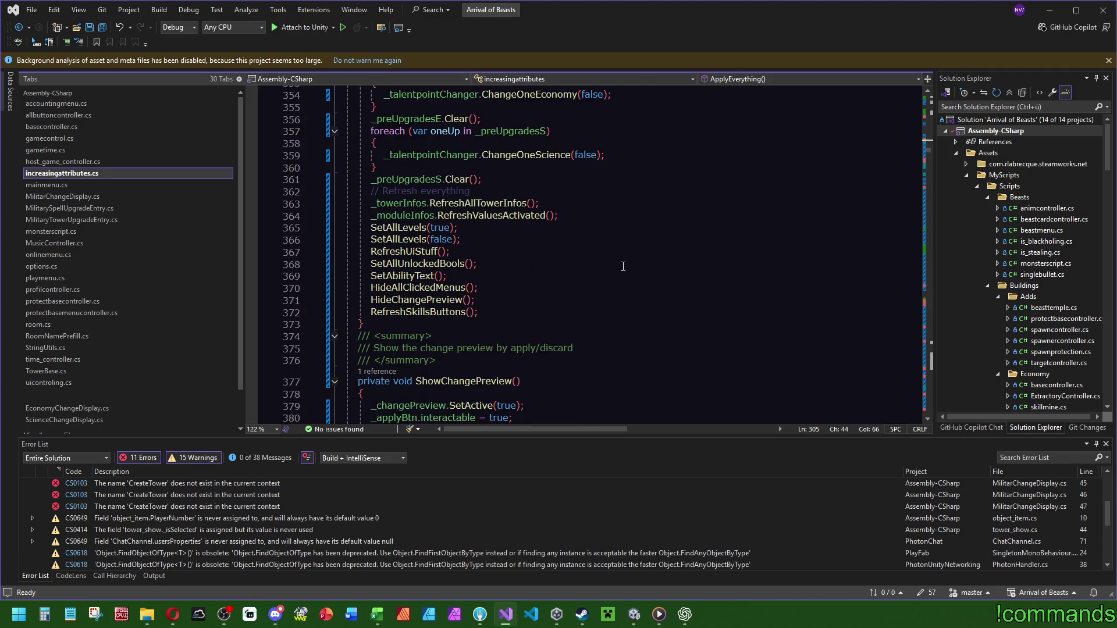
scroll(623, 267, up, 4)
click(506, 324)
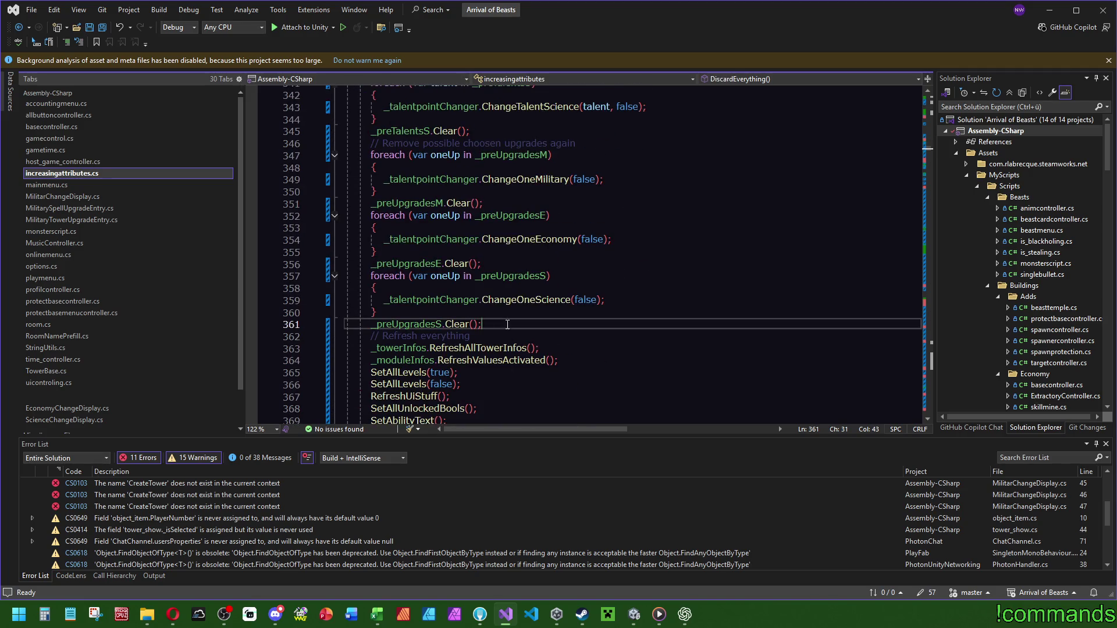
key(ctrl+v)
Save increasingattributes.cs and return to Unity for the script reload.
scroll(592, 326, up, 1)
scroll(582, 262, up, 7)
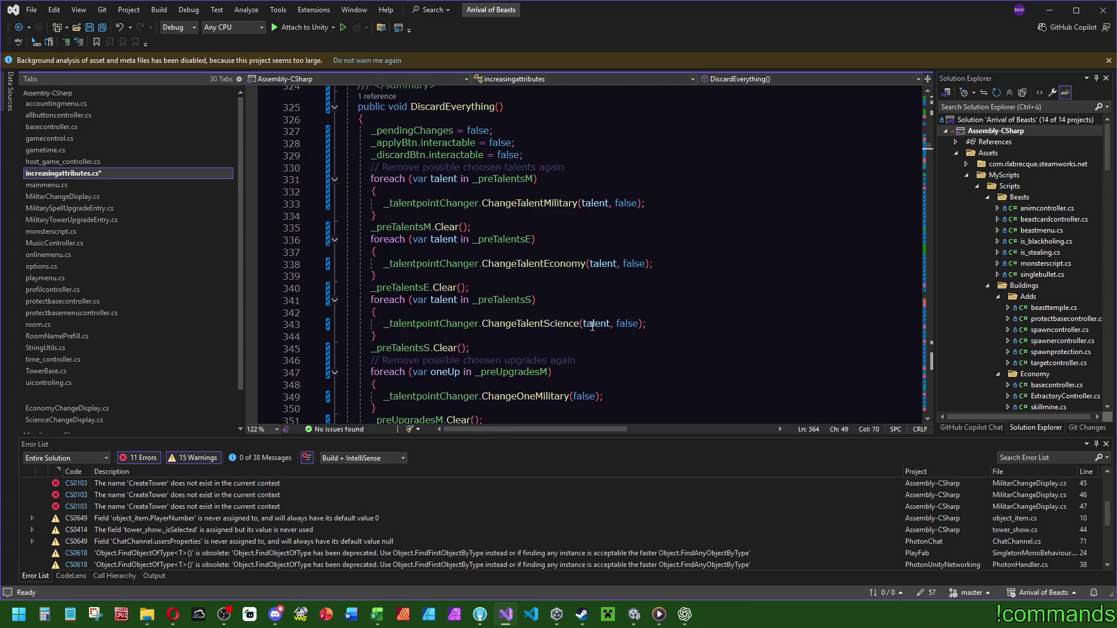
click(558, 176)
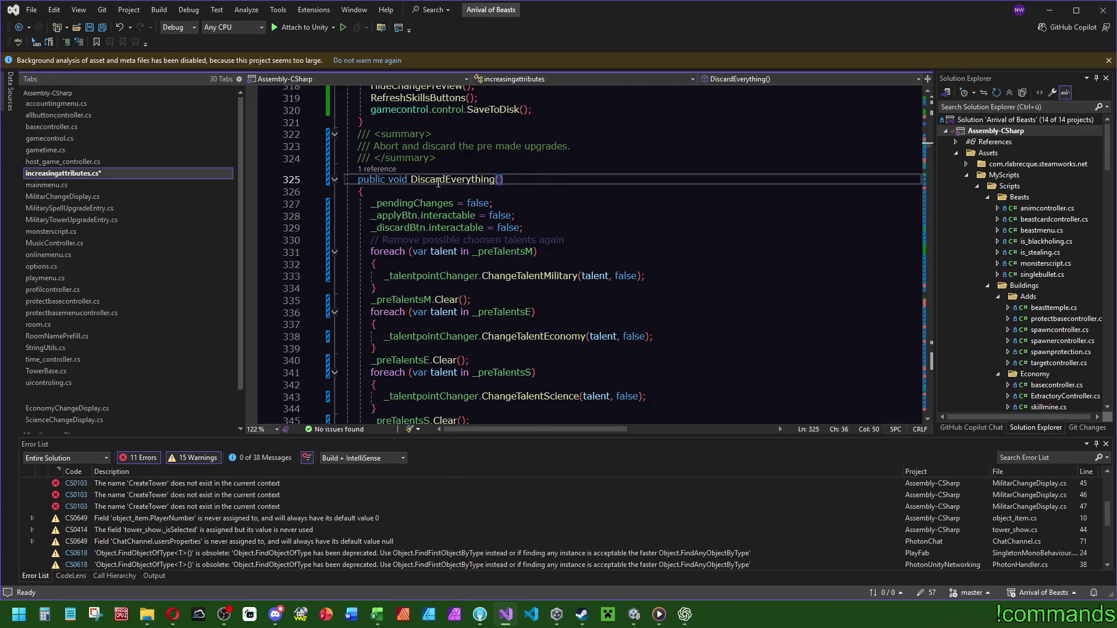
key(ctrl+s)
key(alt+Tab)
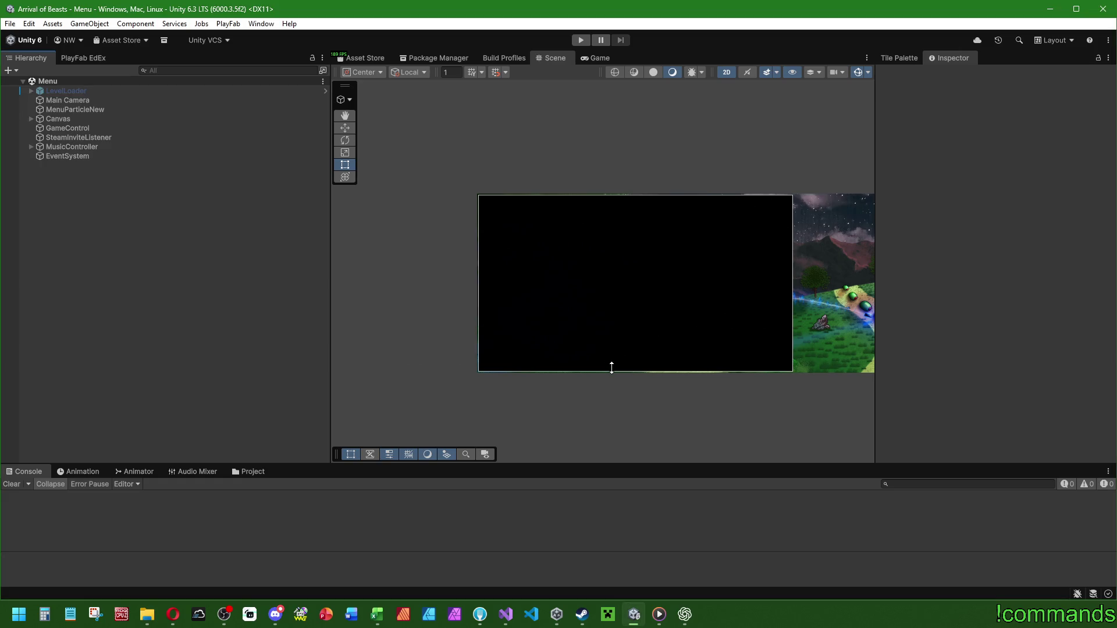
Start the game in Play mode, choosing Play Offline and starting from the main menu.
scroll(634, 316, up, 2)
click(580, 40)
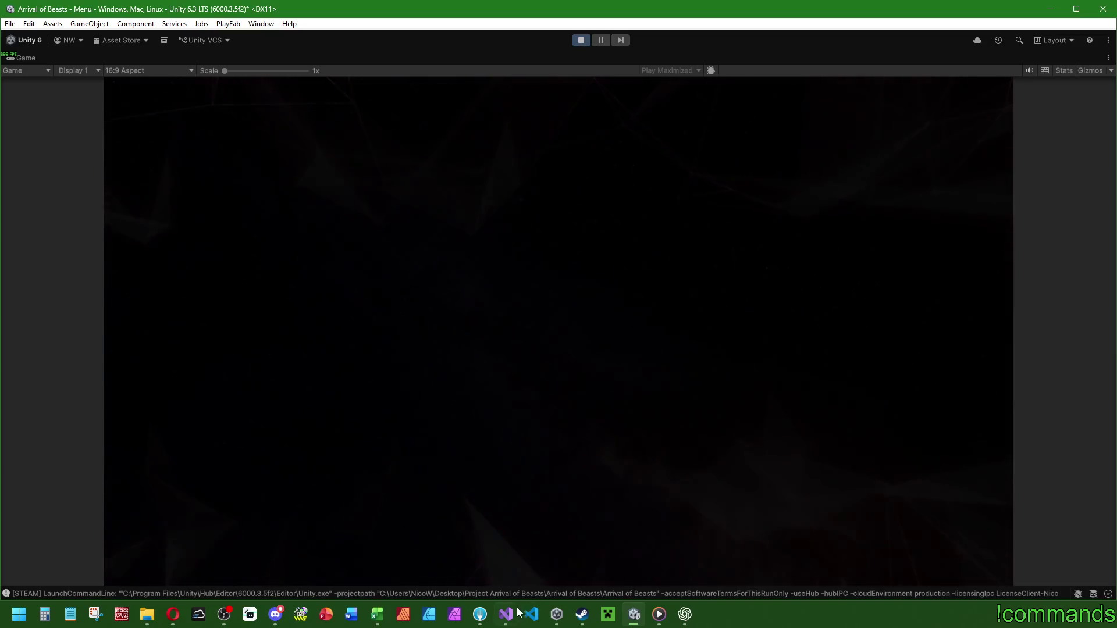
mouse_move(518, 612)
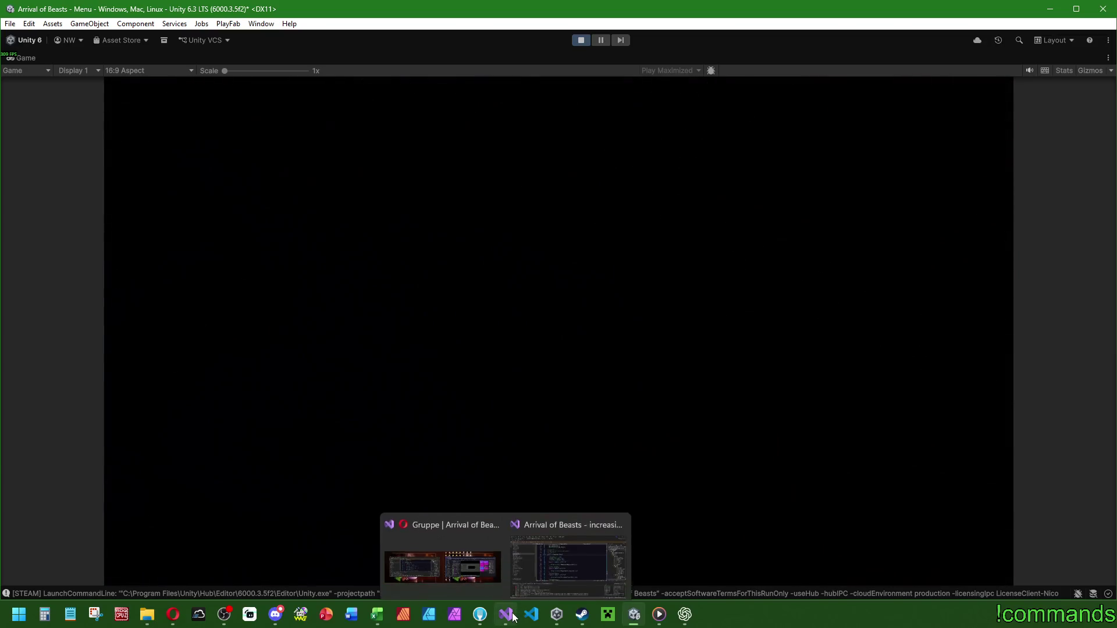
click(493, 577)
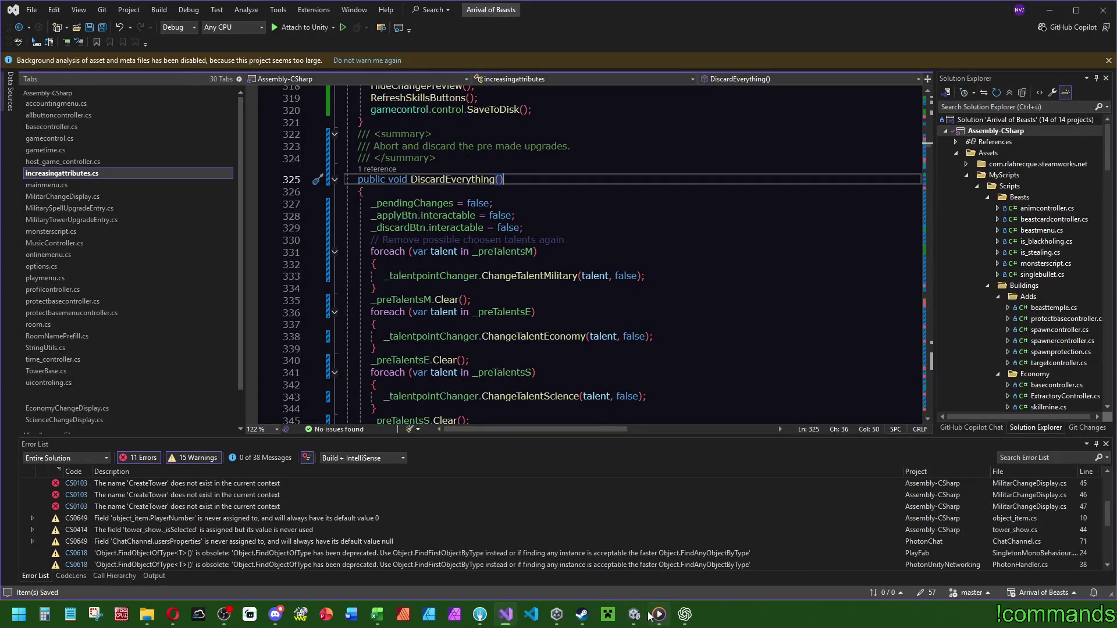
click(655, 614)
click(547, 500)
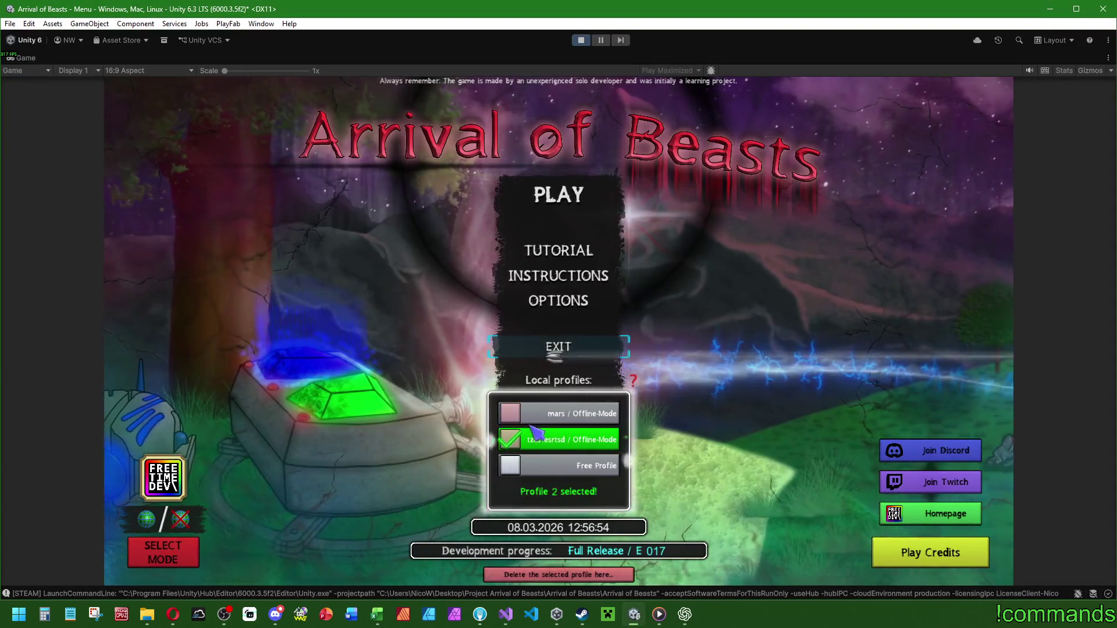
click(567, 216)
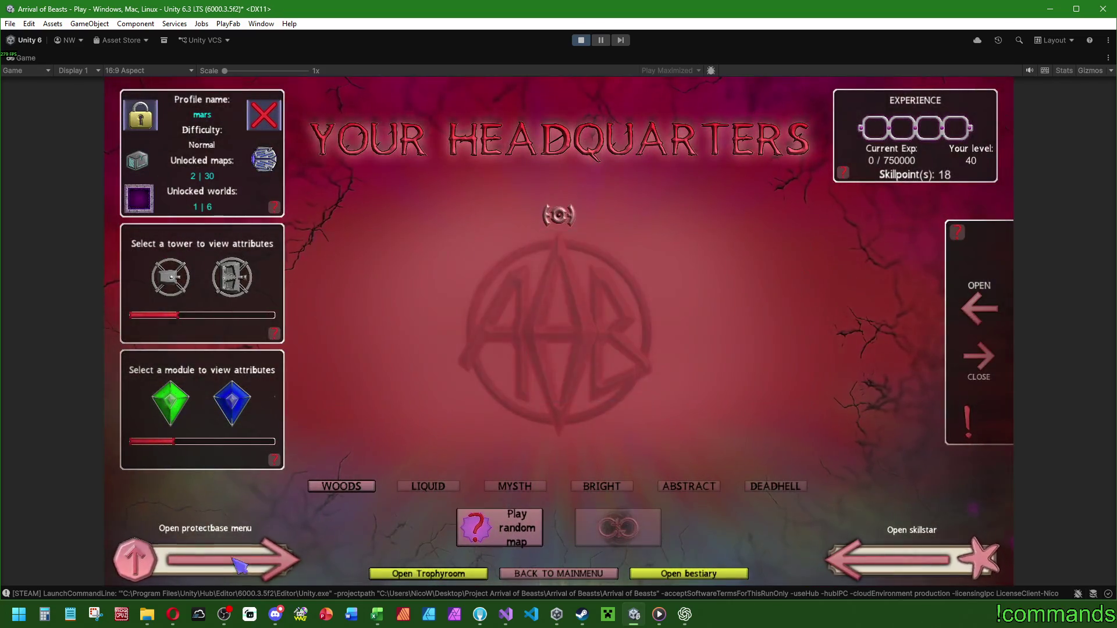
Open the Talentpath and spend points to push Military up to level 20.
click(933, 576)
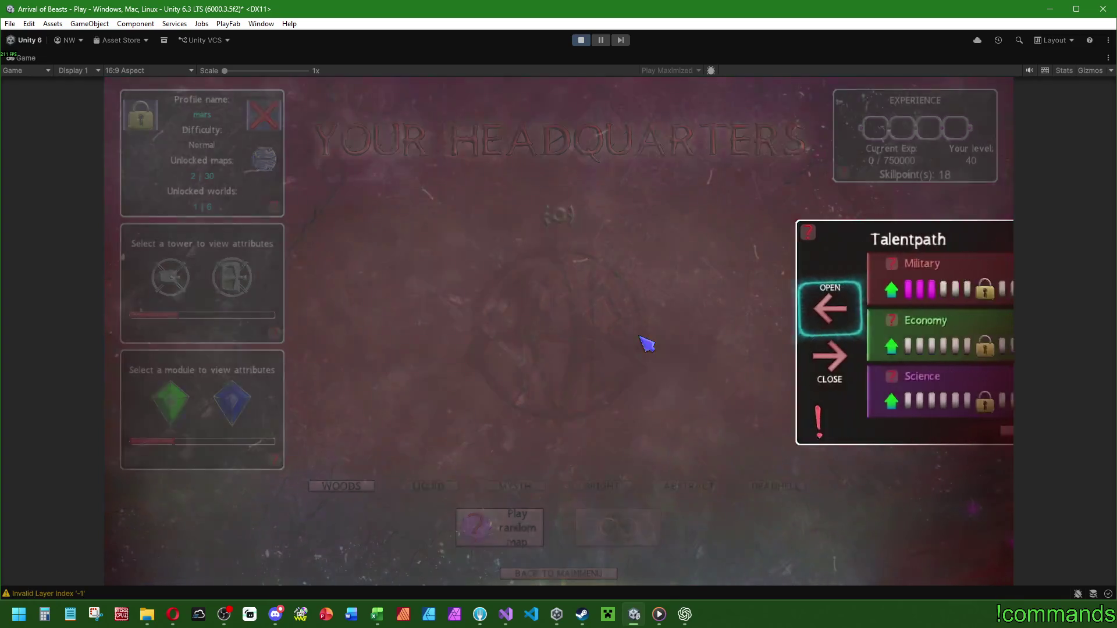
click(672, 288)
click(672, 288)
click(672, 288)
click(672, 288)
click(672, 288)
click(672, 288)
click(672, 288)
click(672, 288)
click(672, 288)
click(672, 288)
click(672, 288)
click(672, 288)
click(672, 288)
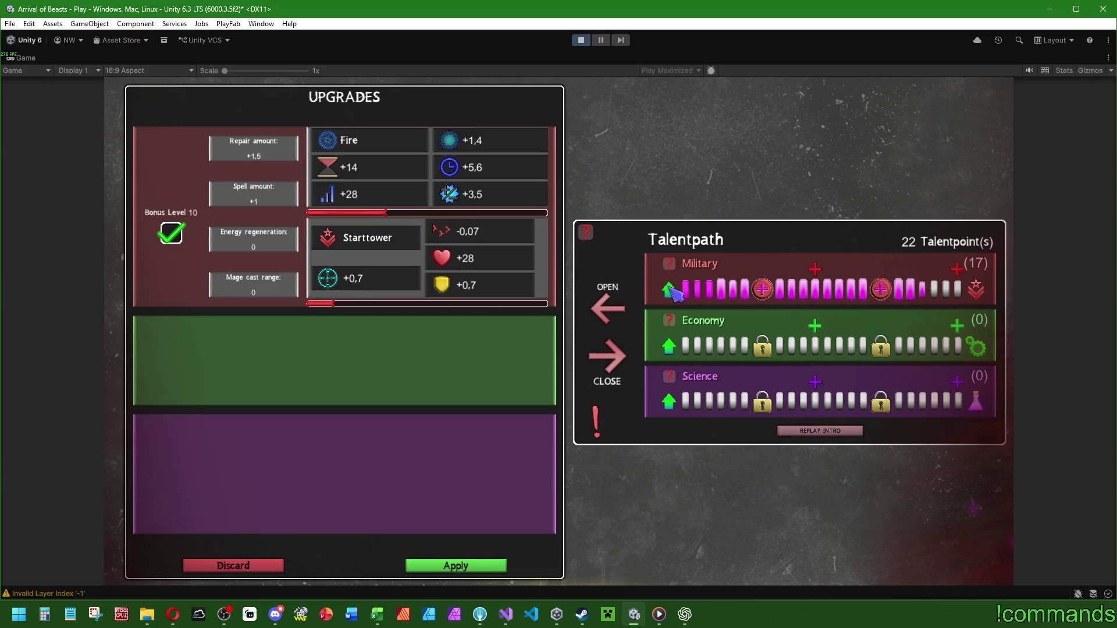
click(672, 288)
Alternate spending Military points and discarding them to verify the talent points are restored.
click(672, 288)
click(672, 288)
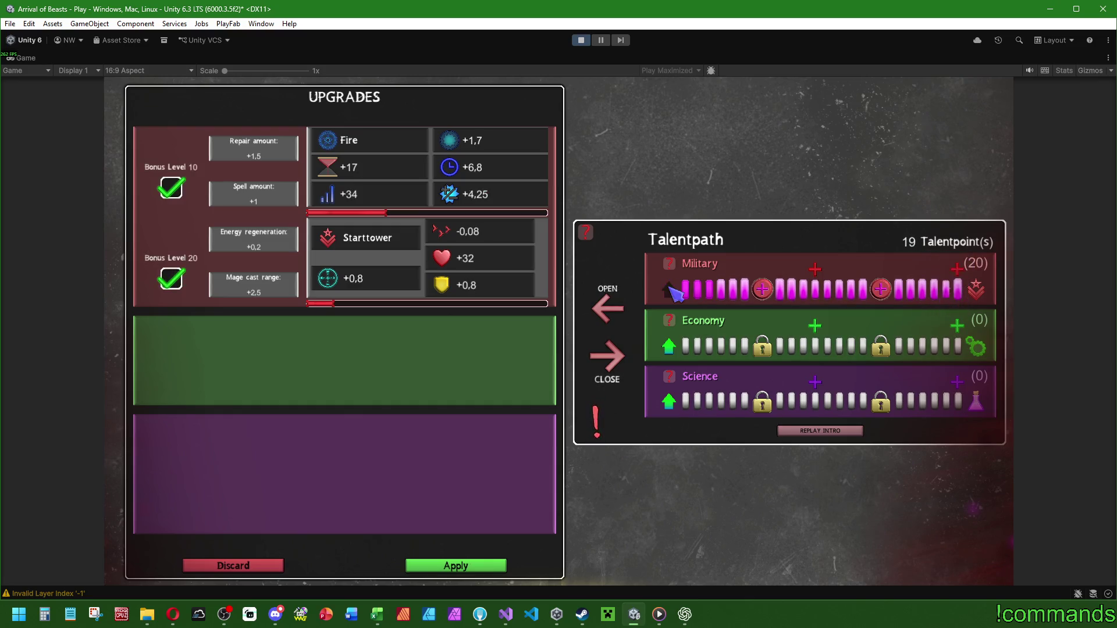
click(261, 567)
click(672, 288)
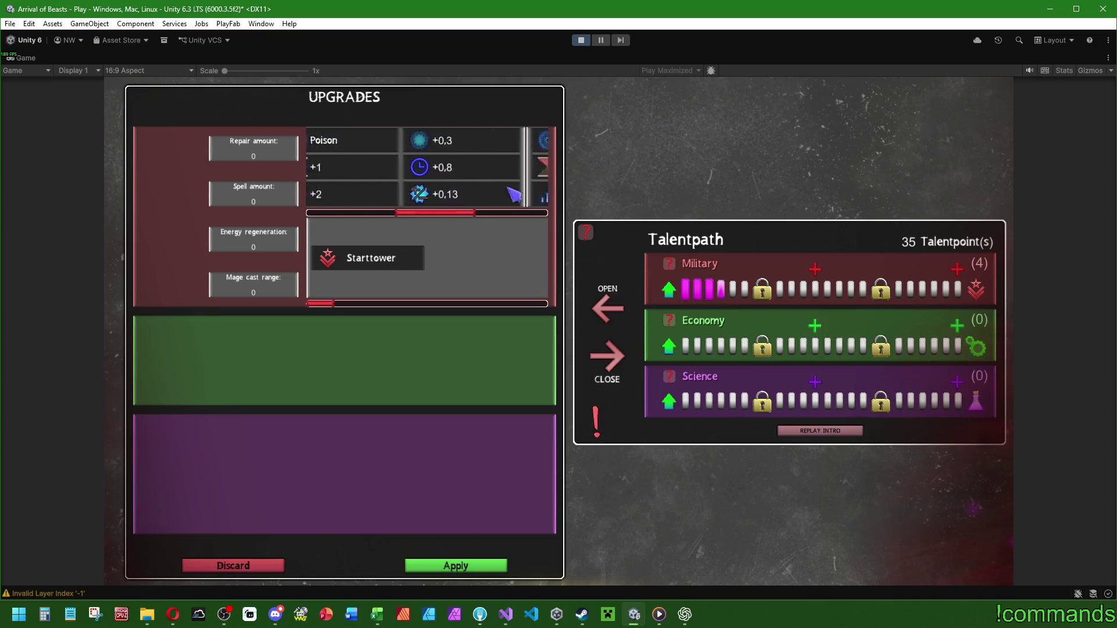
click(668, 289)
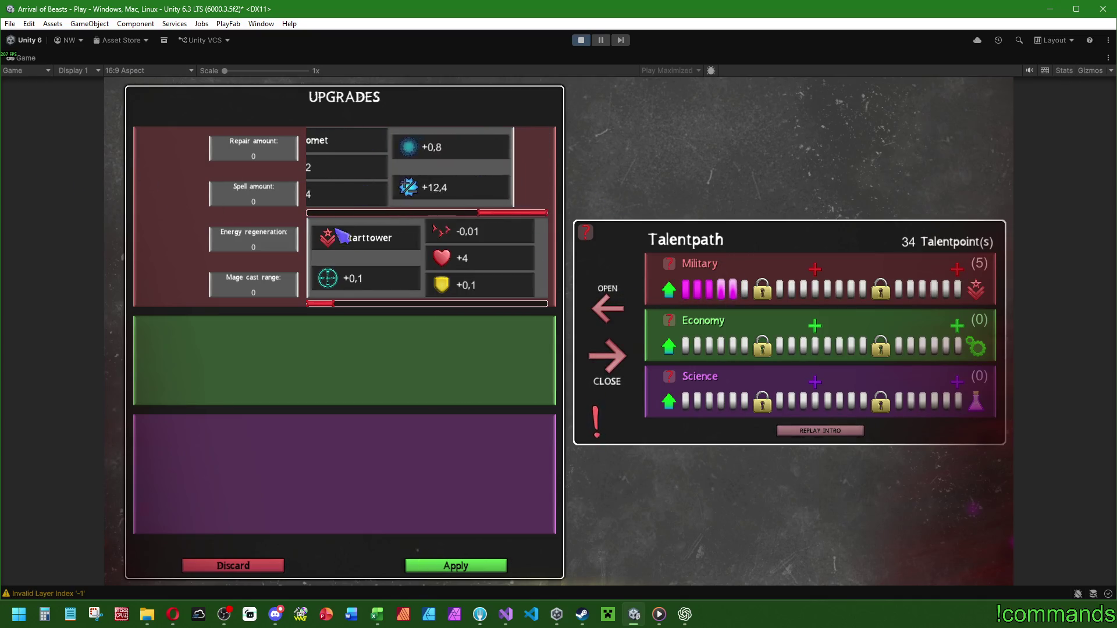
click(225, 567)
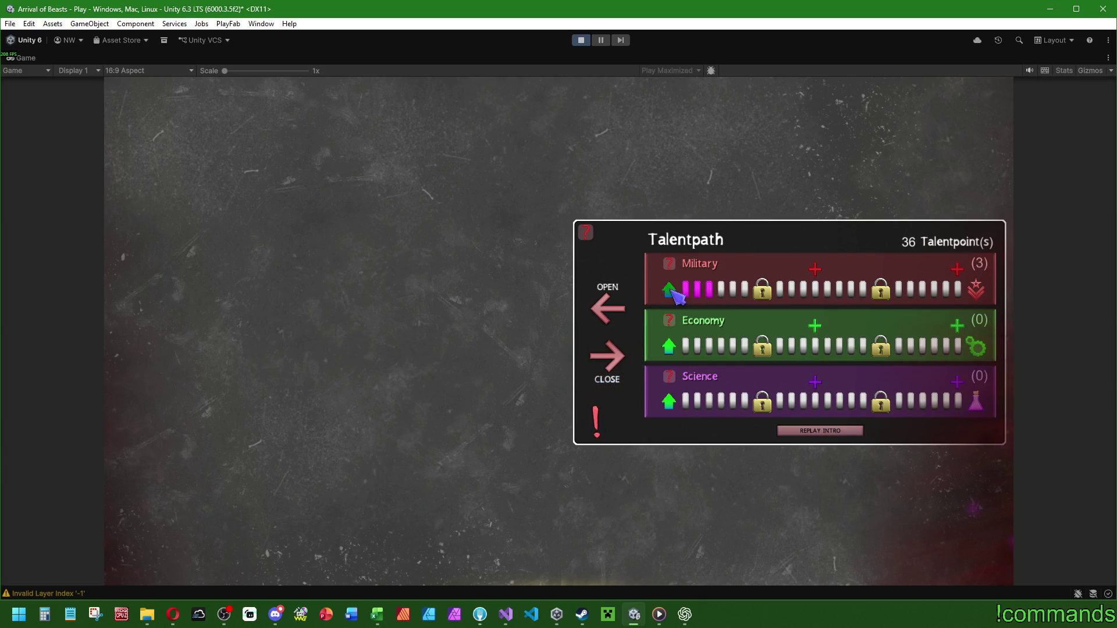
click(668, 289)
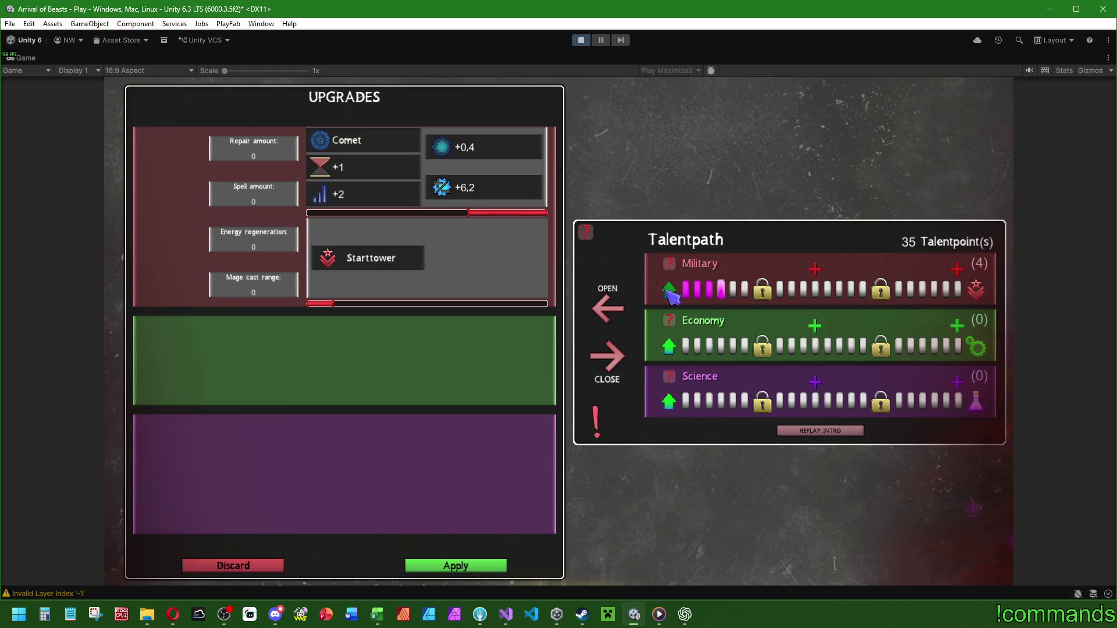
click(669, 289)
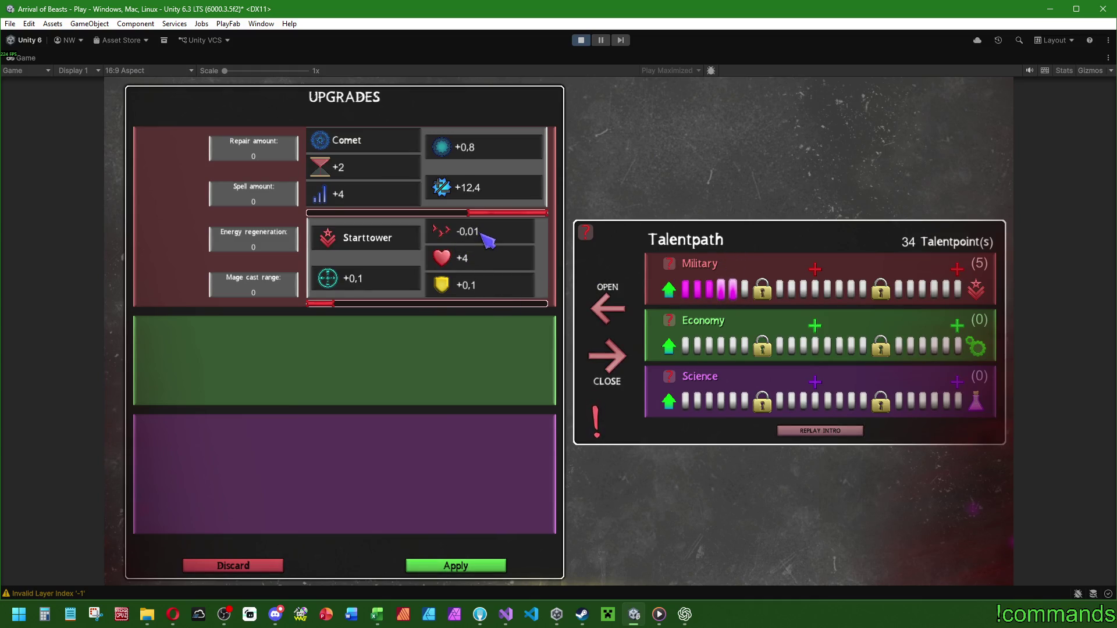
click(244, 566)
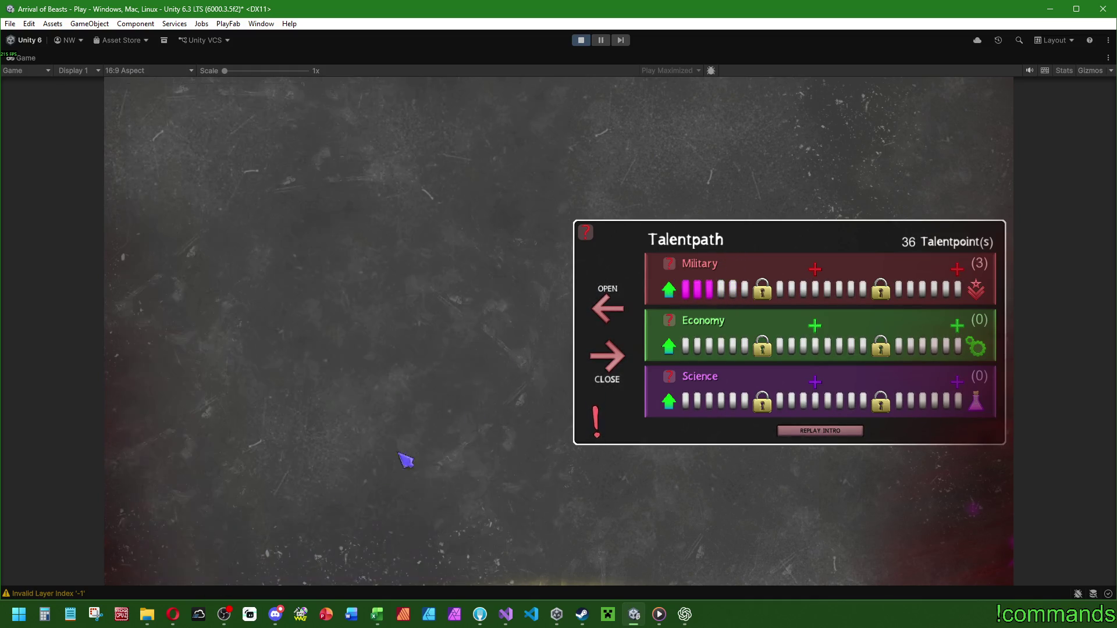
click(669, 291)
click(670, 291)
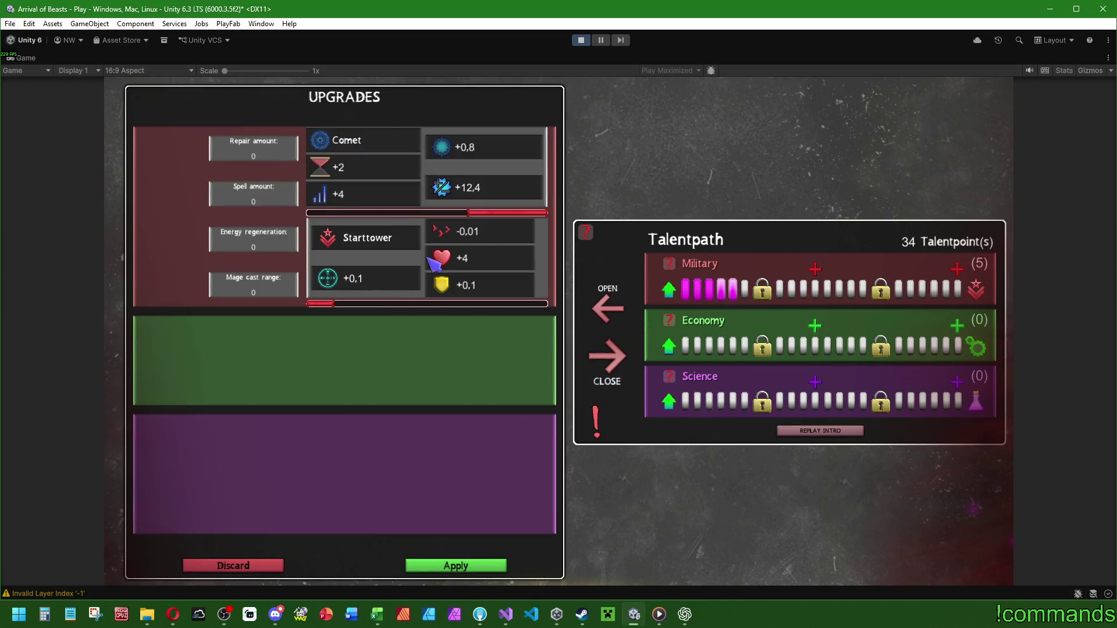
click(259, 566)
click(667, 290)
click(668, 290)
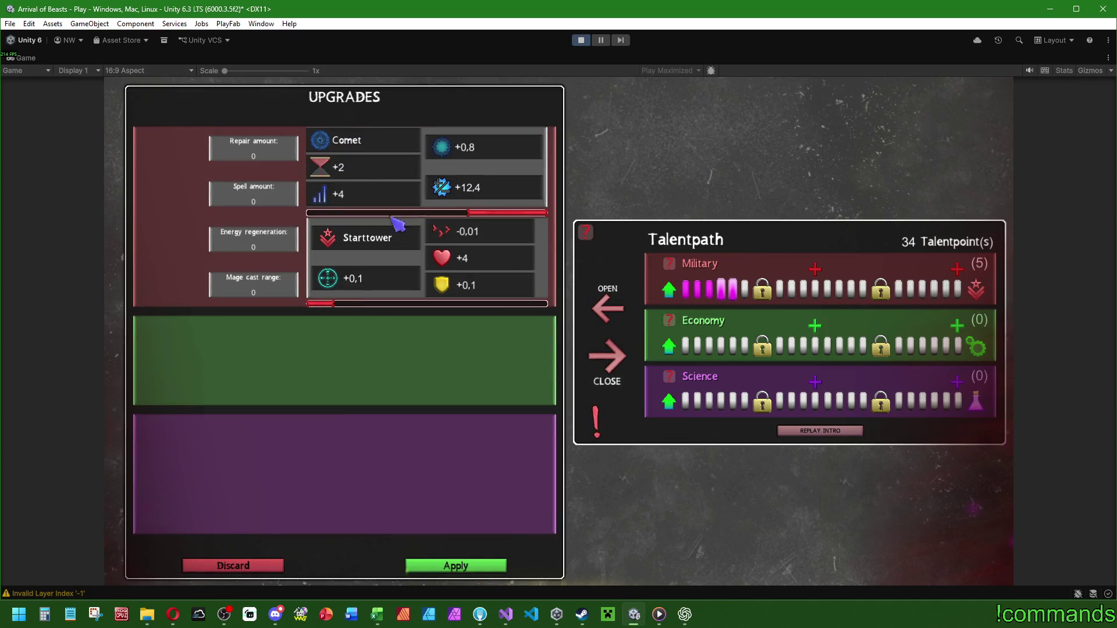
click(247, 567)
click(668, 290)
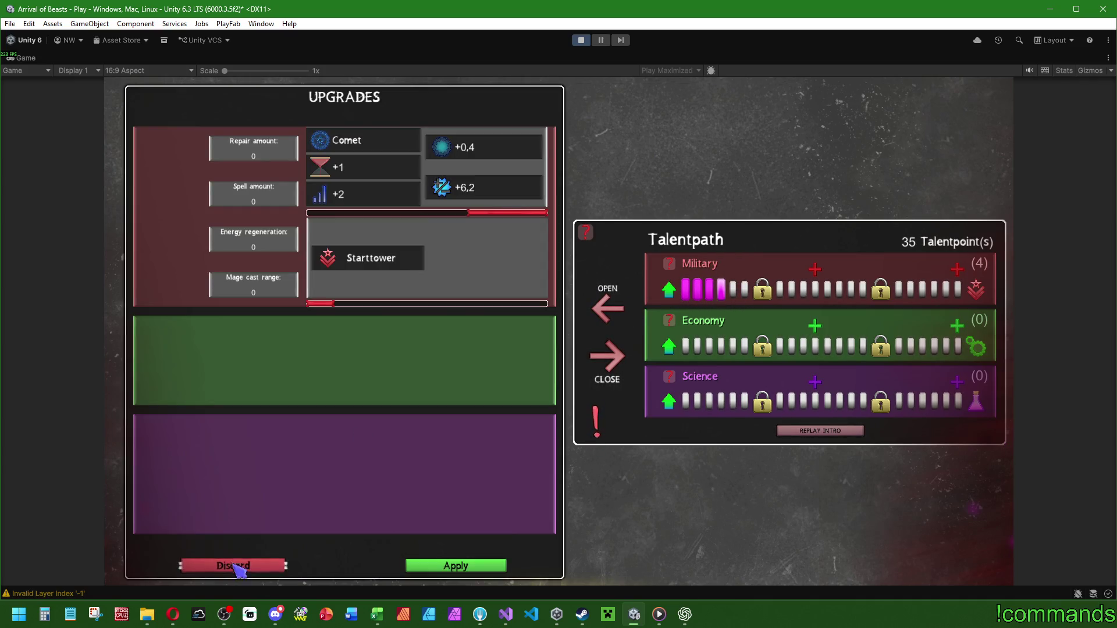
click(238, 567)
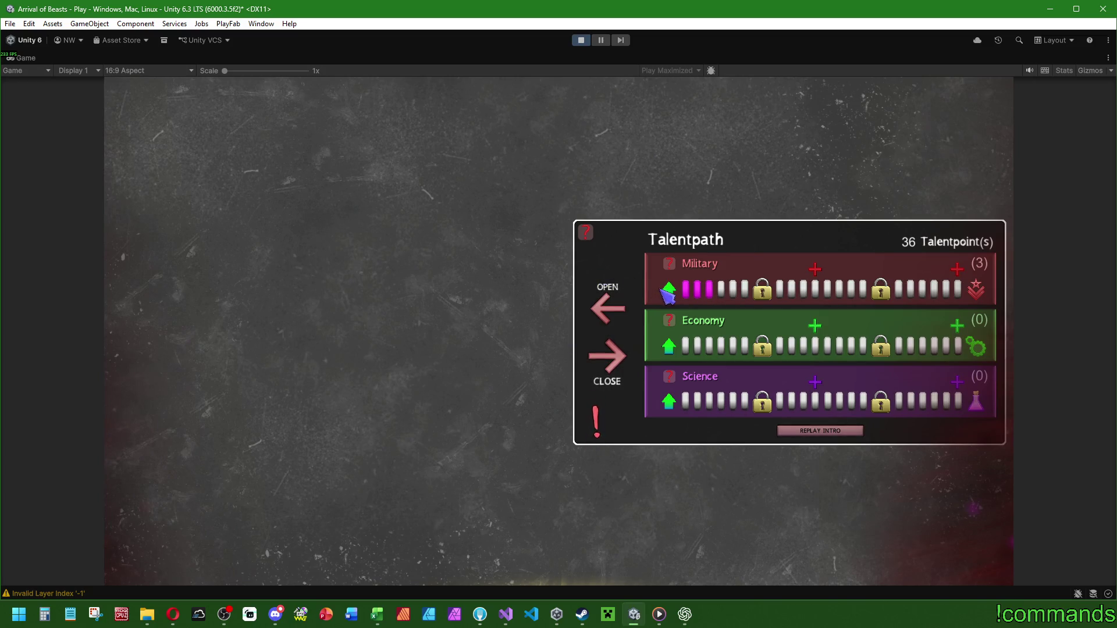
Raise Military back up to level 20 with several talent points.
click(668, 289)
click(668, 289)
click(669, 290)
click(672, 291)
click(679, 295)
click(678, 295)
click(679, 295)
click(679, 295)
click(678, 295)
click(678, 295)
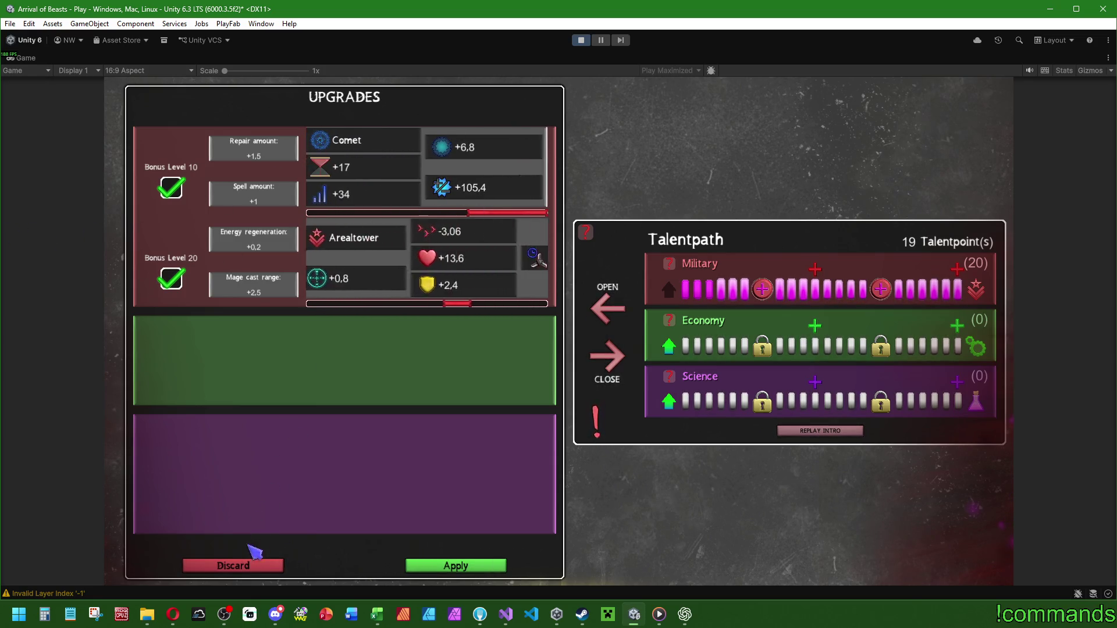
Discard and re-raise Military levels, cancelling a pending upgrade with Escape.
click(239, 566)
click(669, 289)
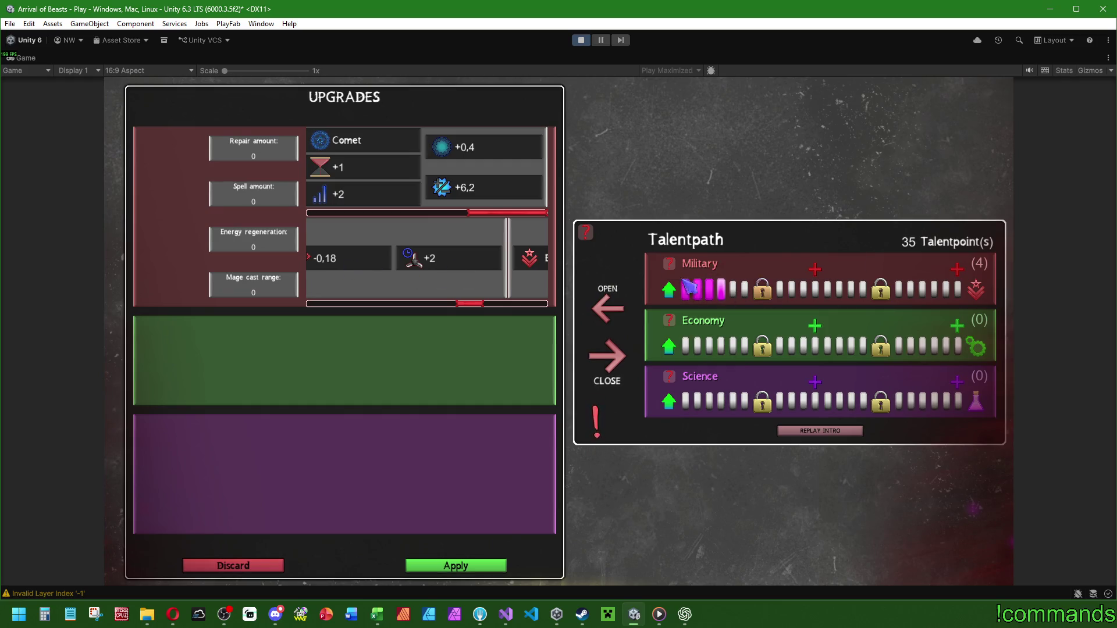
drag(441, 277, 547, 279)
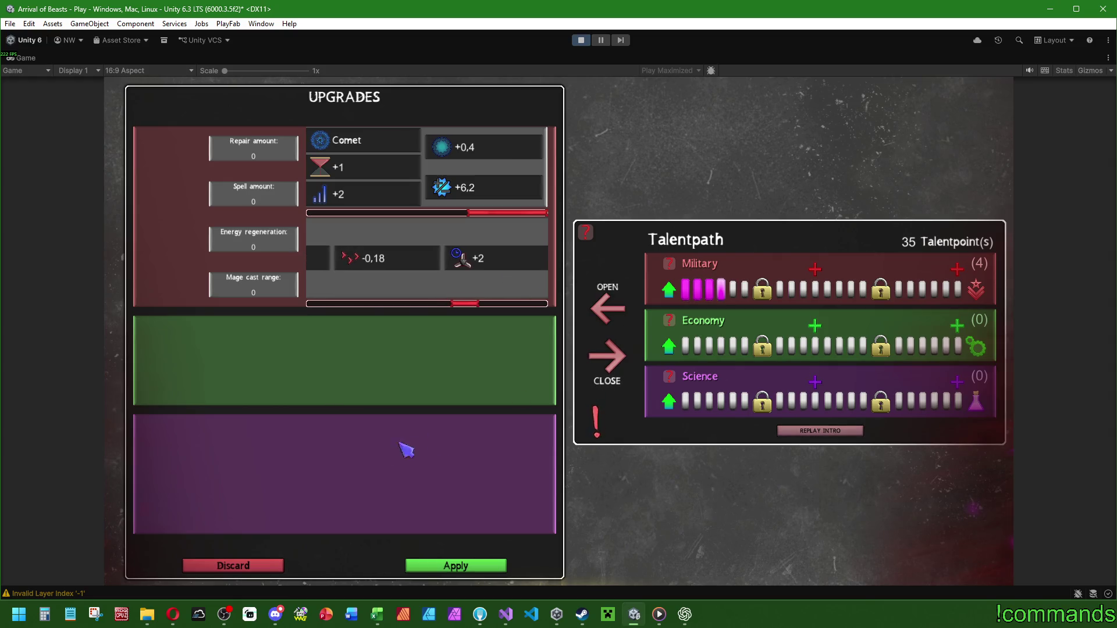
key(Escape)
click(670, 290)
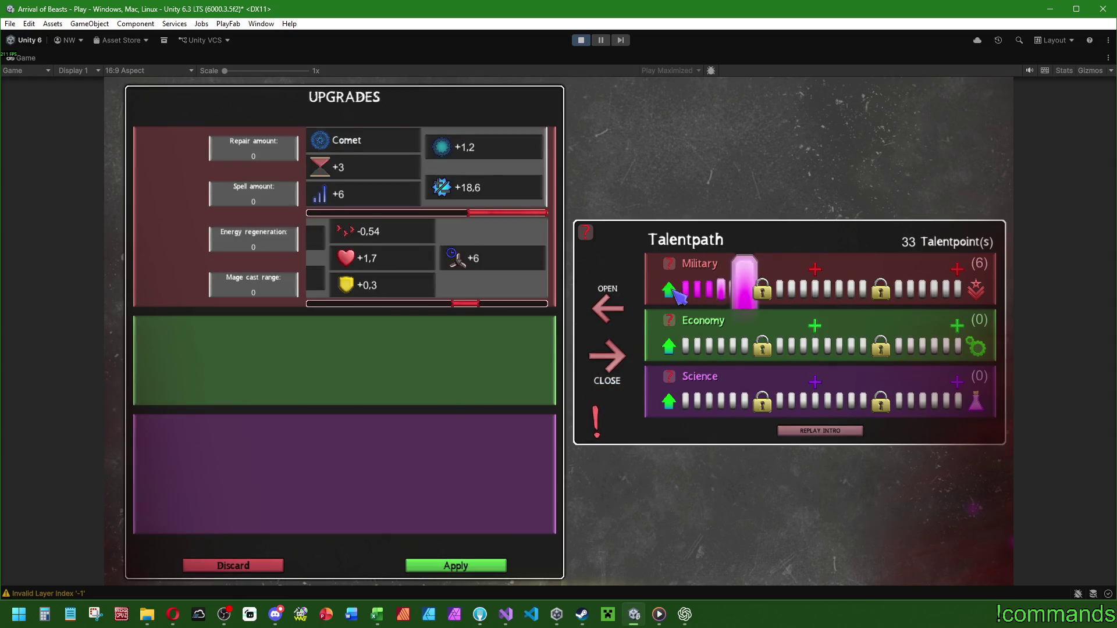
click(232, 568)
click(669, 289)
click(669, 289)
click(669, 290)
click(251, 562)
Raise Military several more levels, then discard all pending upgrades.
click(669, 289)
click(669, 289)
click(669, 289)
click(669, 289)
click(669, 289)
click(669, 289)
click(669, 289)
click(669, 289)
click(669, 290)
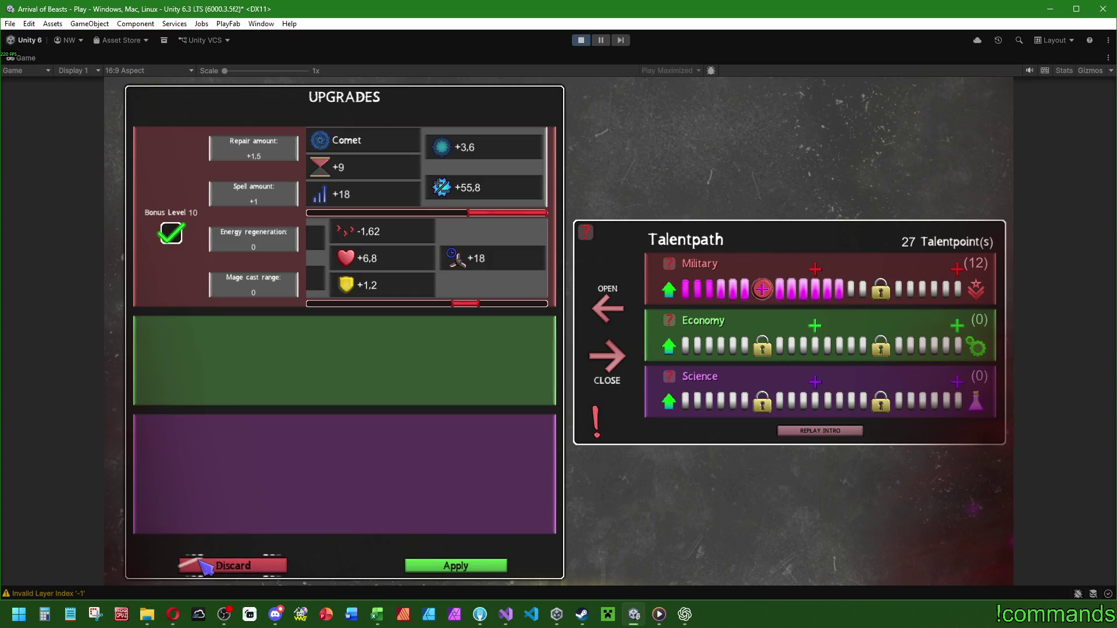
click(192, 568)
click(669, 289)
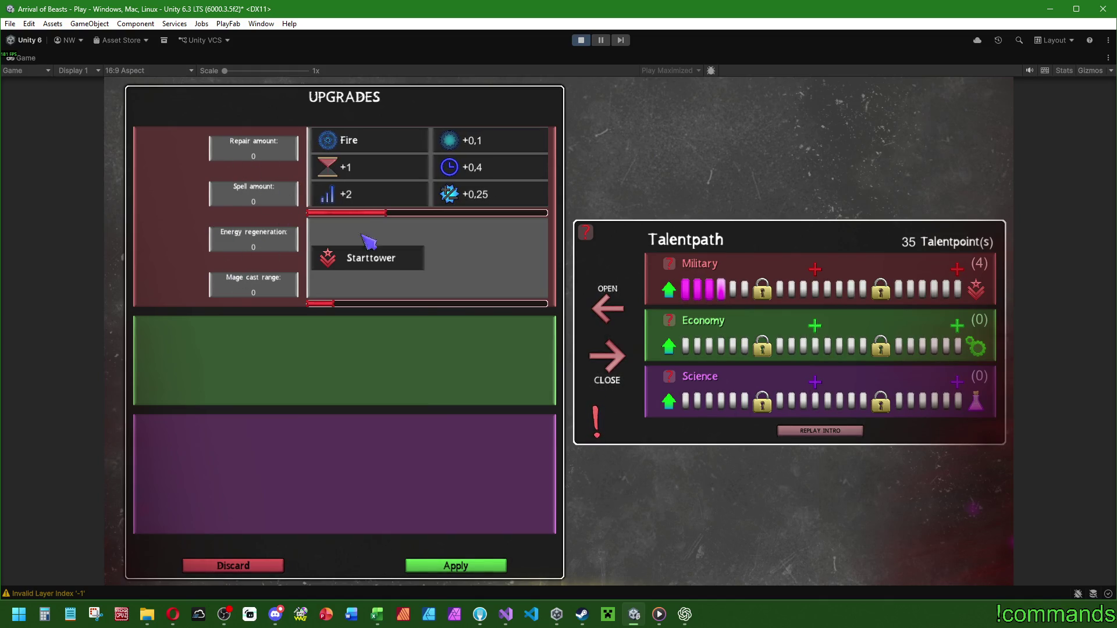
click(244, 566)
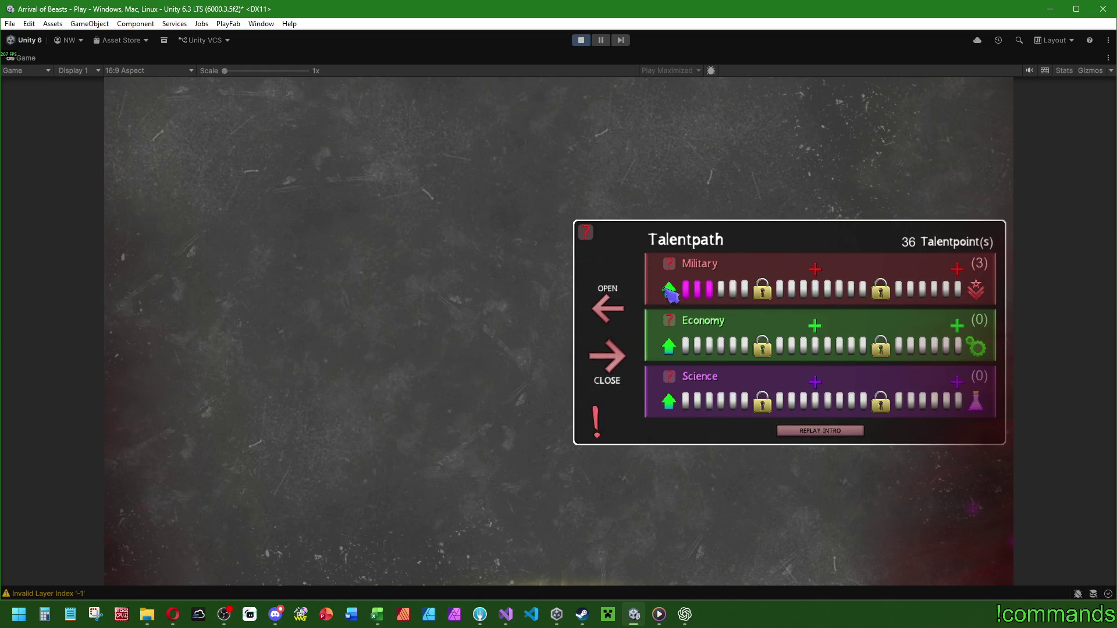
Raise Military to level 8 past its first lock and show the Fightdrops, Powergain and Egopush talents.
double_click(669, 289)
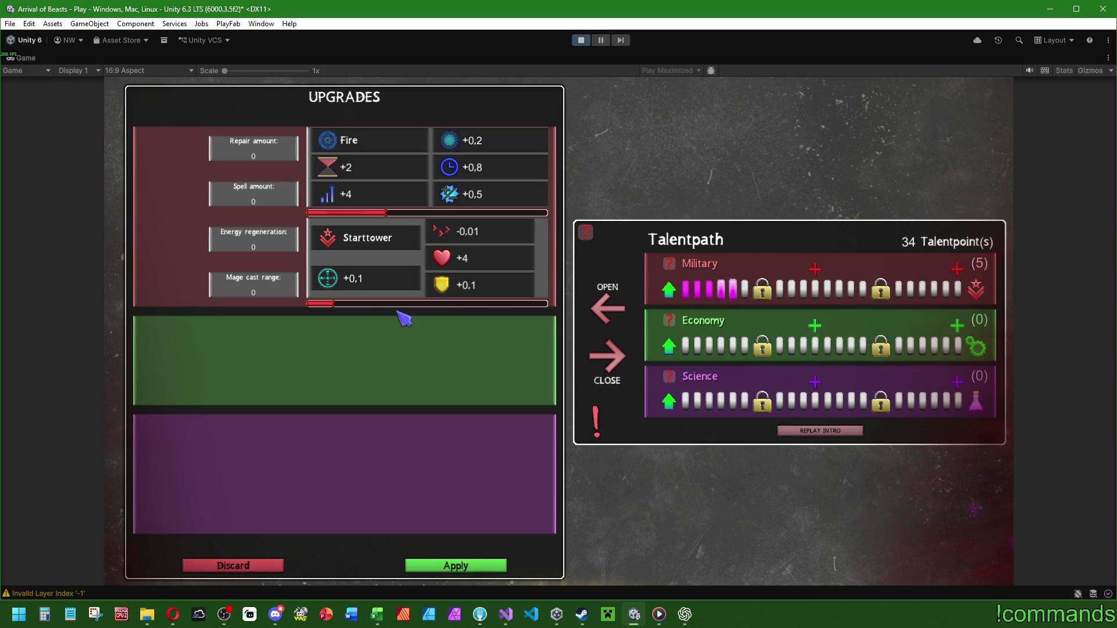
click(669, 289)
click(669, 289)
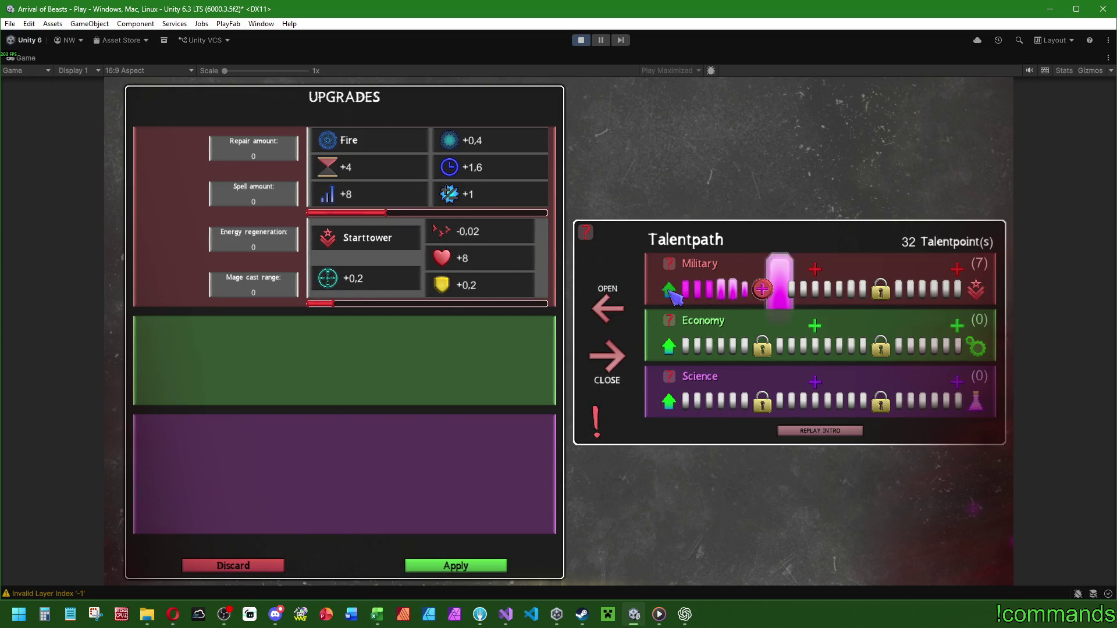
click(669, 290)
click(763, 290)
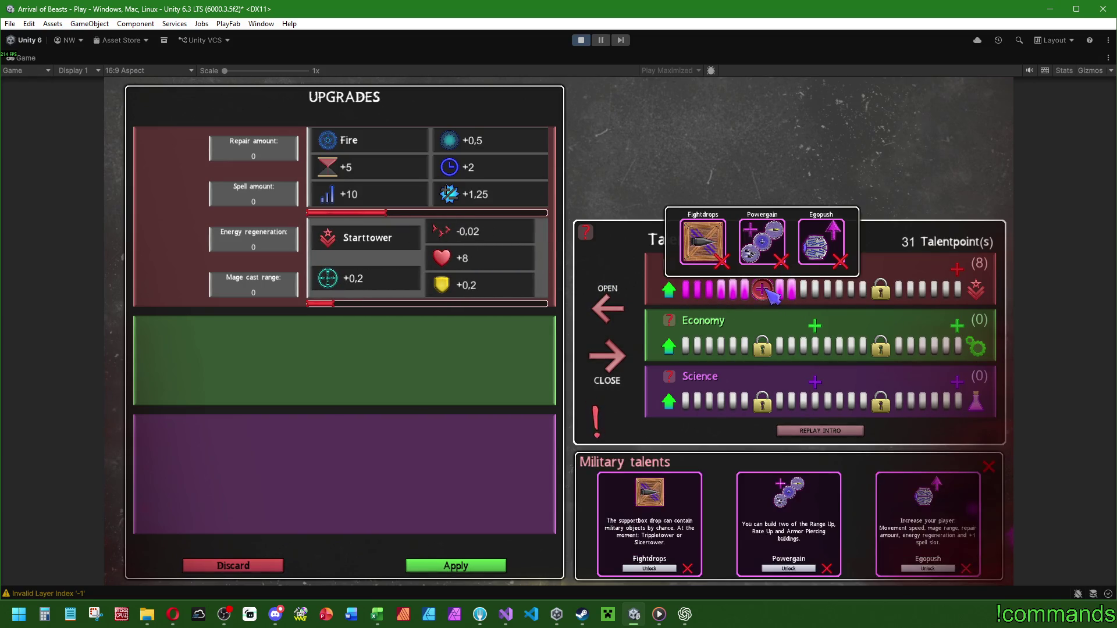
Unlock the Fightdrops talent, discard it, and reopen the first-tier Military talent cards.
click(664, 569)
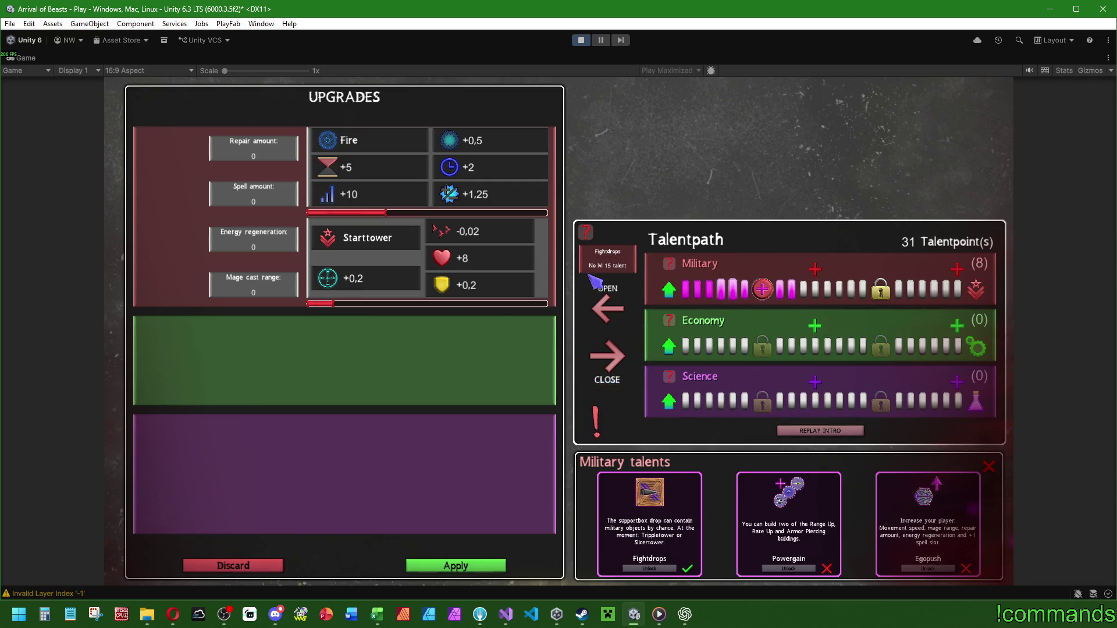
click(258, 567)
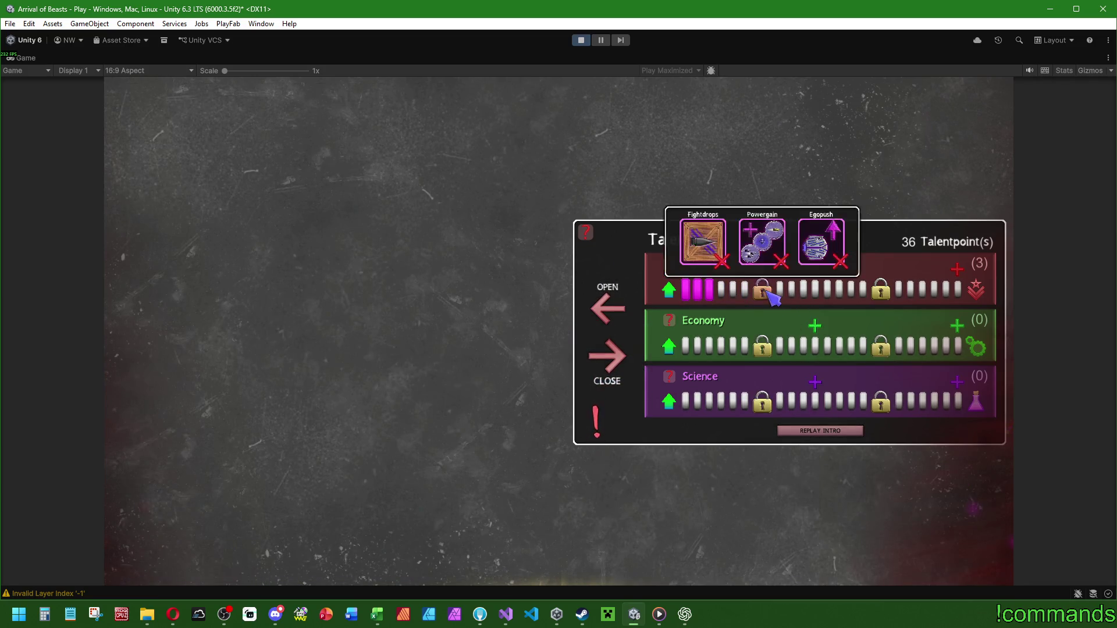
click(762, 289)
Raise Military past level 10 up to level 16.
click(987, 465)
click(669, 289)
click(670, 290)
click(670, 290)
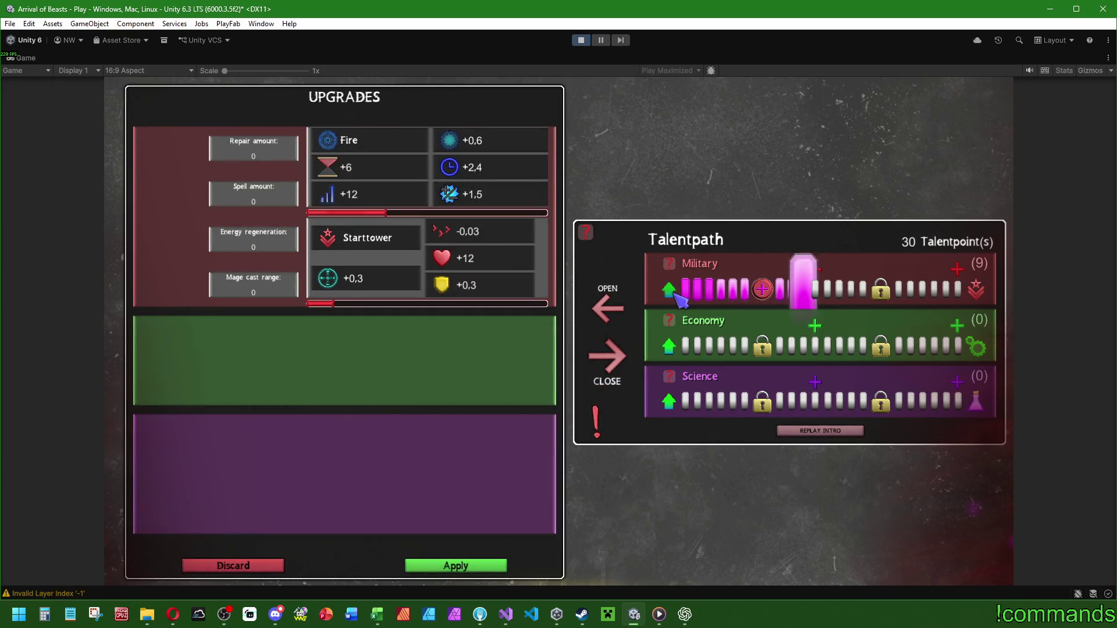
click(670, 290)
click(670, 289)
click(669, 289)
click(669, 290)
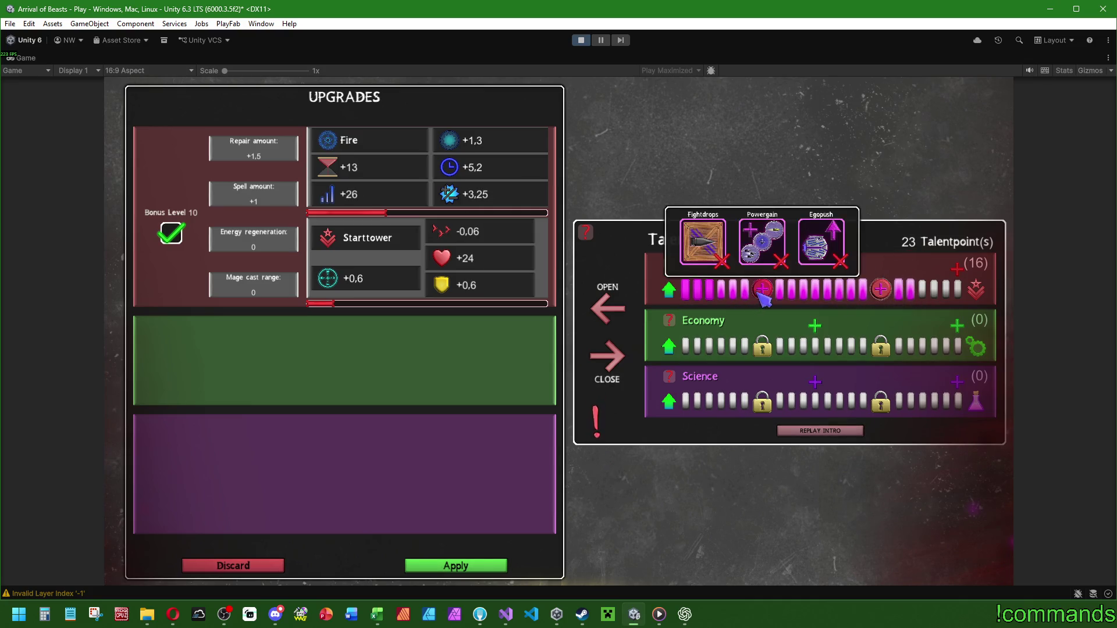
click(880, 289)
Pick the Focusser talent from the next tier, then discard all upgrades and talents.
click(789, 569)
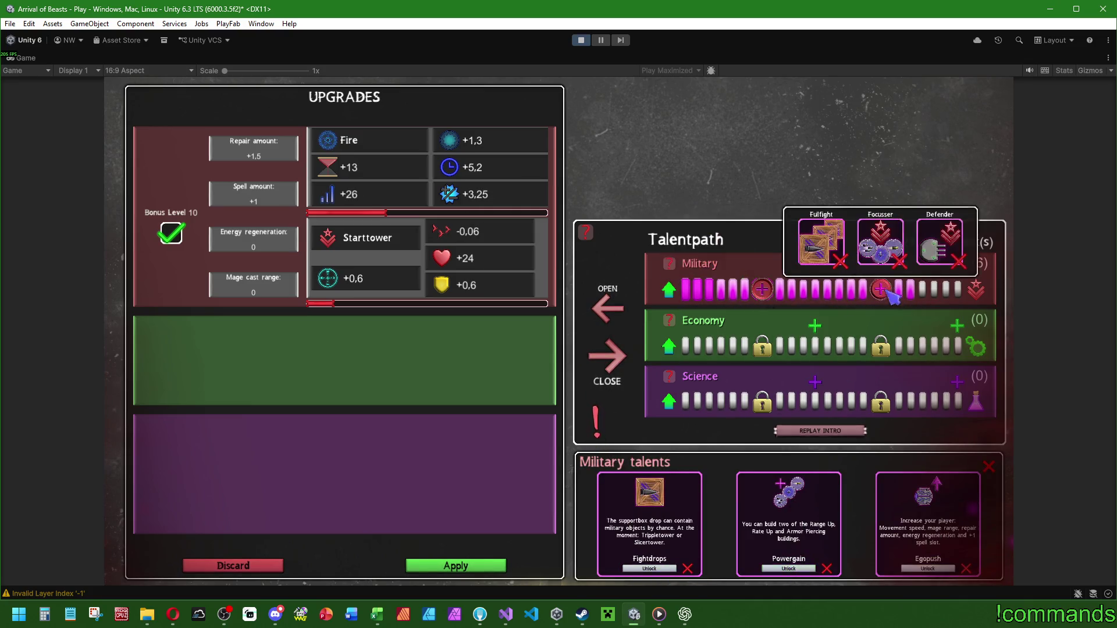
click(814, 568)
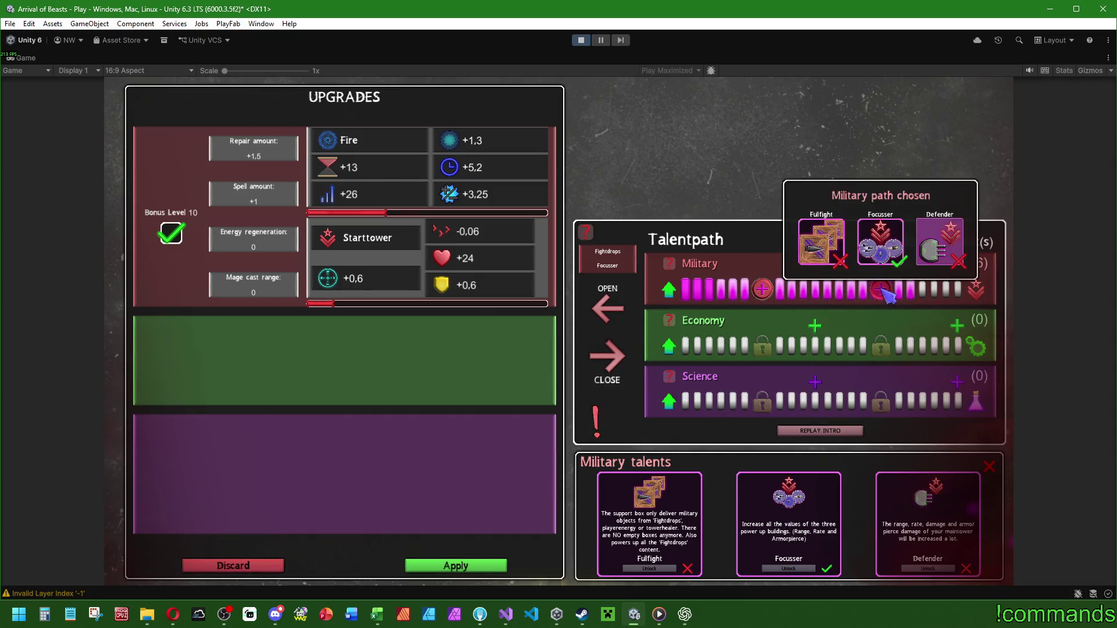
mouse_move(763, 286)
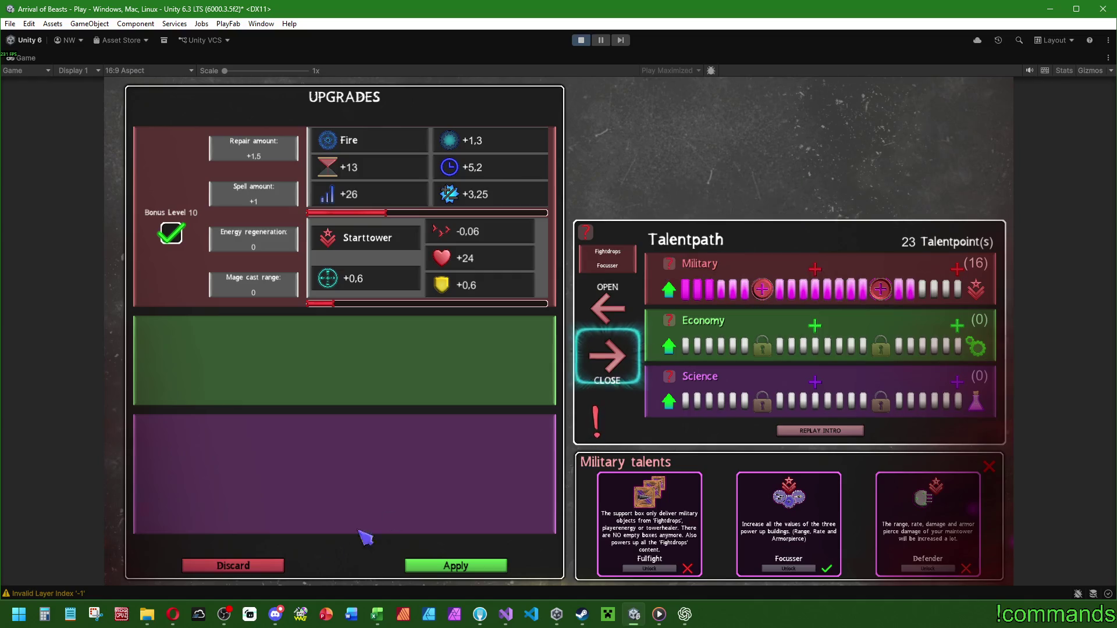
click(262, 568)
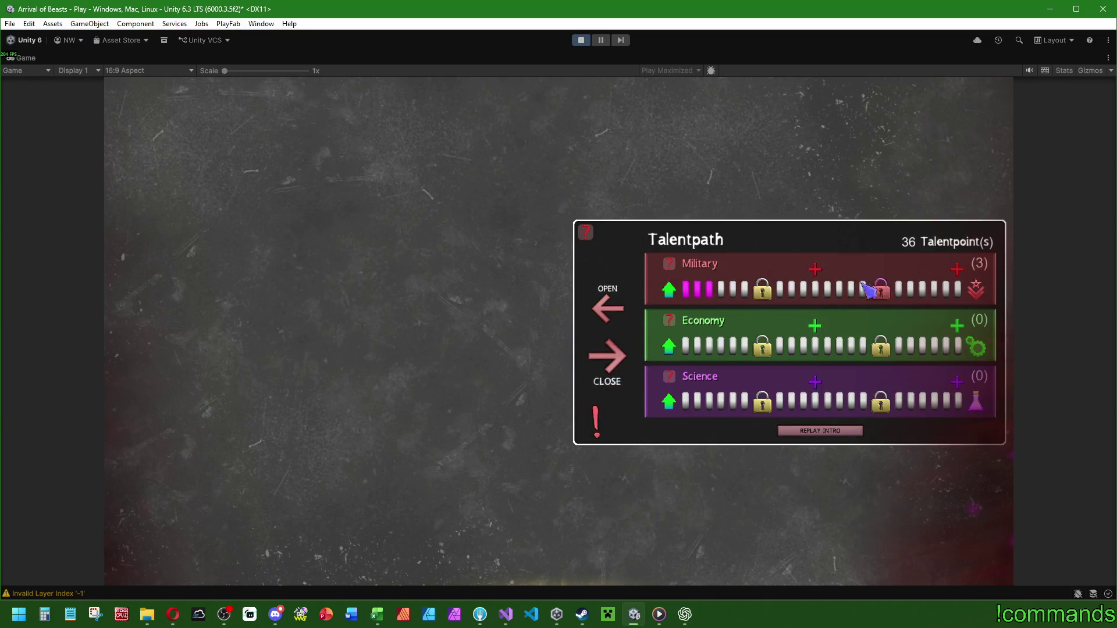
Raise Military to level 20 to see its Bonus Level 20, then discard the upgrades.
click(768, 295)
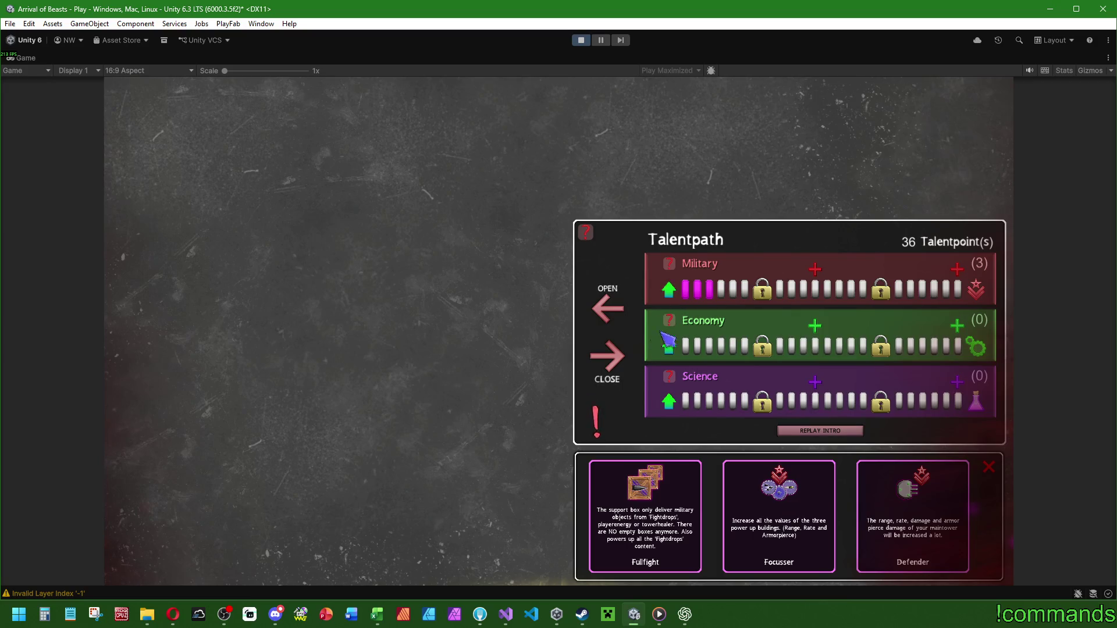
click(674, 291)
click(674, 291)
click(673, 291)
click(674, 291)
click(673, 291)
click(674, 291)
click(674, 290)
click(674, 290)
click(677, 294)
click(677, 294)
click(677, 294)
click(676, 295)
click(677, 294)
click(677, 294)
click(677, 295)
click(676, 295)
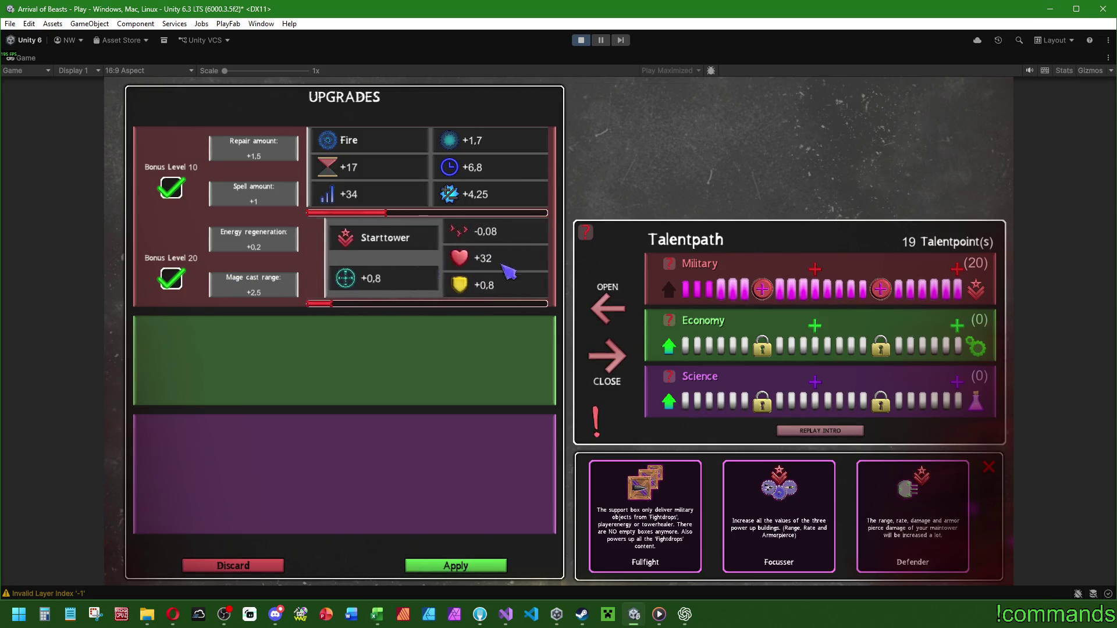
click(226, 572)
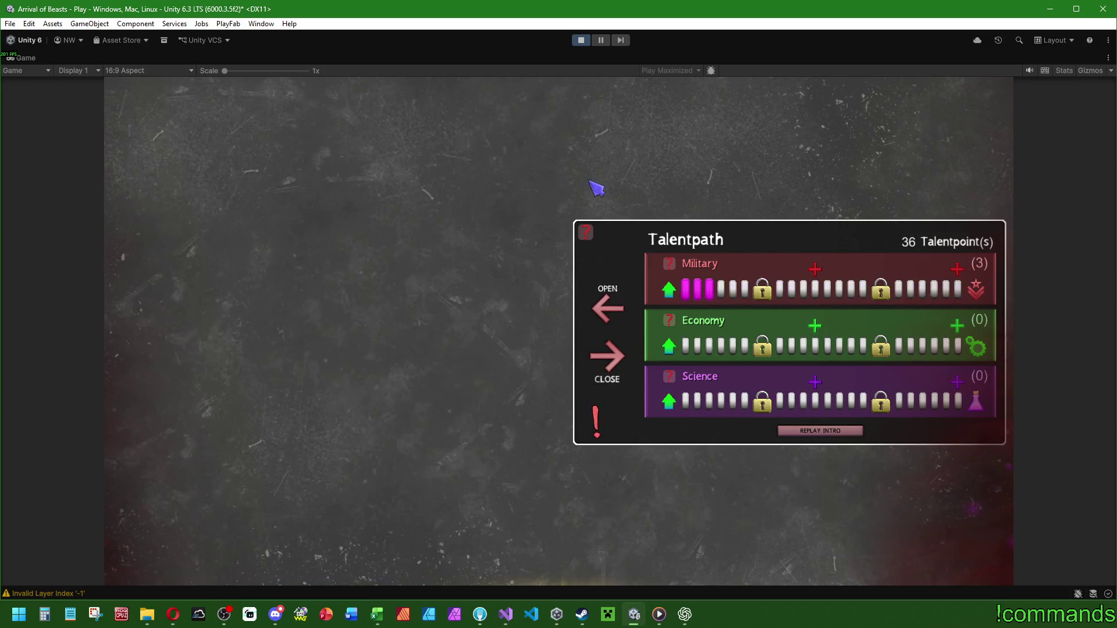
Stop Play mode and save the Menu scene with File > Save.
click(580, 40)
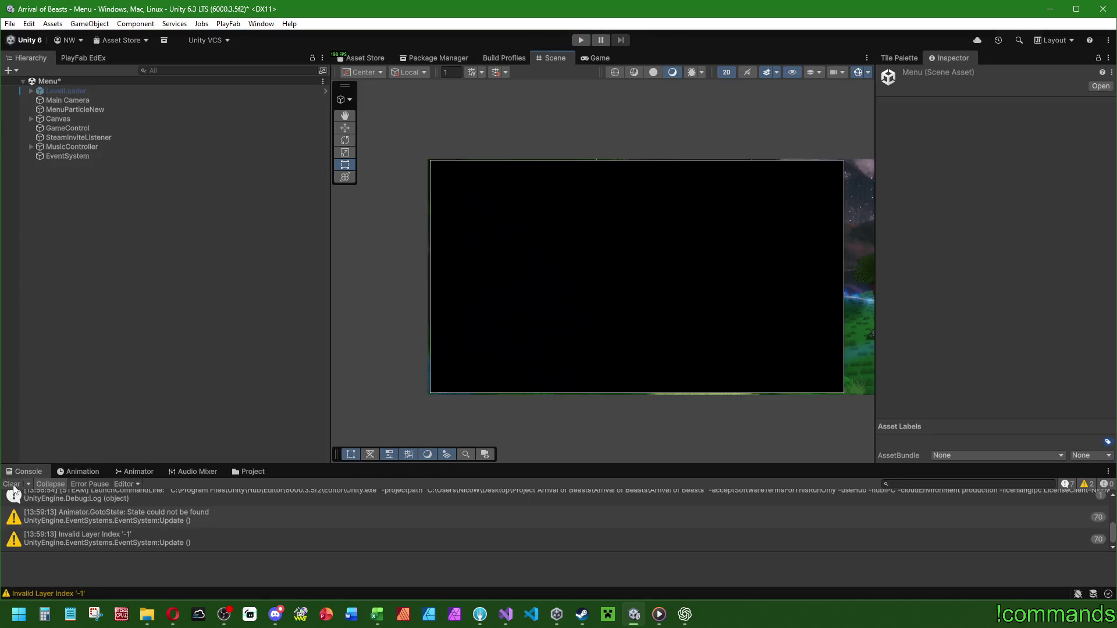
click(10, 24)
click(10, 23)
click(30, 80)
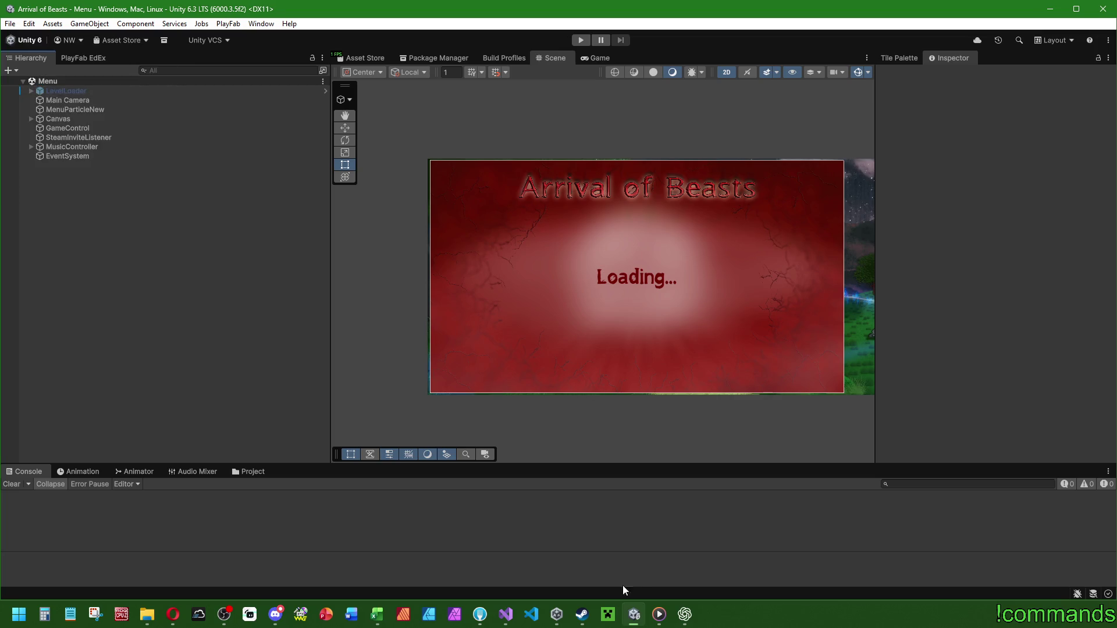
click(684, 615)
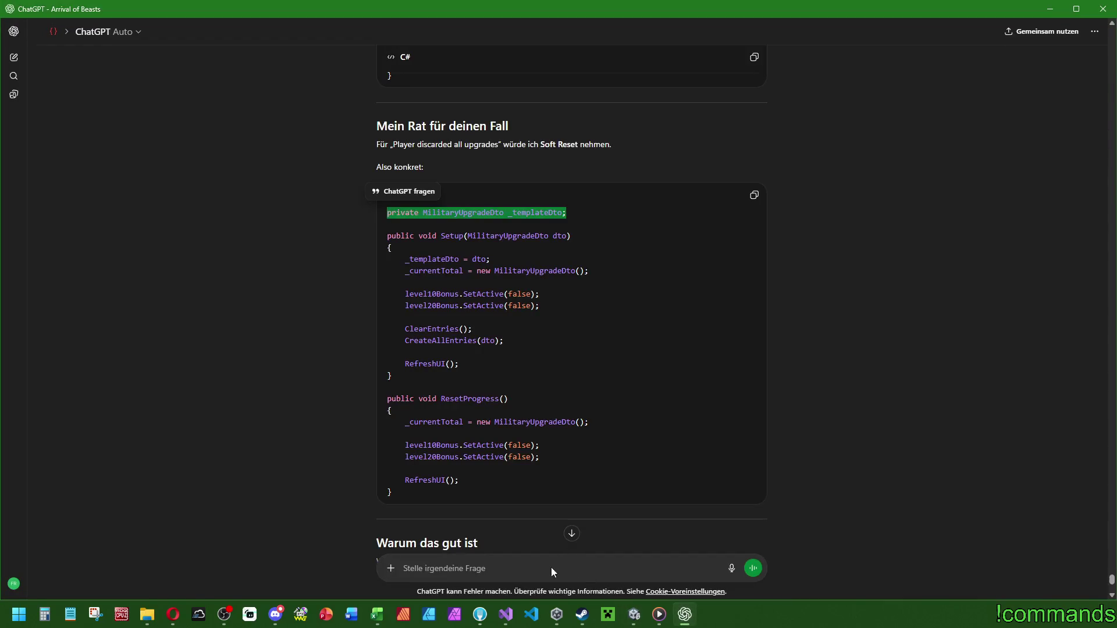
Type the reply 'Okay es funktioniert, auch wenn man optisch noch das ein oder andere machen könnte' and 'ABER jetzt zu dem Economy Teil. Da brauche ich exakt das gleiche...' asking for the Economy version, adding new lines.
scroll(535, 516, down, 10)
text(Okay es funktioniert, auch wenn man optisch noch das ein oder andere machen könnte)
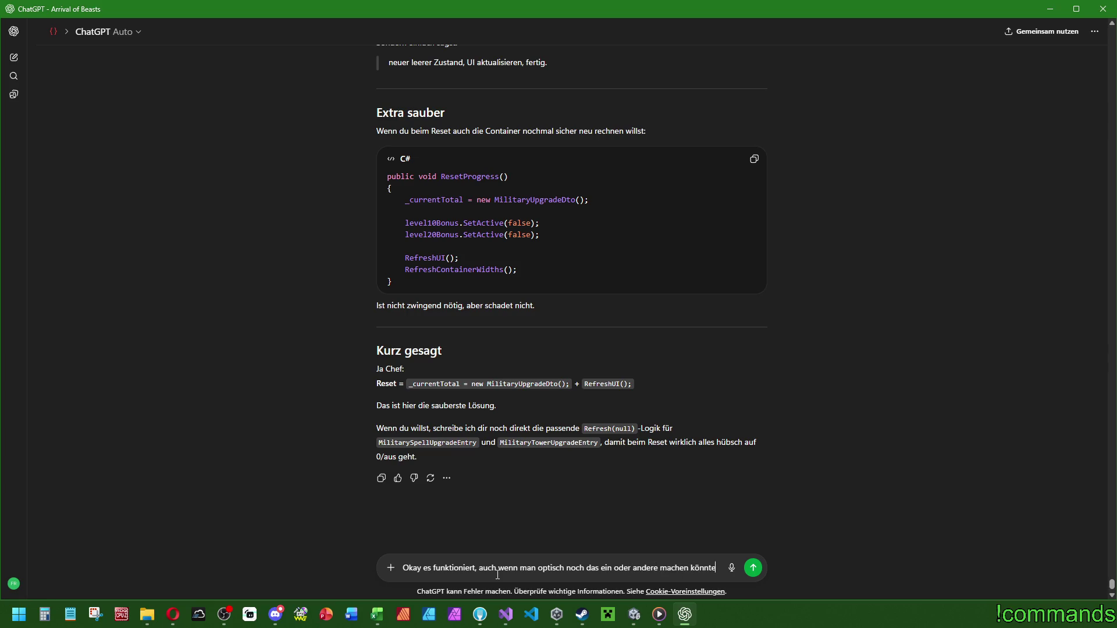
text(. ABER jetzt zu )
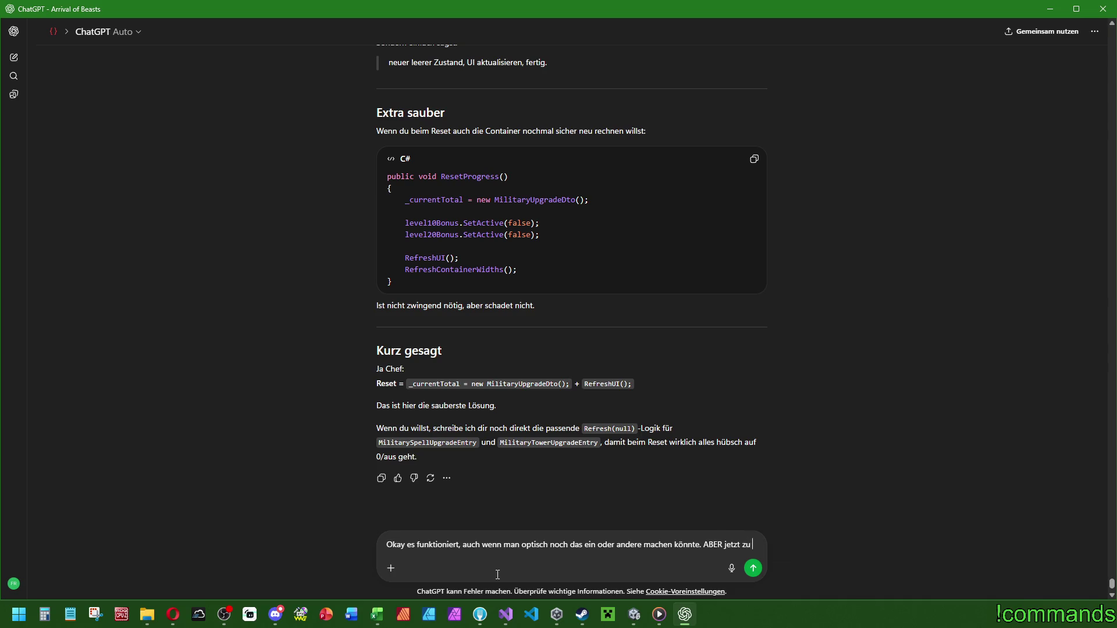
text(dem Economy Teil. Da brauche ich exakt das gleiche...)
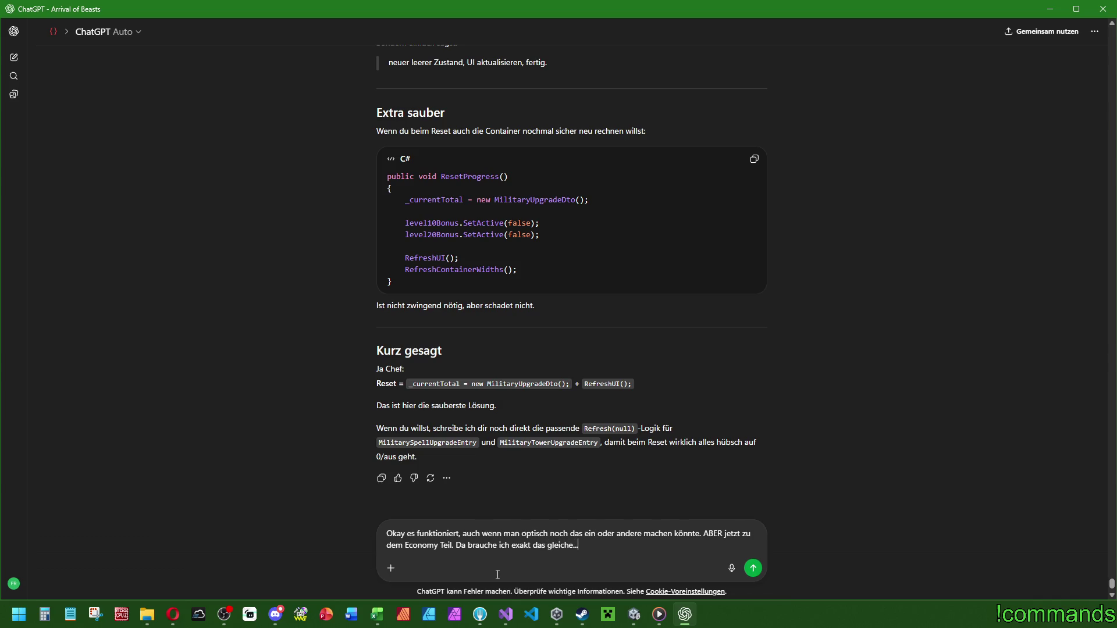
key(shift+Return)
key(shift+Return)
click(506, 615)
Close the broken Economy and Science tabs and reopen EconomyChangeDisplay.cs from the project tree.
click(658, 239)
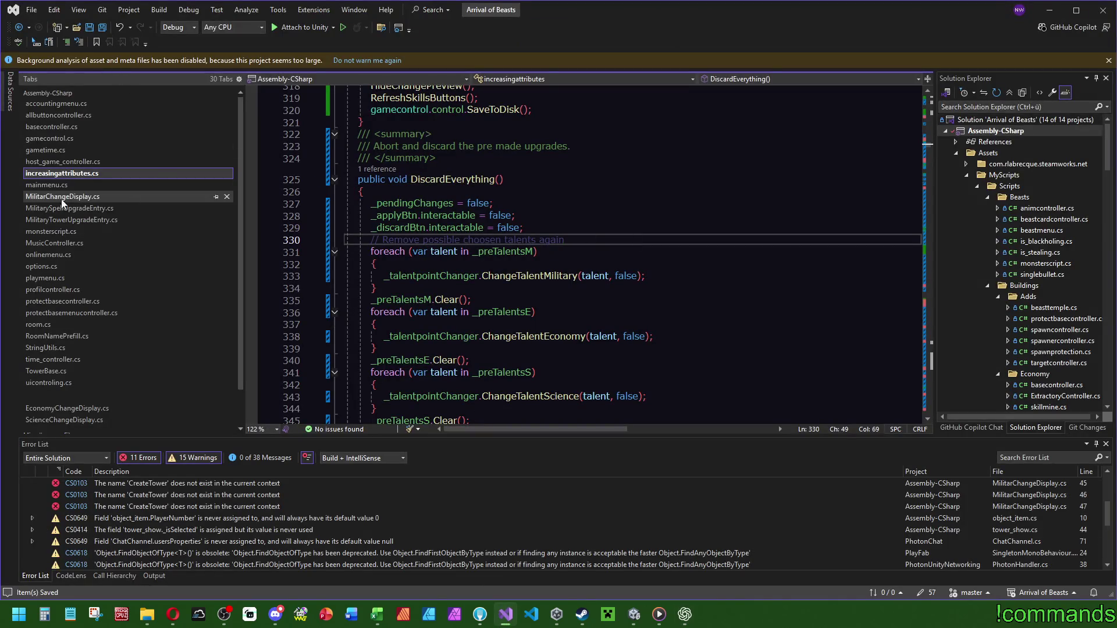
click(55, 196)
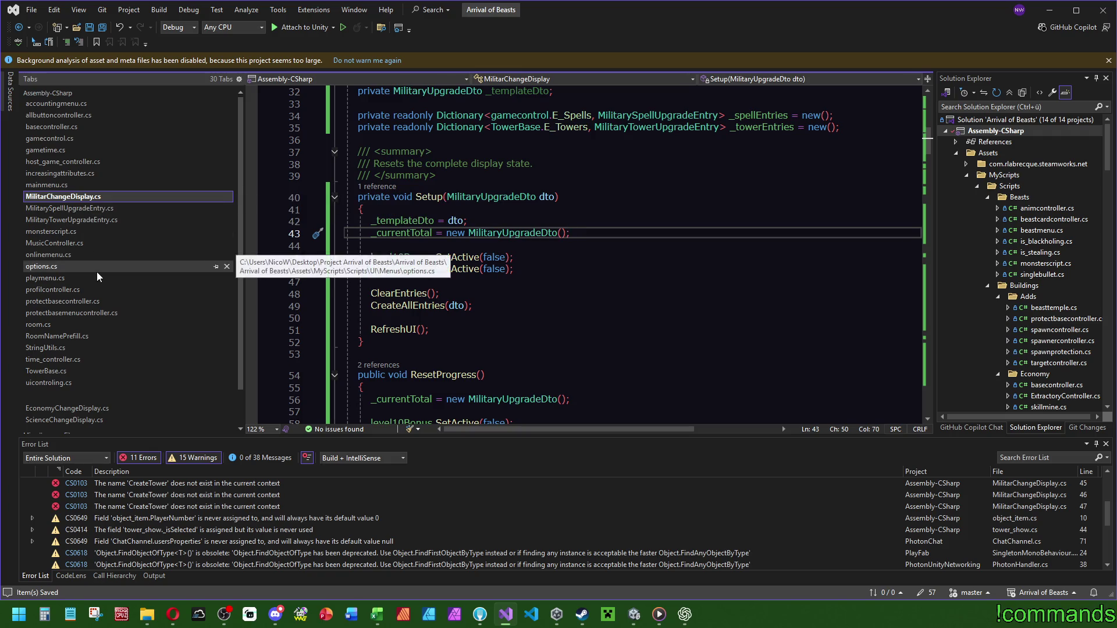
scroll(90, 203, down, 2)
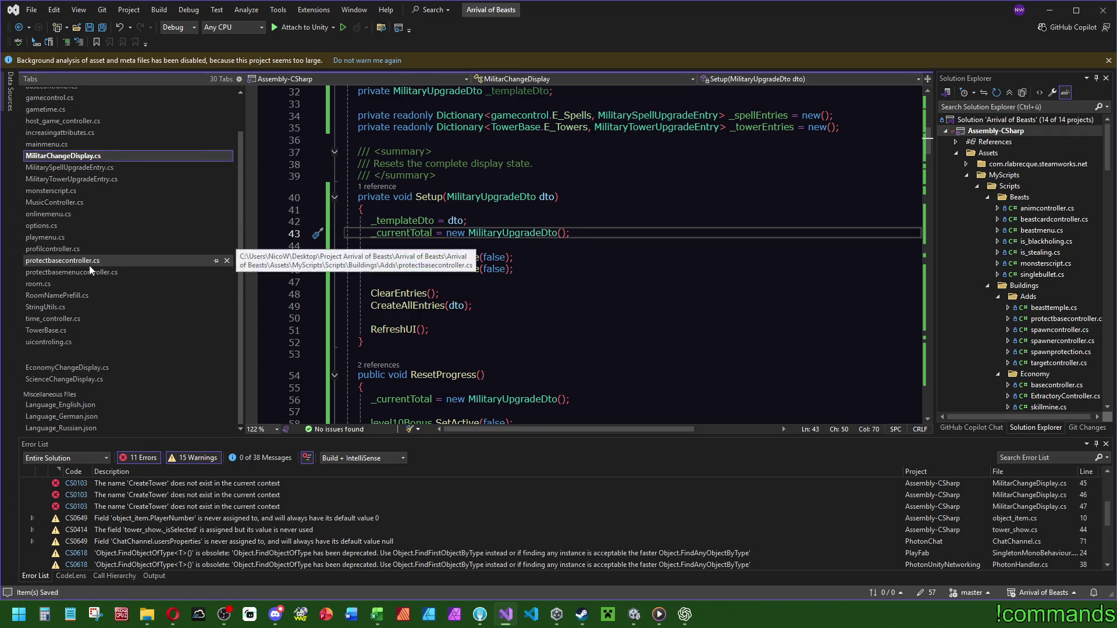
click(101, 369)
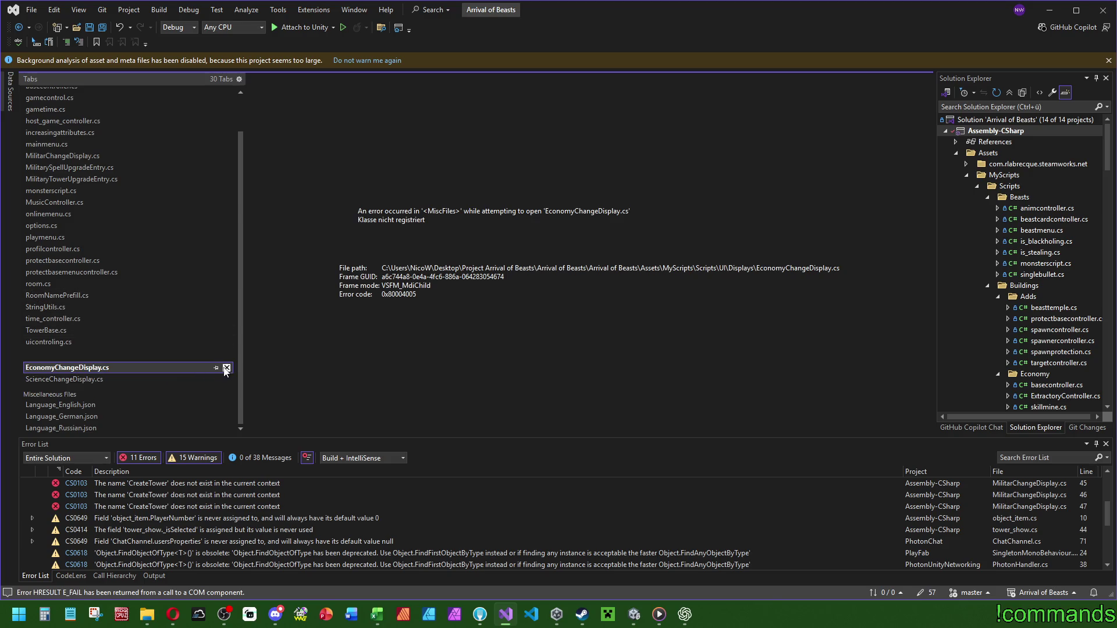
click(221, 367)
click(222, 379)
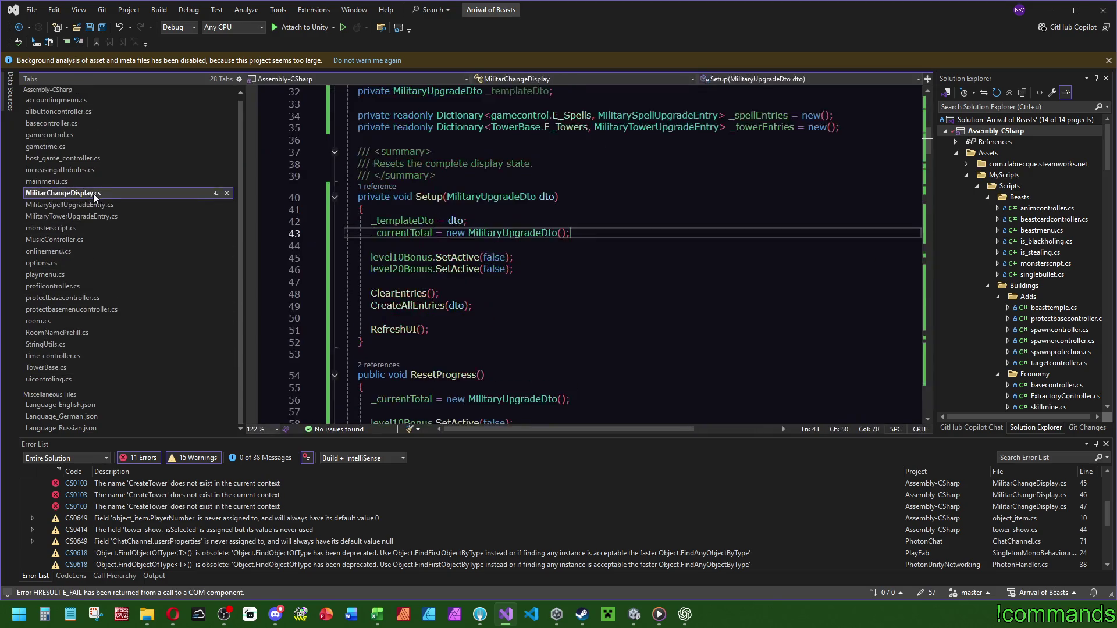
click(983, 92)
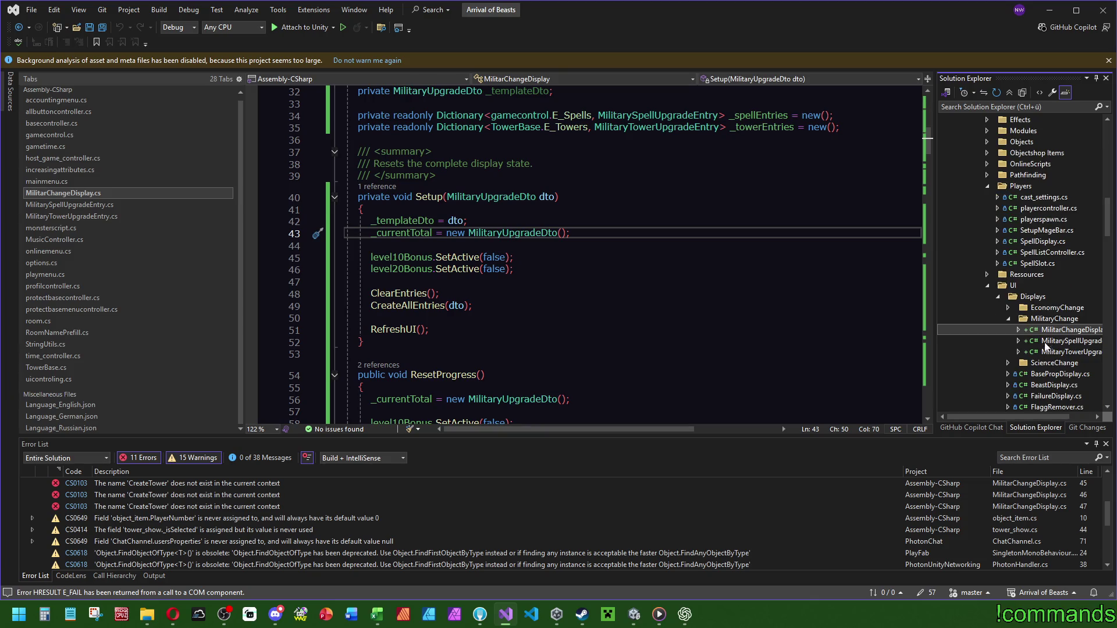
click(1008, 308)
double_click(1049, 319)
click(1008, 374)
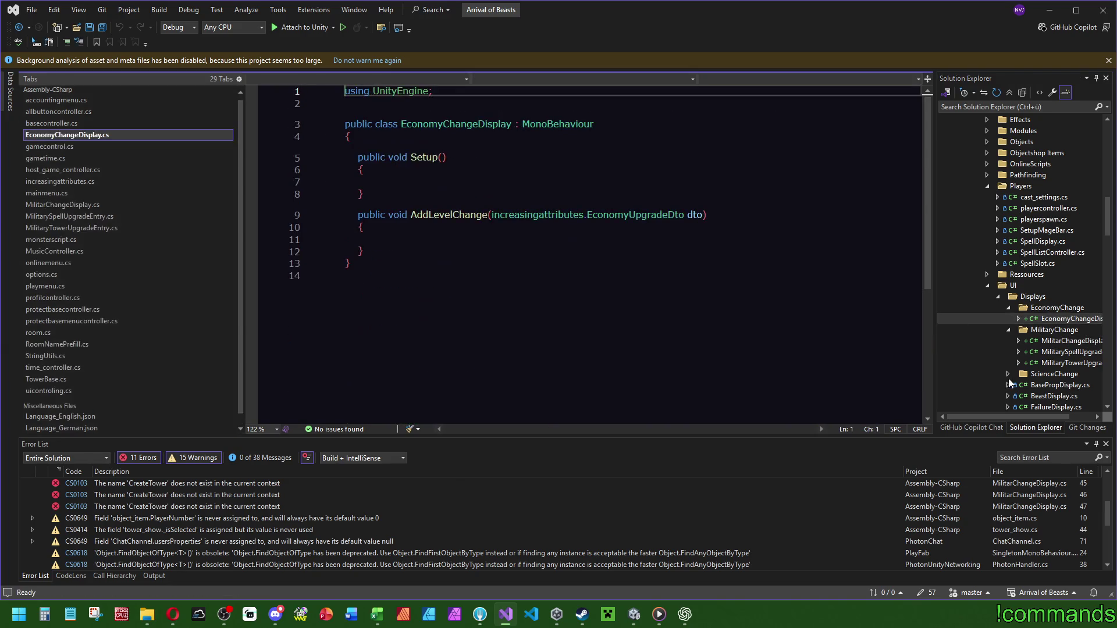
click(533, 295)
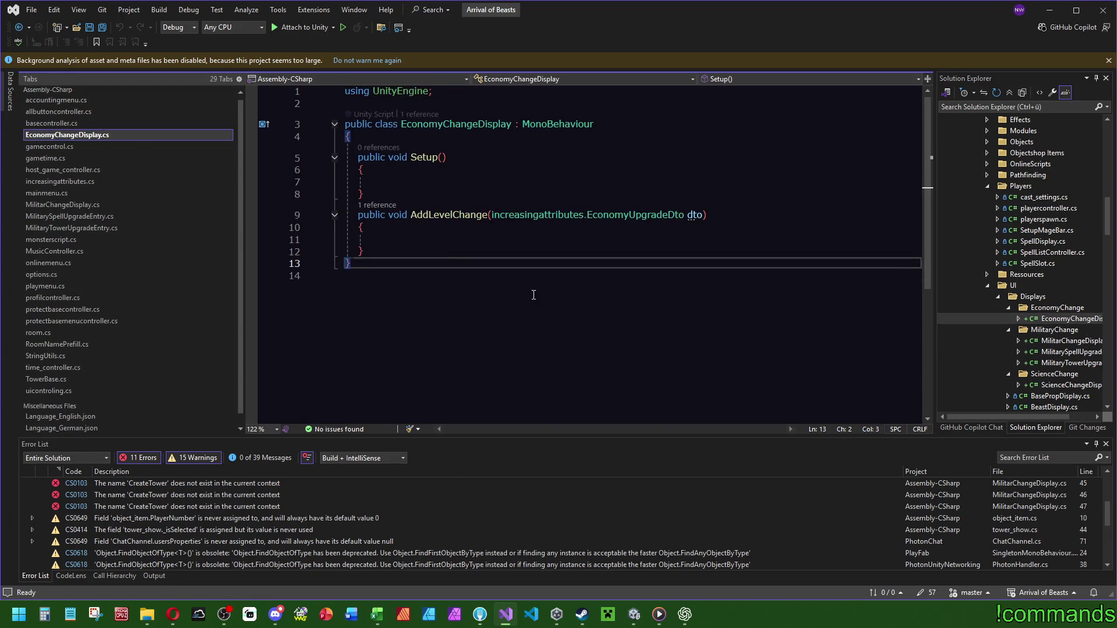
click(407, 183)
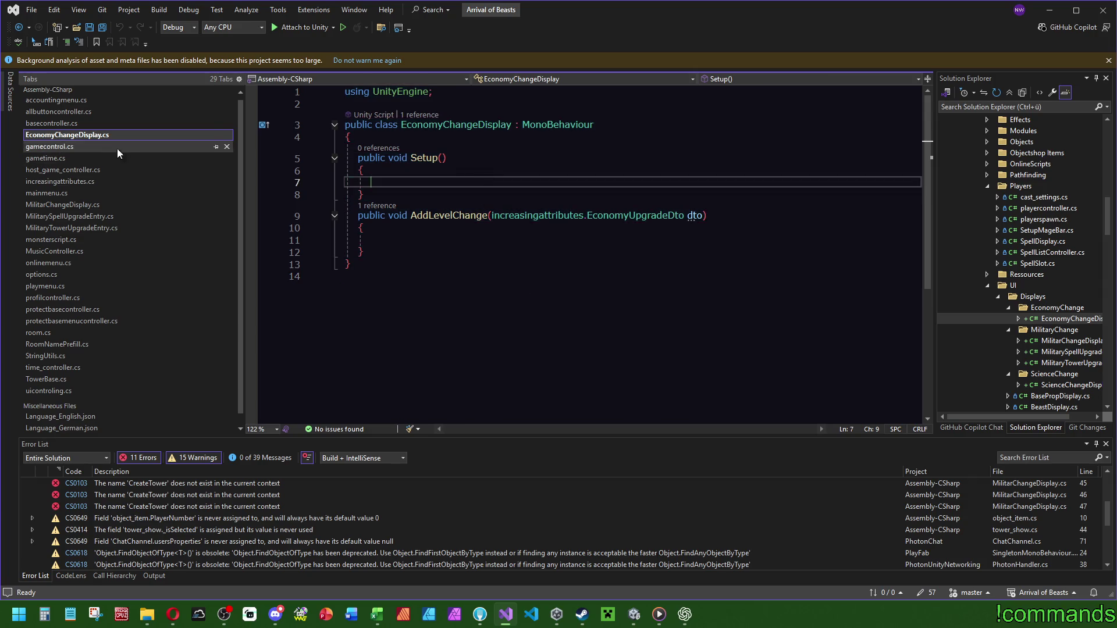
scroll(89, 142, up, 1)
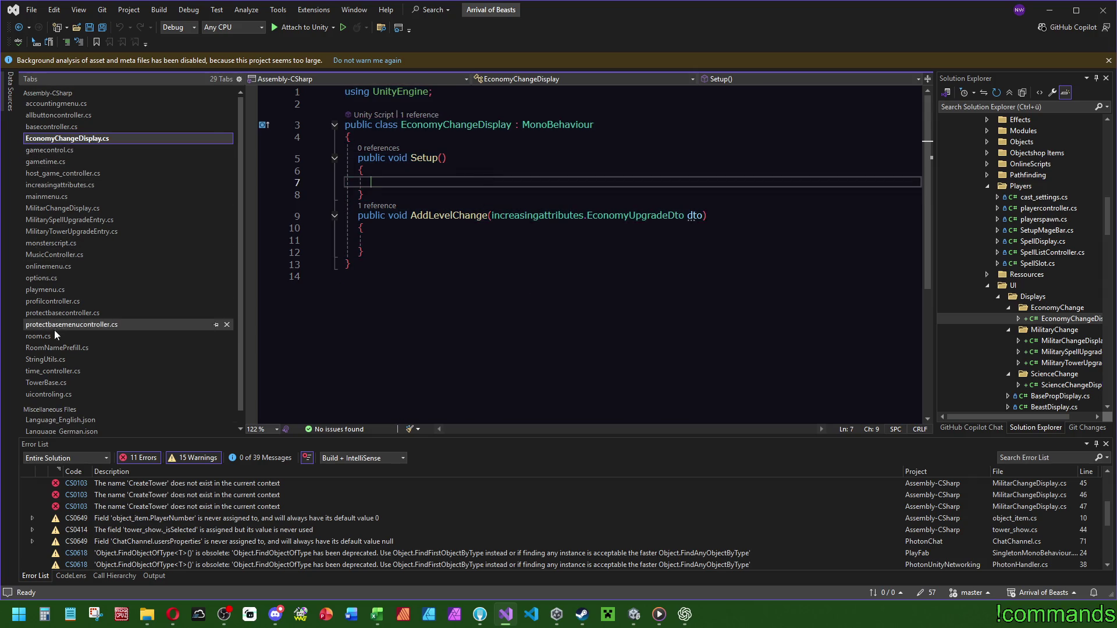
Compare EconomyChangeDisplay.cs against MilitarChangeDisplay.cs for reference.
click(77, 208)
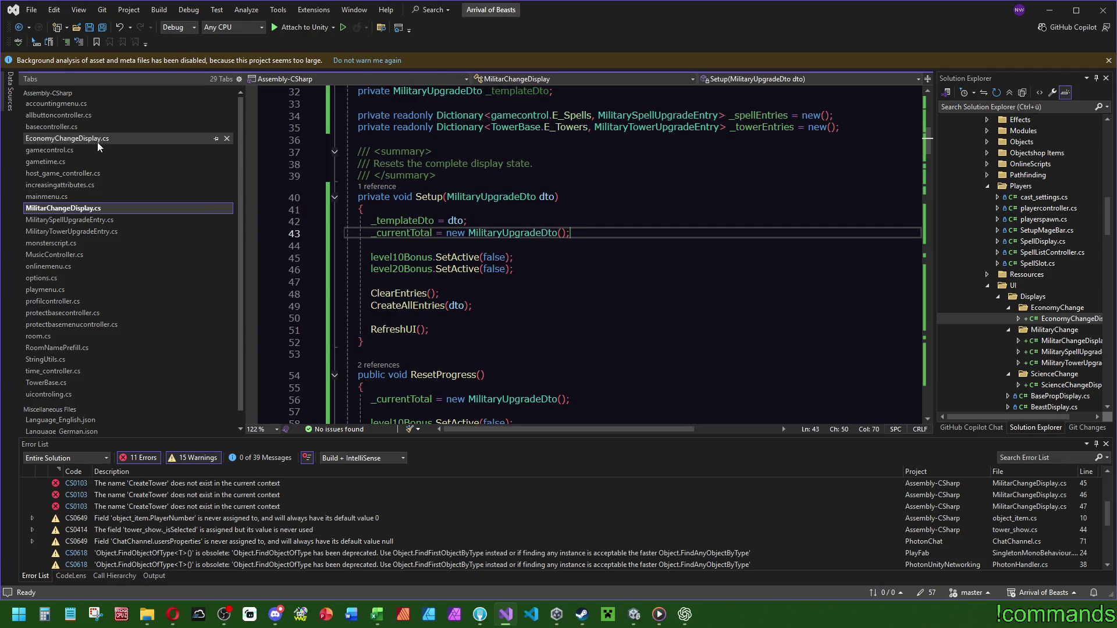
scroll(460, 231, up, 5)
scroll(461, 231, down, 6)
scroll(388, 248, down, 5)
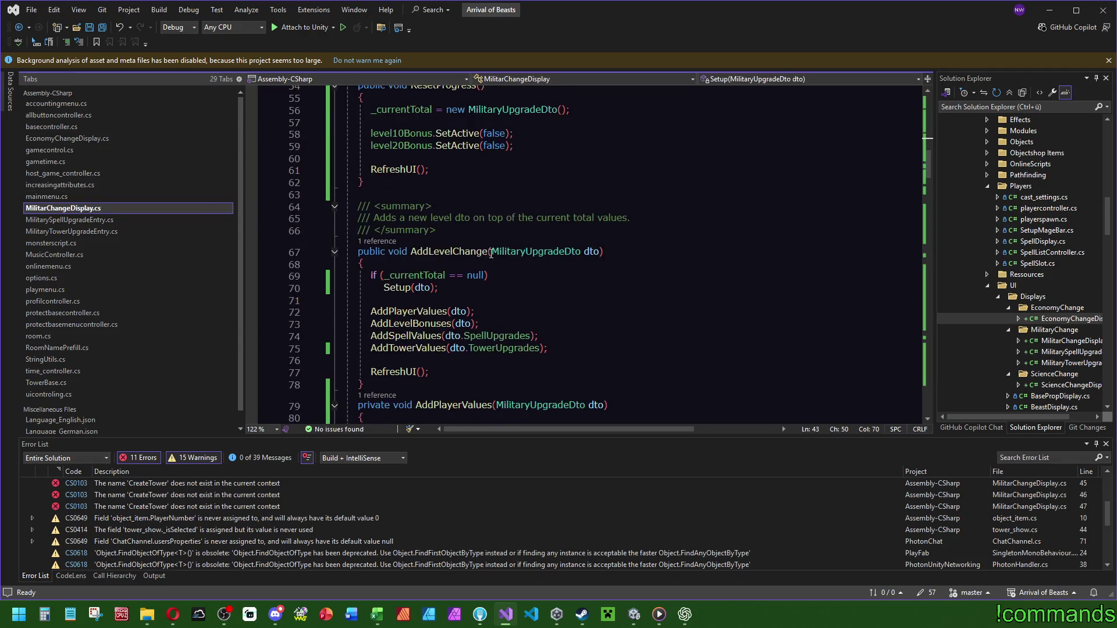
click(81, 140)
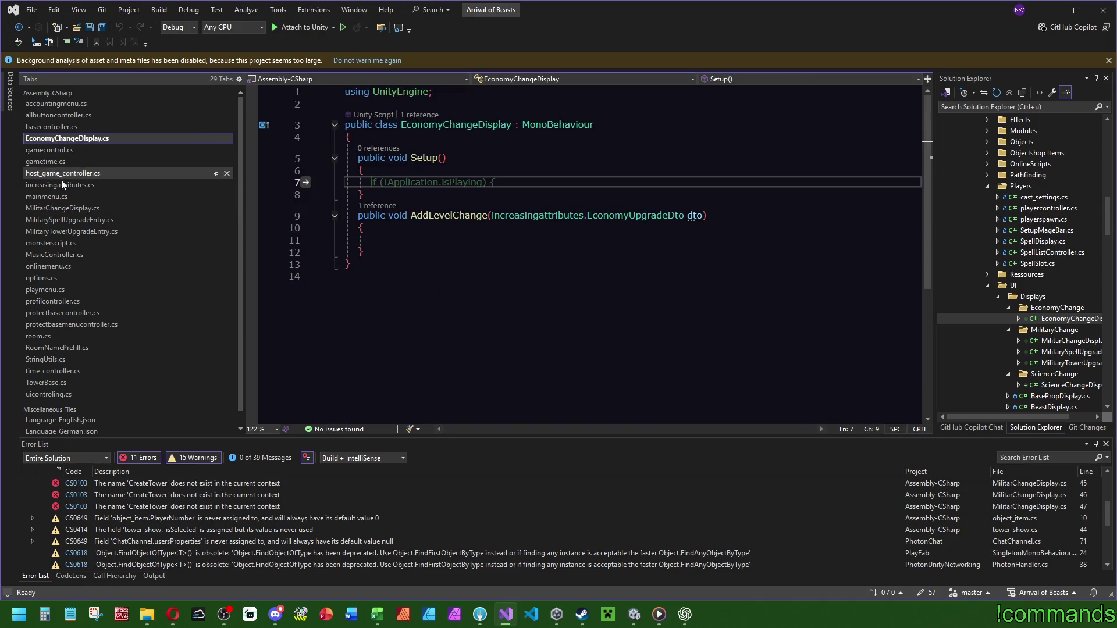
click(60, 209)
scroll(532, 232, up, 3)
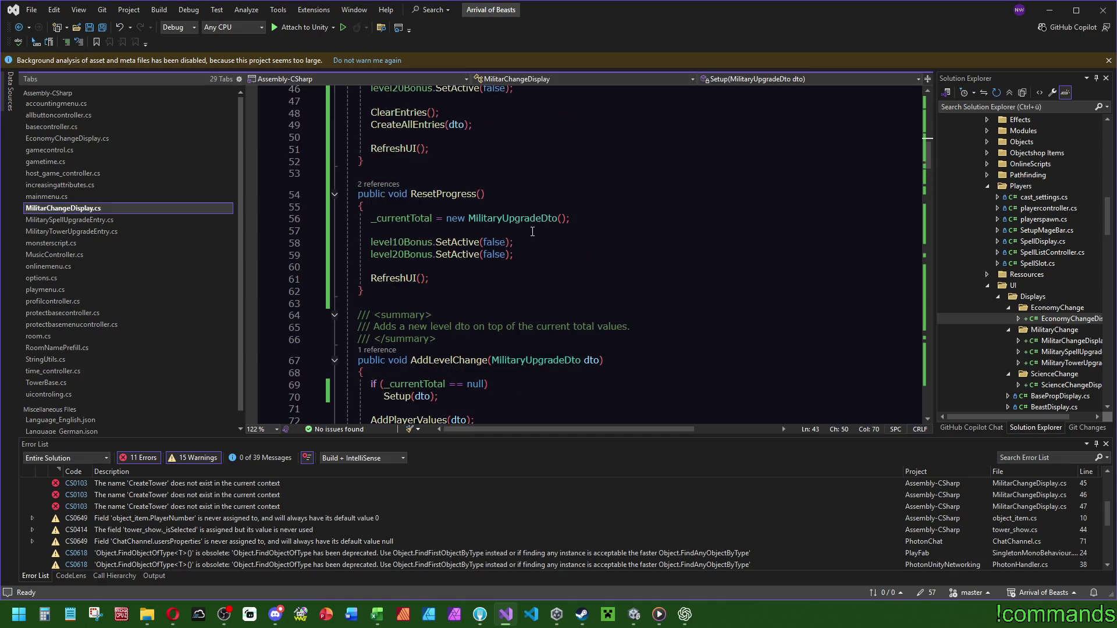
scroll(531, 231, up, 4)
click(66, 139)
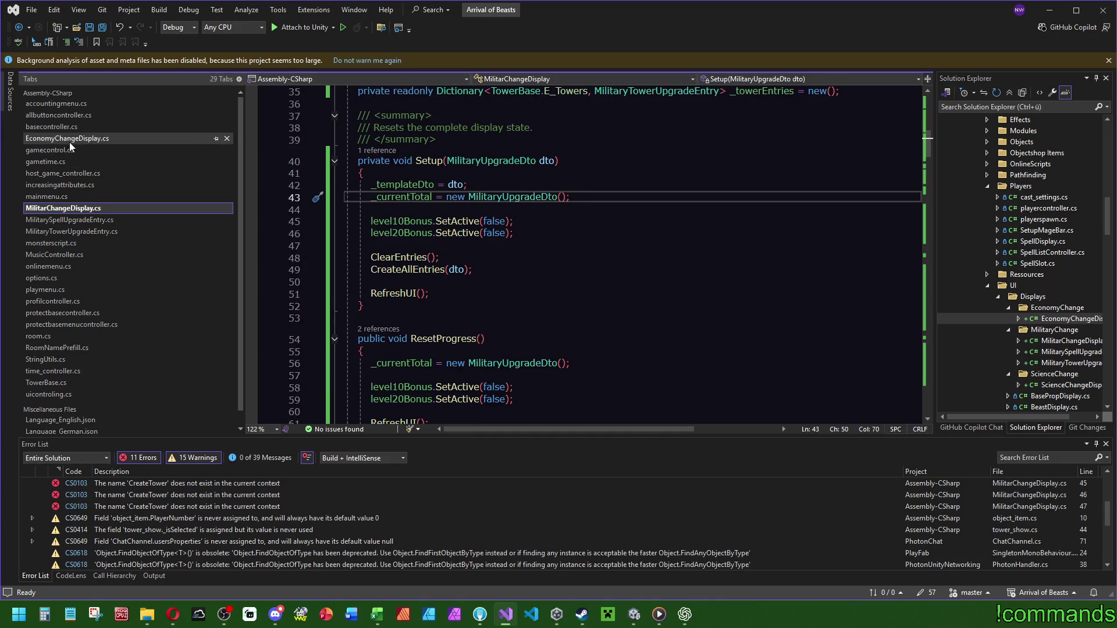
Change Setup from public to private in EconomyChangeDisplay and ScienceChangeDisplay, then Save All.
click(386, 158)
key(ctrl+BackSpace)
text(priva void Setup()
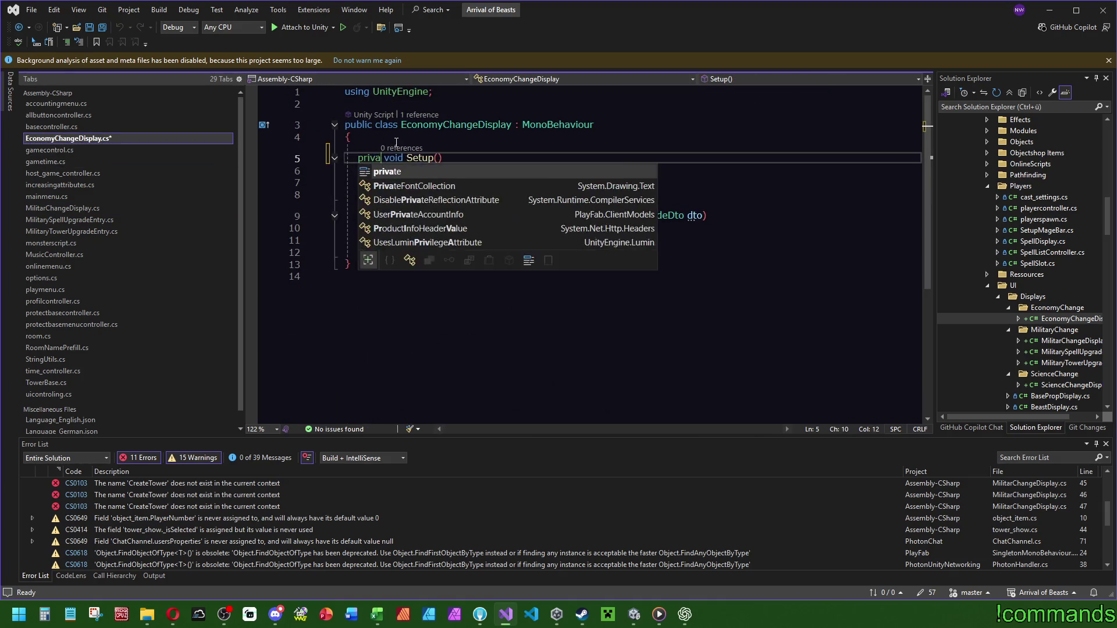
key(Tab)
key(Up)
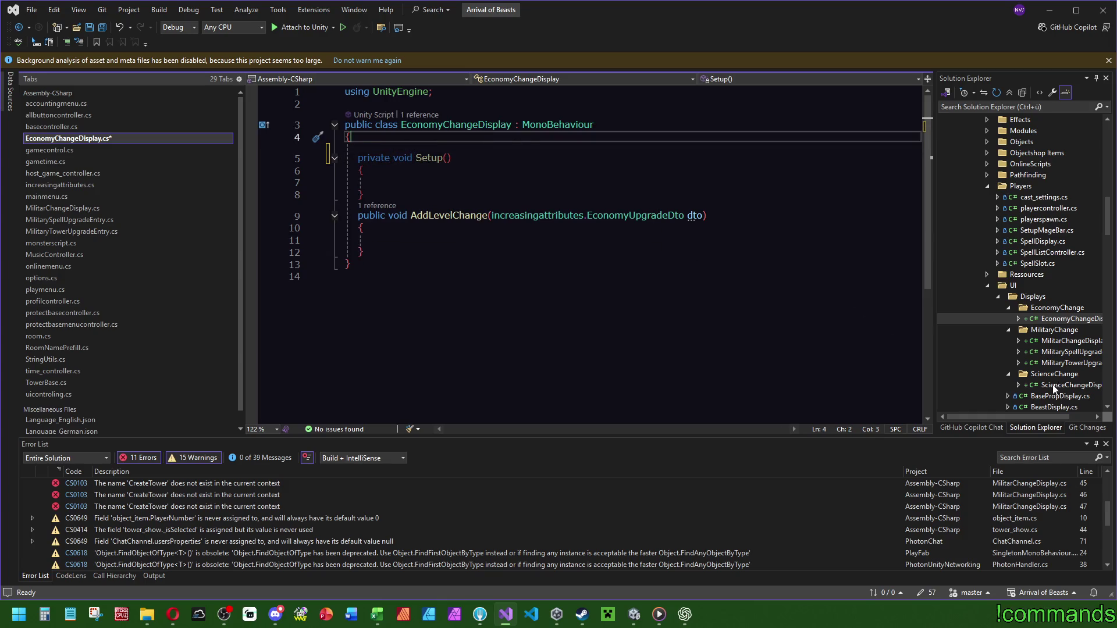
double_click(1070, 385)
click(386, 140)
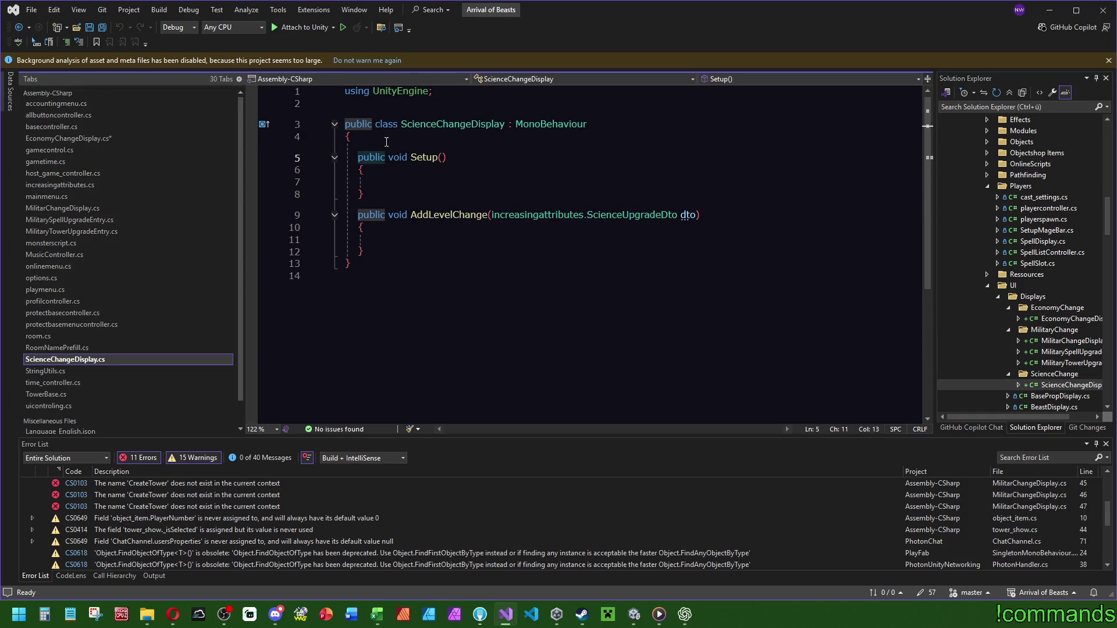
key(ctrl+BackSpace)
text(privat)
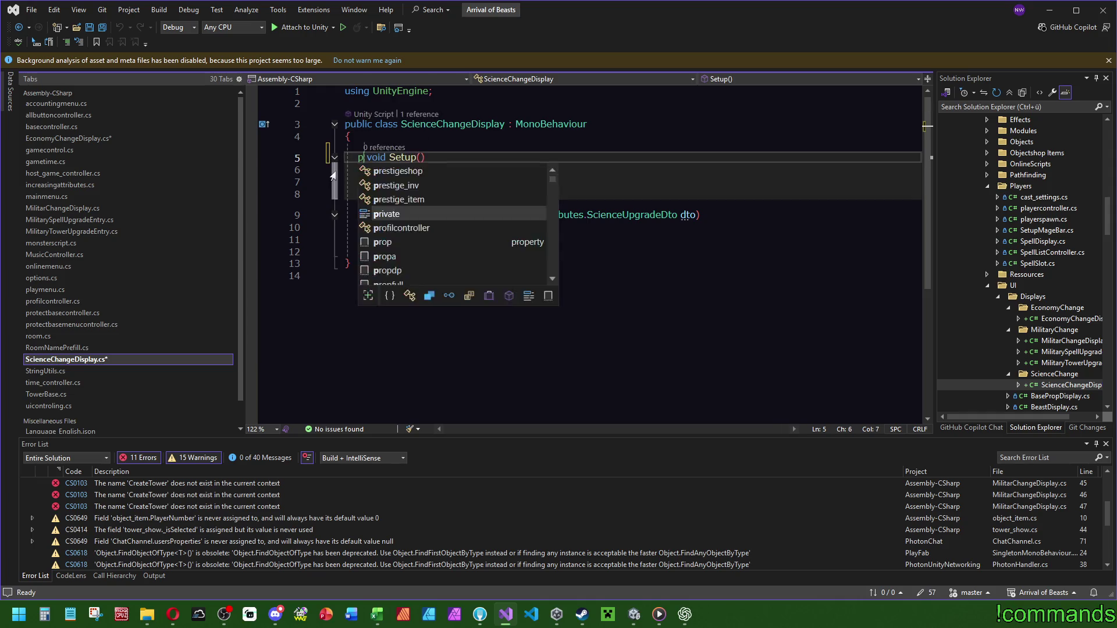
text(e)
key(Escape)
key(Up)
click(103, 28)
Select and copy the entire EconomyChangeDisplay class.
click(75, 138)
click(534, 210)
key(ctrl+a)
key(ctrl+c)
click(686, 617)
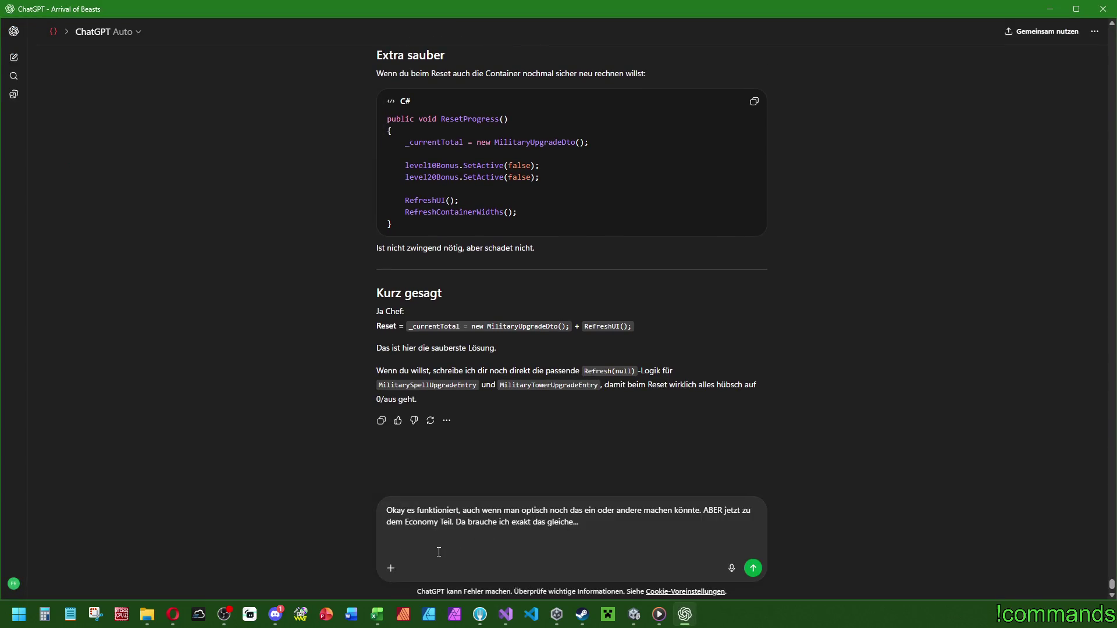
Paste the EconomyChangeDisplay class below the Economy draft, followed by two blank lines.
key(ctrl+v)
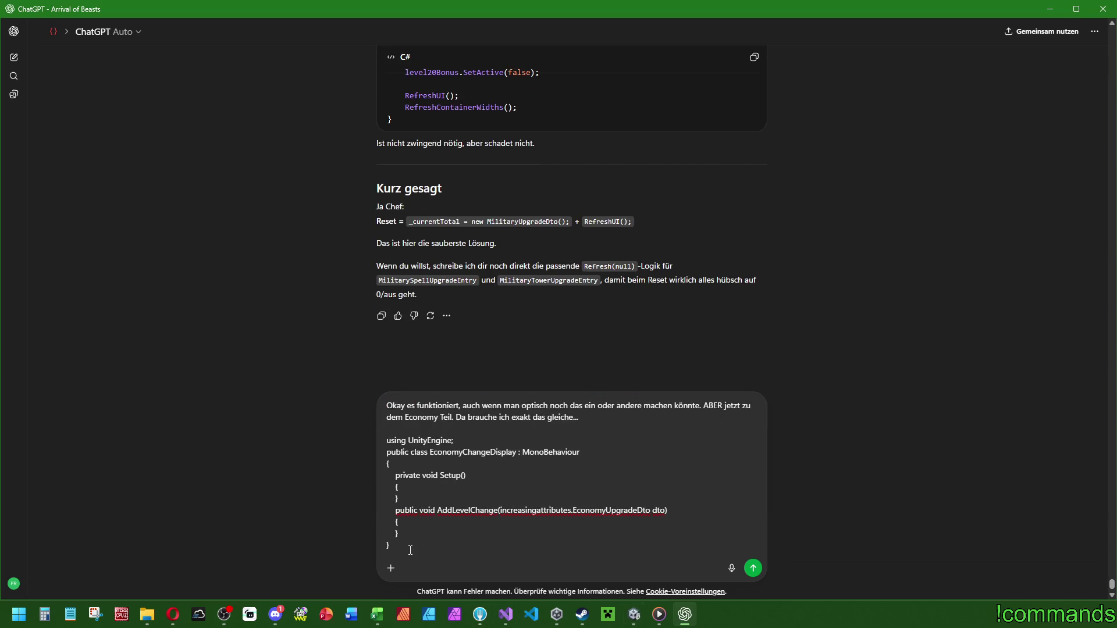
key(shift+Return)
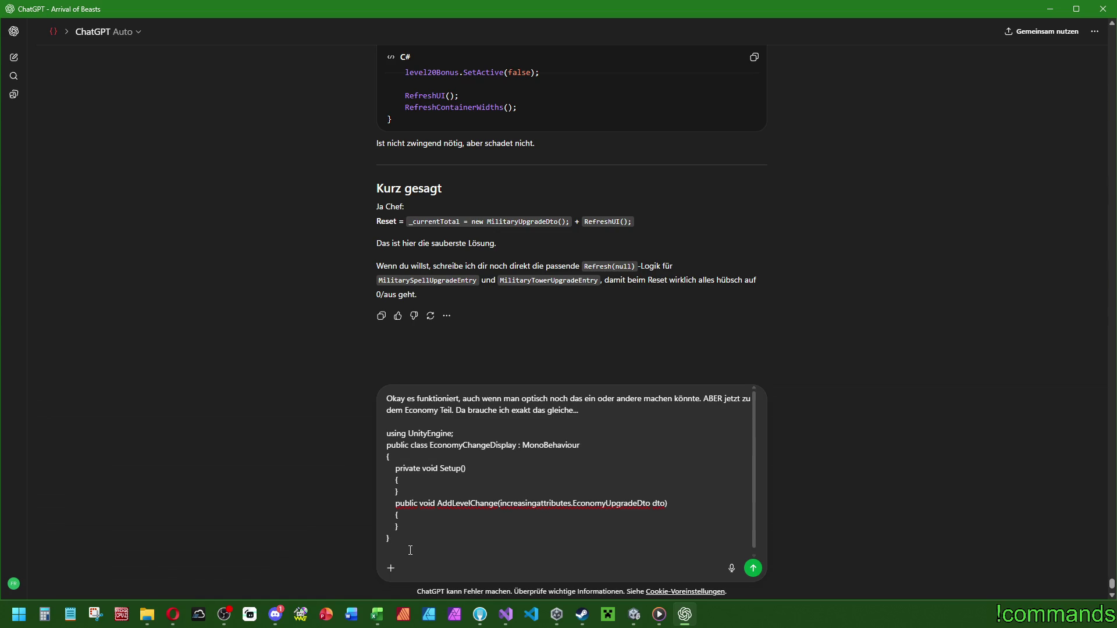
key(shift+Return)
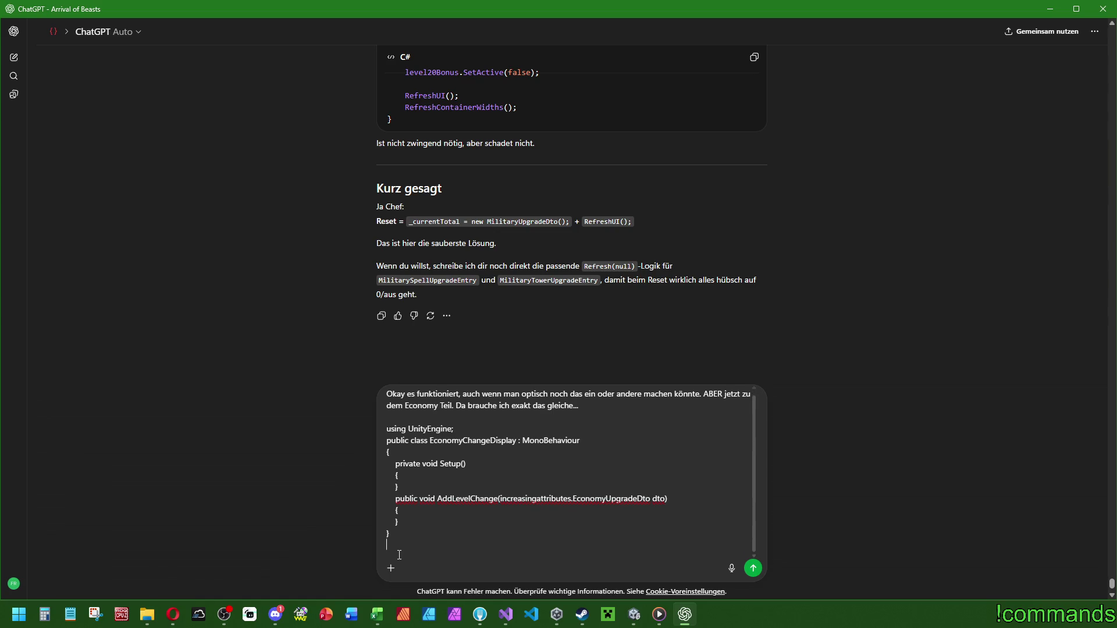
click(496, 620)
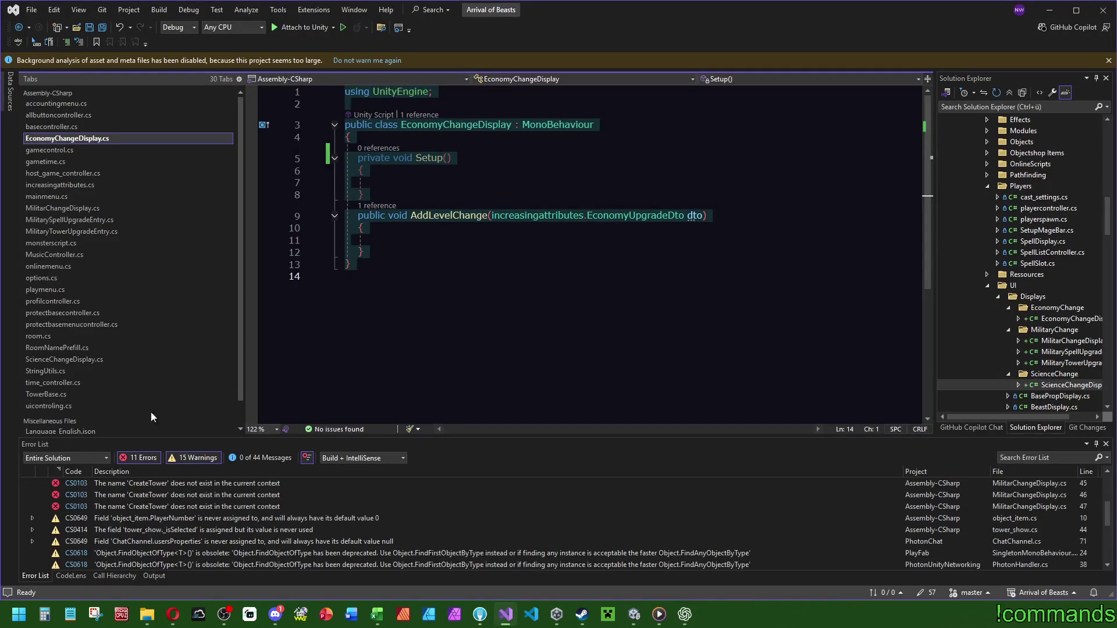
Jump to the EconomyUpgradeDto definition and review its fields in increasingattributes.cs.
ctrl+click(637, 216)
scroll(564, 283, down, 10)
scroll(564, 283, up, 9)
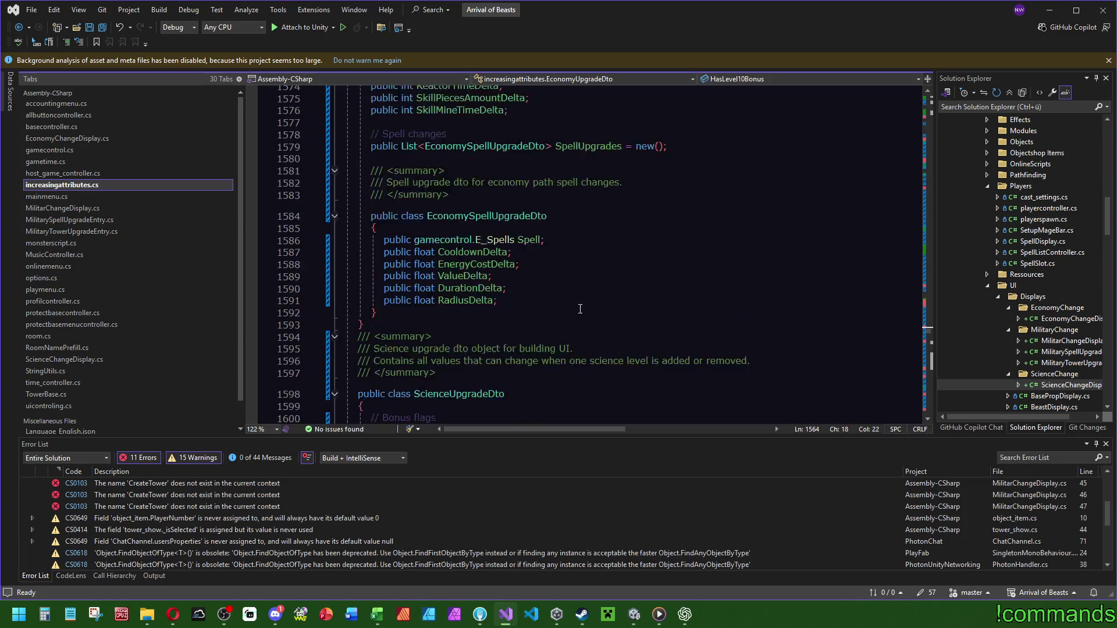
scroll(574, 311, down, 20)
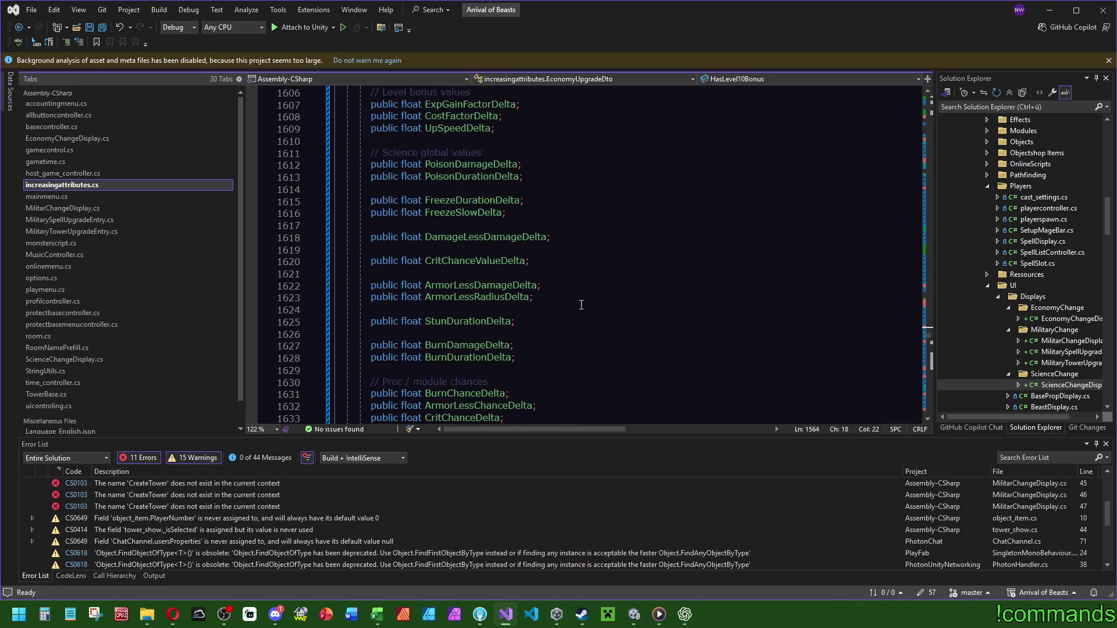
scroll(584, 304, down, 20)
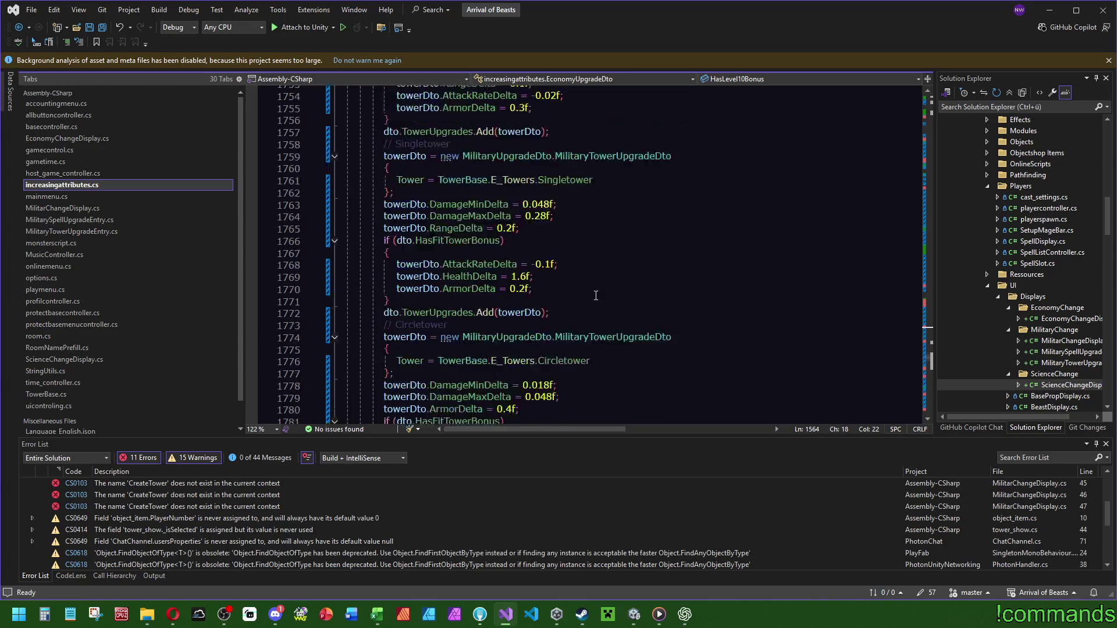
scroll(595, 289, down, 4)
scroll(591, 233, up, 2)
click(588, 144)
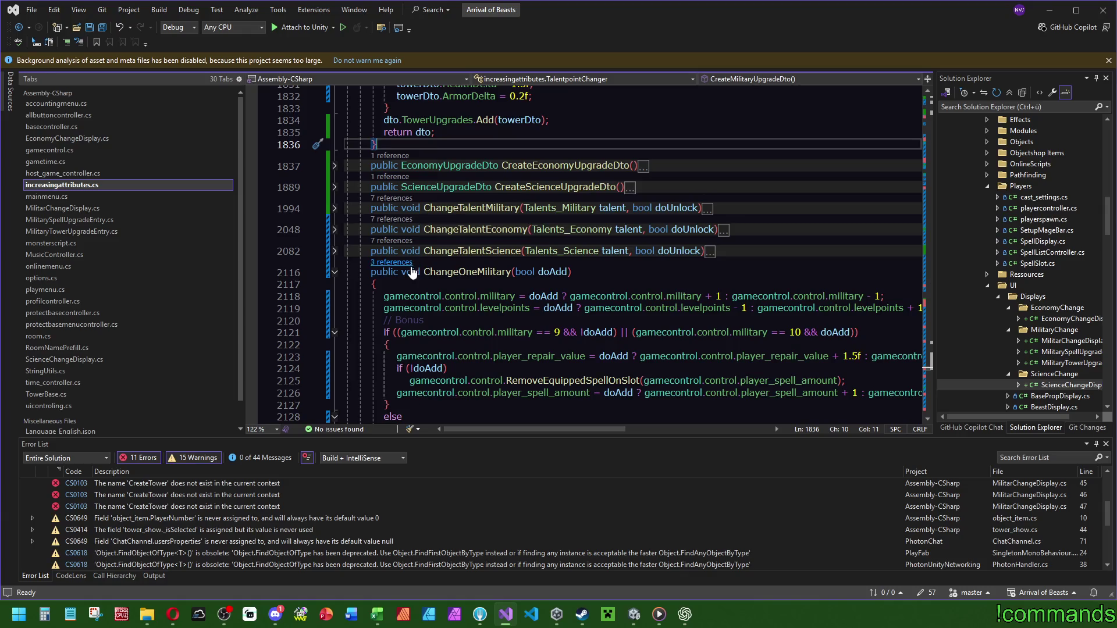
Collapse ChangeOneMilitary, then select and copy the ChangeOneEconomy method.
click(334, 272)
scroll(450, 224, down, 20)
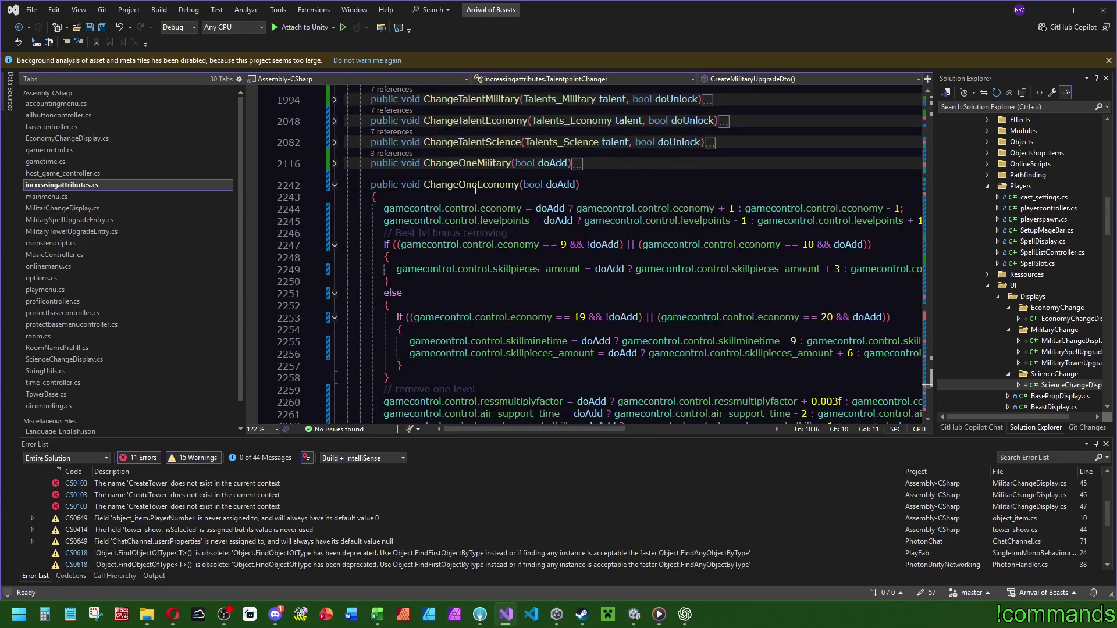
scroll(451, 225, down, 8)
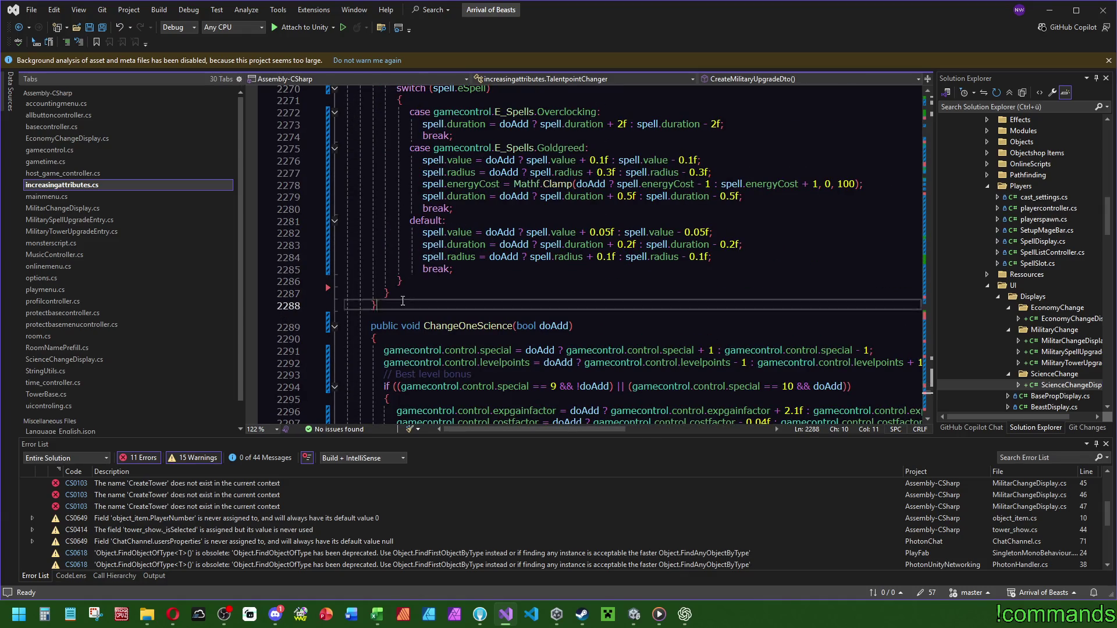
scroll(439, 289, up, 12)
click(501, 341)
mouse_move(501, 342)
mouse_down()
mouse_move(408, 282)
mouse_move(274, 256)
mouse_up()
scroll(531, 382, down, 8)
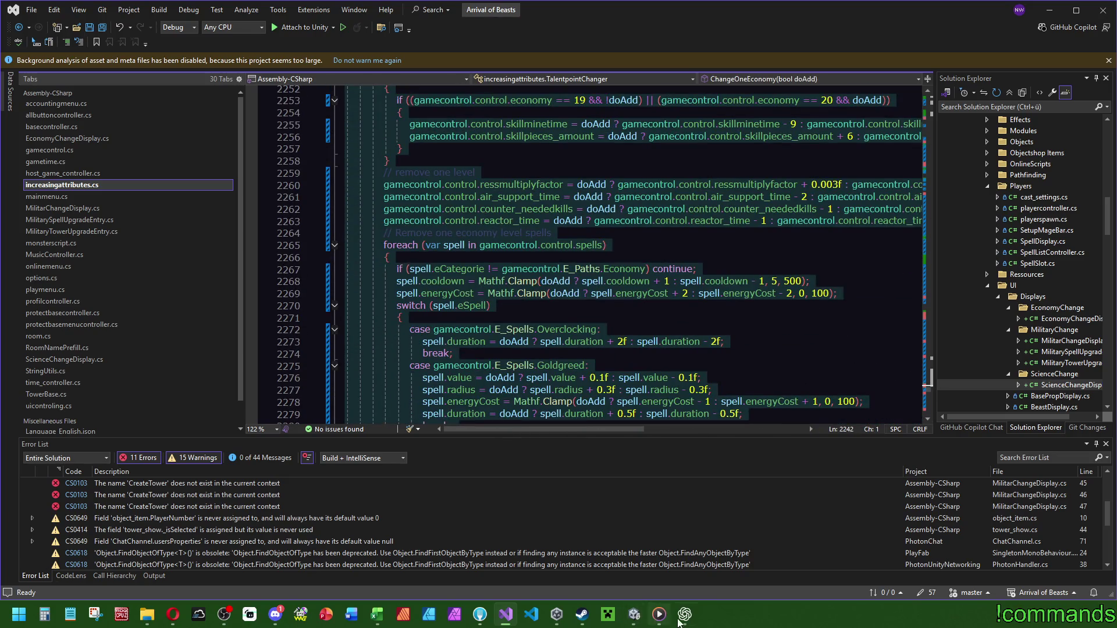
click(681, 617)
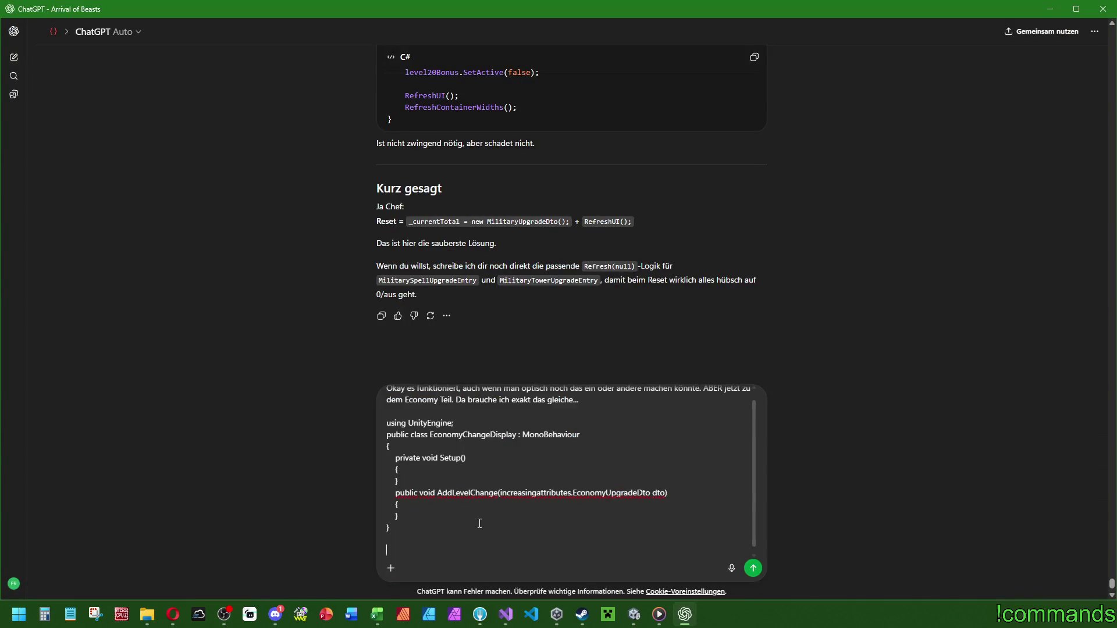
Paste the ChangeOneEconomy code into the ChatGPT draft, followed by an empty line.
key(ctrl+v)
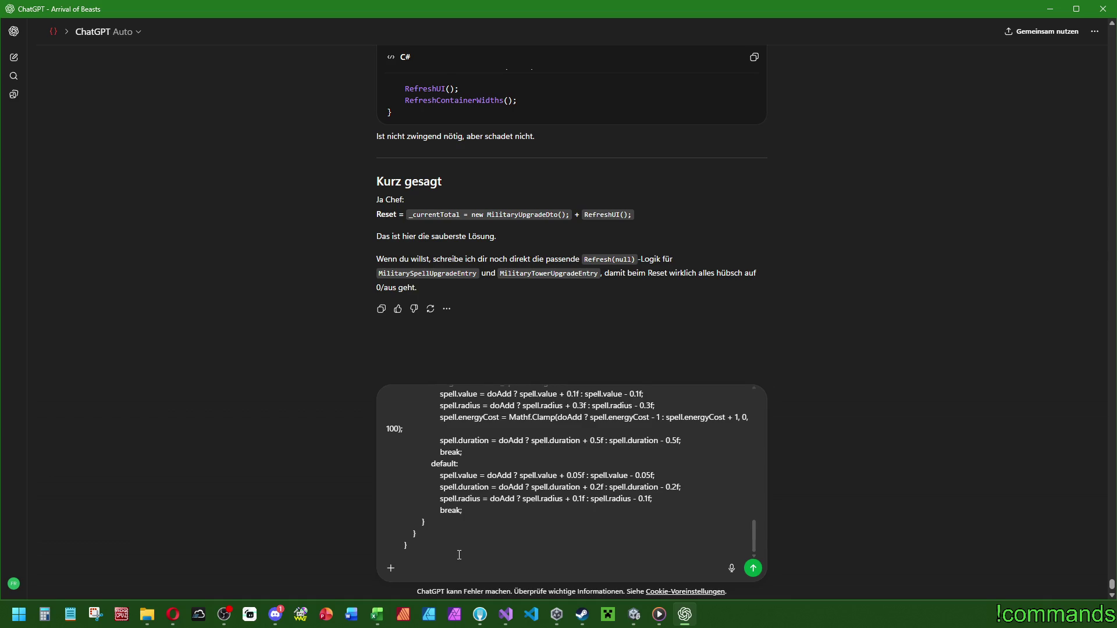
key(shift+Return)
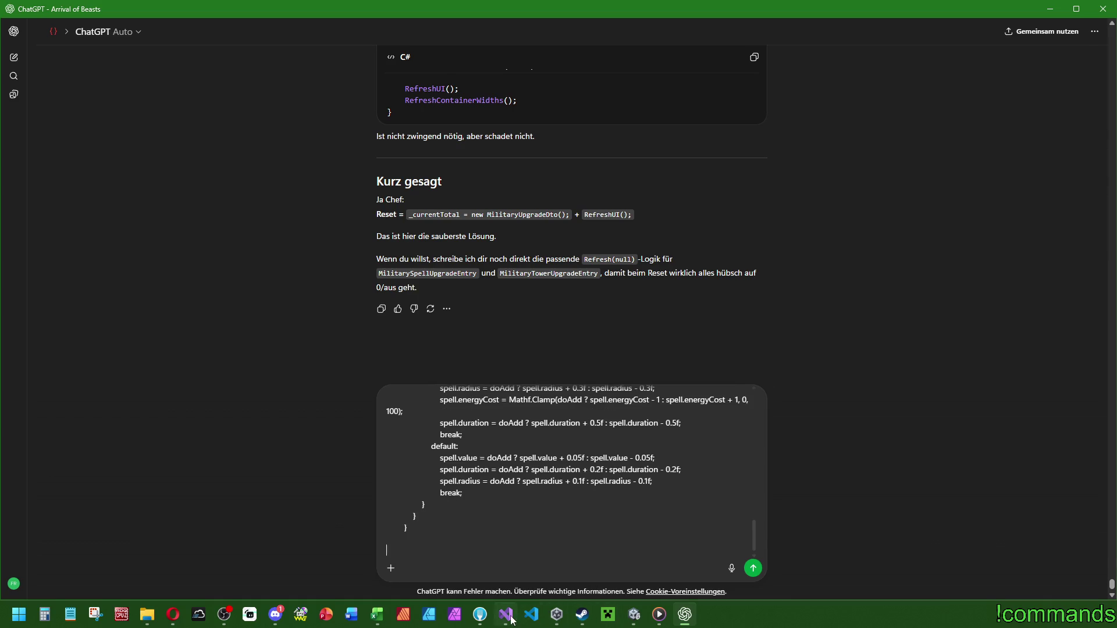
click(506, 614)
click(608, 245)
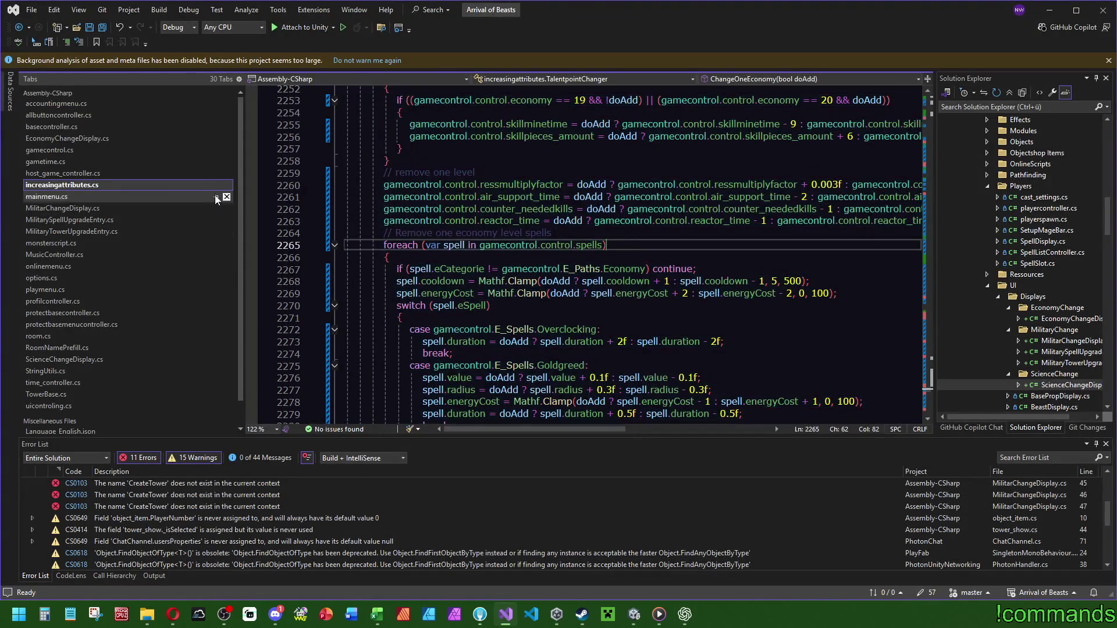
Select and copy the whole EconomyUpgradeDto class, including its nested EconomySpellUpgradeDto.
scroll(681, 295, up, 10)
scroll(681, 295, up, 20)
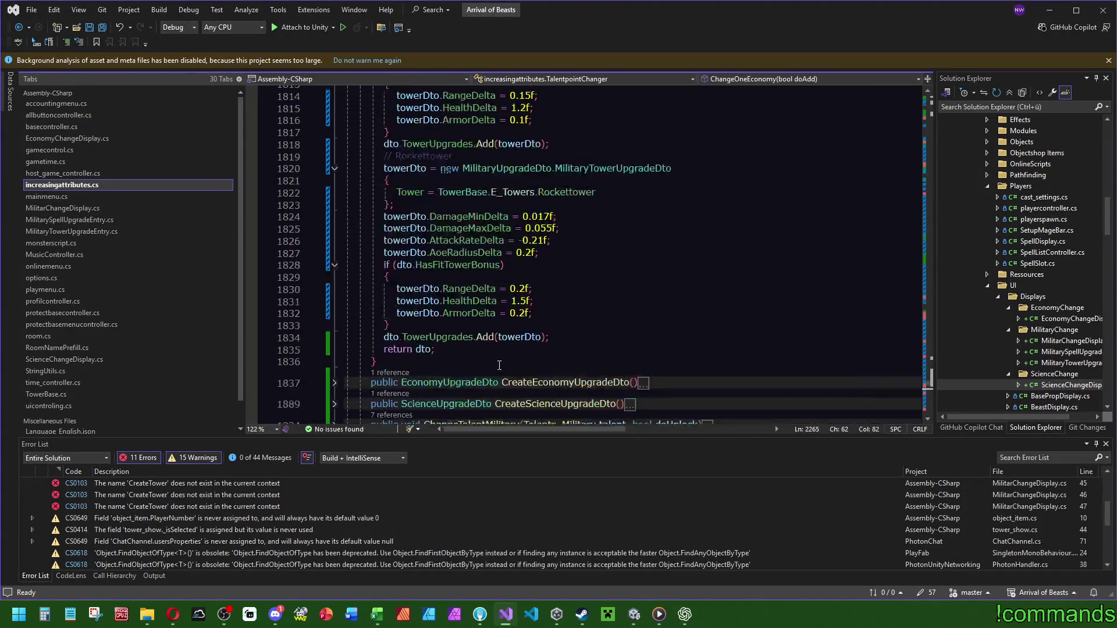
scroll(537, 361, up, 20)
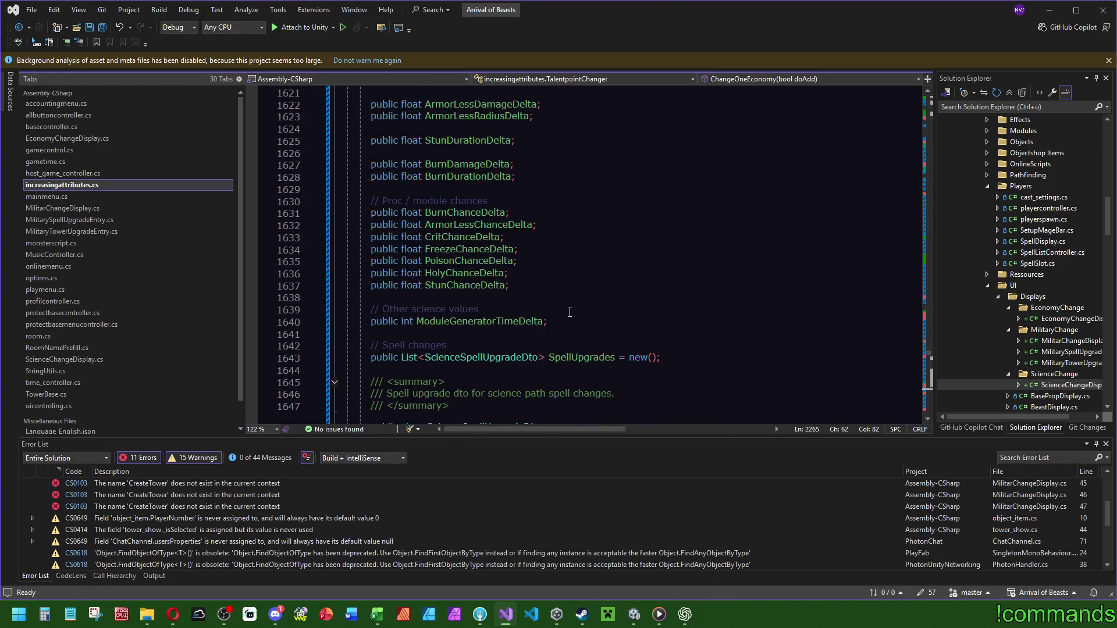
scroll(540, 353, up, 15)
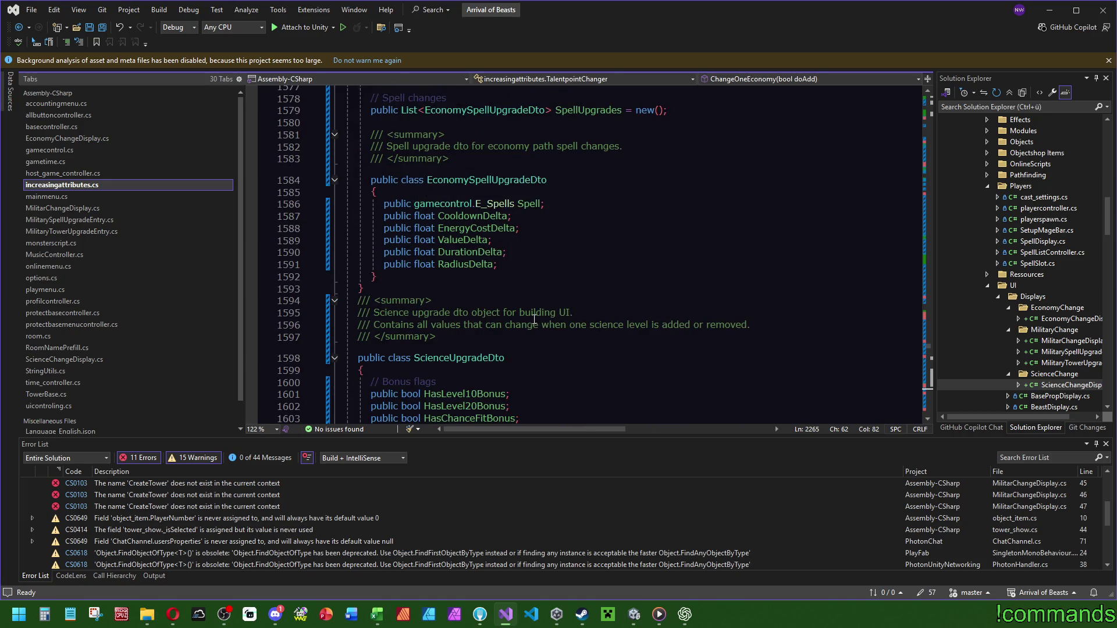
scroll(535, 319, up, 9)
drag(349, 414, 414, 332)
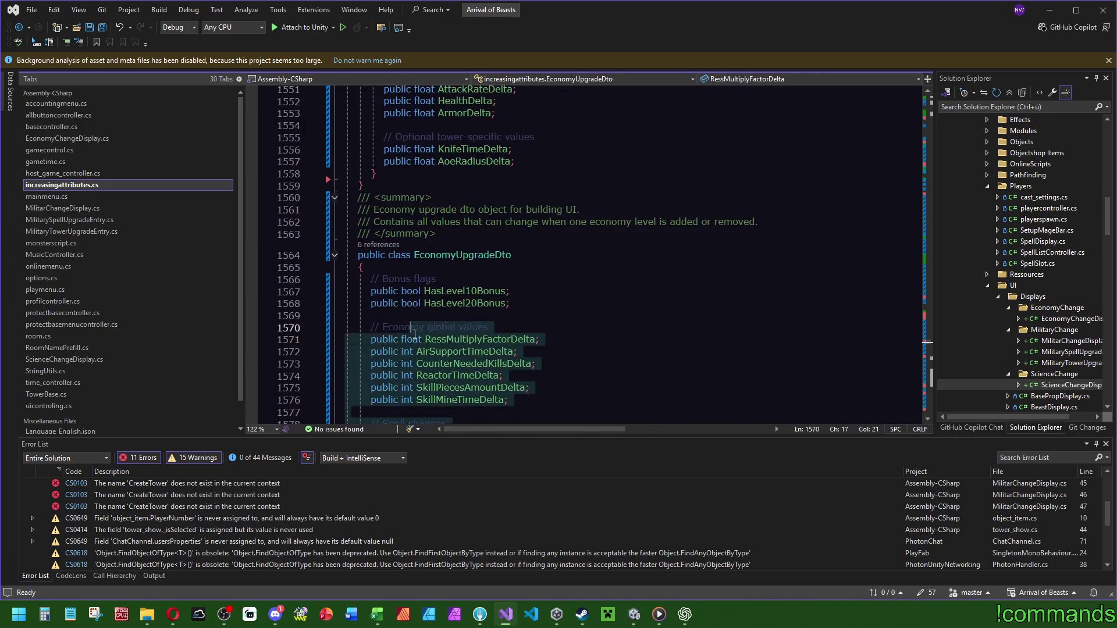
key(shift+alt+equal)
scroll(635, 270, down, 8)
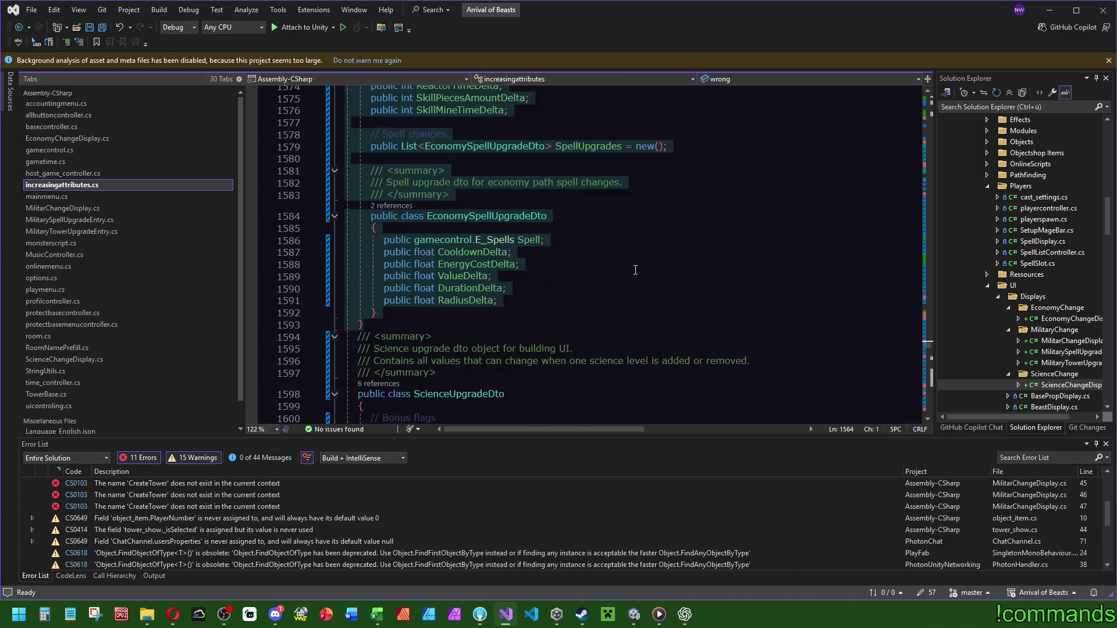
key(alt+Tab)
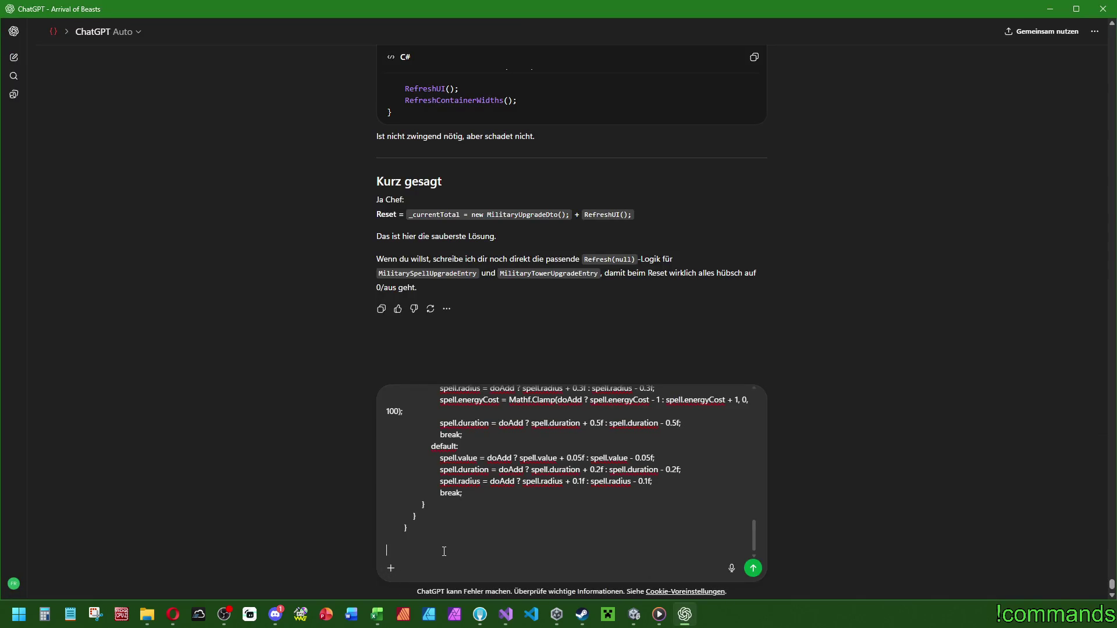
Paste the economy DTO code into the prompt and send it, asking 'Brauchst du noch etwas?'.
key(ctrl+v)
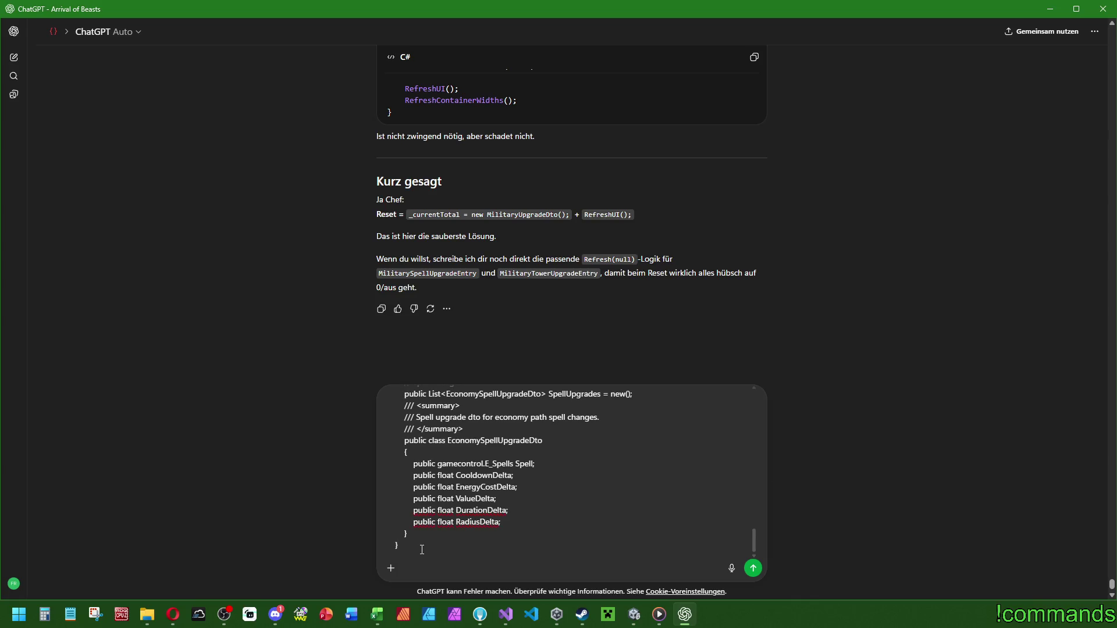
scroll(555, 538, down, 1)
text(Brauchst du noch etwas?)
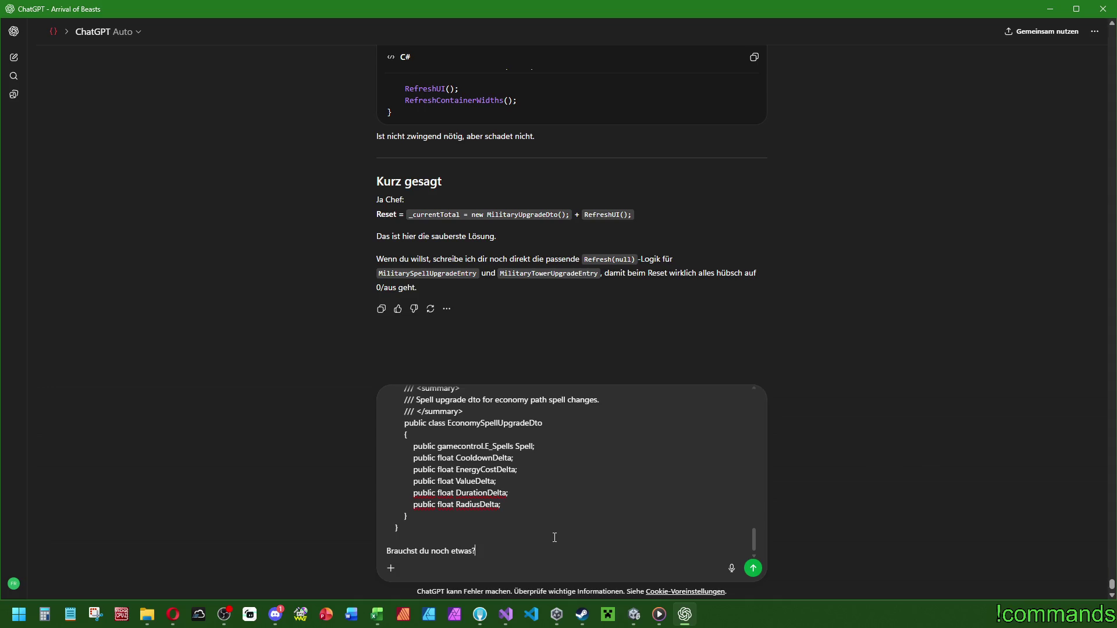
key(Return)
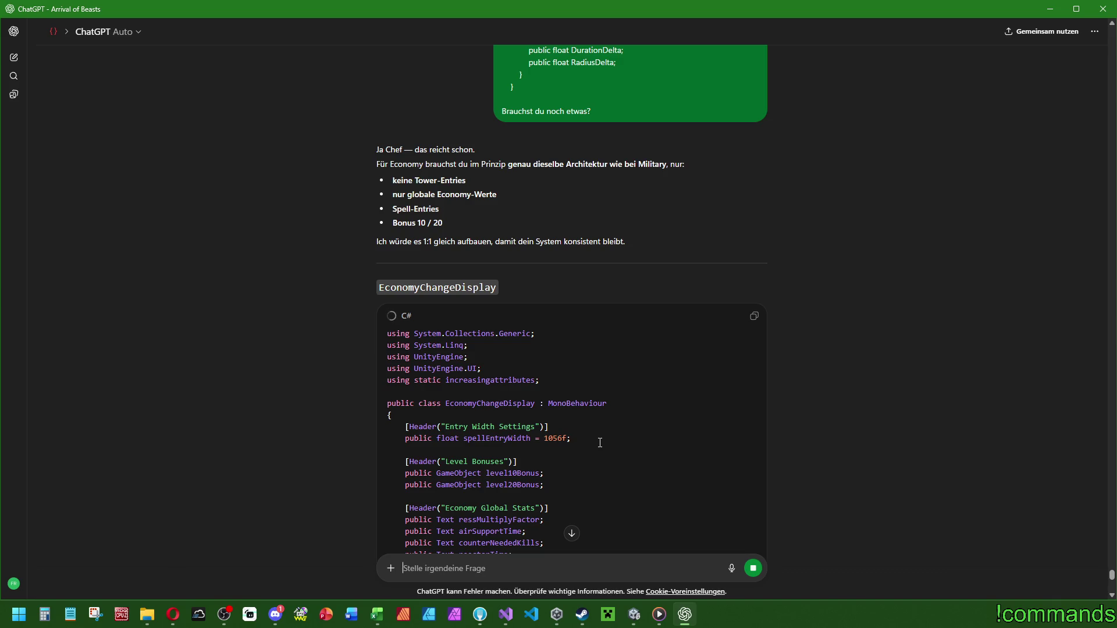
Read through the streamed EconomyChangeDisplay and EconomySpellUpgradeEntry code blocks.
scroll(579, 422, down, 2)
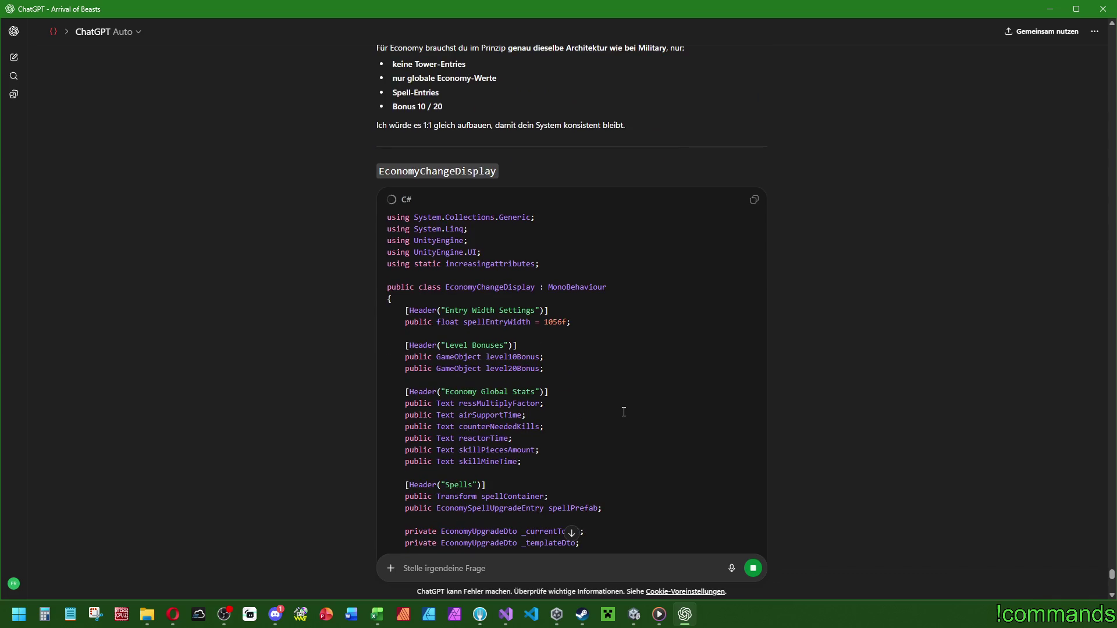
scroll(623, 412, down, 2)
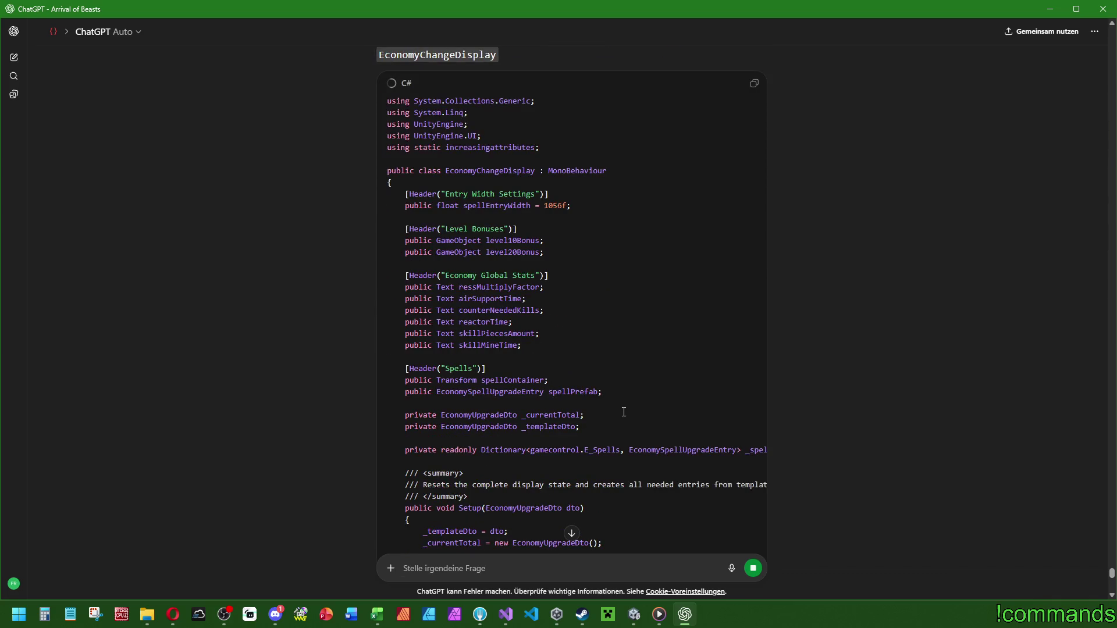
scroll(623, 412, down, 5)
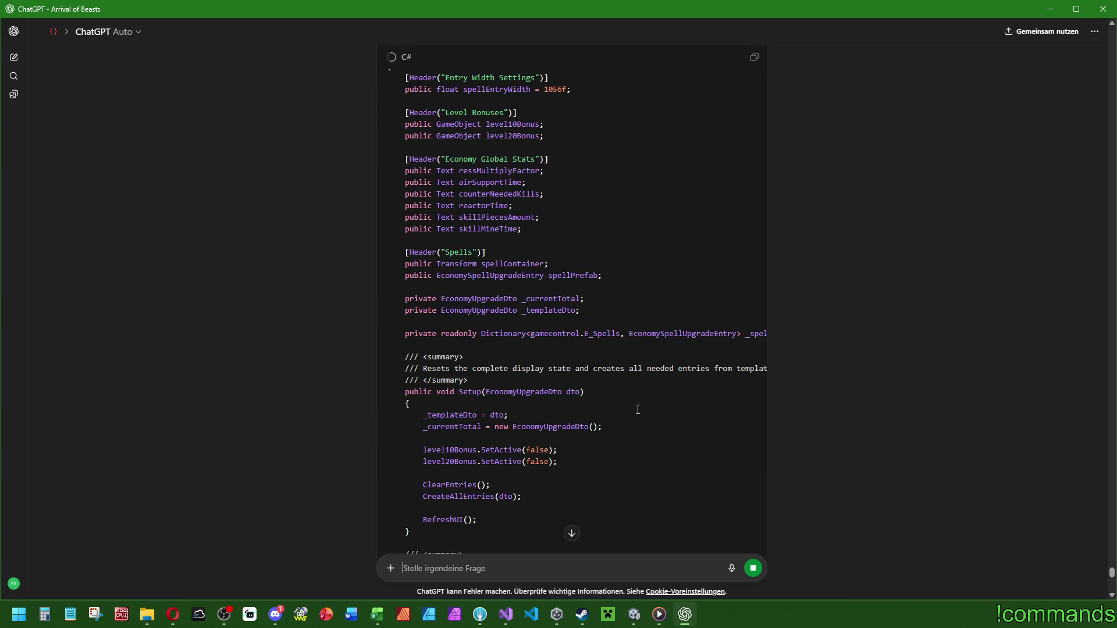
scroll(640, 410, down, 10)
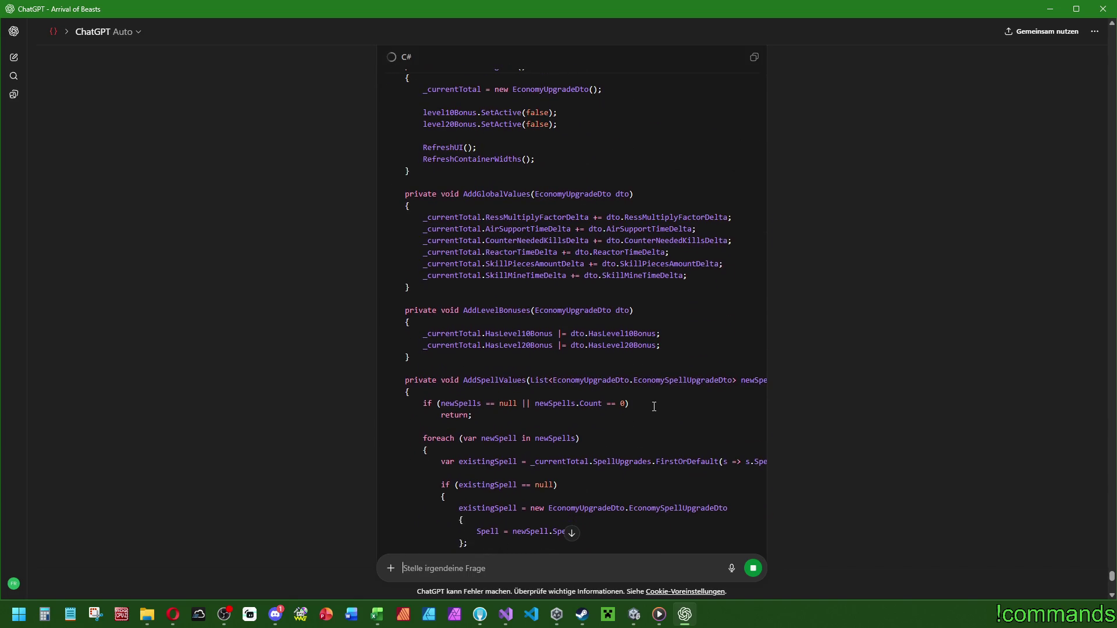
scroll(655, 406, down, 11)
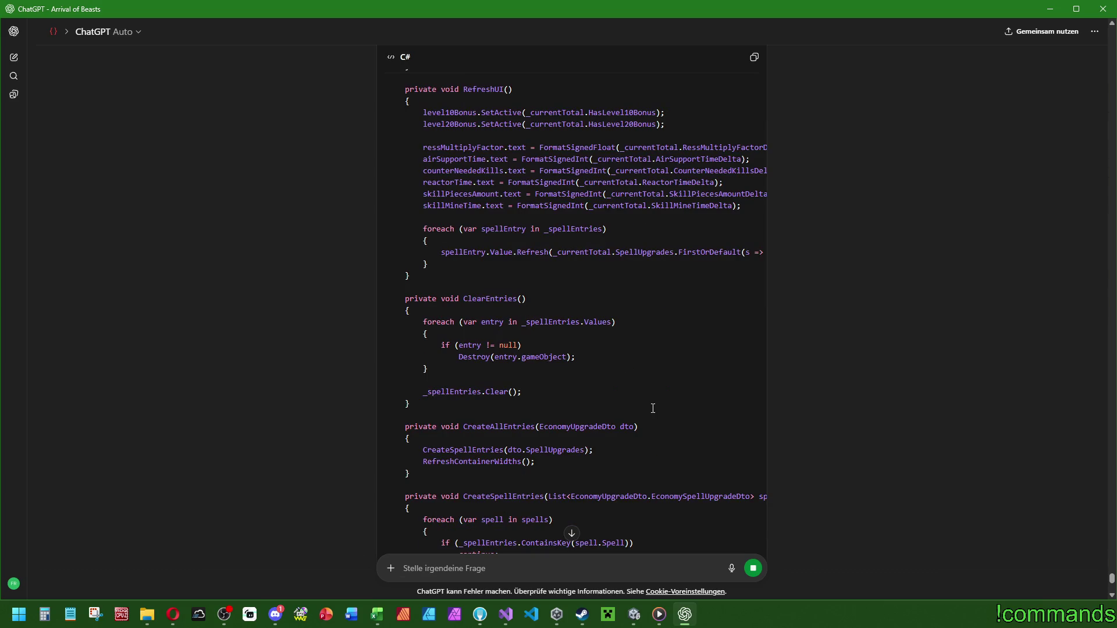
scroll(496, 342, down, 12)
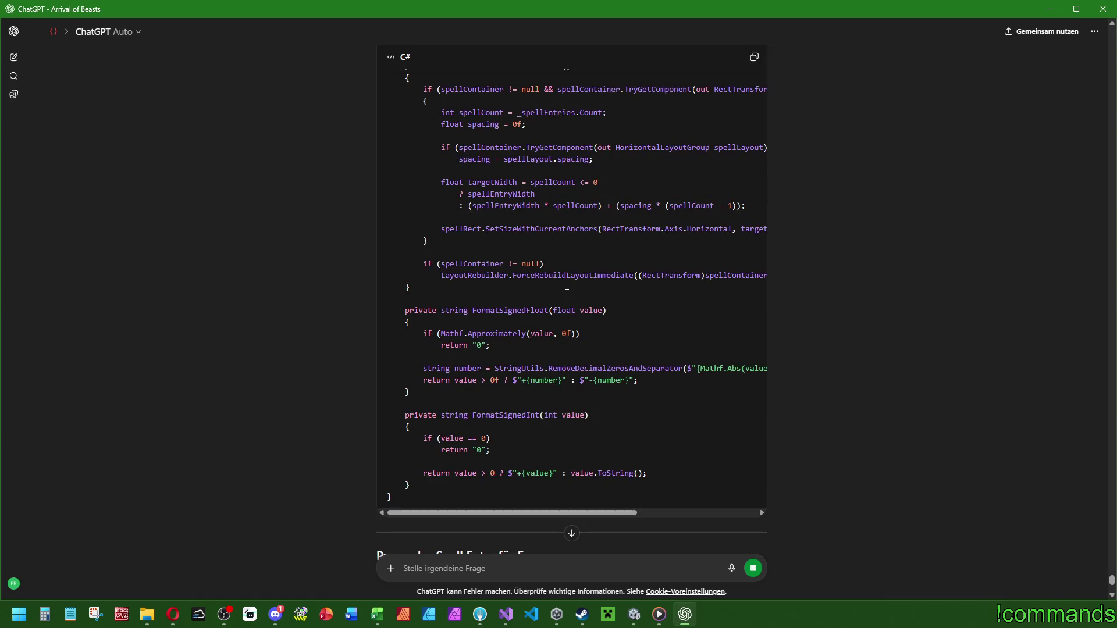
scroll(571, 331, down, 2)
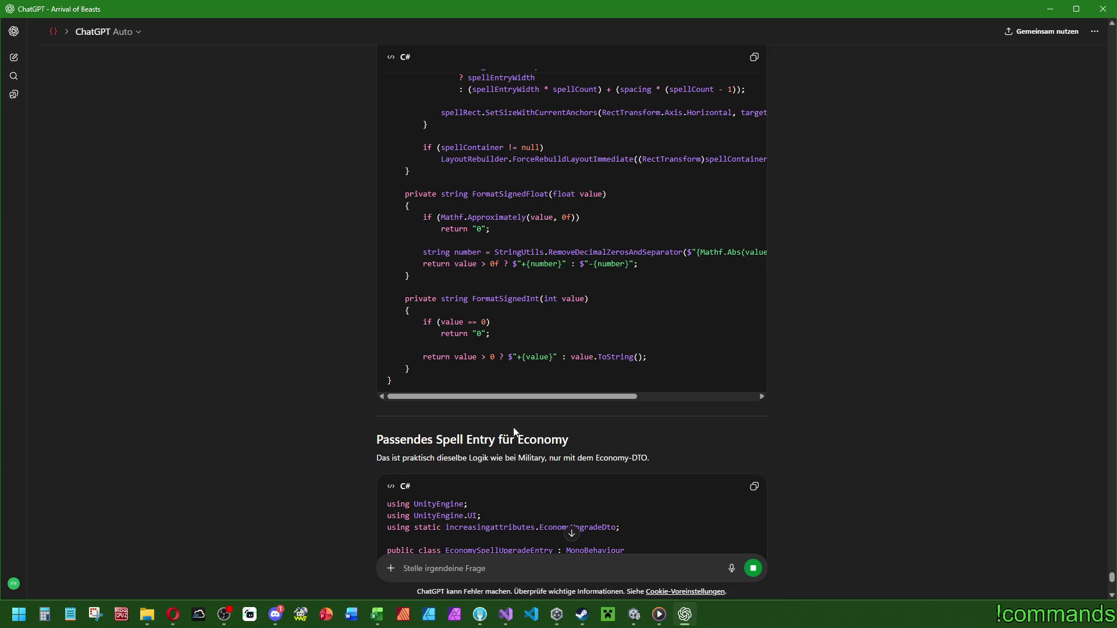
scroll(762, 419, down, 6)
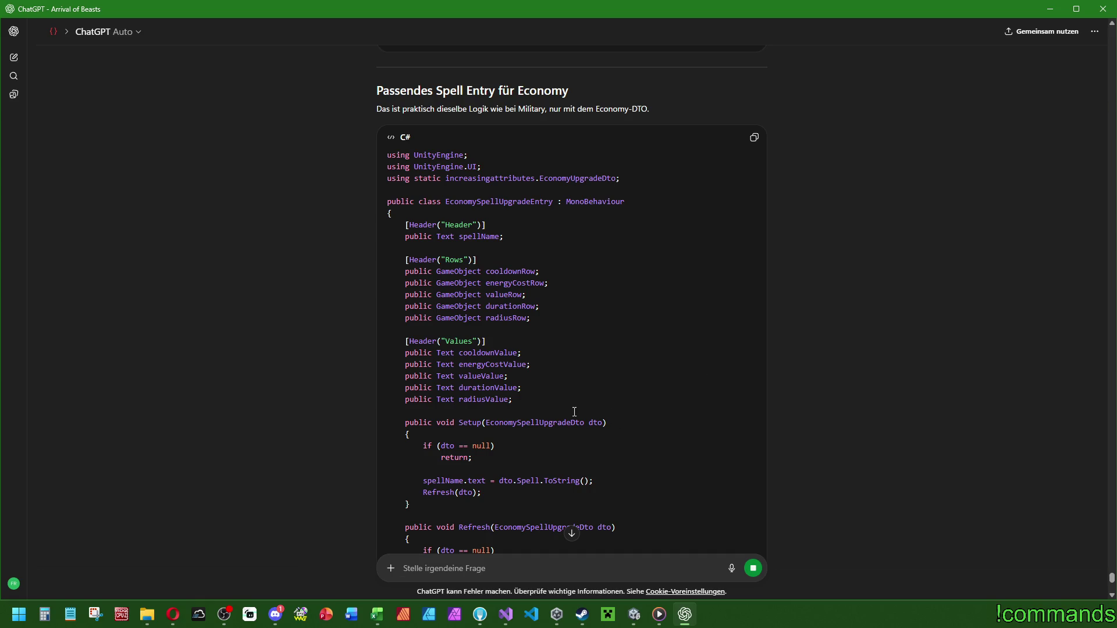
click(505, 614)
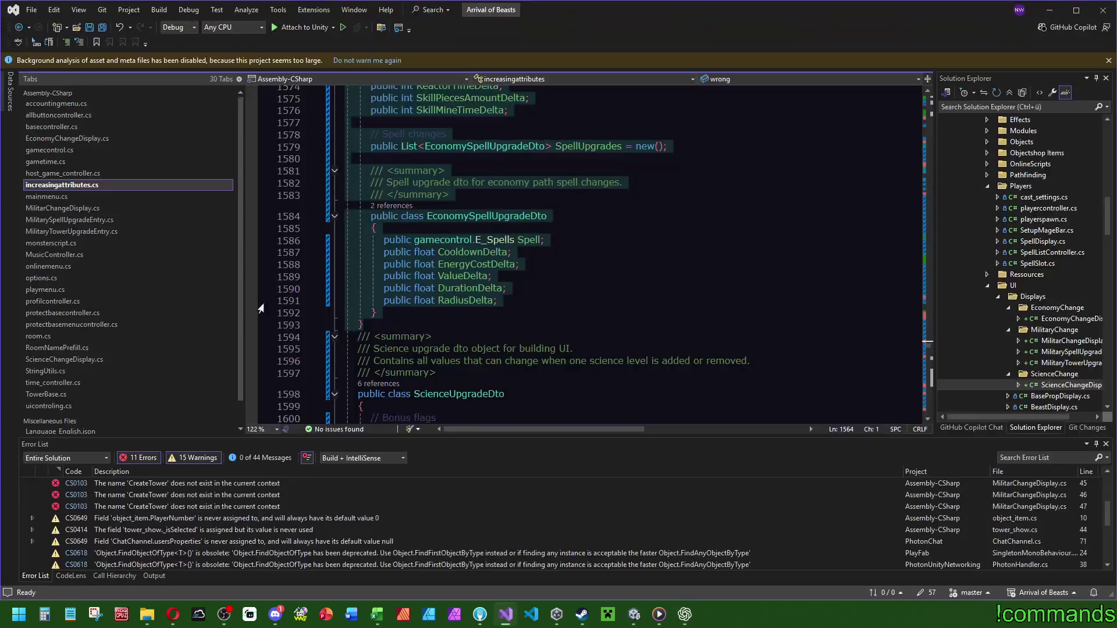
Inspect the header and row fields in MilitarySpellUpgradeEntry.cs to compare with the economy entry.
click(101, 208)
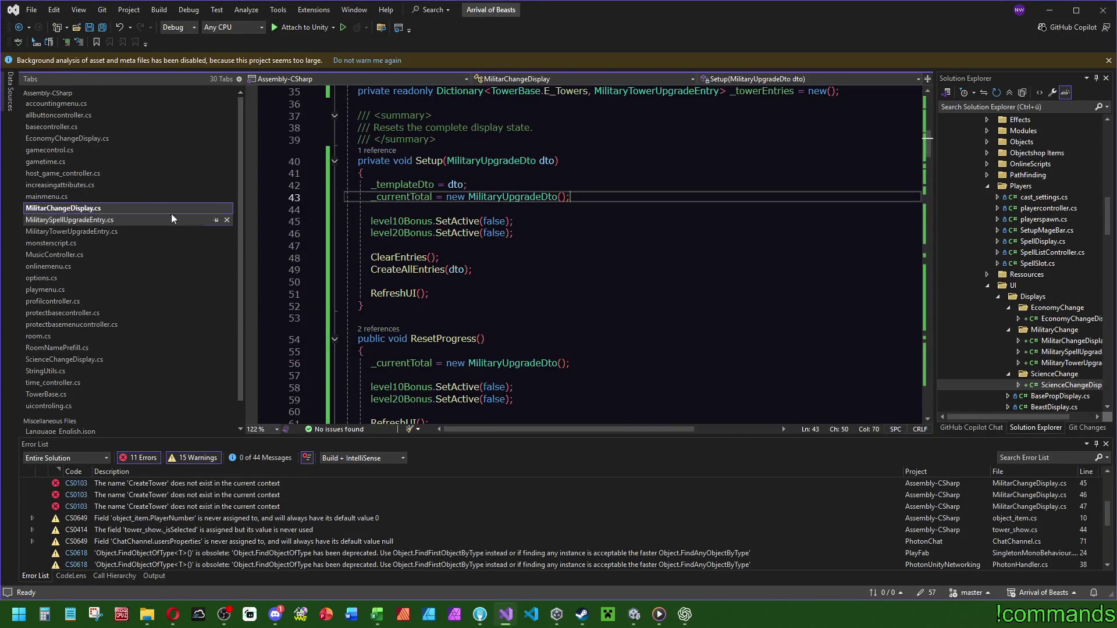
click(79, 222)
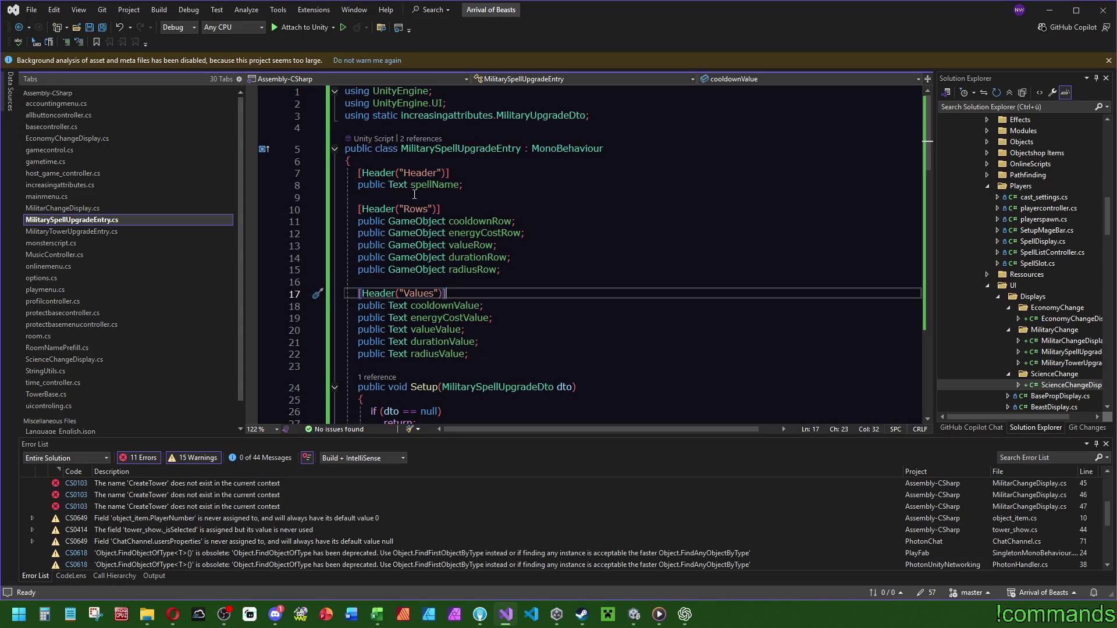
click(527, 269)
click(528, 262)
drag(528, 262, 532, 161)
click(582, 233)
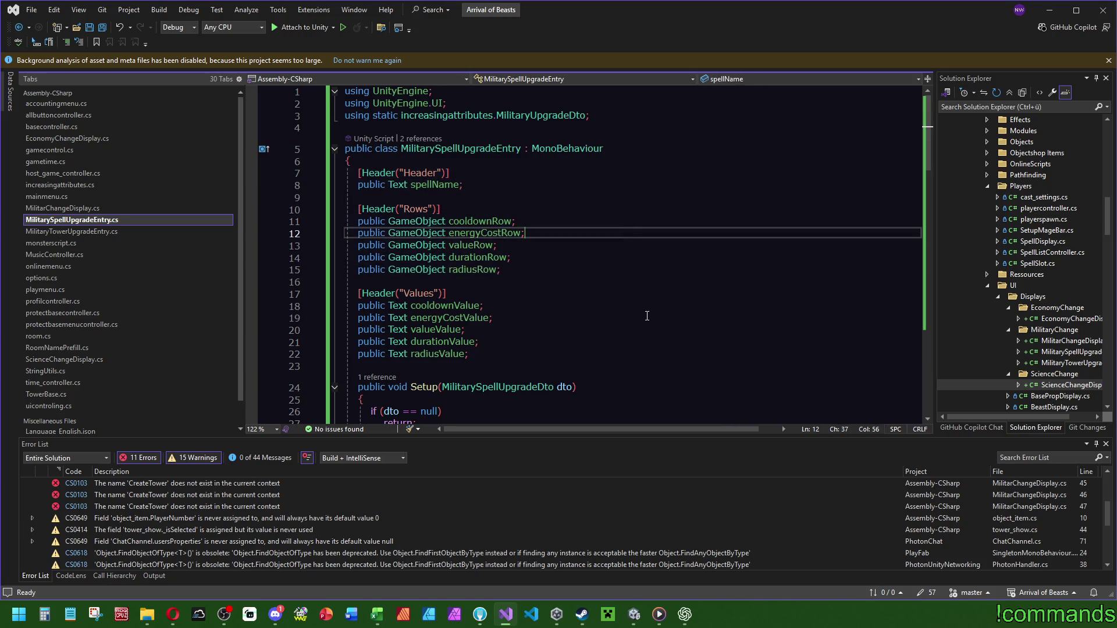
click(684, 614)
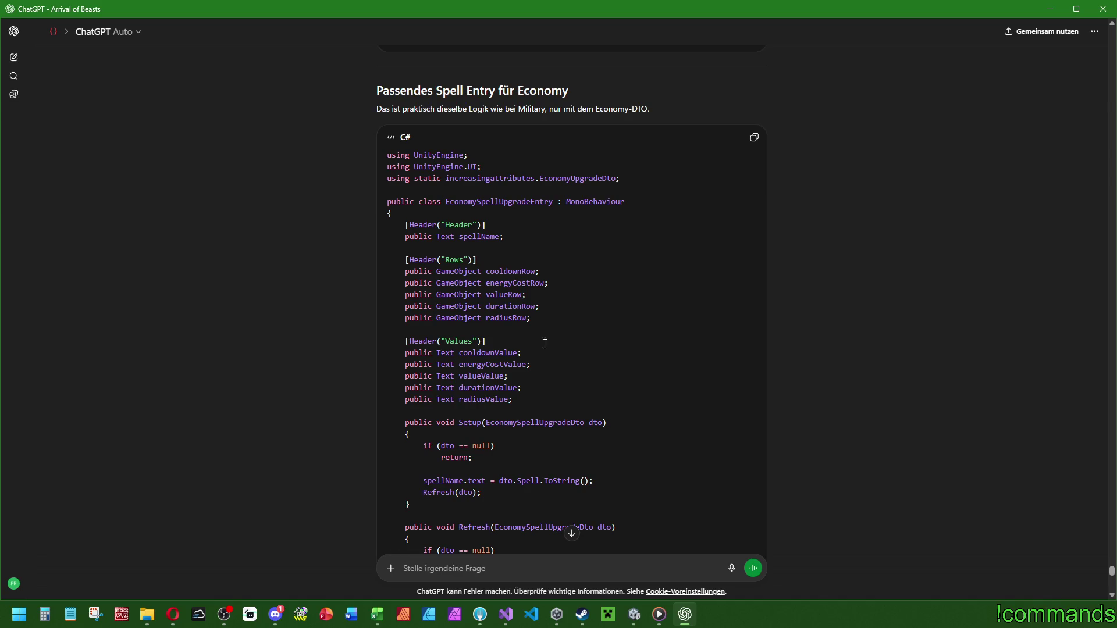
Read through ChatGPT's suggested CreateEconomyUpgradeDto code in the conversation.
click(506, 615)
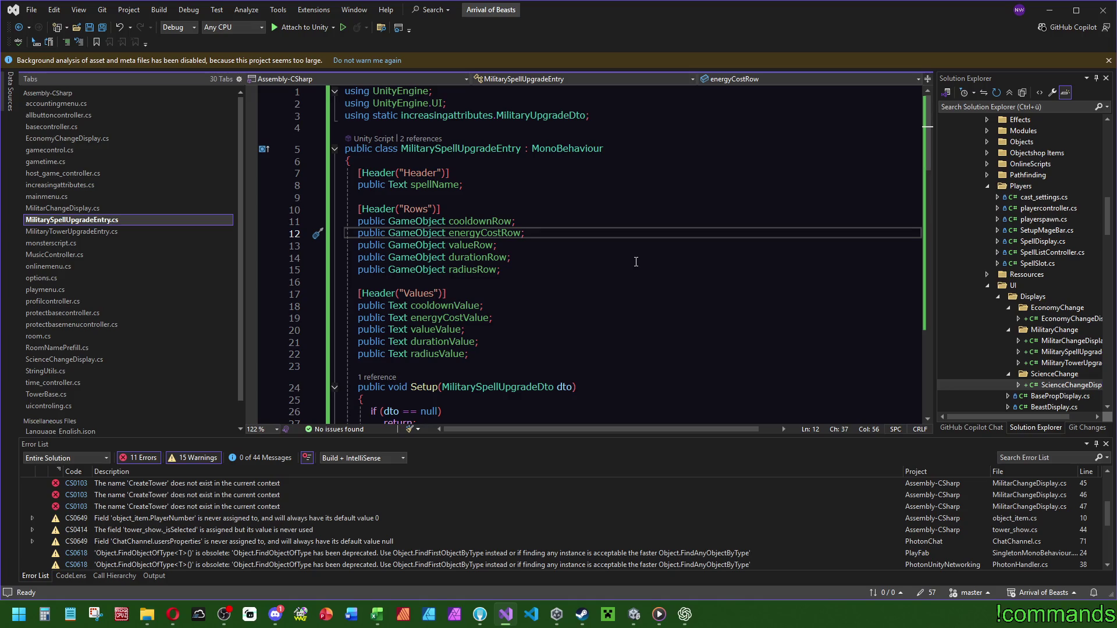
mouse_move(636, 611)
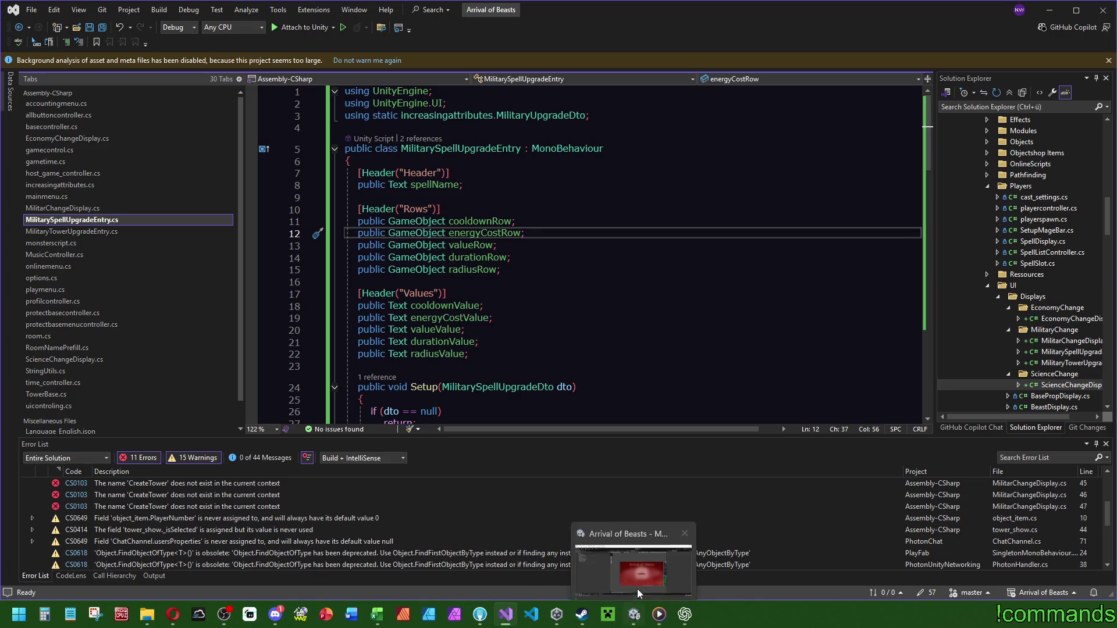
click(680, 569)
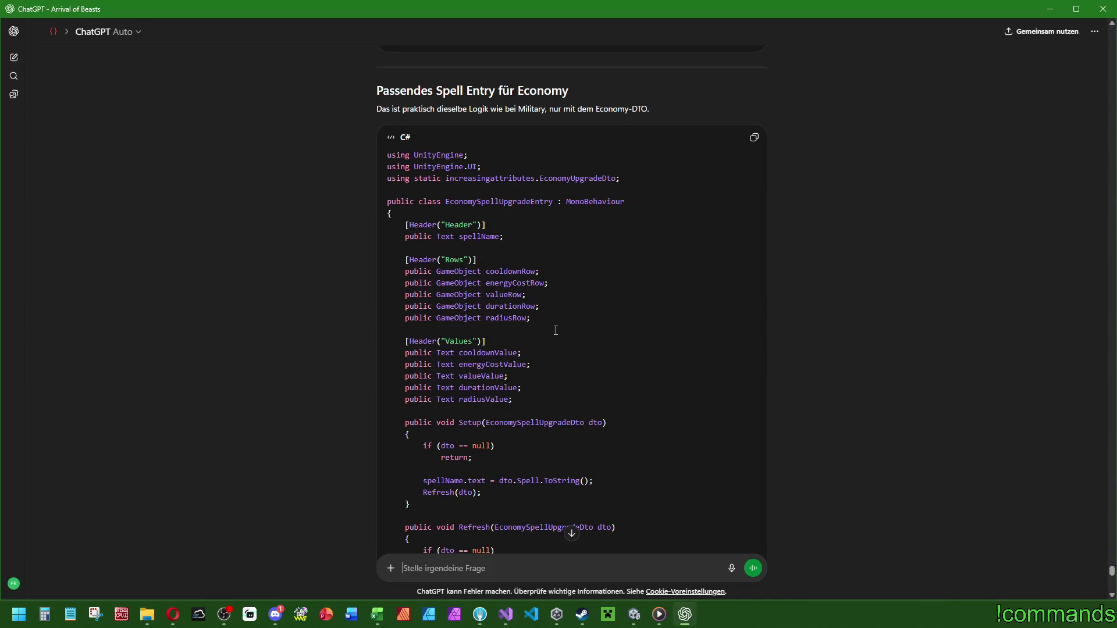
scroll(540, 312, down, 10)
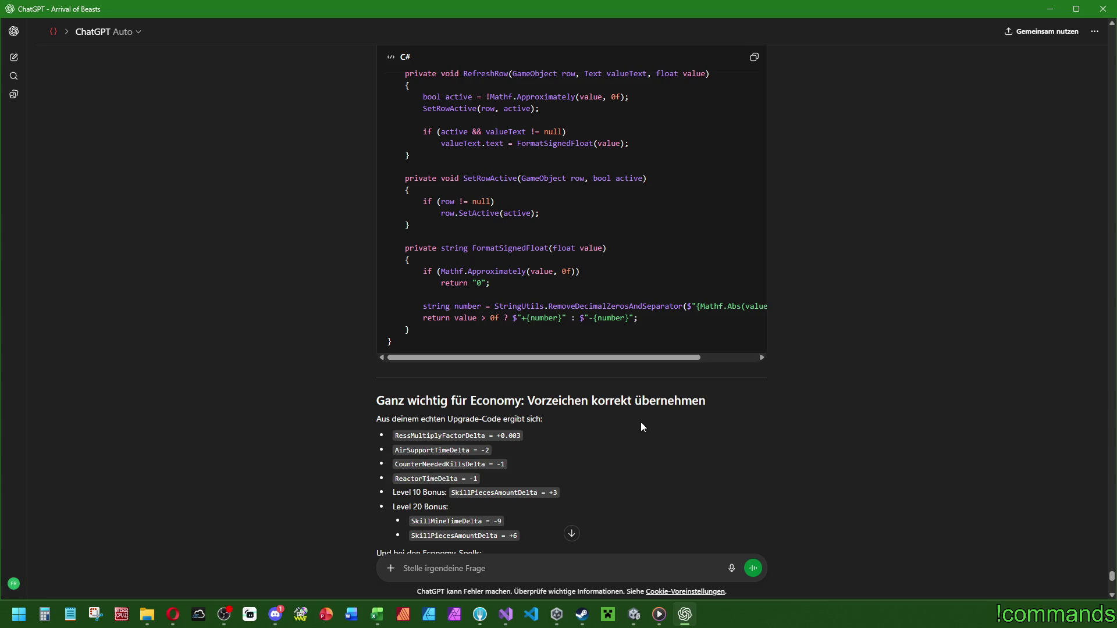
scroll(640, 421, down, 6)
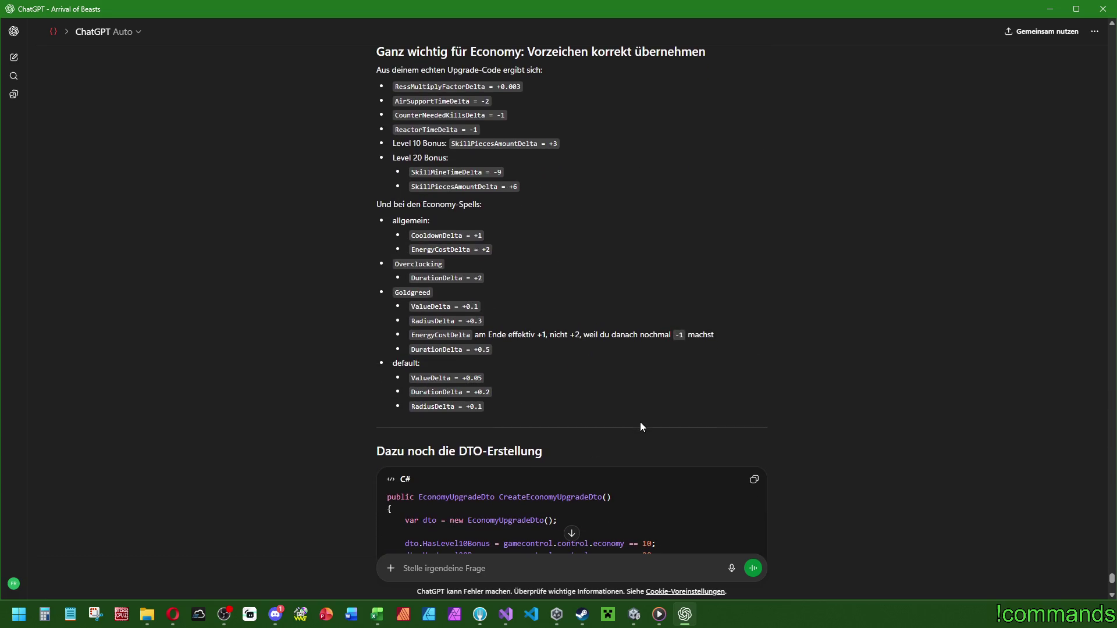
scroll(640, 421, down, 4)
scroll(640, 421, down, 2)
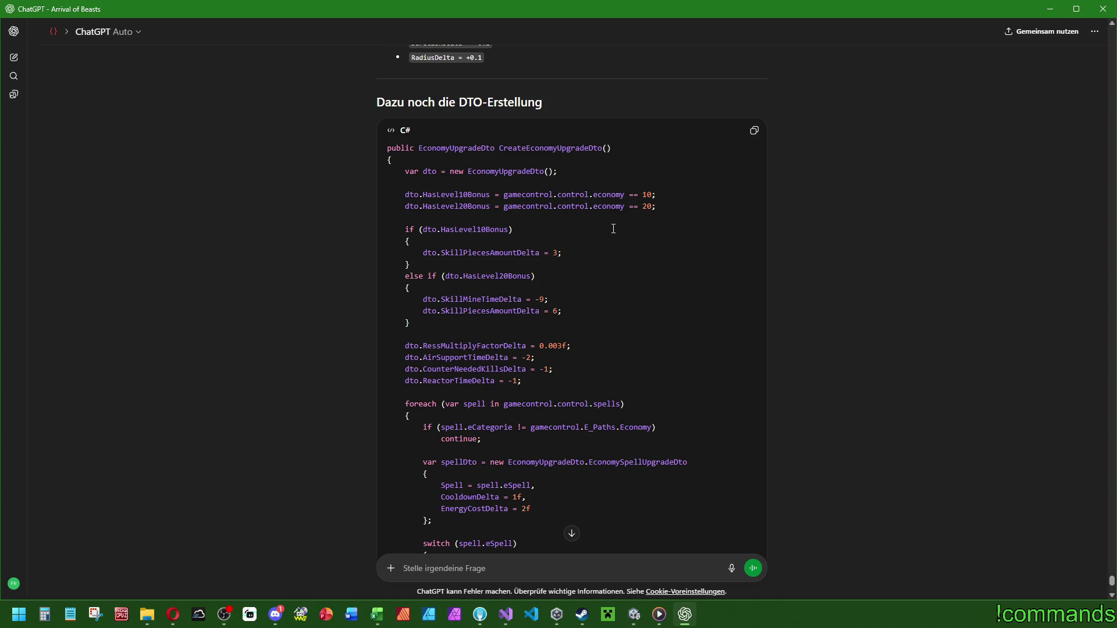
scroll(616, 233, down, 8)
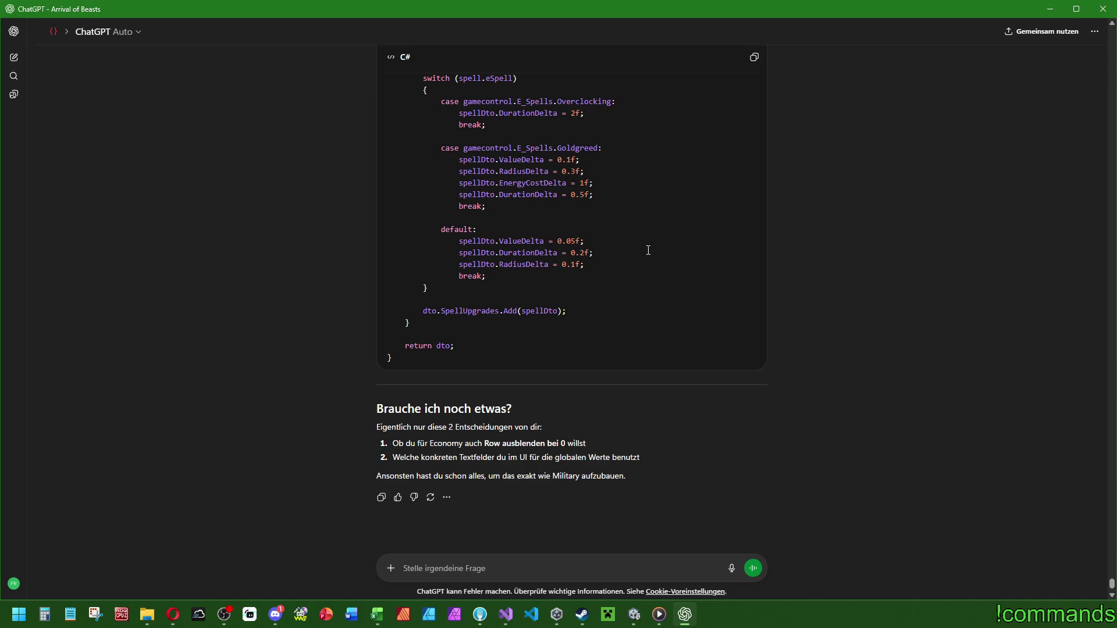
scroll(648, 253, down, 1)
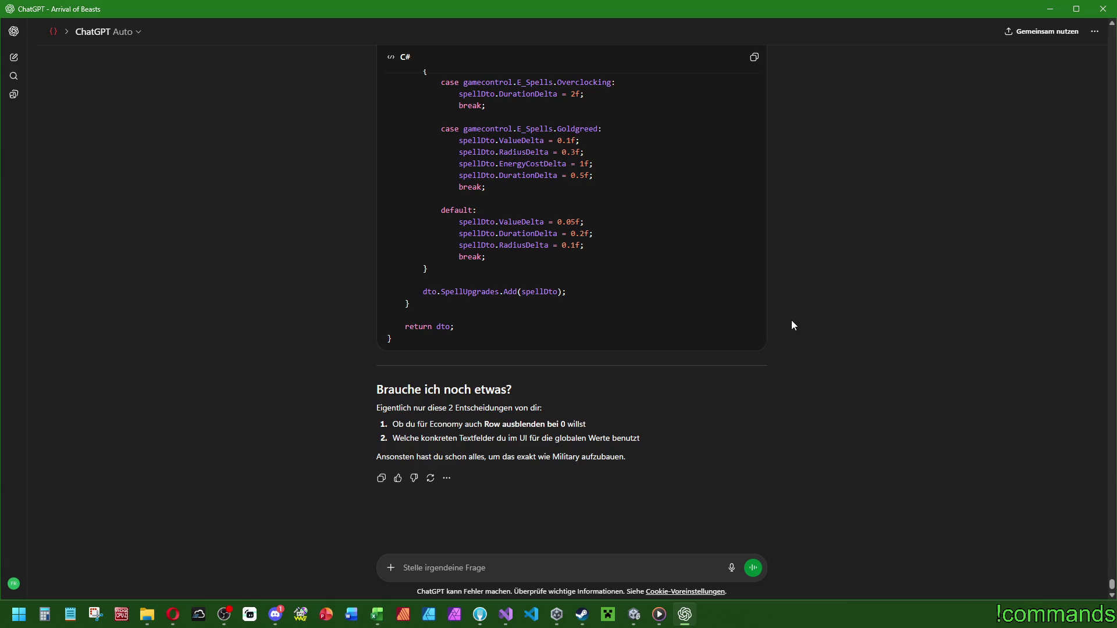
scroll(792, 325, up, 4)
scroll(792, 325, up, 2)
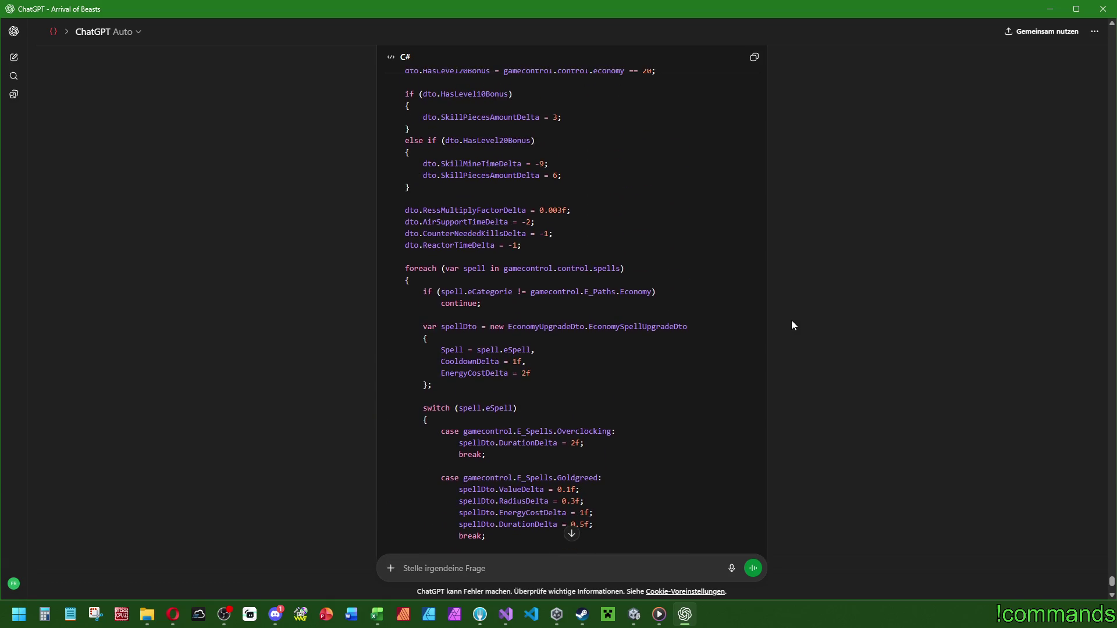
scroll(792, 326, up, 2)
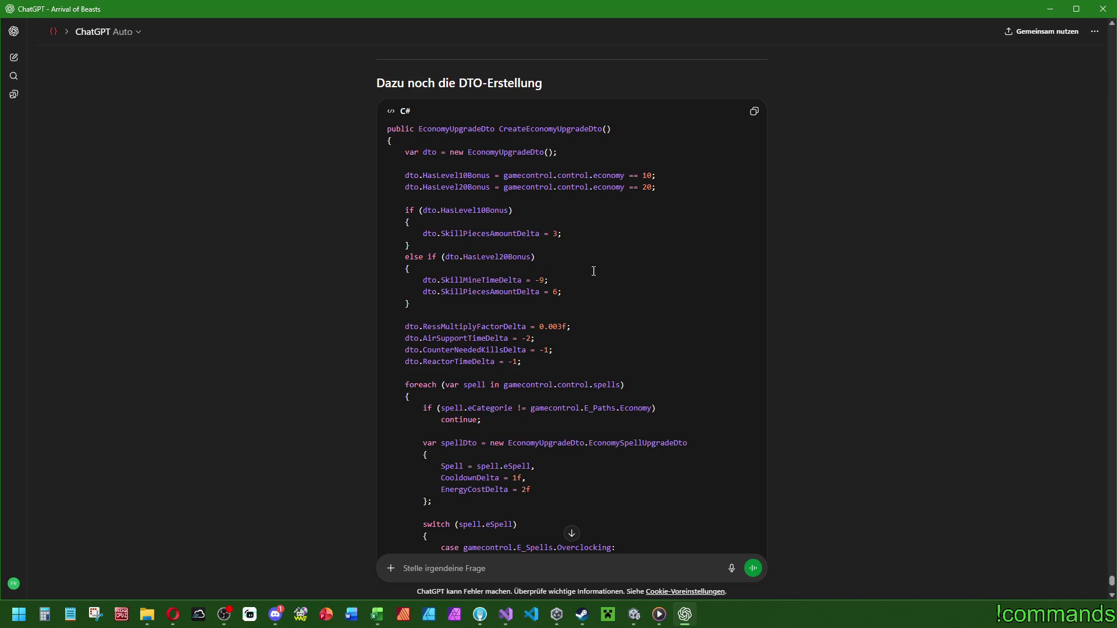
scroll(594, 329, down, 1)
scroll(564, 362, up, 1)
Open increasingattributes.cs in Visual Studio with the editor at full screen.
click(506, 615)
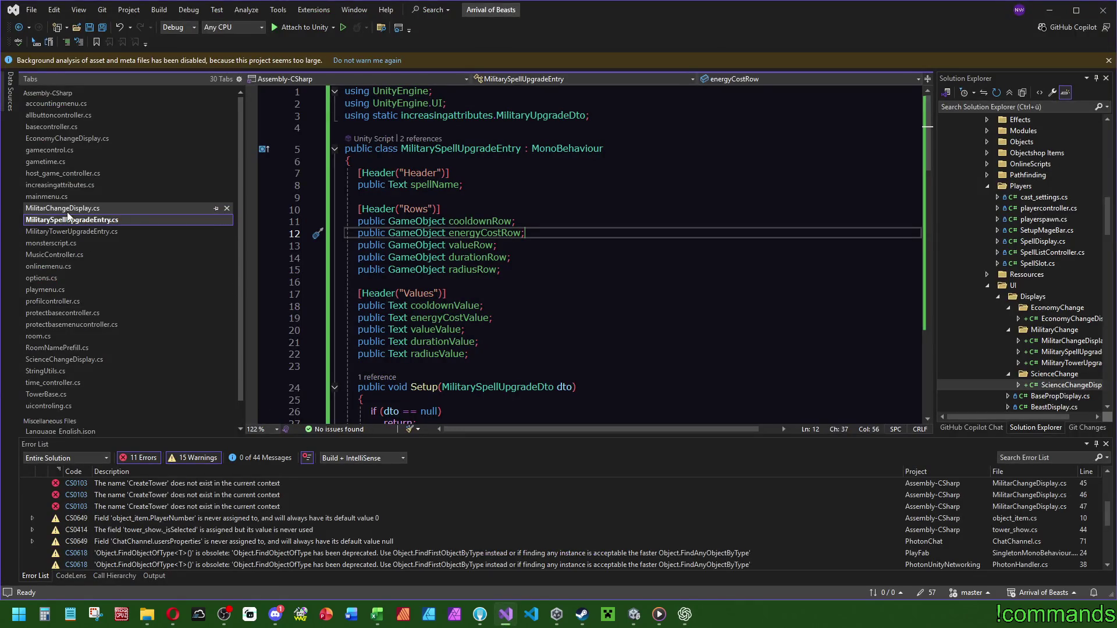
click(70, 184)
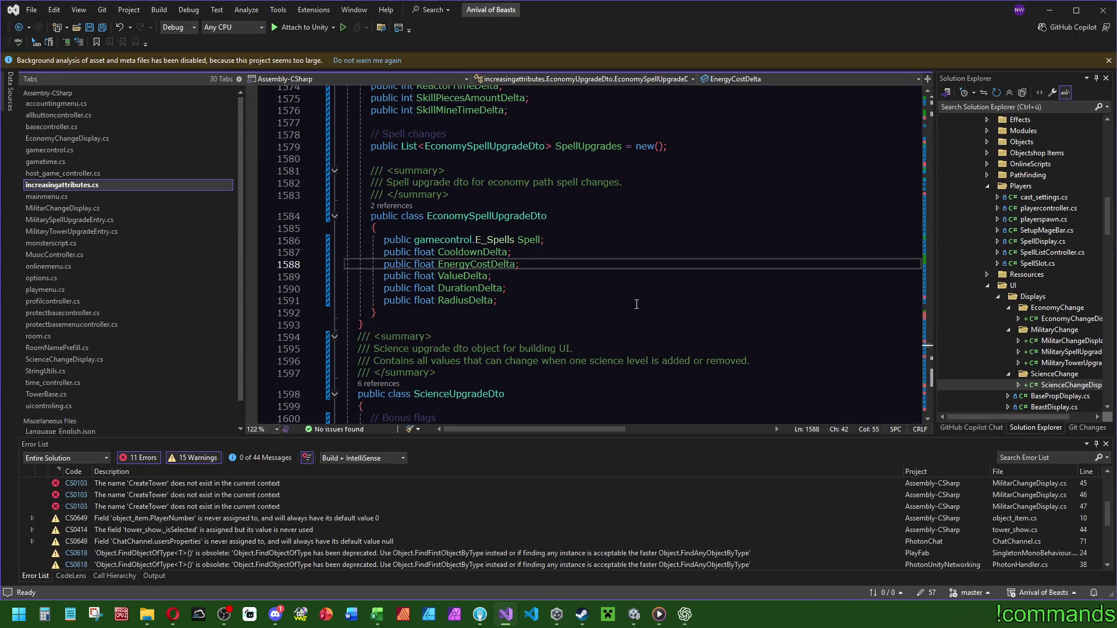
scroll(634, 303, up, 5)
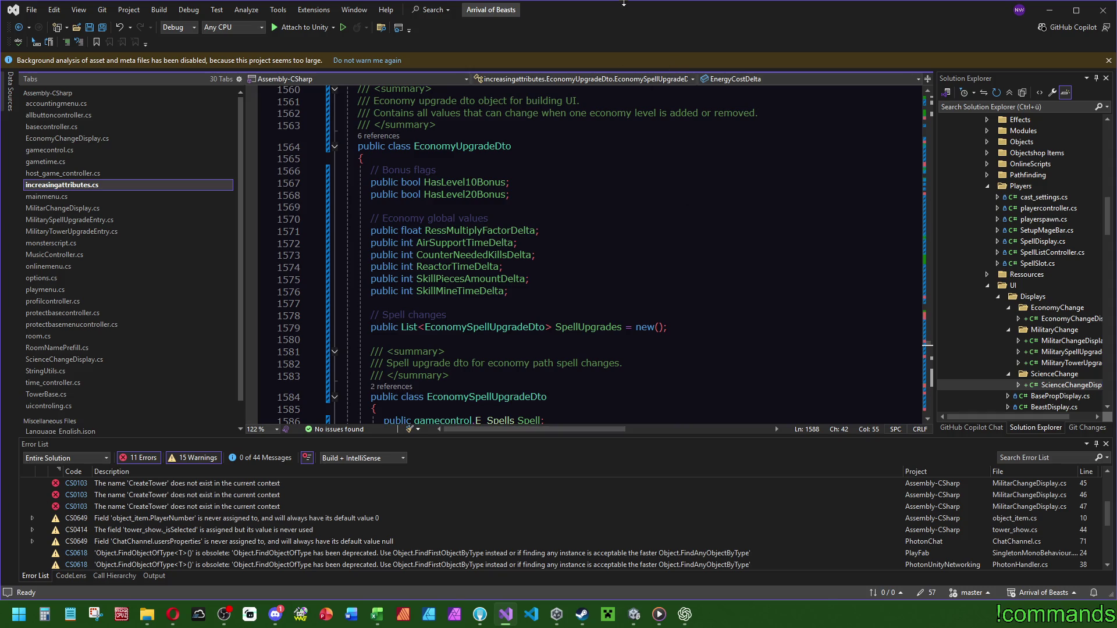
drag(616, 12, 1108, 309)
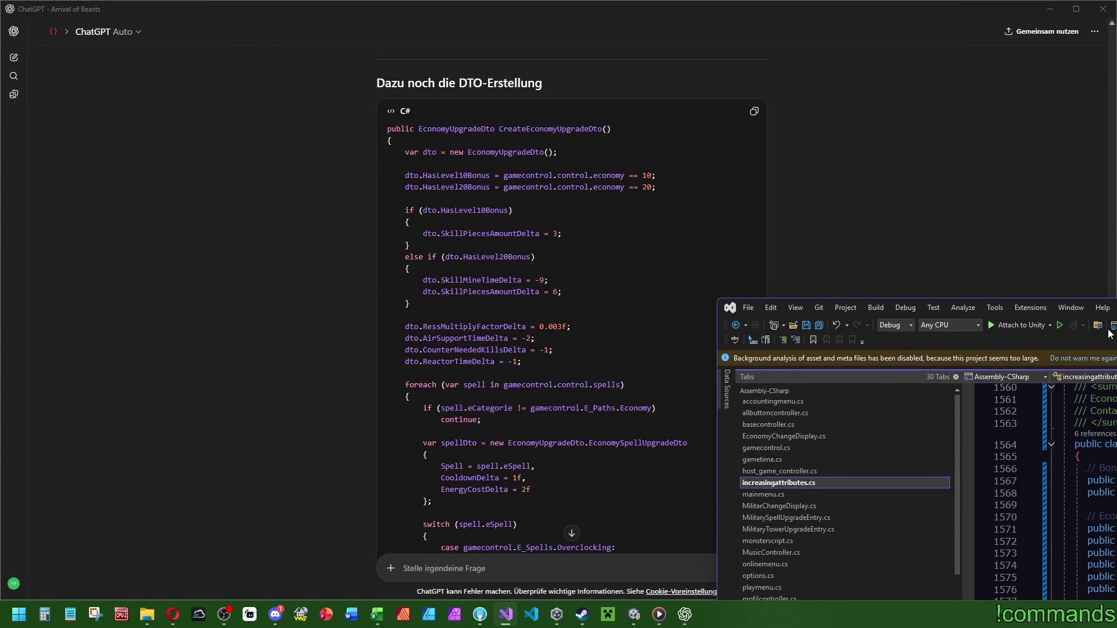
key(super+Up)
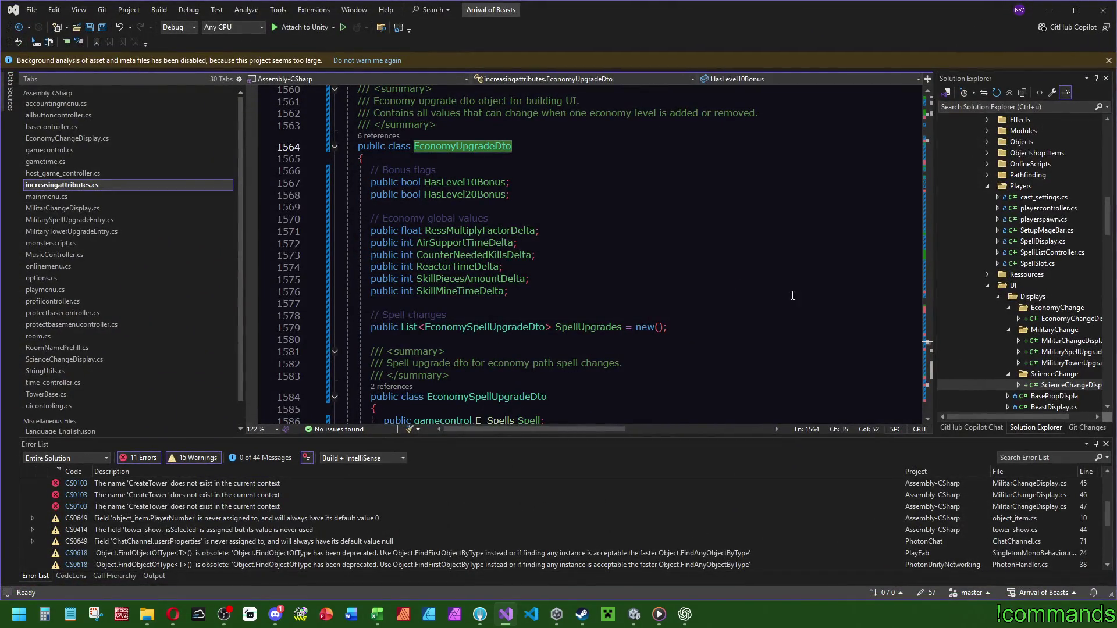
Find EconomyUpgradeDto and expand the collapsed CreateEconomyUpgradeDto method.
key(ctrl+f)
drag(923, 347, 930, 385)
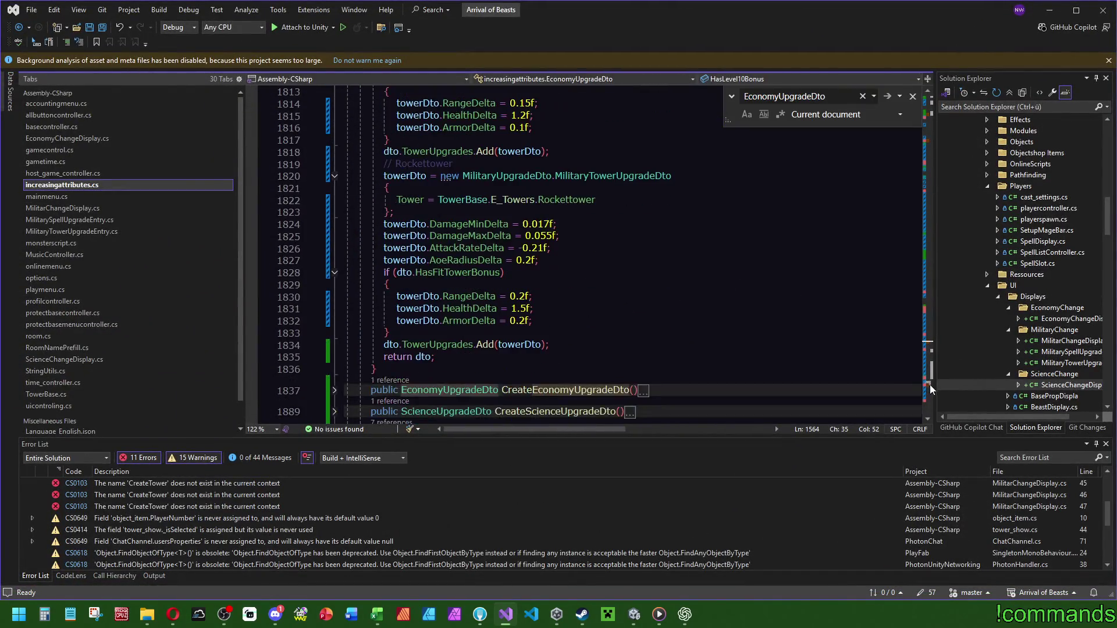
scroll(677, 343, down, 4)
click(337, 224)
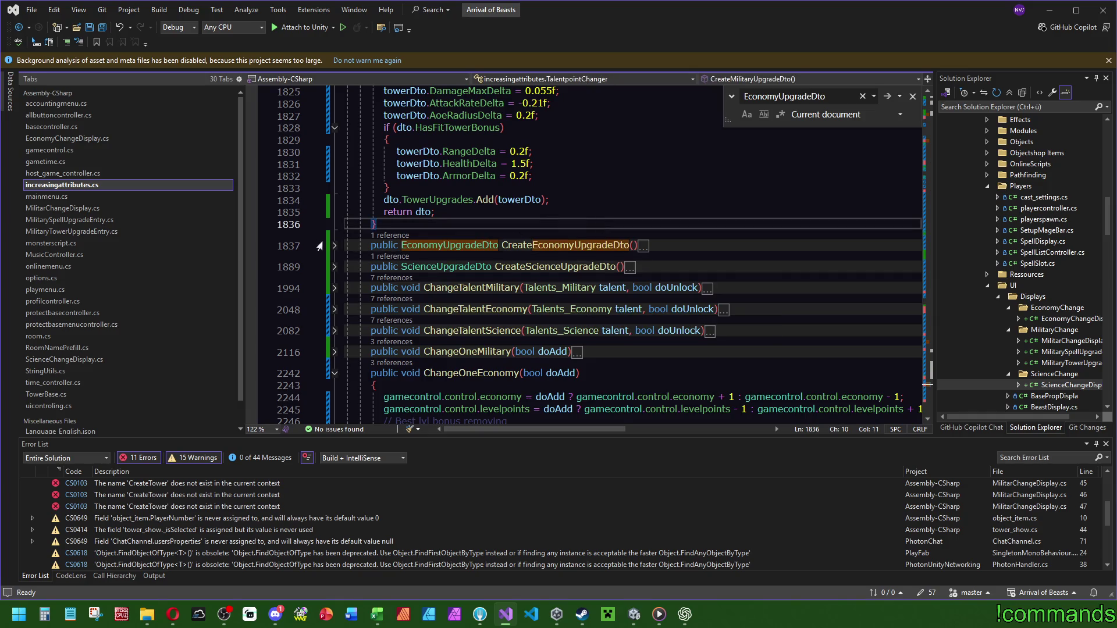
click(335, 245)
click(640, 188)
scroll(661, 361, down, 2)
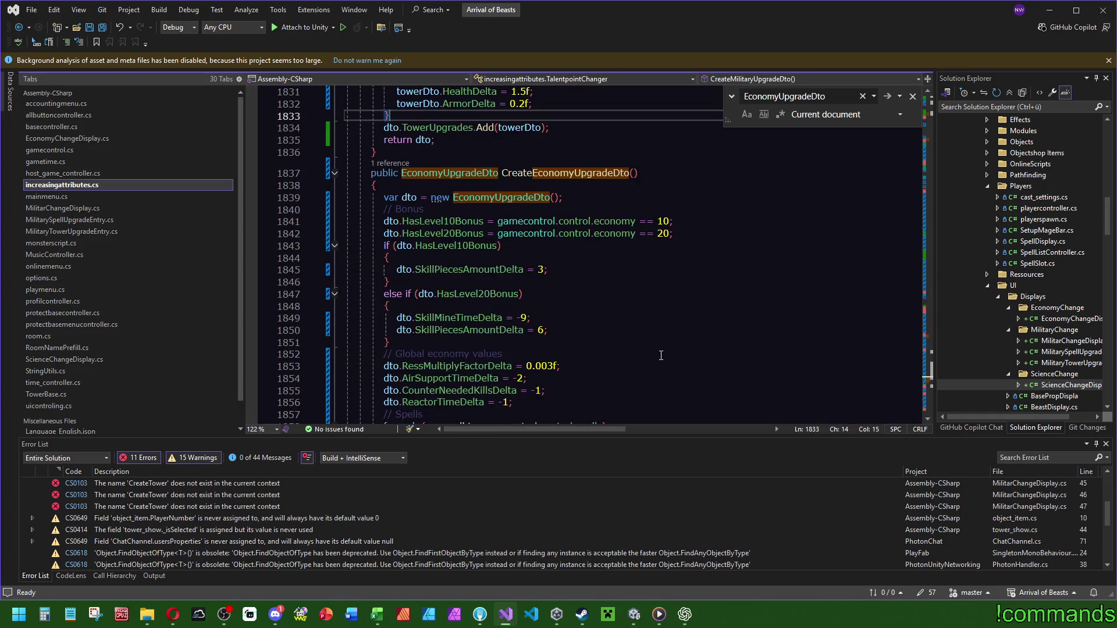
scroll(613, 258, down, 1)
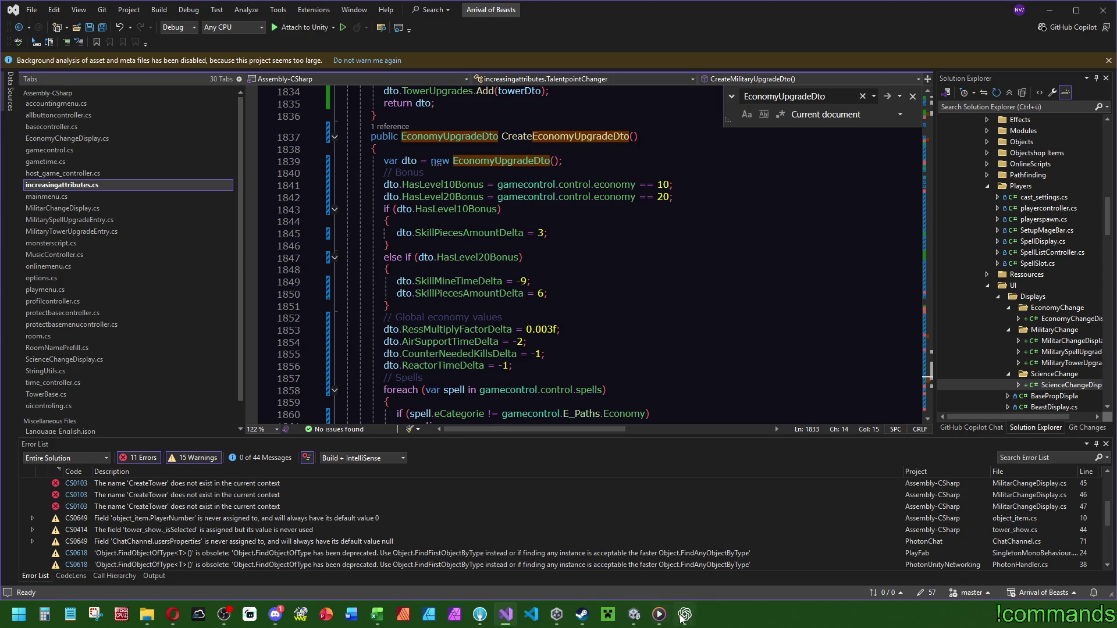
Compare the method with ChatGPT's version, jumping to the next EconomyUpgradeDto match.
click(685, 615)
click(686, 617)
key(Return)
click(684, 617)
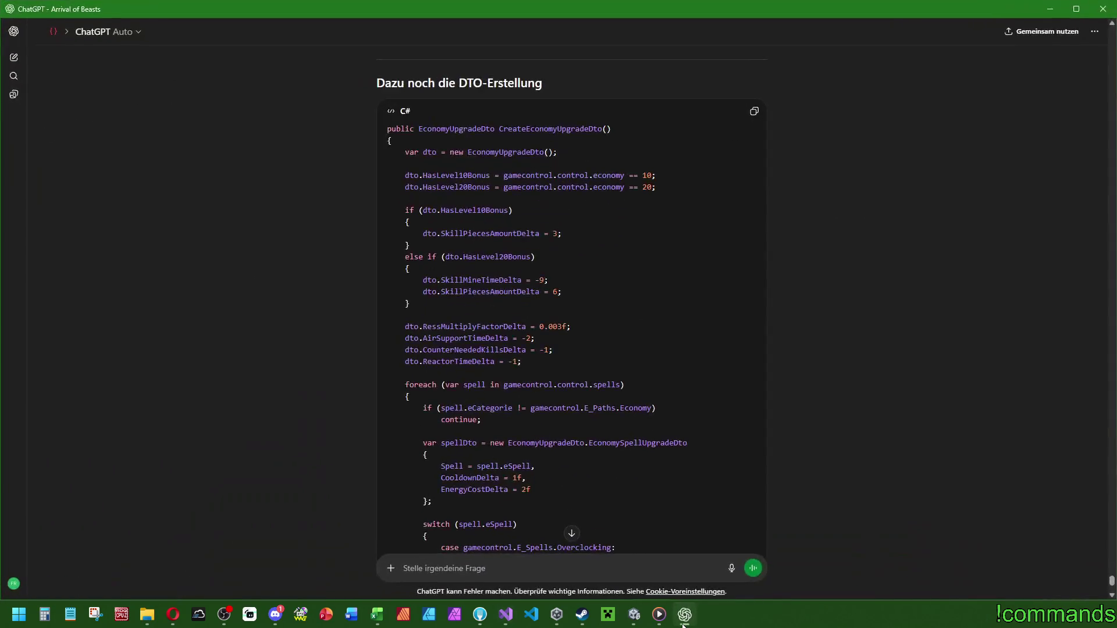
Flip between ChatGPT and the editor to compare the DTO-creation code.
click(684, 624)
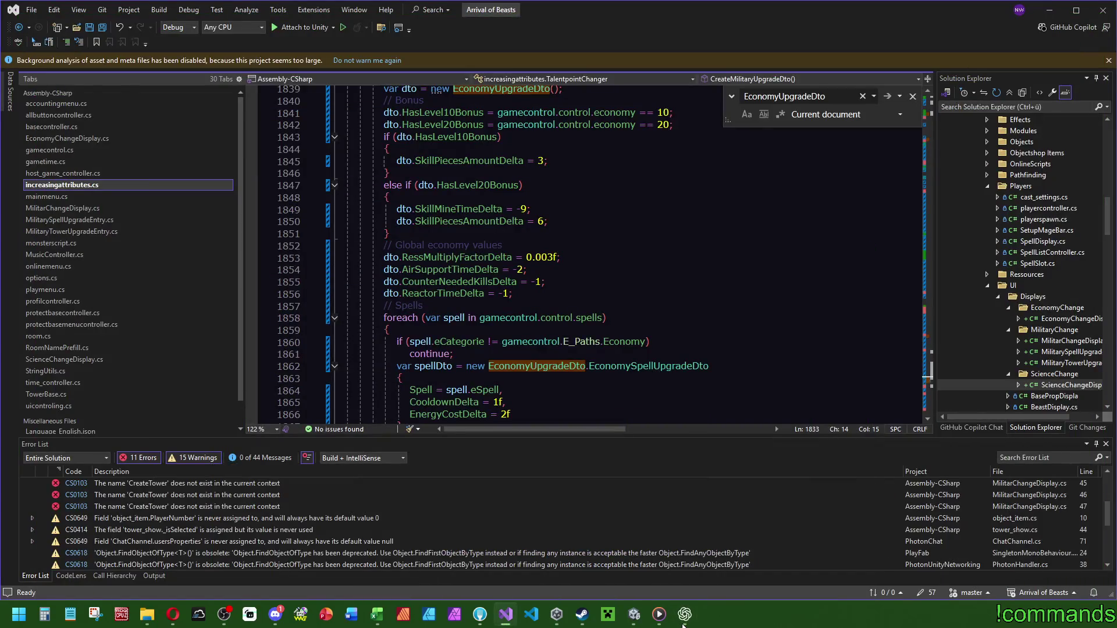
scroll(745, 291, down, 6)
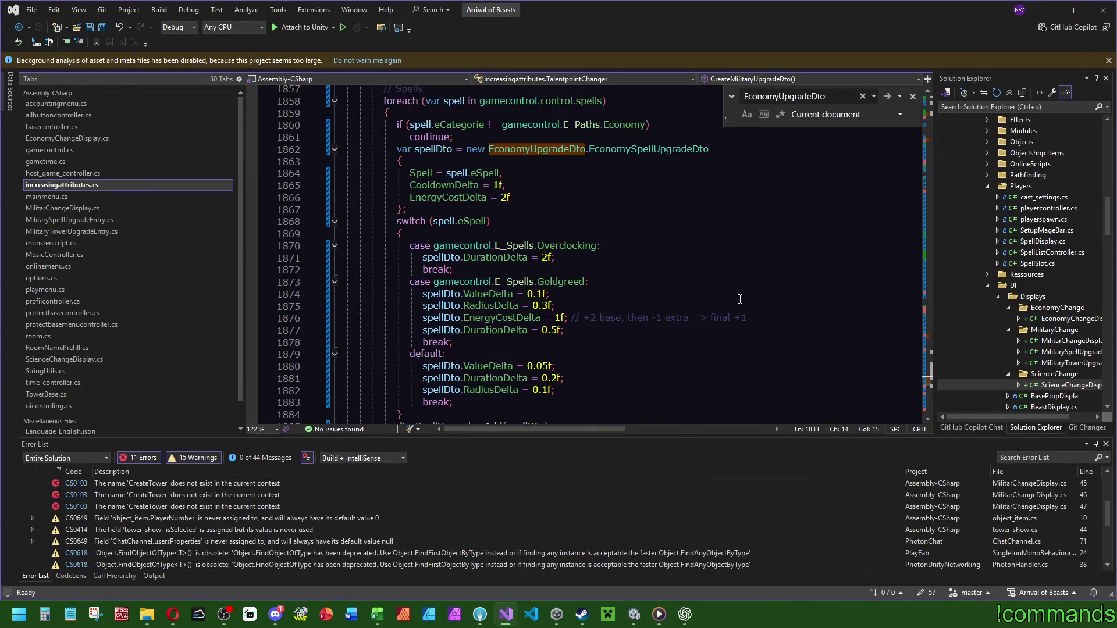
click(684, 614)
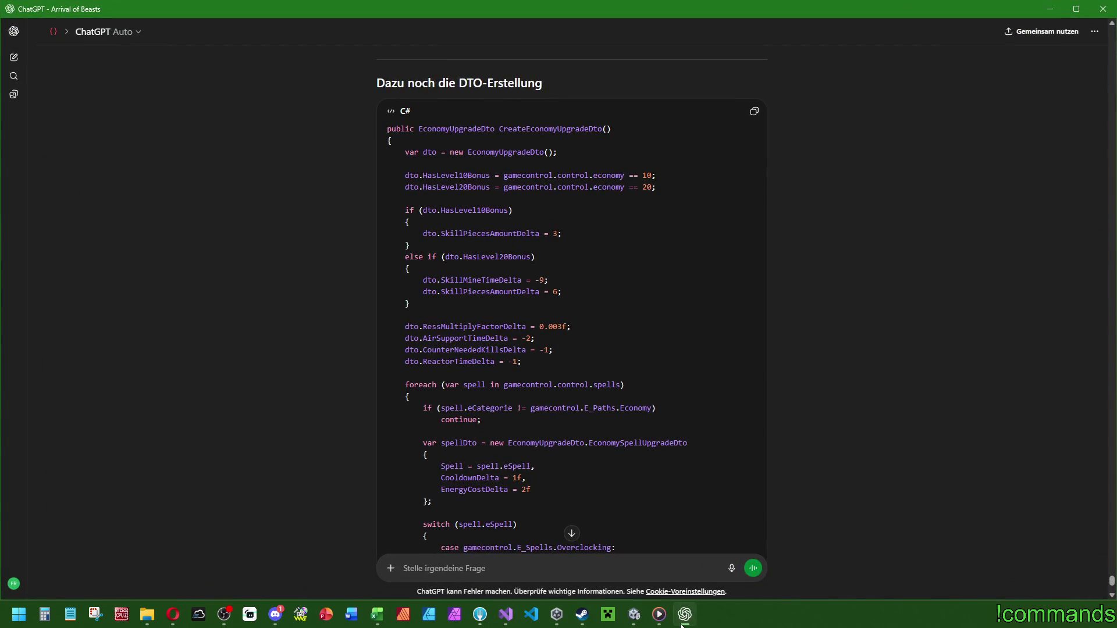
scroll(686, 452, down, 8)
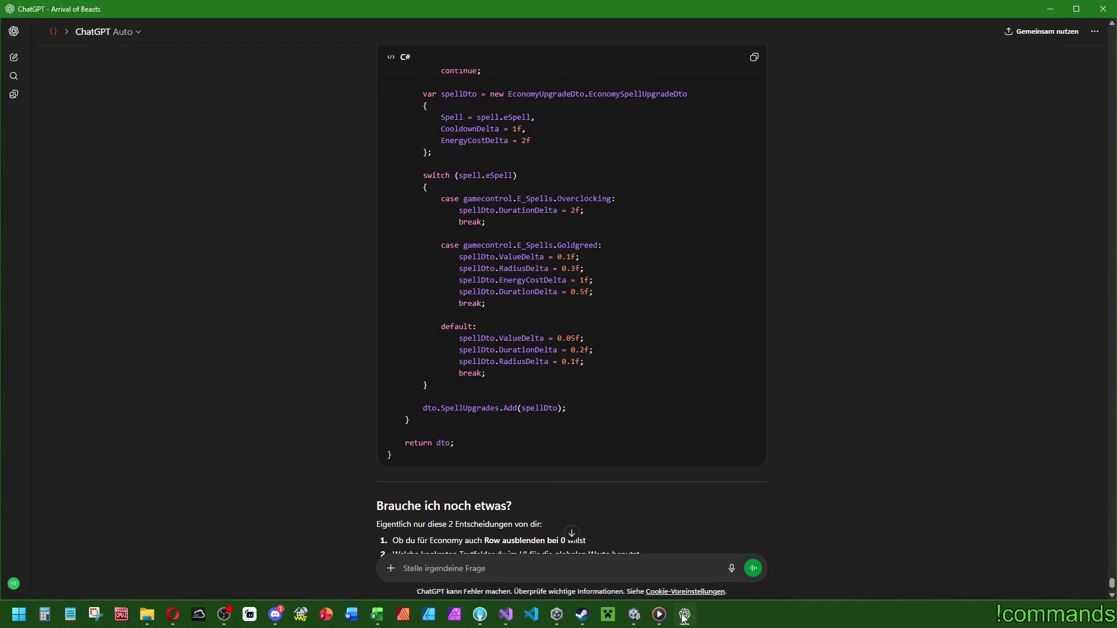
click(684, 616)
click(684, 615)
click(685, 616)
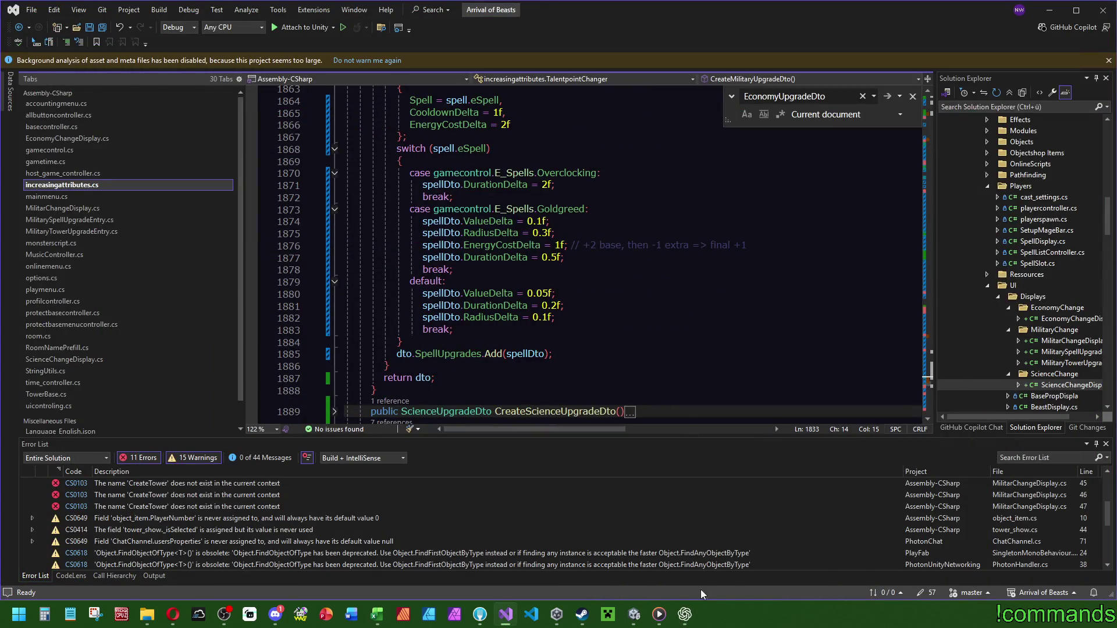
click(684, 616)
scroll(695, 371, up, 2)
click(686, 616)
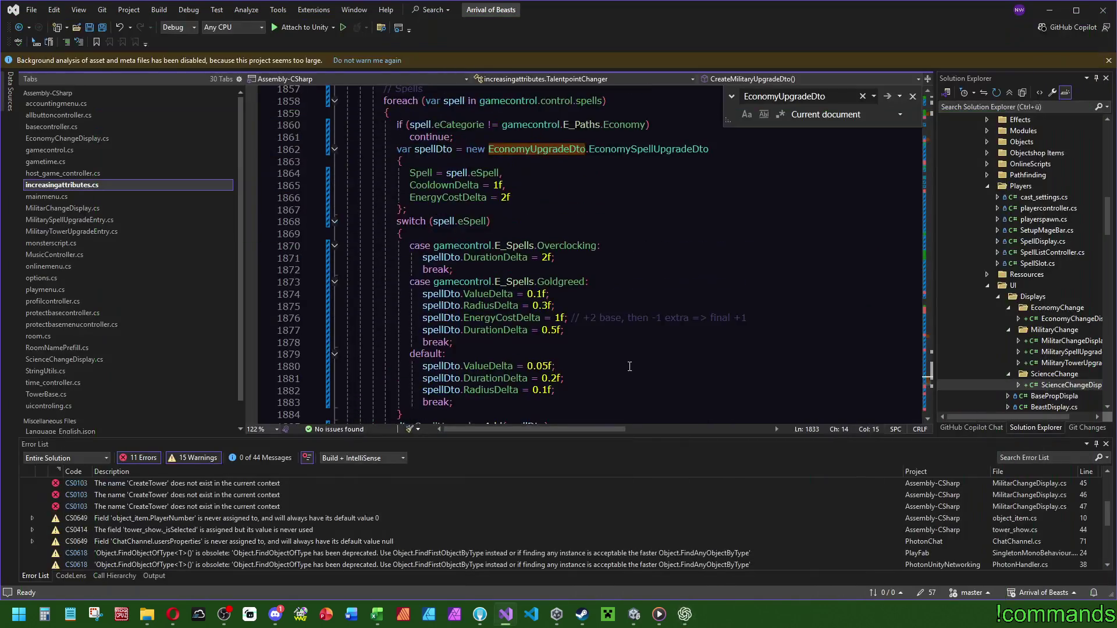
scroll(630, 367, up, 2)
click(685, 615)
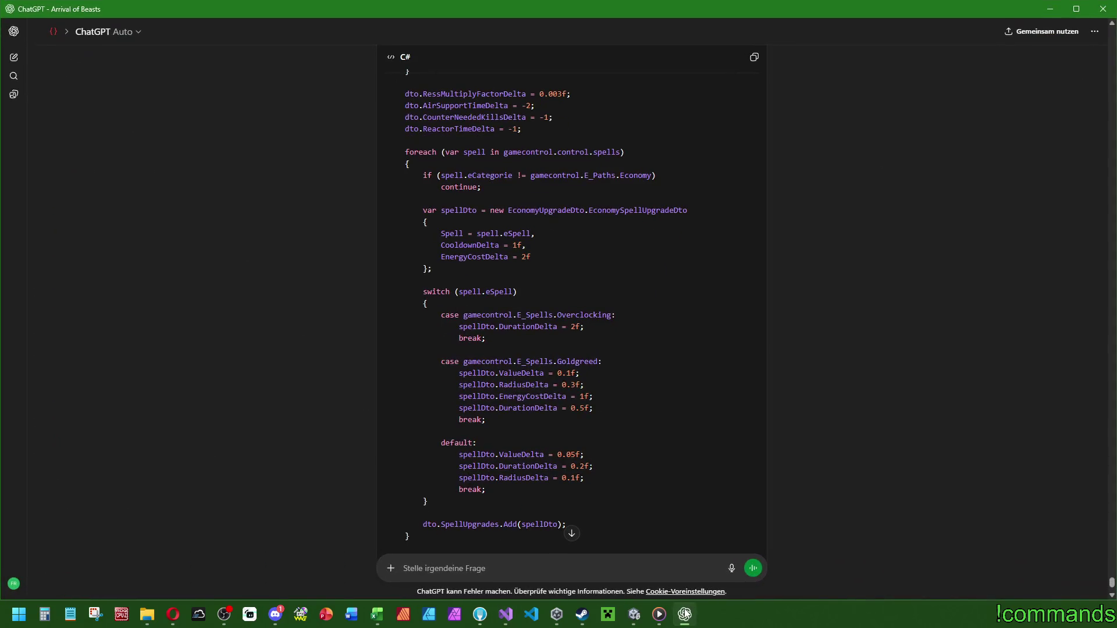
scroll(578, 427, up, 5)
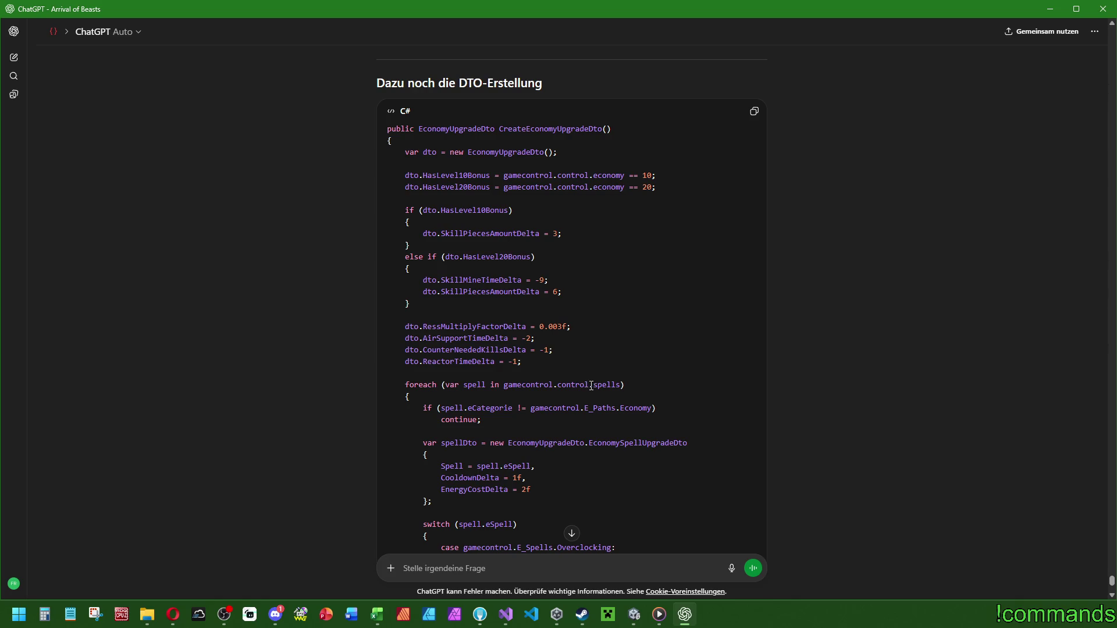
click(685, 615)
scroll(684, 407, up, 4)
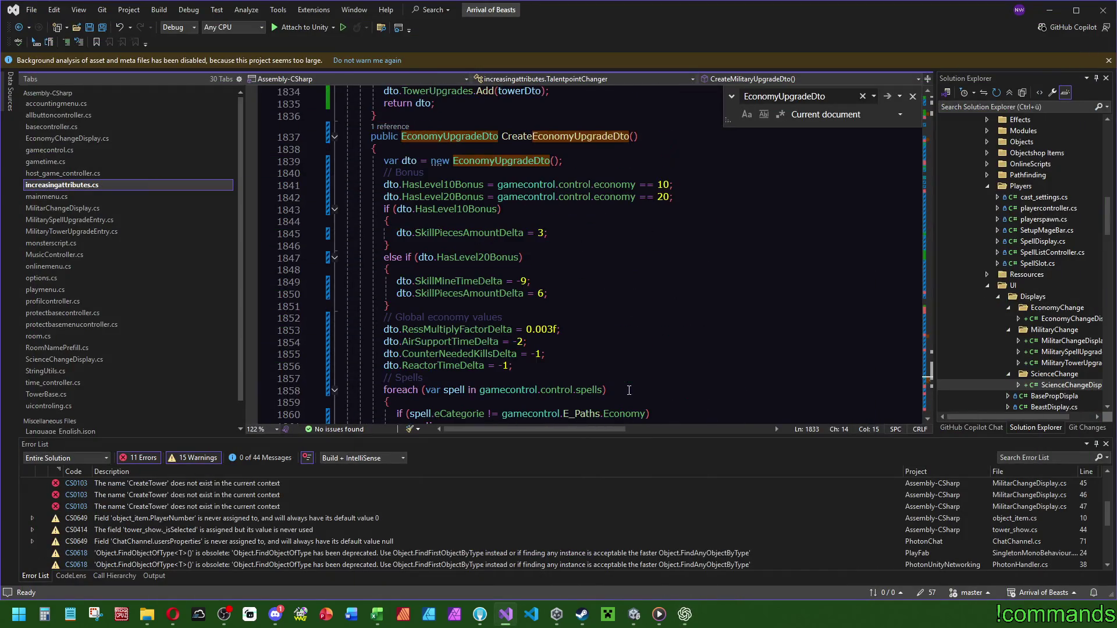
click(685, 615)
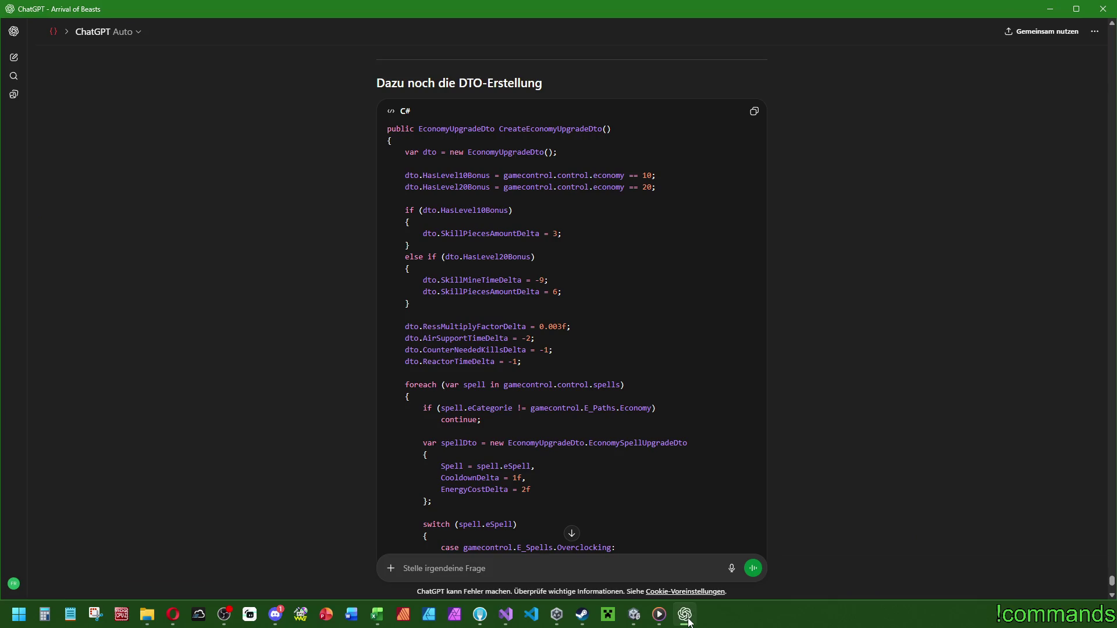
Scroll up to ChatGPT's EconomyChangeDisplay code block and copy it.
click(687, 617)
click(687, 617)
scroll(659, 423, up, 8)
scroll(659, 423, up, 20)
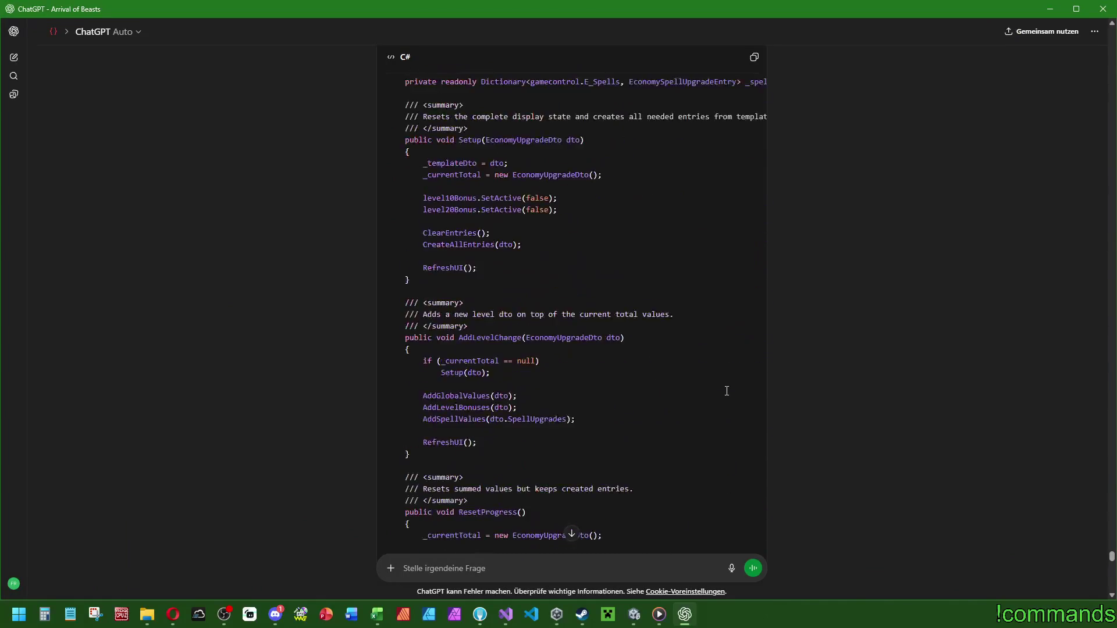
scroll(718, 386, up, 4)
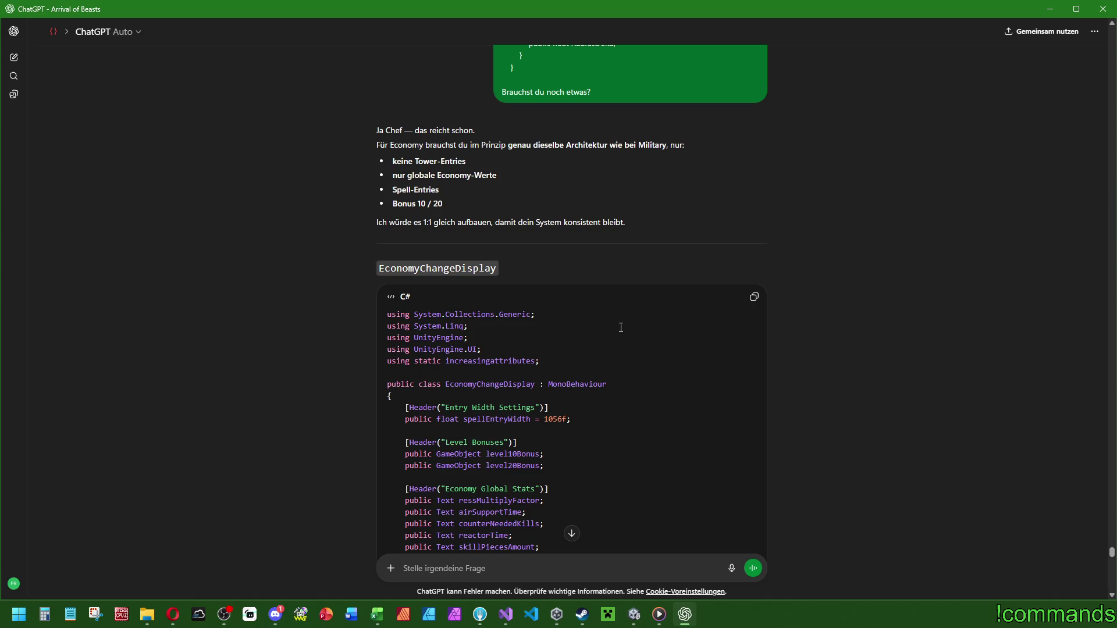
click(754, 297)
click(506, 614)
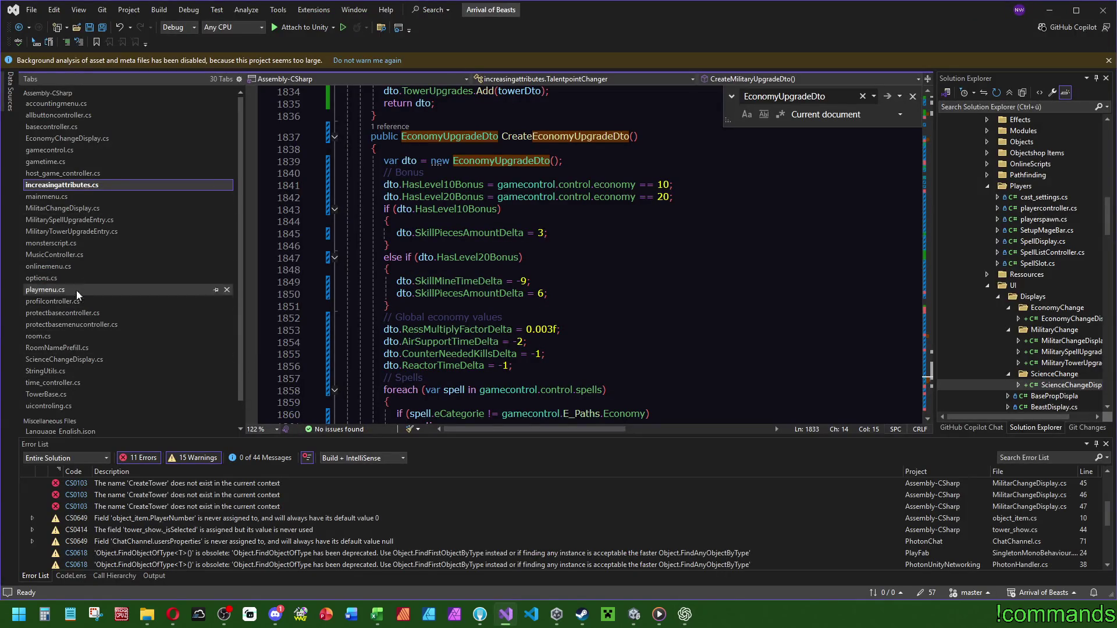
Replace all code in EconomyChangeDisplay.cs with the copied ChatGPT class.
click(109, 139)
key(ctrl+a)
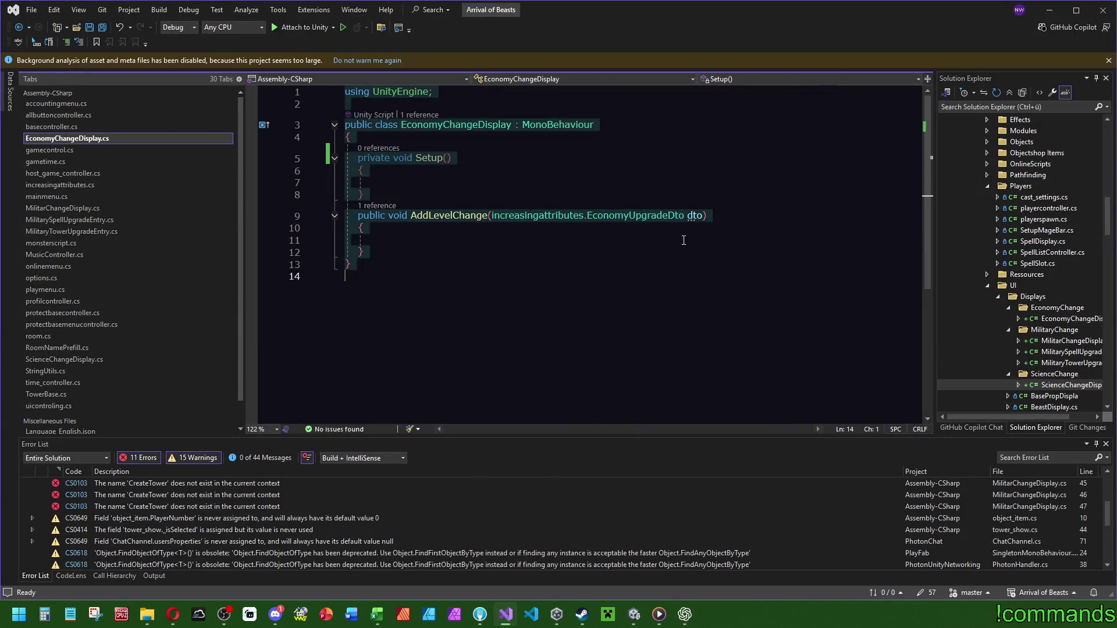
key(ctrl+v)
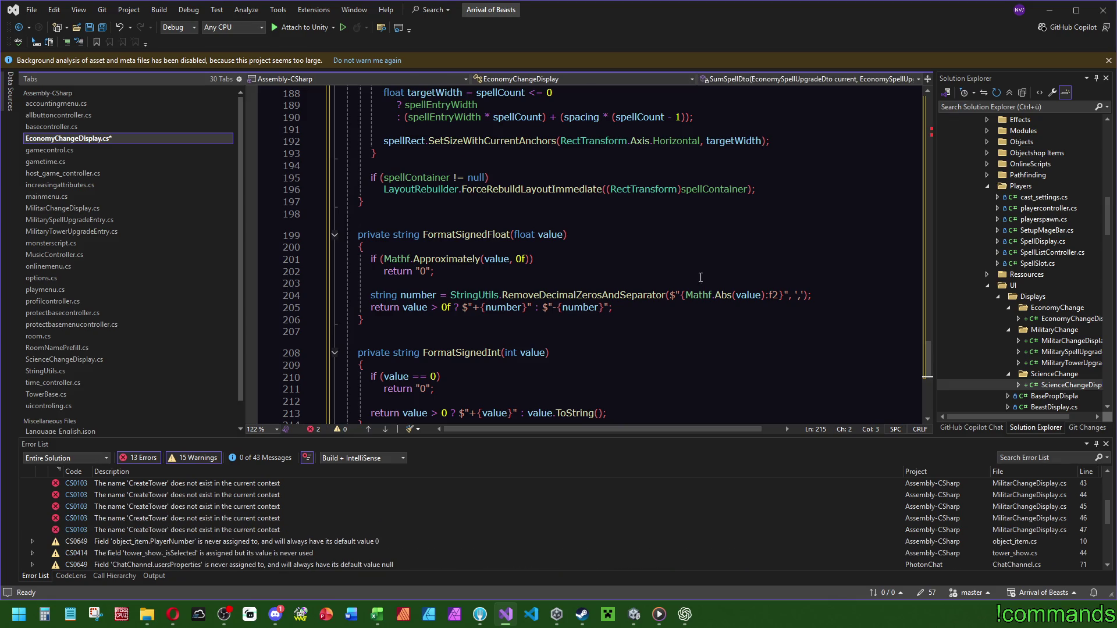
scroll(700, 278, up, 5)
drag(923, 351, 927, 94)
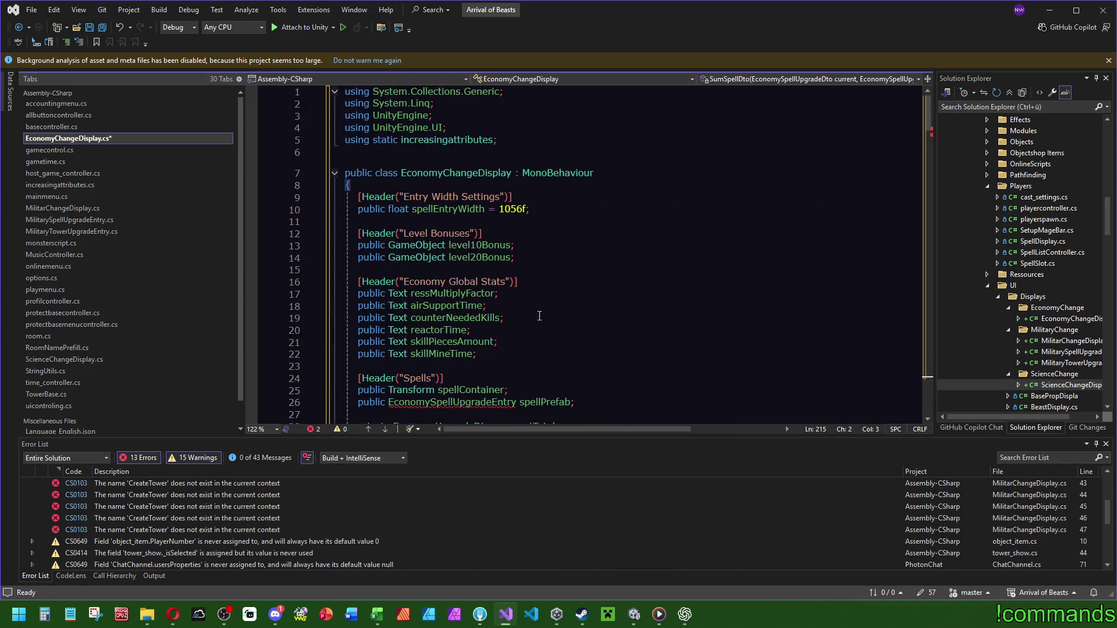
scroll(445, 194, down, 2)
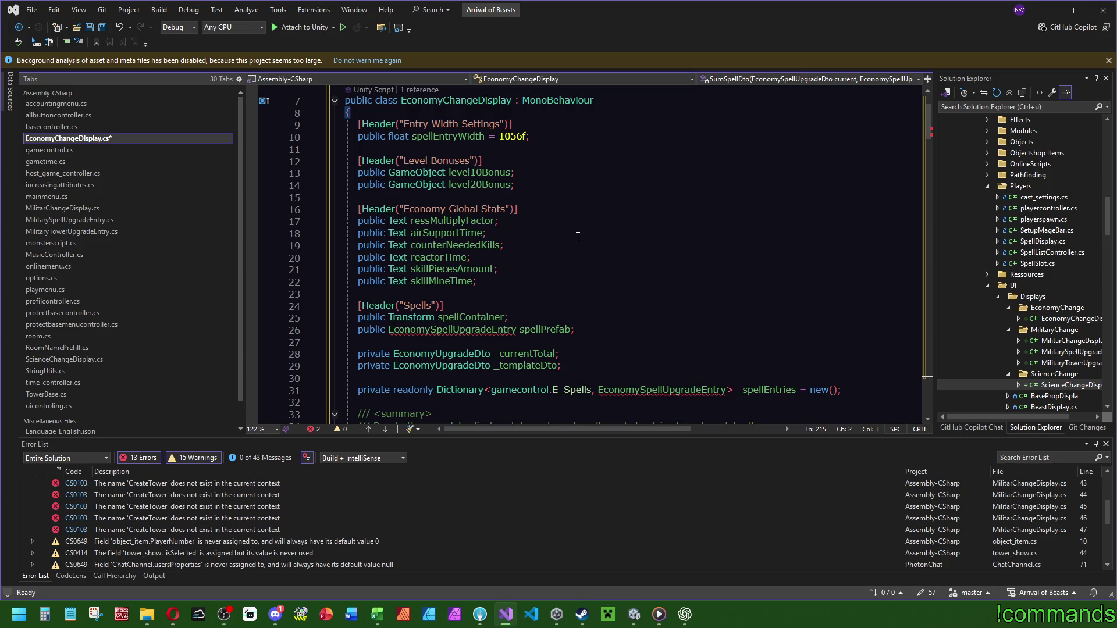
Compare the pasted code against MilitarySpellUpgradeEntry.cs for reference.
mouse_move(460, 332)
click(82, 219)
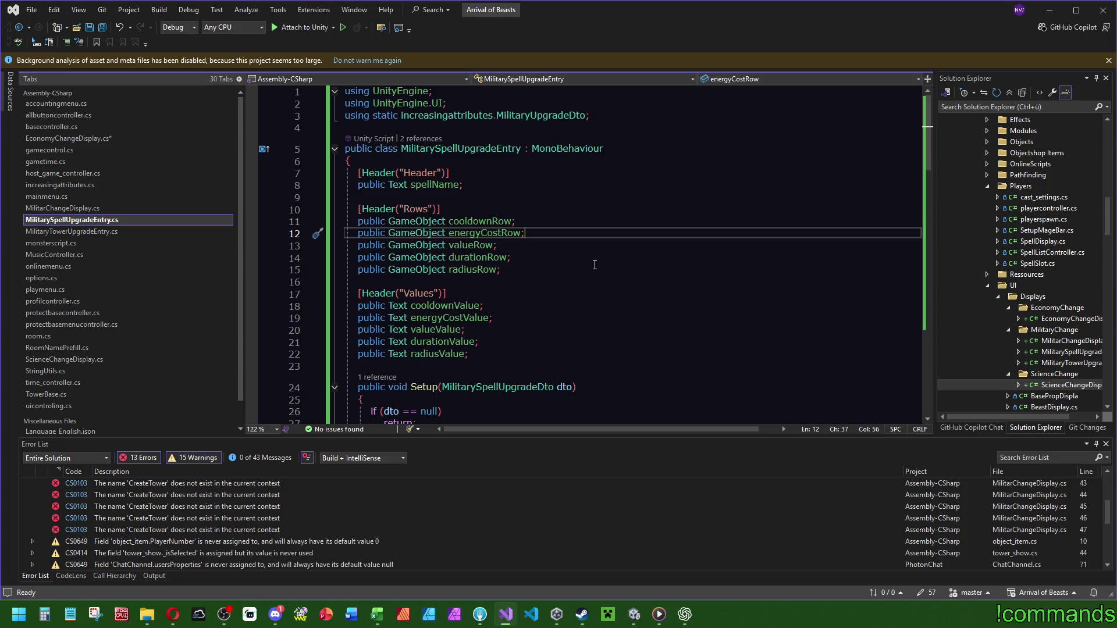
click(75, 139)
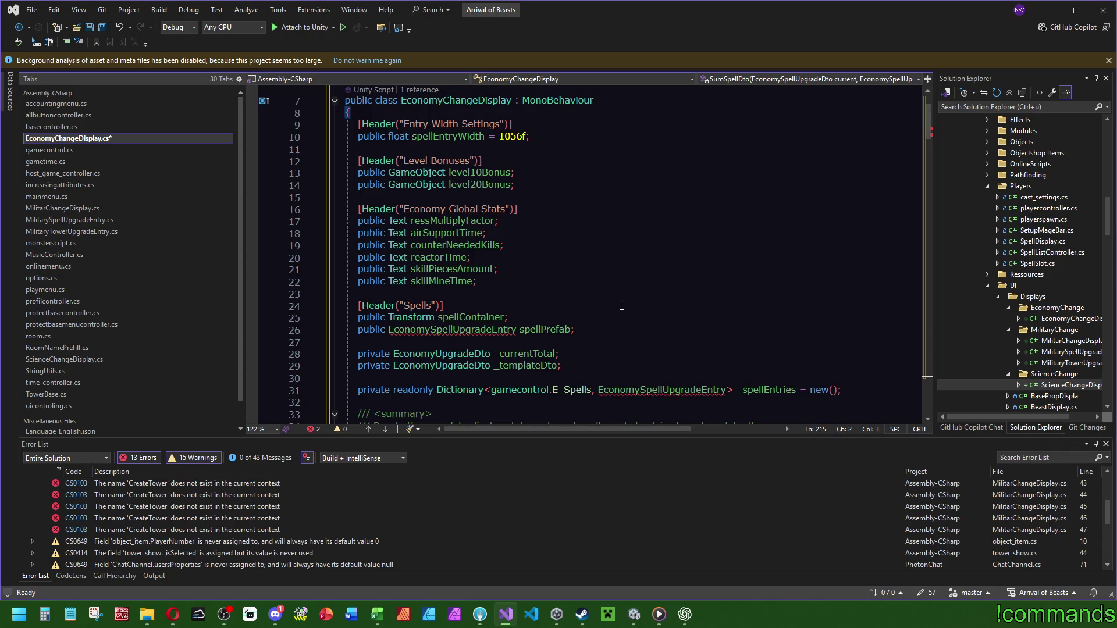
scroll(626, 305, down, 1)
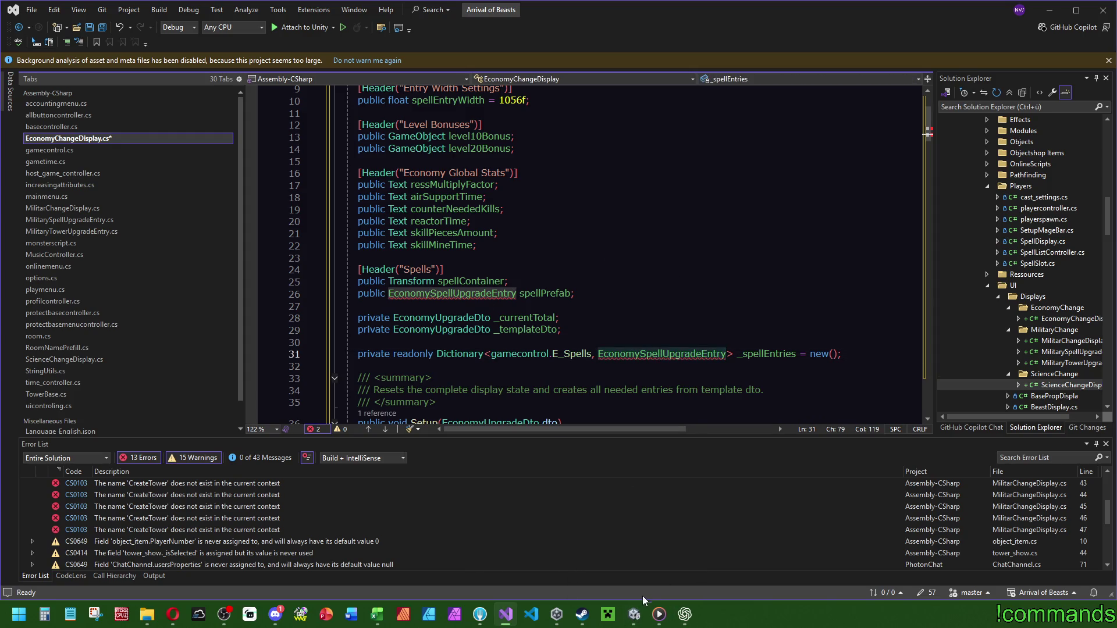
click(634, 615)
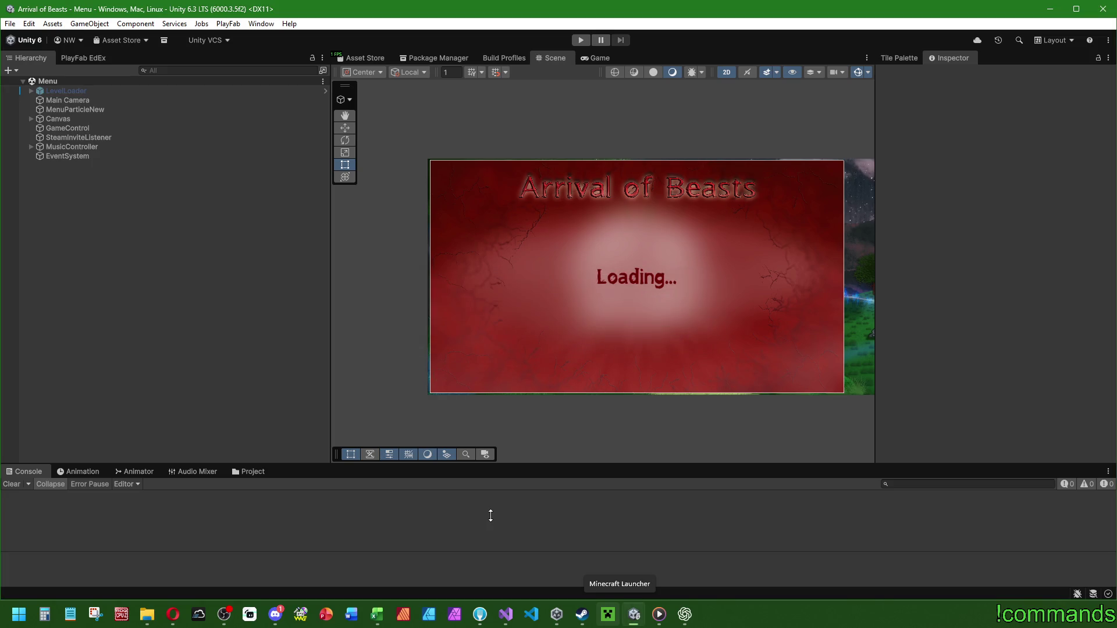
Navigate the Project tab to Assets/MyScripts/Scripts/UI/Displays/EconomyChange.
click(250, 472)
click(166, 496)
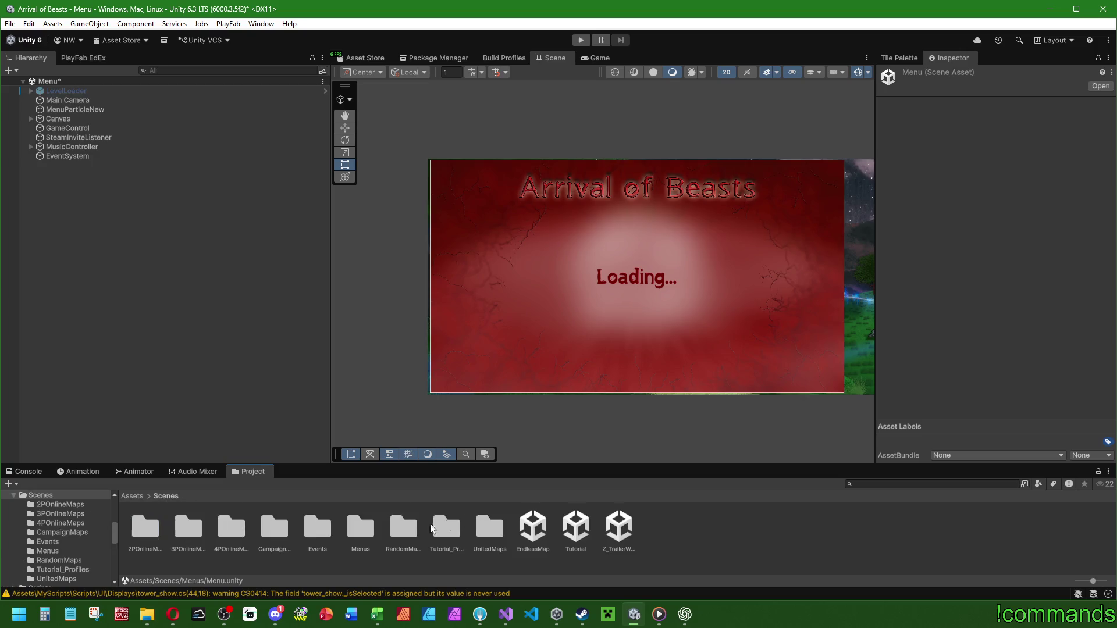
click(132, 496)
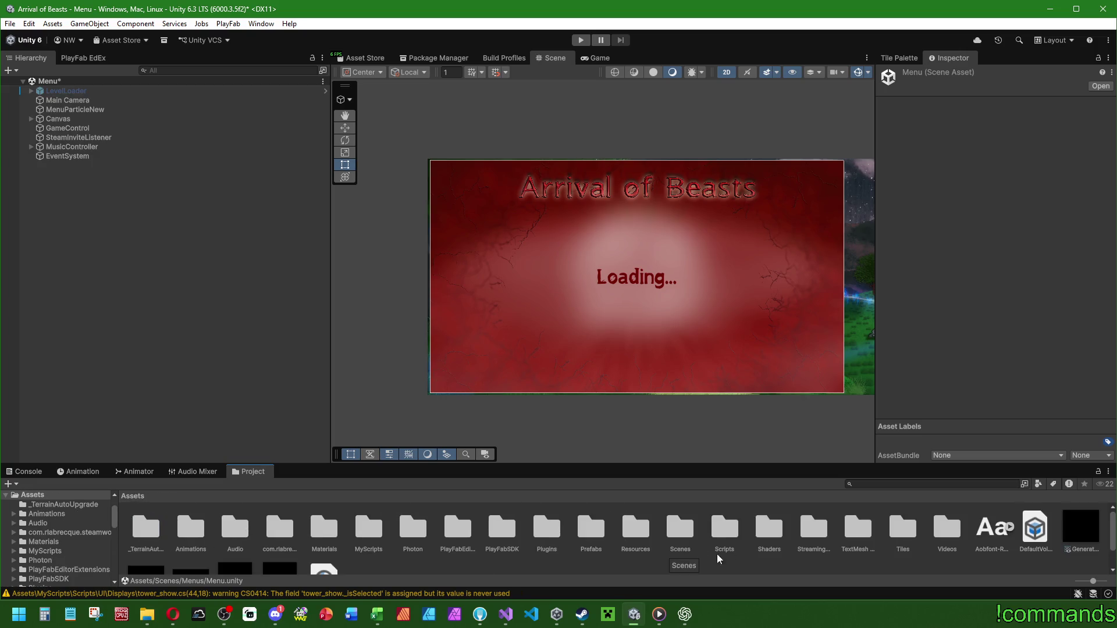
click(694, 534)
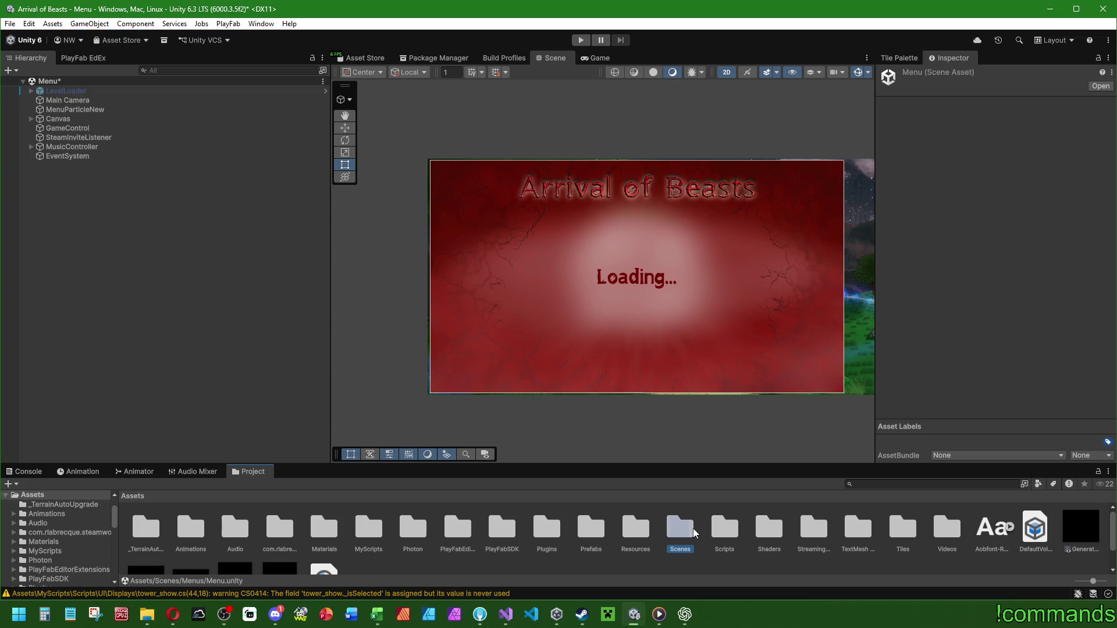
double_click(363, 531)
double_click(150, 535)
double_click(619, 532)
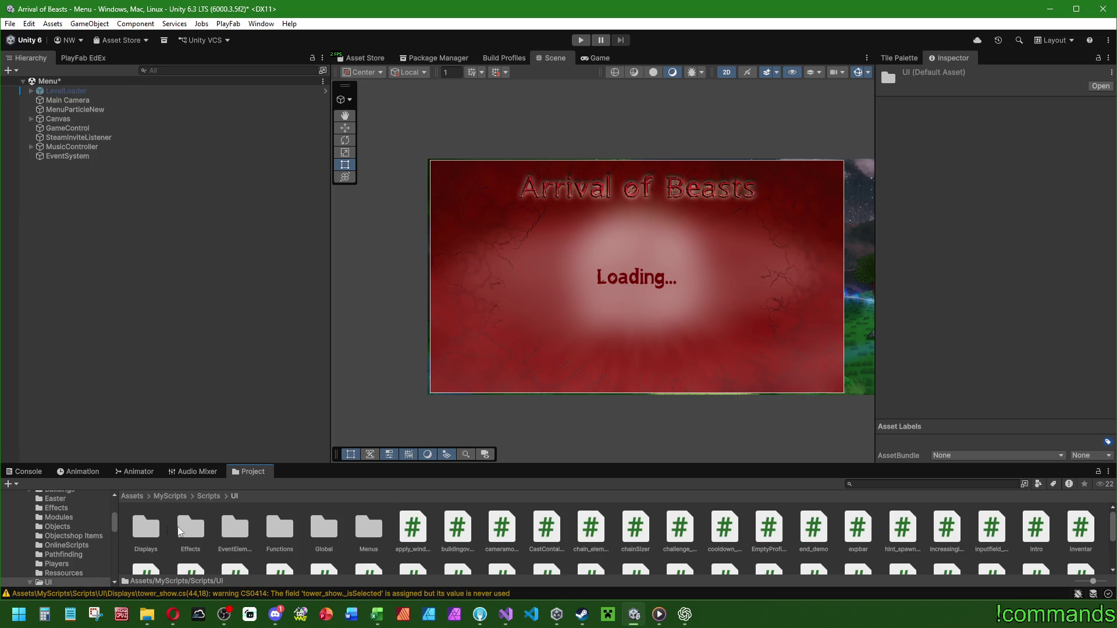
double_click(156, 530)
double_click(197, 530)
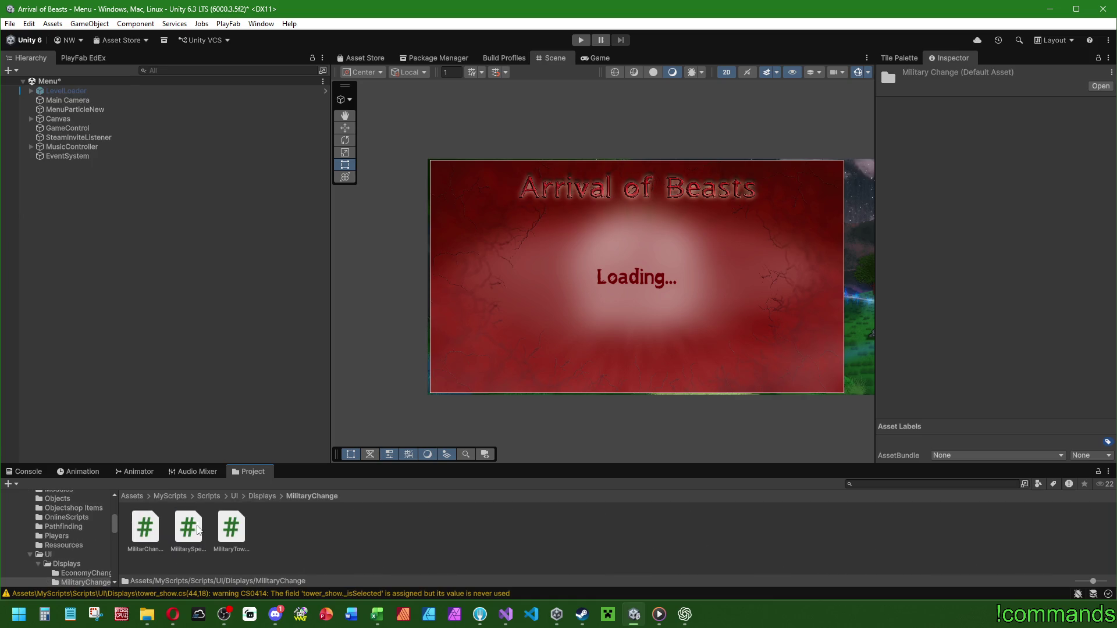
click(259, 497)
double_click(146, 529)
Create a MonoBehaviour script named EconomySpellUpgradeEntry and open it in Visual Studio.
right_click(301, 534)
mouse_move(355, 192)
click(529, 217)
text(EconomySpellUpgradeEntry)
key(Return)
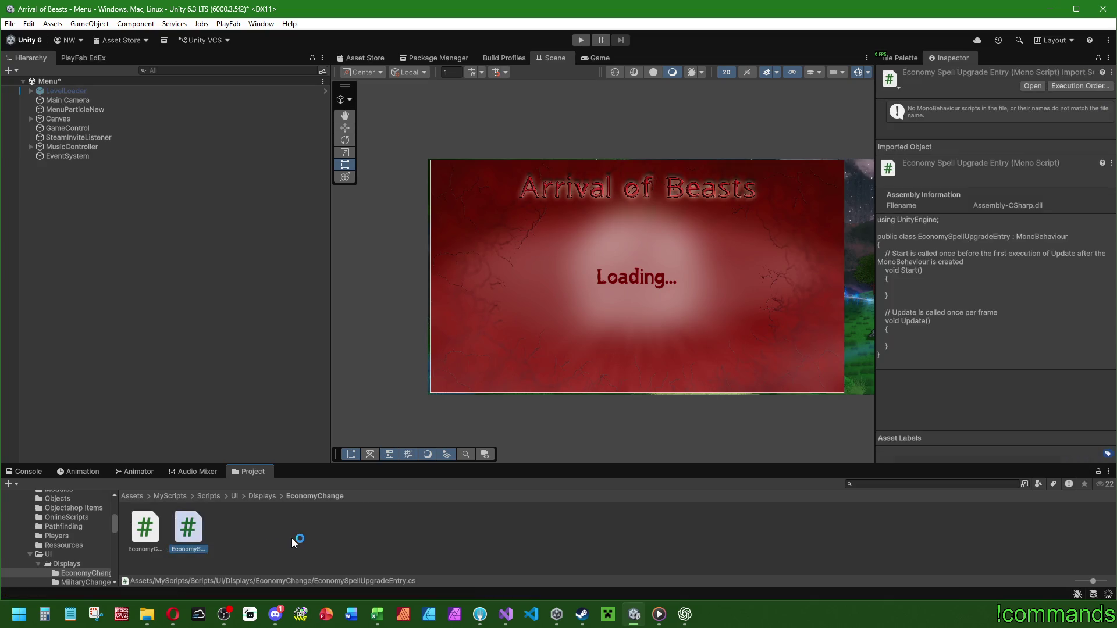
double_click(188, 535)
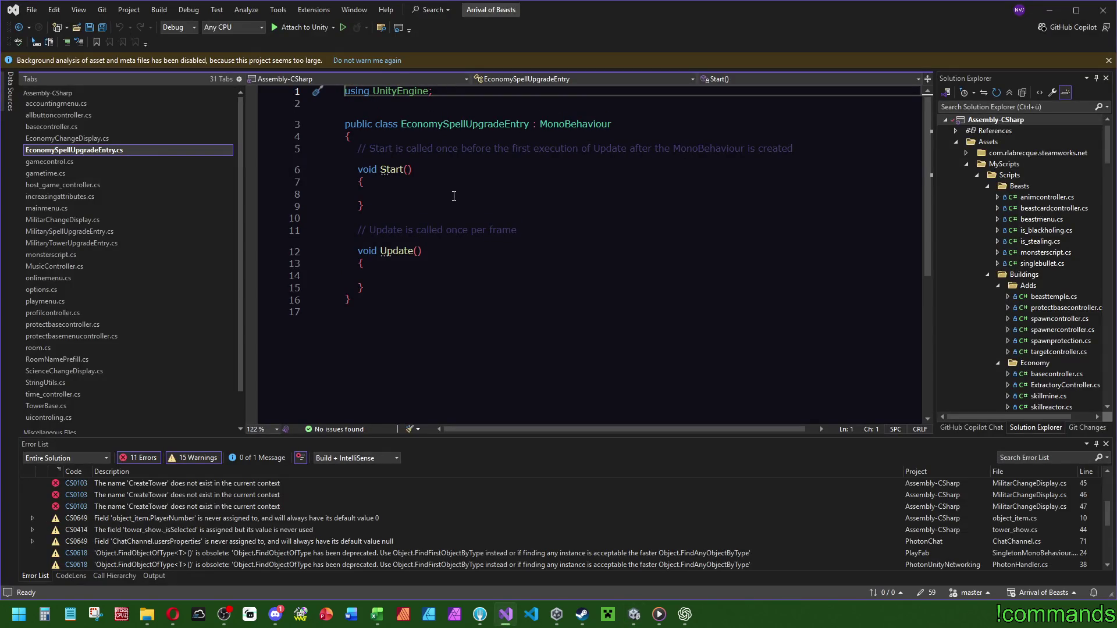
Copy the economy spell entry class from ChatGPT's answer.
click(105, 140)
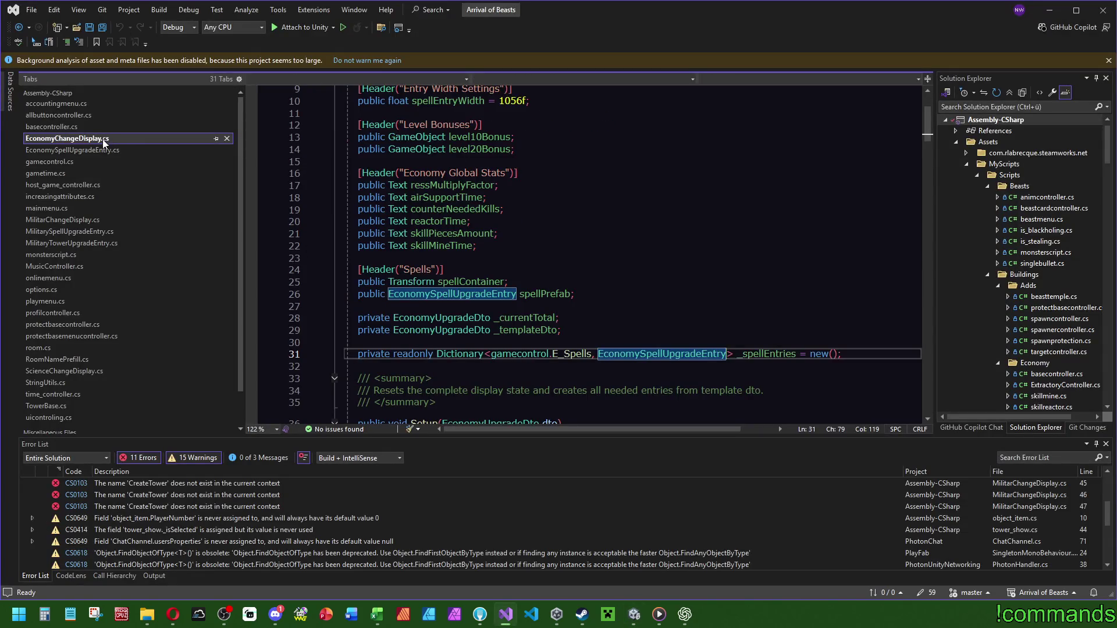
click(646, 221)
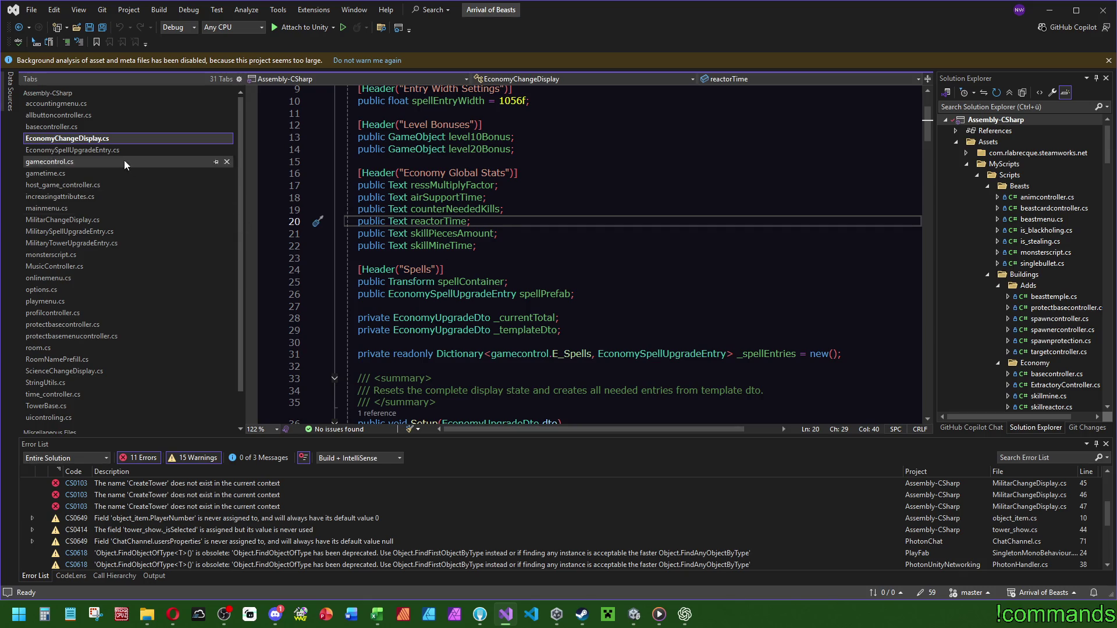
click(125, 150)
click(684, 615)
scroll(721, 384, down, 15)
scroll(724, 382, down, 13)
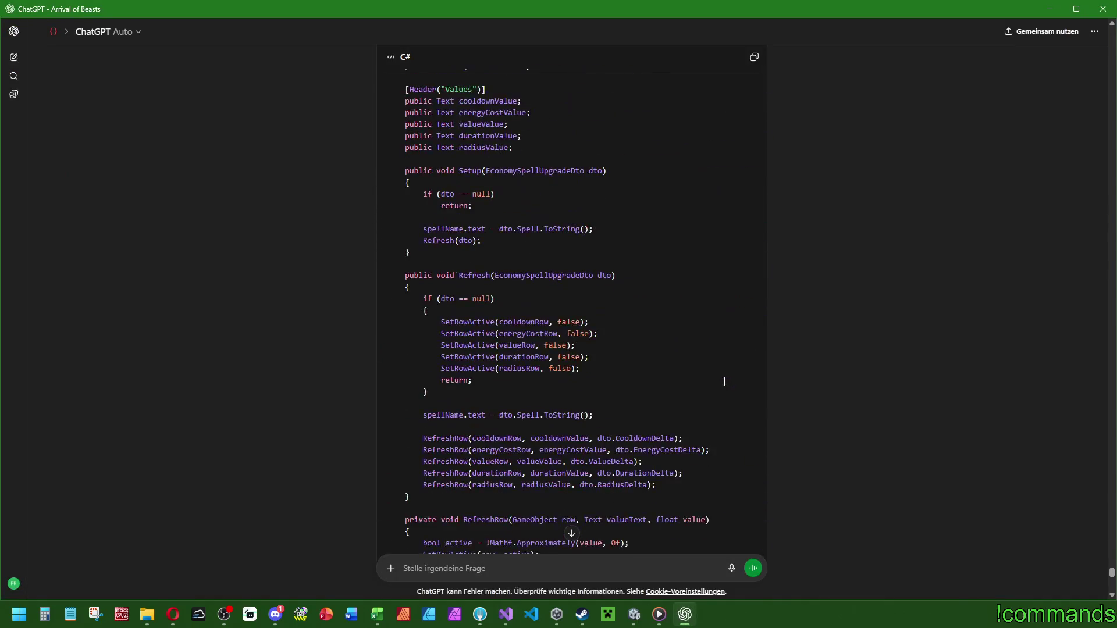
scroll(724, 382, up, 5)
click(750, 234)
click(506, 615)
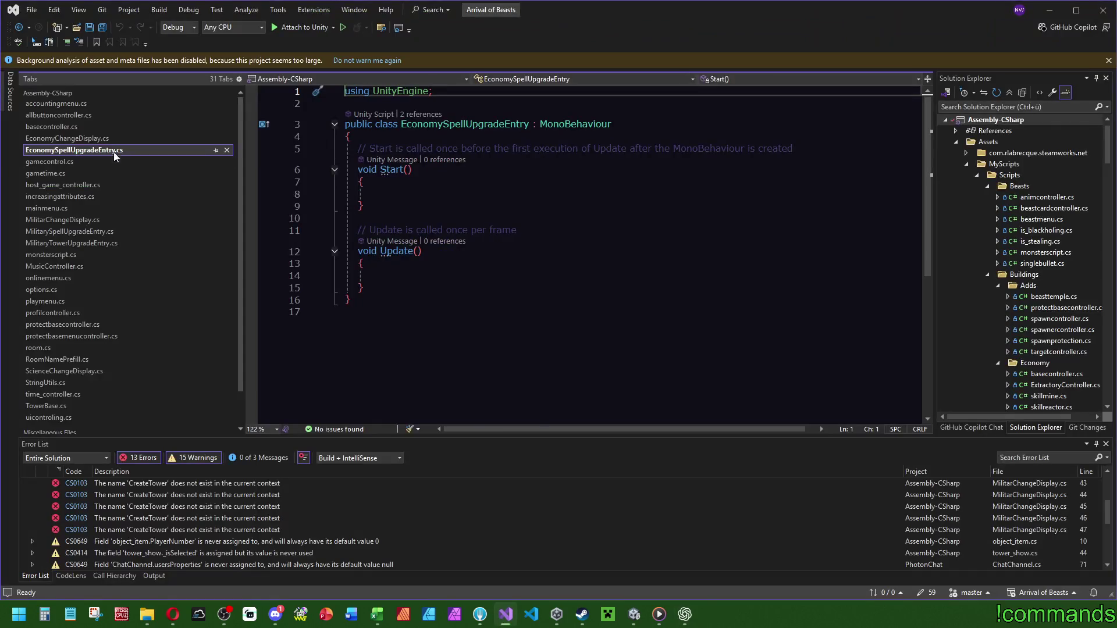
Paste it over the template code in EconomySpellUpgradeEntry.cs and save.
key(ctrl+a)
key(ctrl+v)
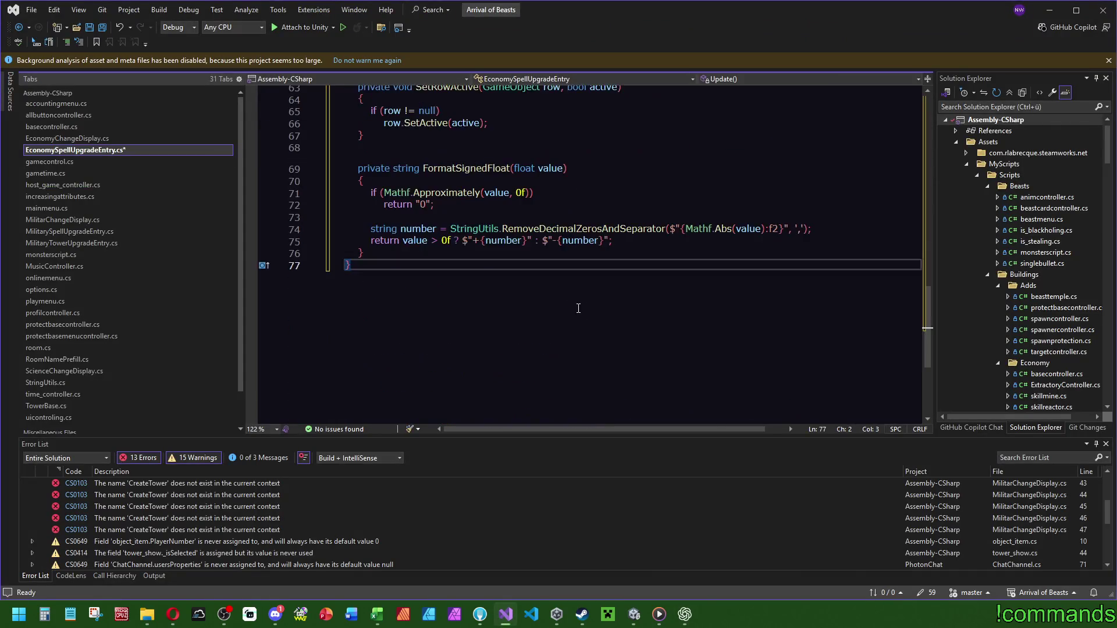
scroll(582, 308, up, 2)
scroll(595, 329, up, 10)
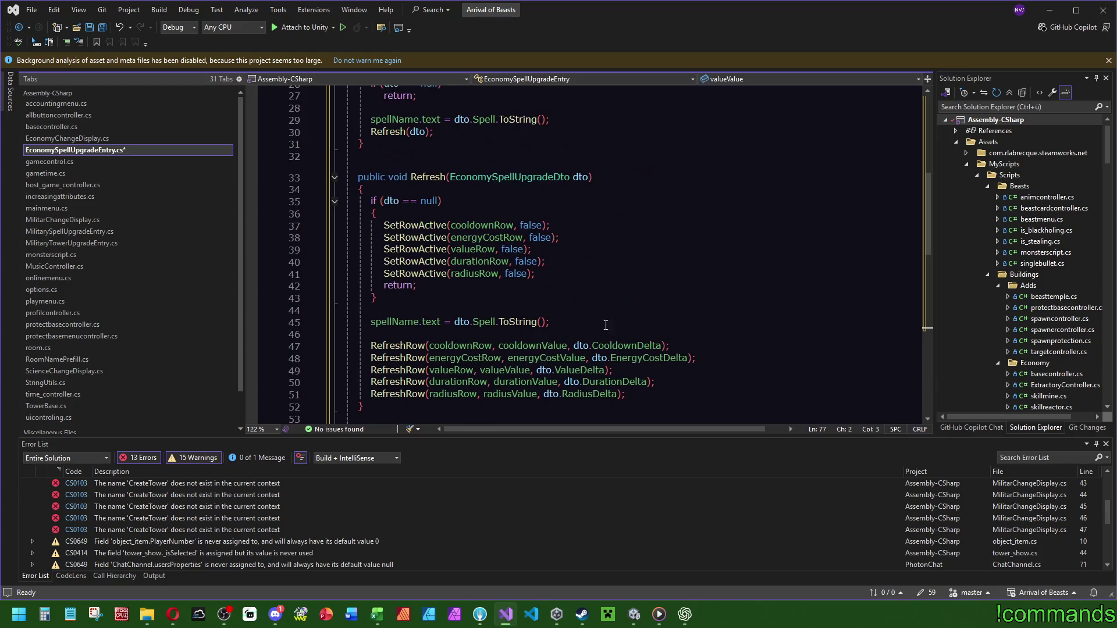
scroll(603, 335, up, 2)
scroll(602, 335, down, 3)
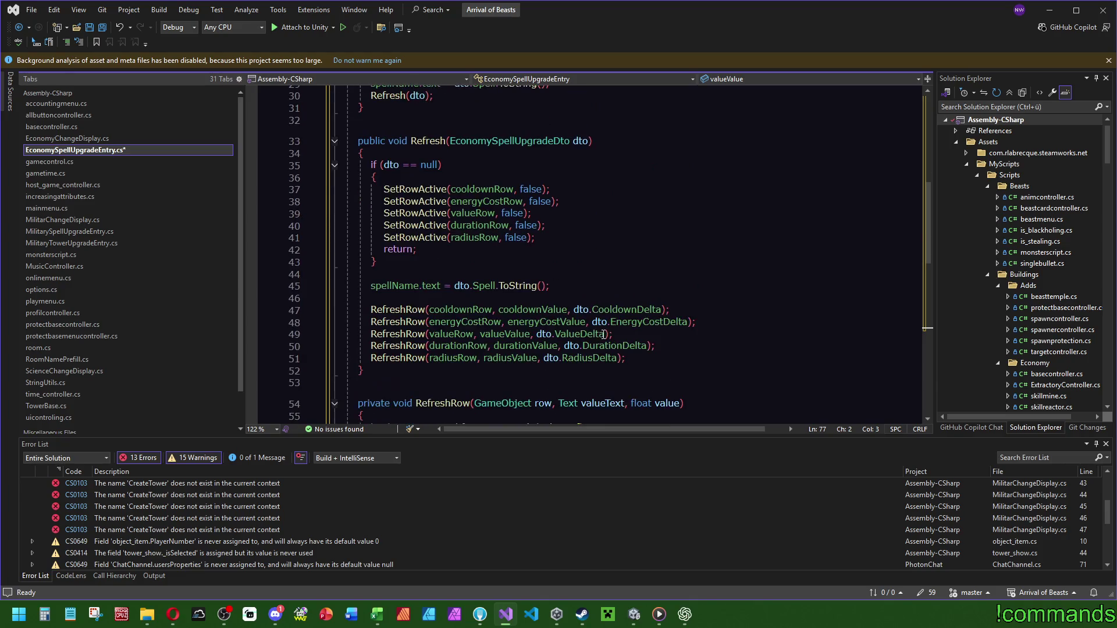
scroll(701, 241, up, 4)
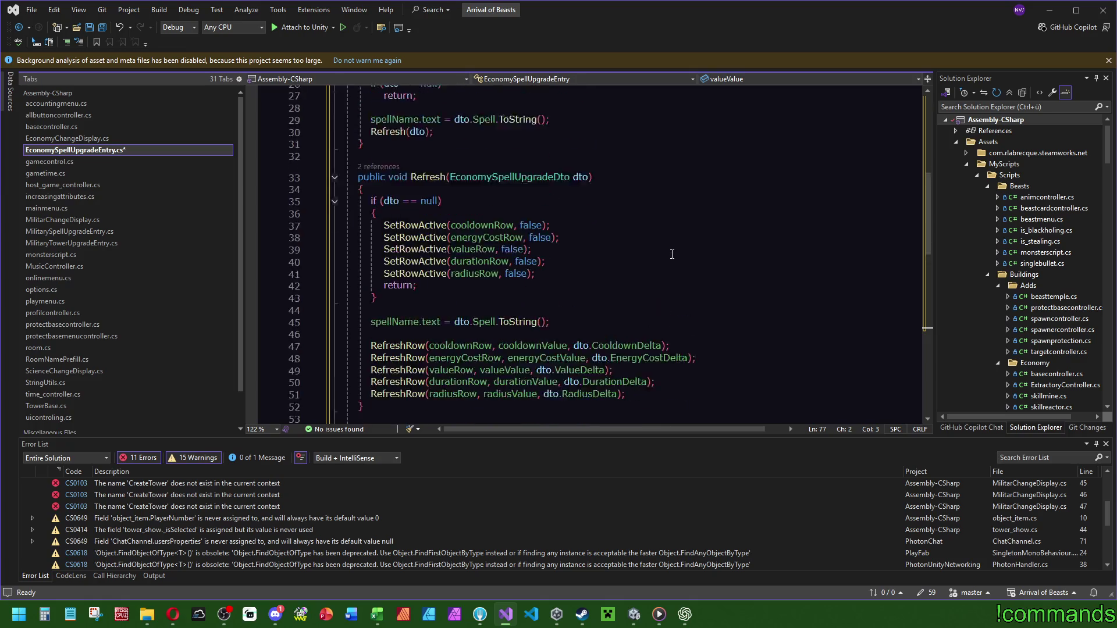
scroll(640, 262, up, 6)
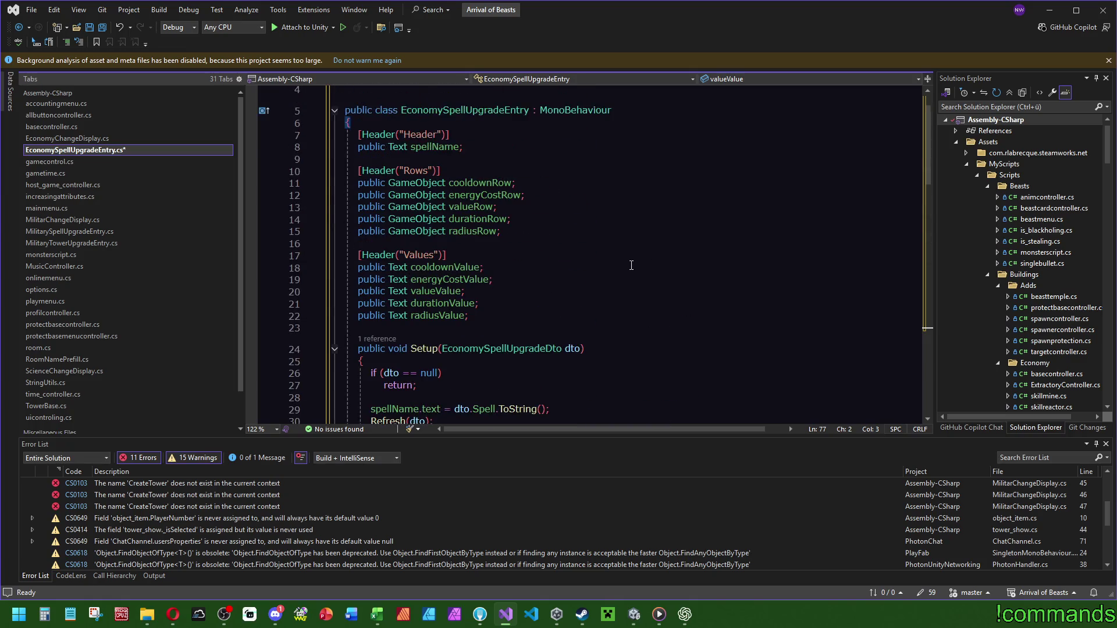
click(541, 189)
key(ctrl+s)
click(76, 141)
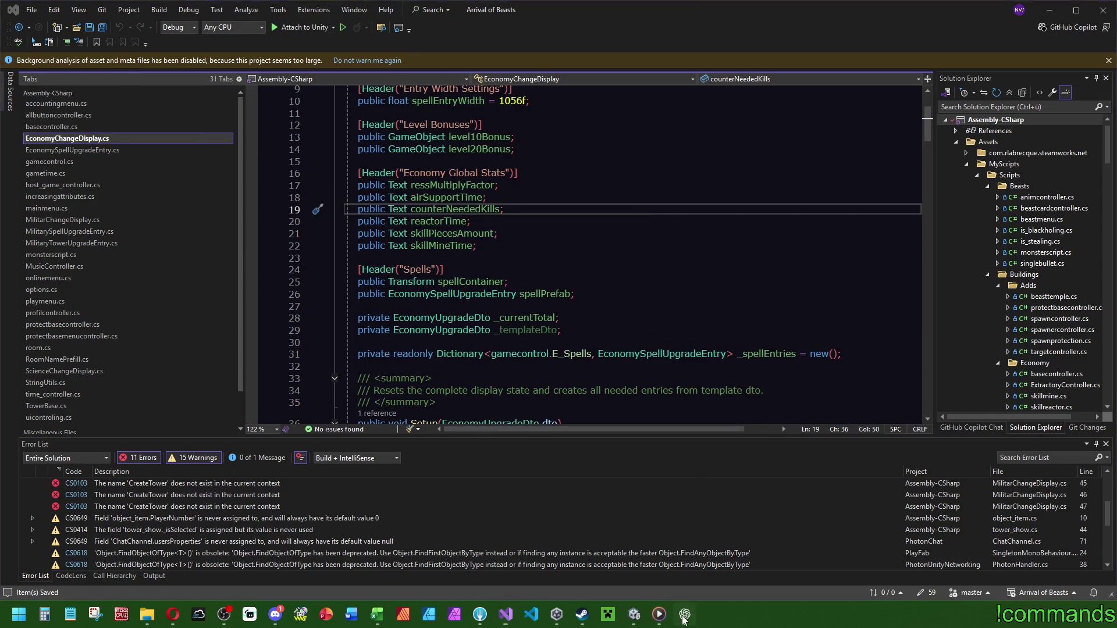
Scroll through ChatGPT's EconomyChangeDisplay code and sign values, then return to EconomyChangeDisplay.cs.
click(684, 614)
scroll(554, 271, up, 5)
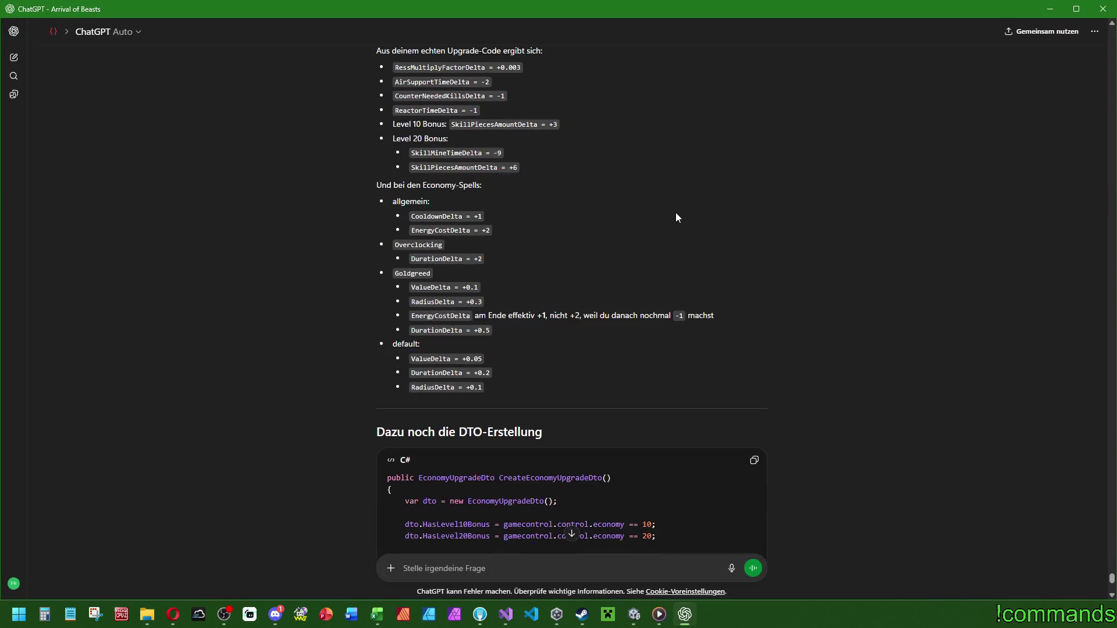
scroll(676, 215, down, 10)
scroll(591, 294, up, 15)
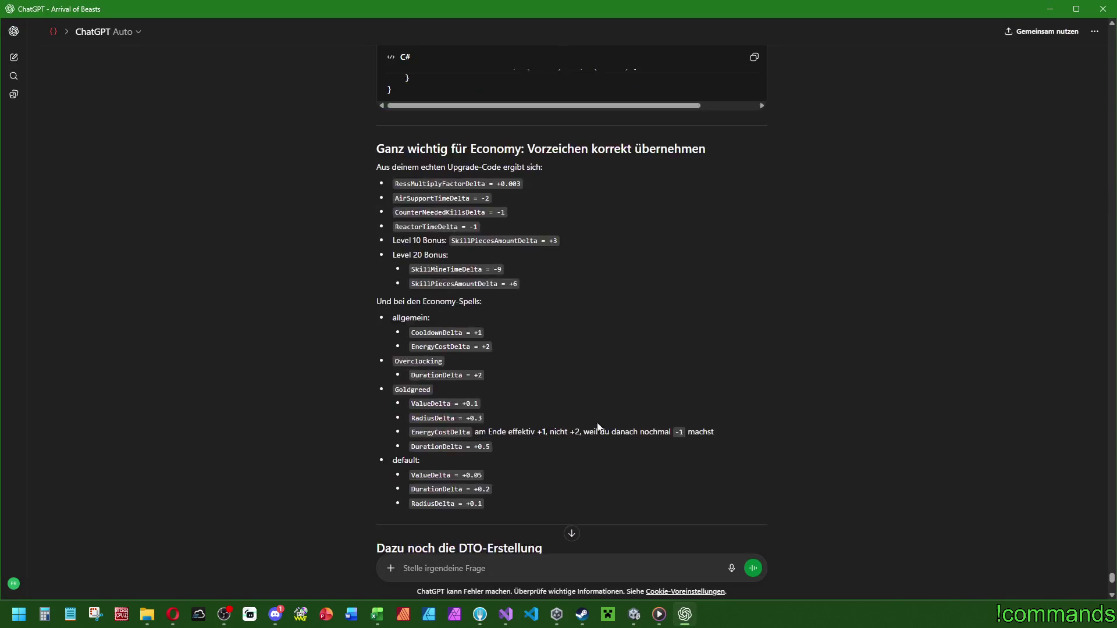
scroll(667, 454, up, 15)
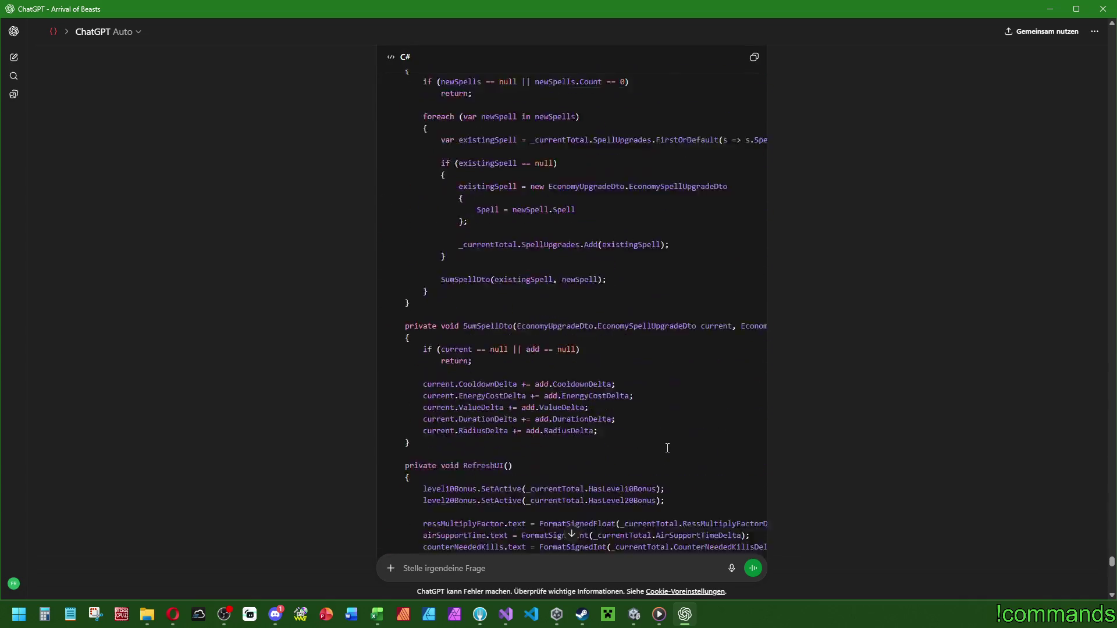
scroll(666, 446, up, 4)
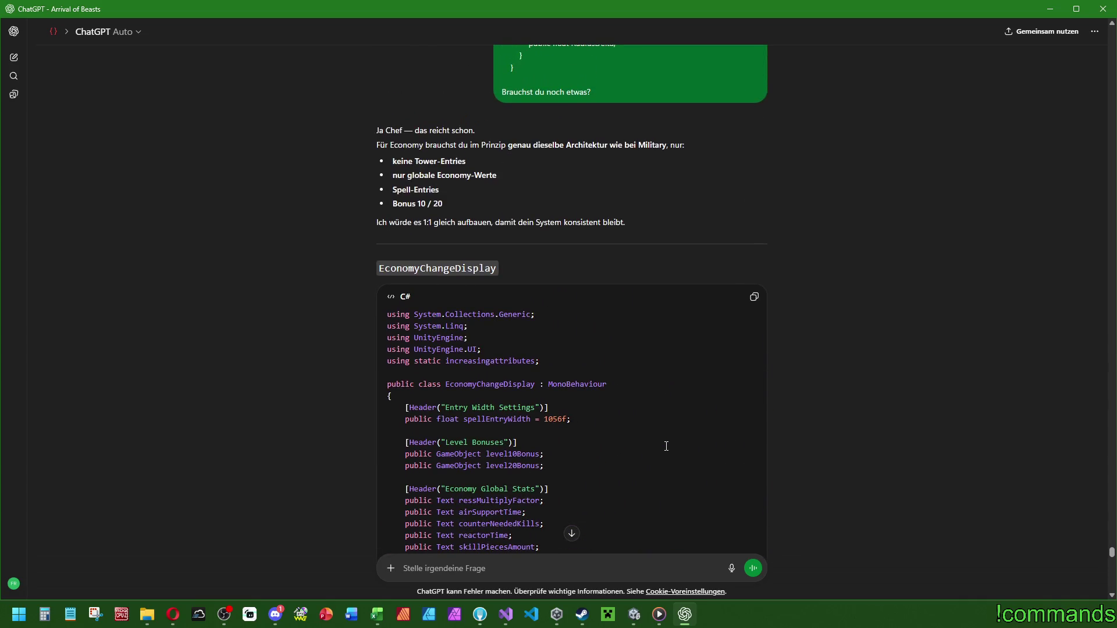
scroll(666, 446, down, 20)
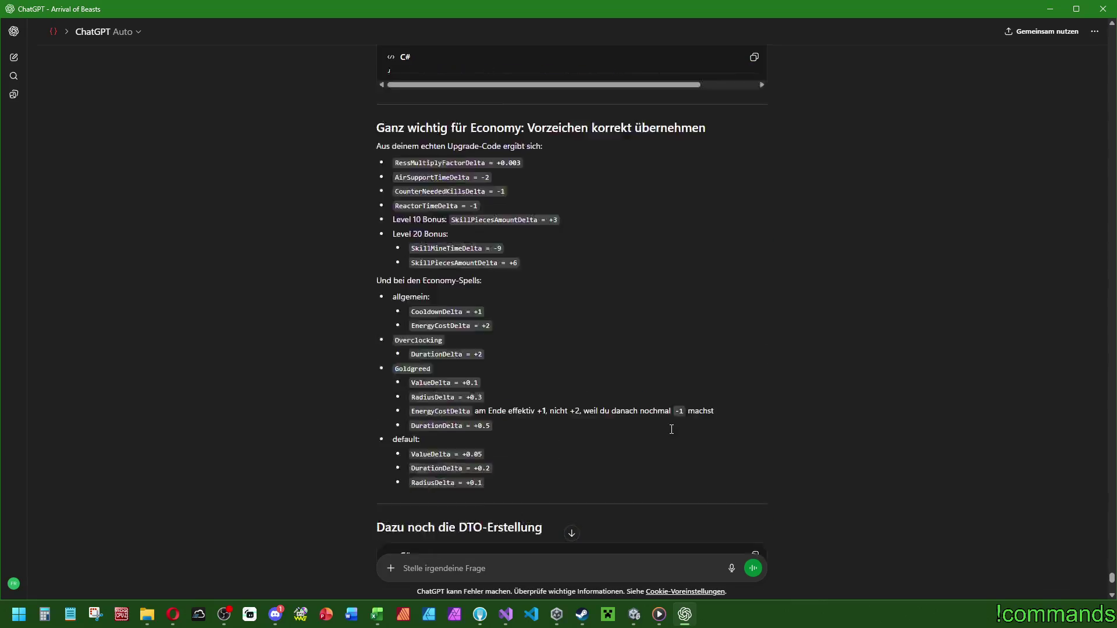
scroll(666, 442, down, 3)
key(alt+Tab)
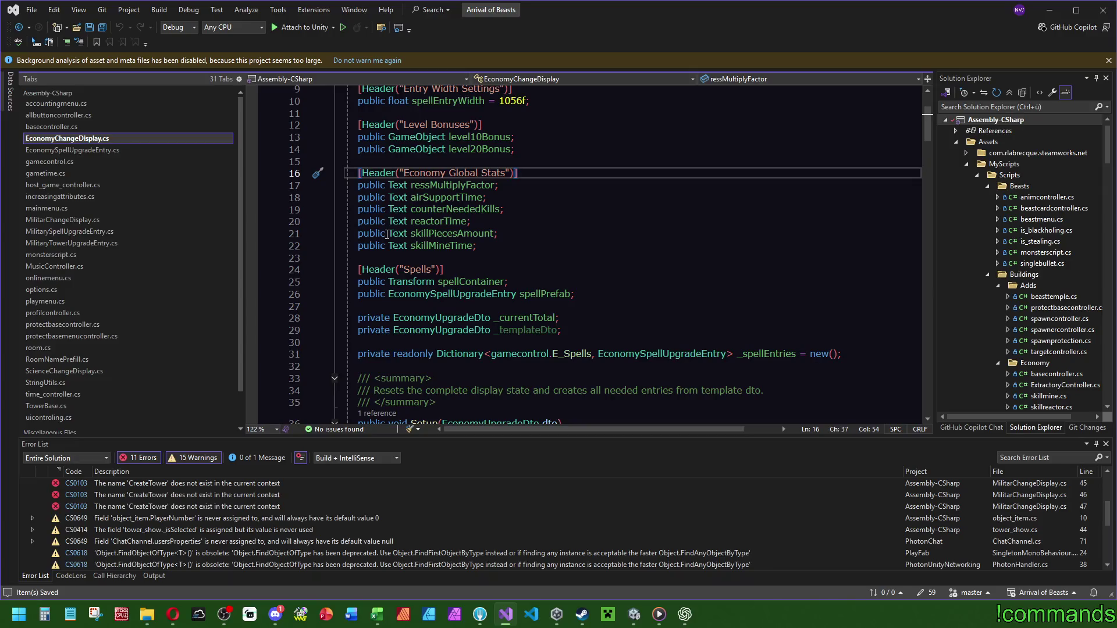
Search EconomyChangeDisplay.cs for usages of the _templateDto field.
click(555, 331)
key(ctrl+f)
scroll(628, 331, down, 8)
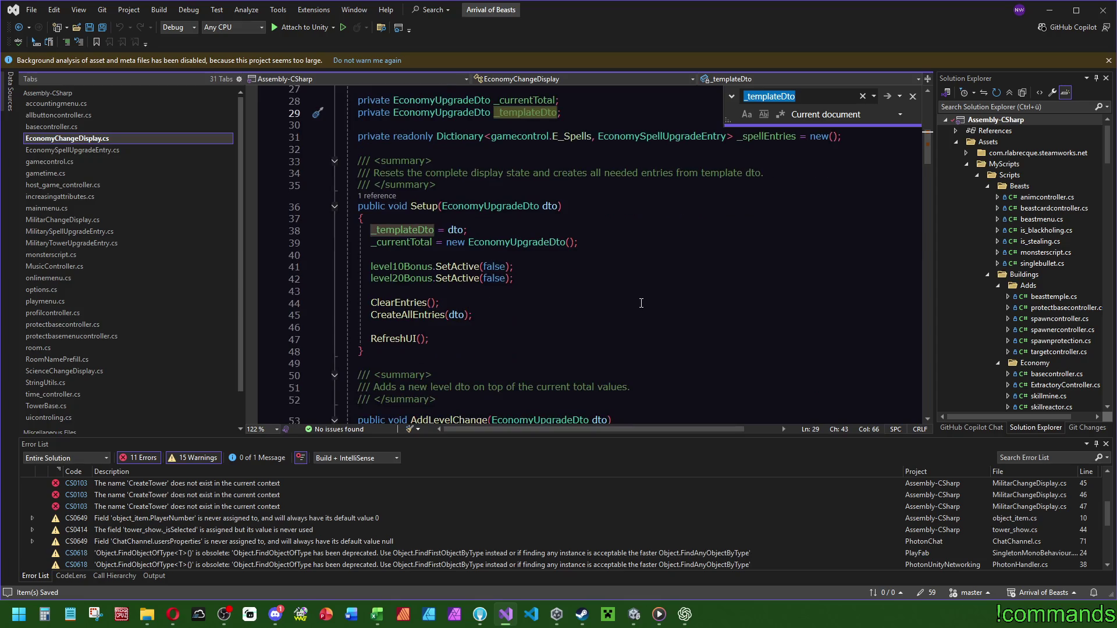
scroll(632, 308, down, 8)
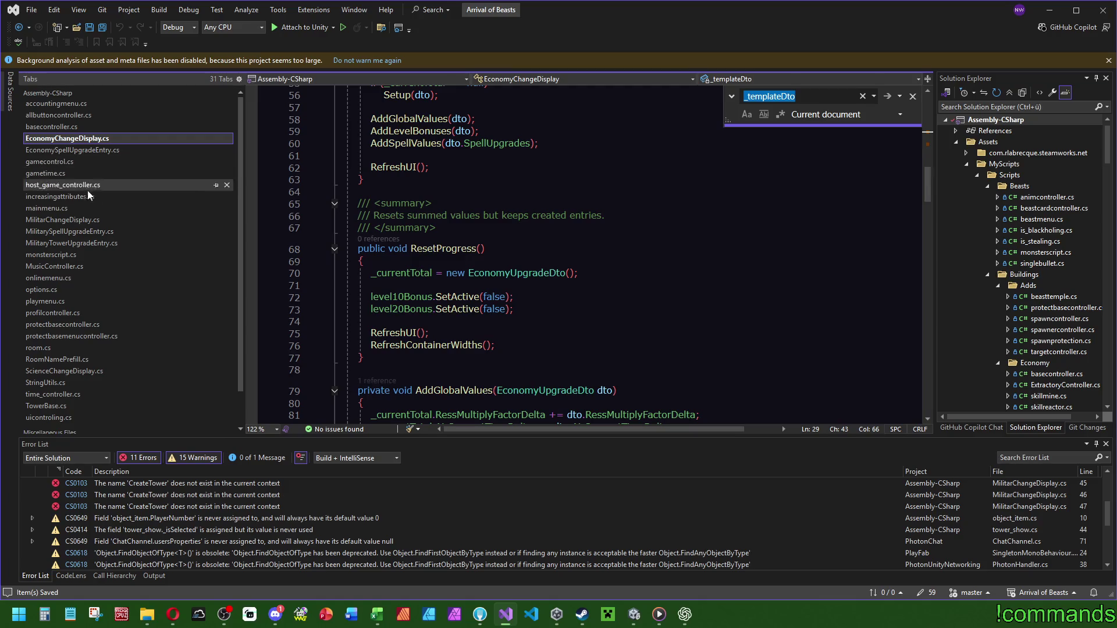
Open MilitarChangeDisplay.cs and search it for _templateDto usages.
click(70, 231)
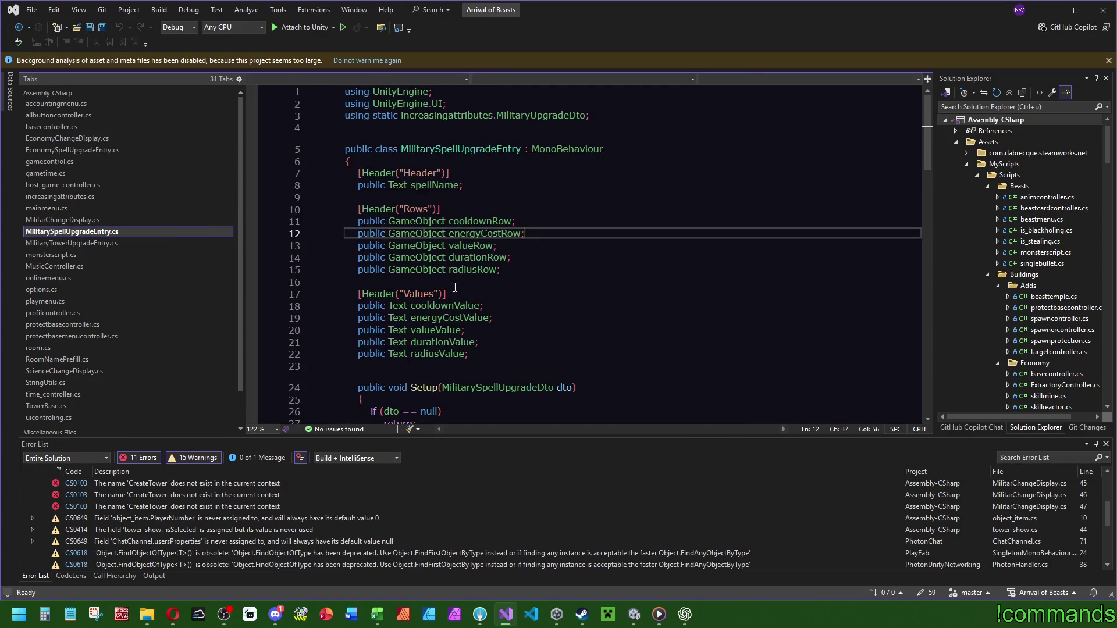
click(93, 220)
scroll(532, 264, up, 1)
double_click(420, 222)
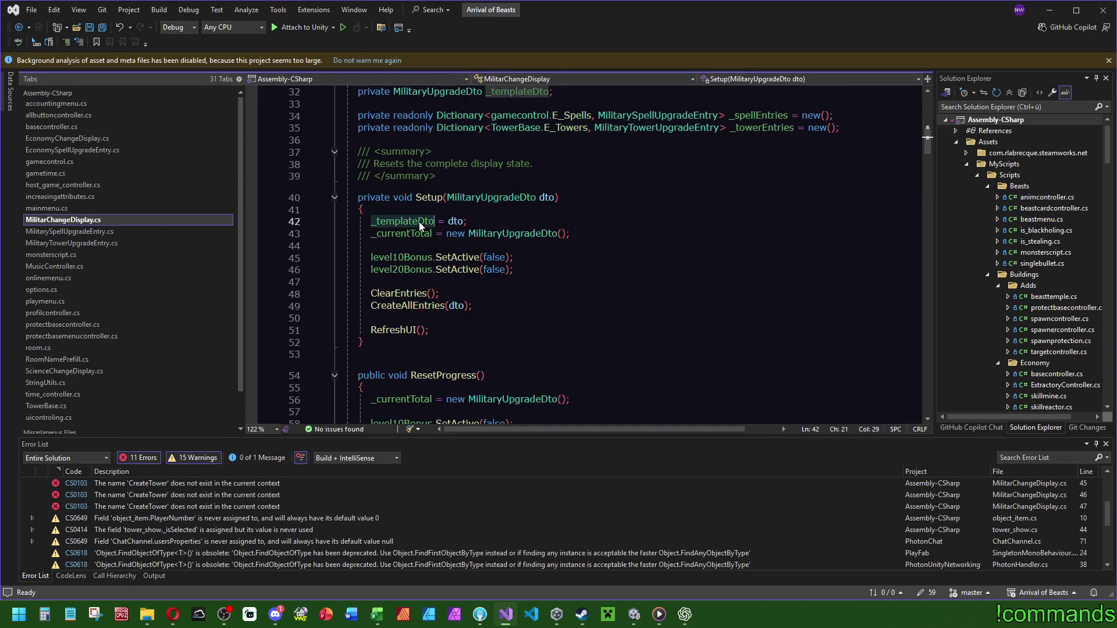
key(ctrl+f)
scroll(668, 282, up, 3)
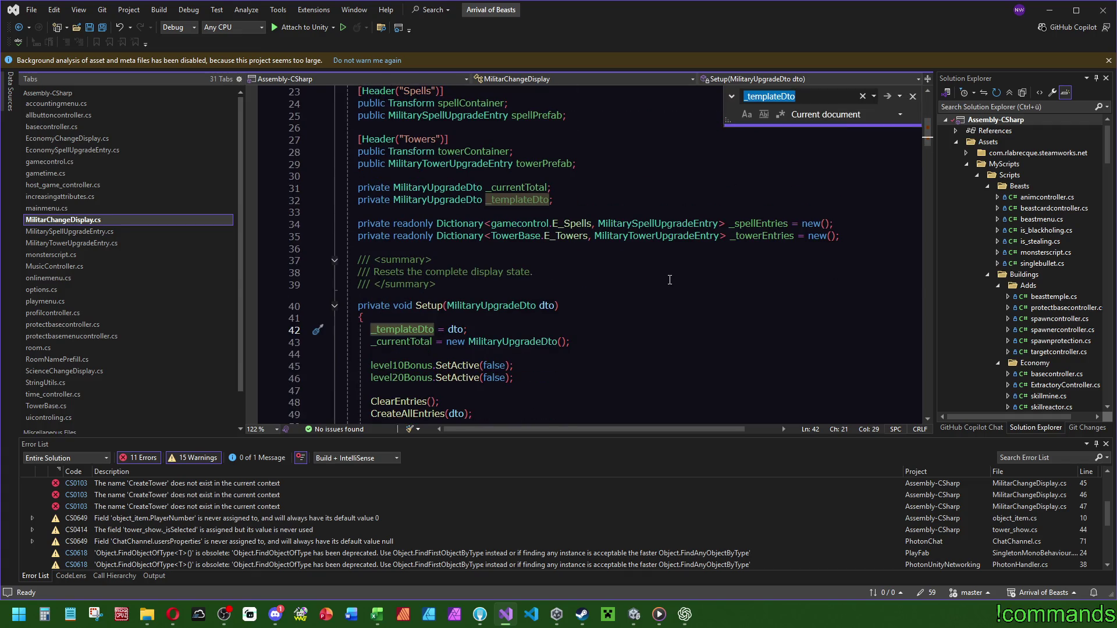
click(582, 341)
key(Escape)
Inspect where the Setup method assigns _templateDto in MilitarChangeDisplay.cs.
scroll(447, 322, down, 3)
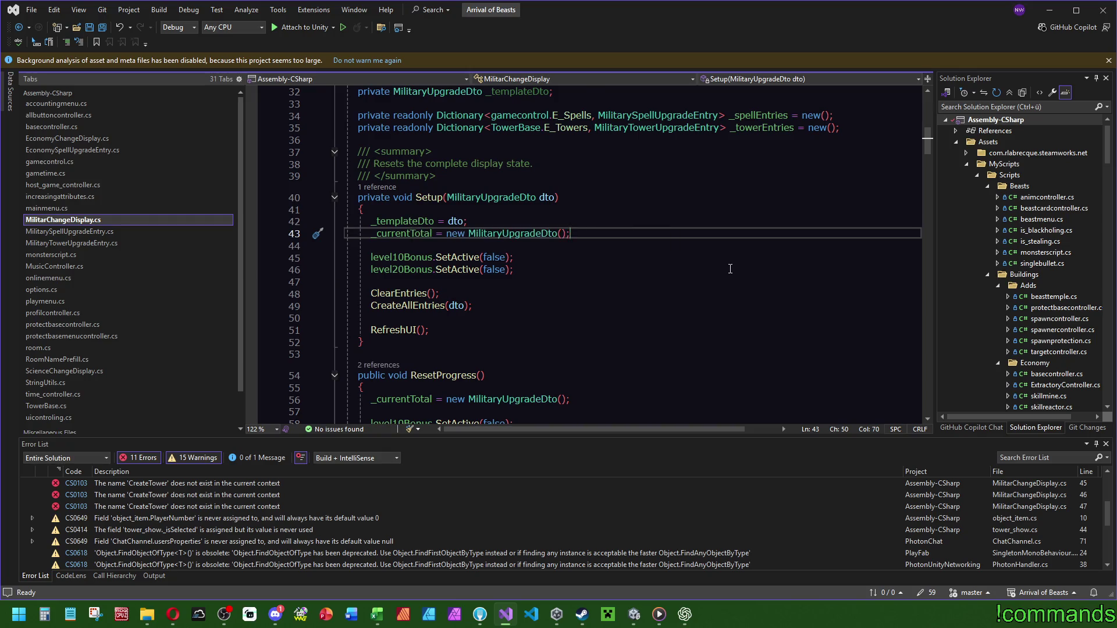
scroll(729, 269, down, 2)
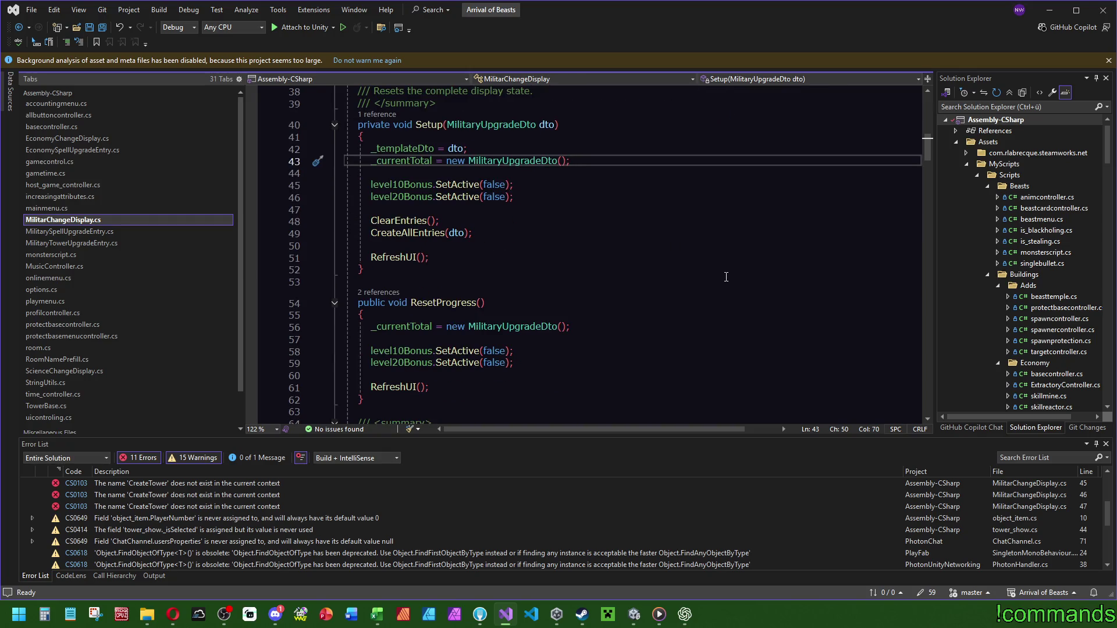
scroll(627, 274, up, 5)
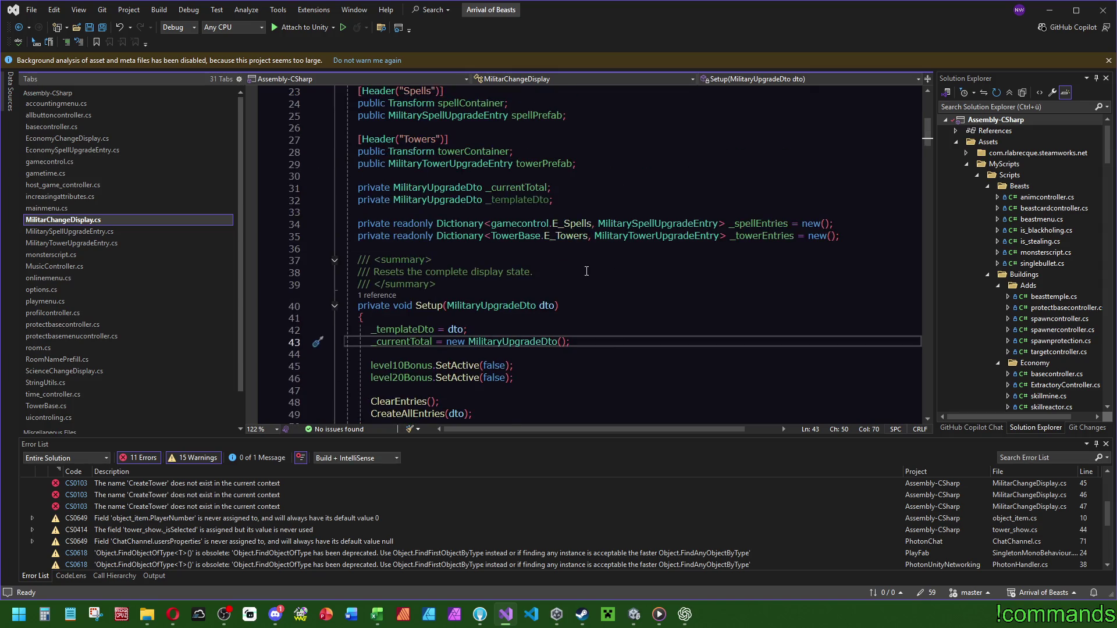
double_click(402, 328)
key(ctrl+f)
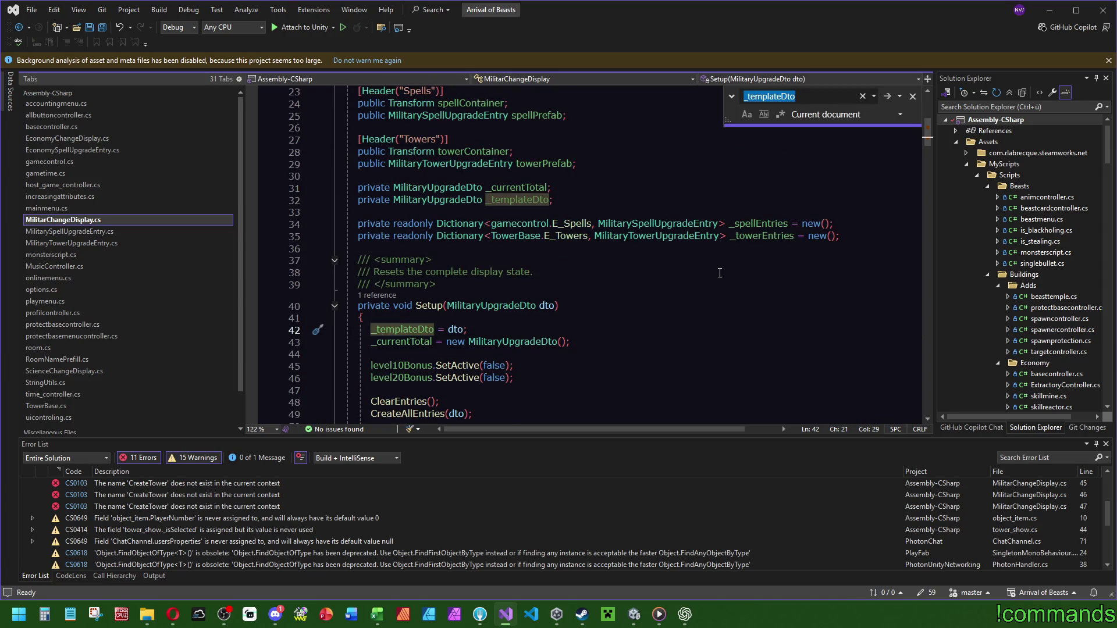
scroll(632, 273, down, 4)
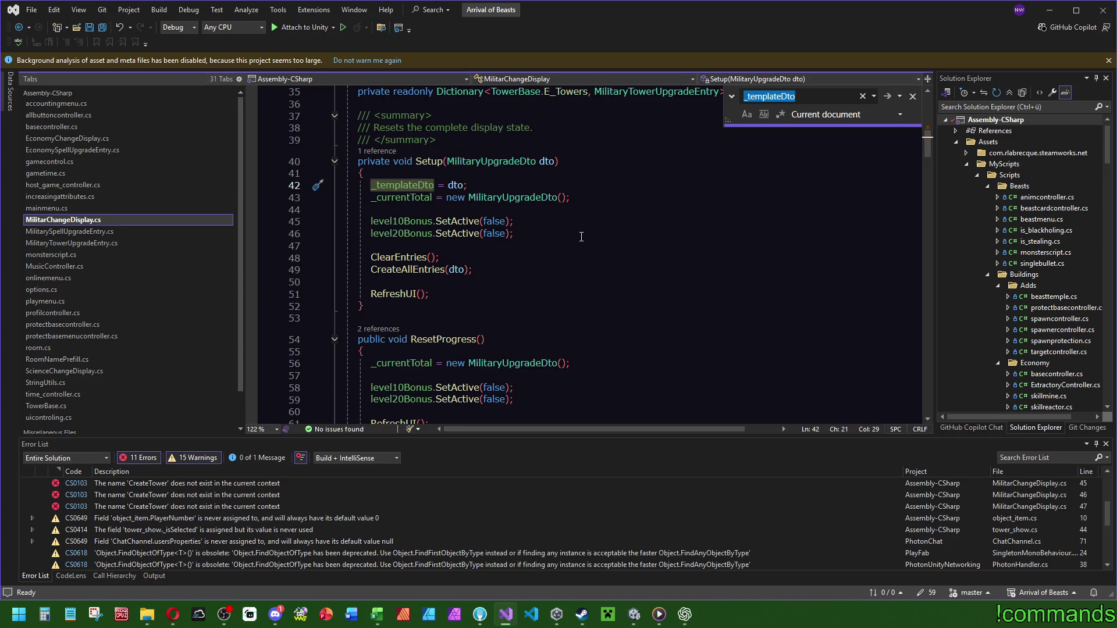
click(581, 237)
scroll(581, 237, down, 3)
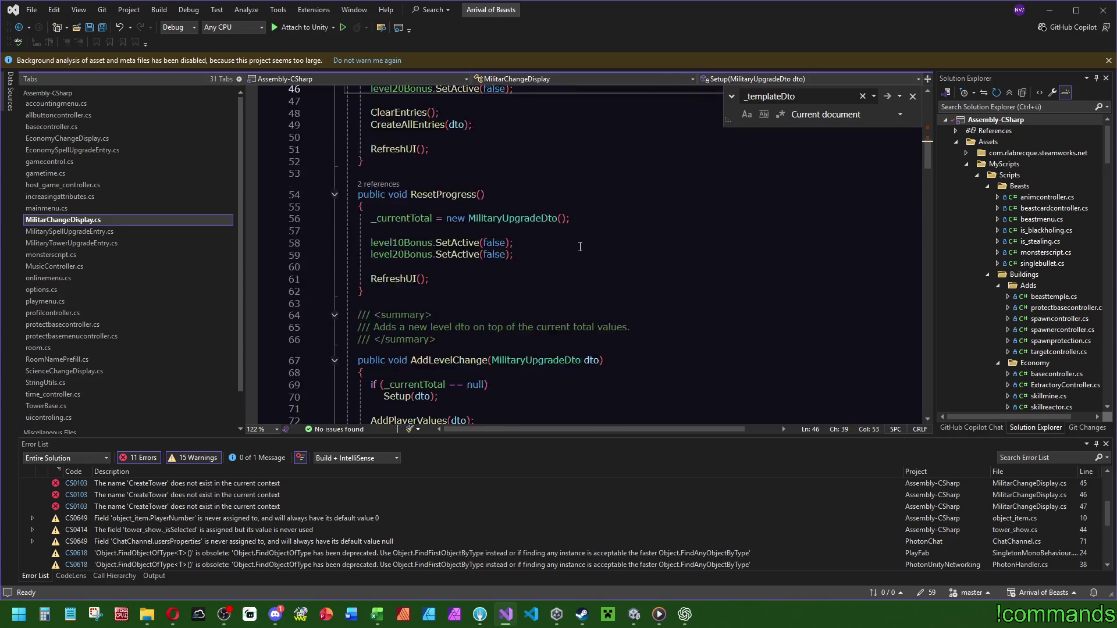
click(685, 614)
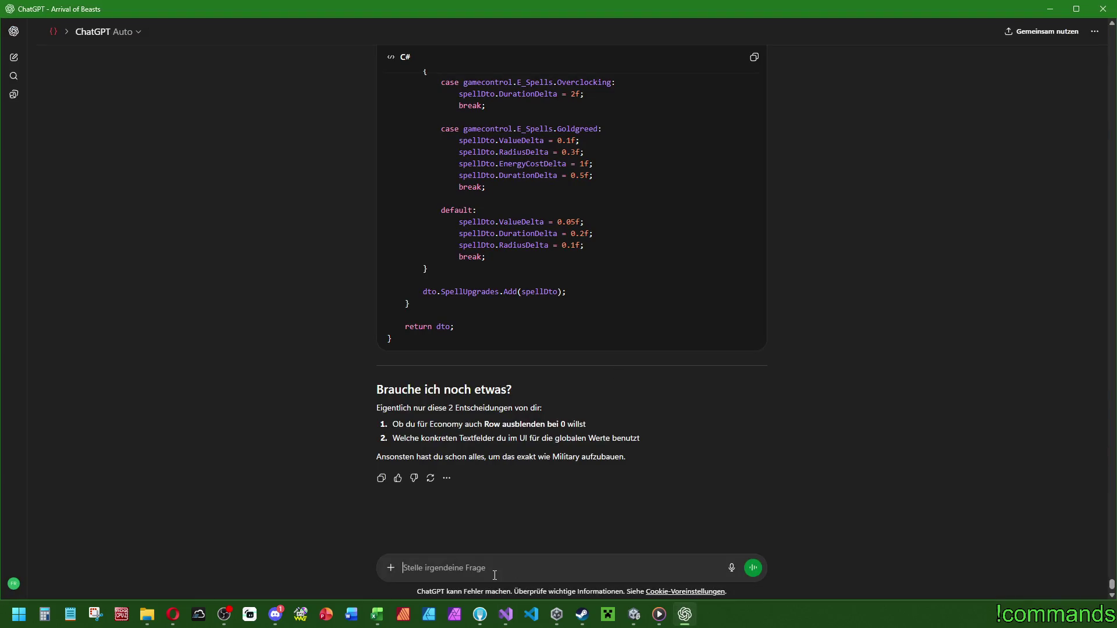
Ask ChatGPT, in German, why _templateDto was created when it is used nowhere.
text(Chef, wieso)
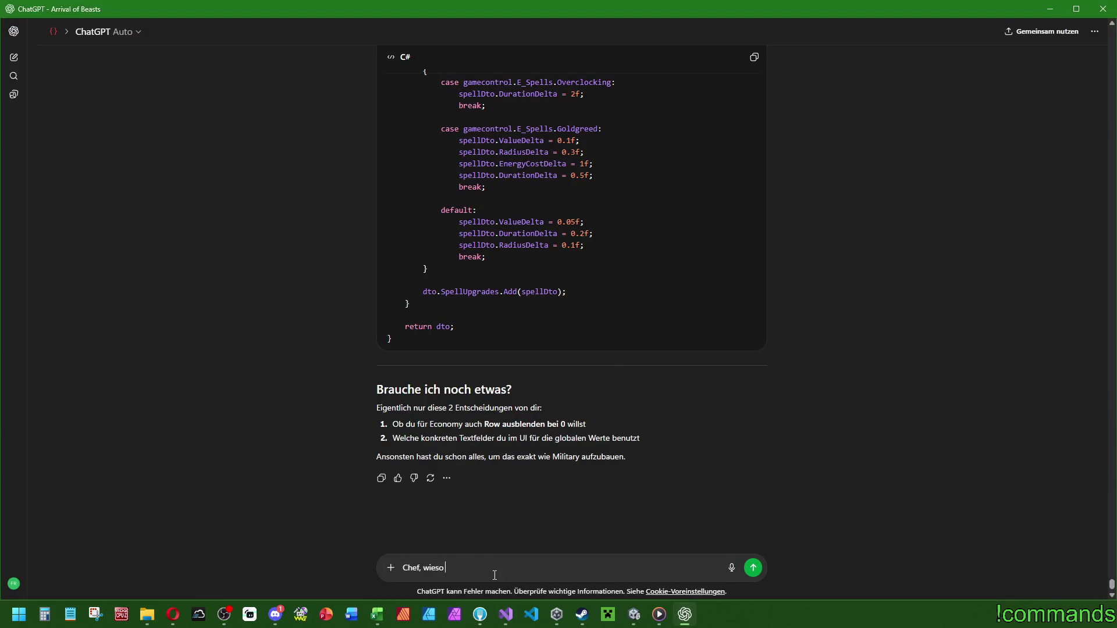
text( haben wir ein _templateDto angelegt, we)
text(nn es nirgends genutzt wird?)
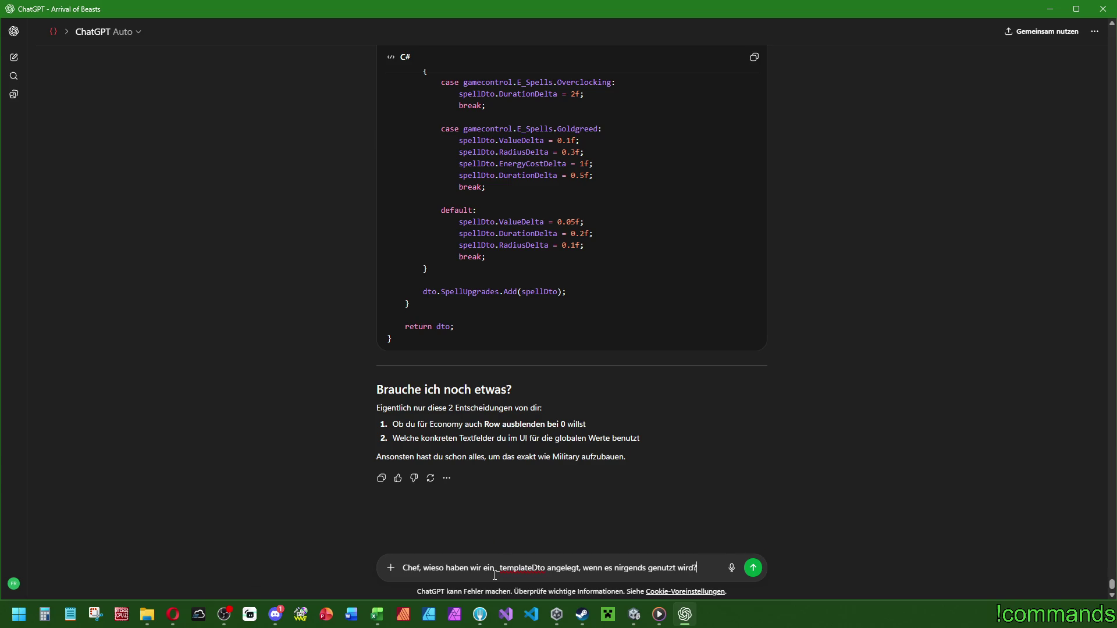
key(Return)
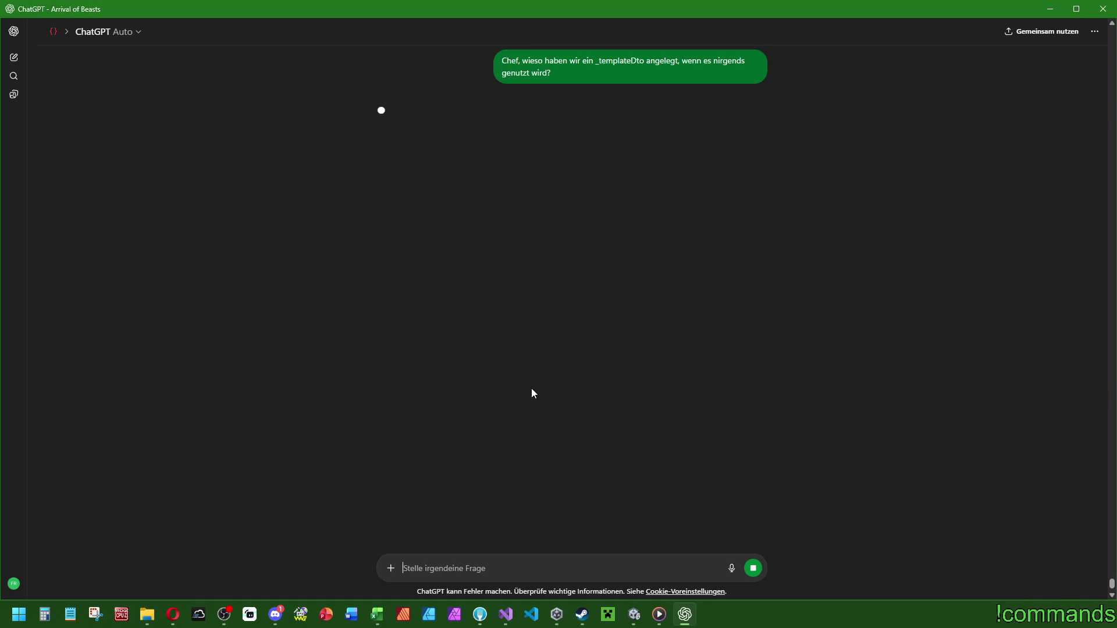
Recheck _templateDto around Setup in MilitarChangeDisplay.cs, then read ChatGPT's reply.
click(506, 614)
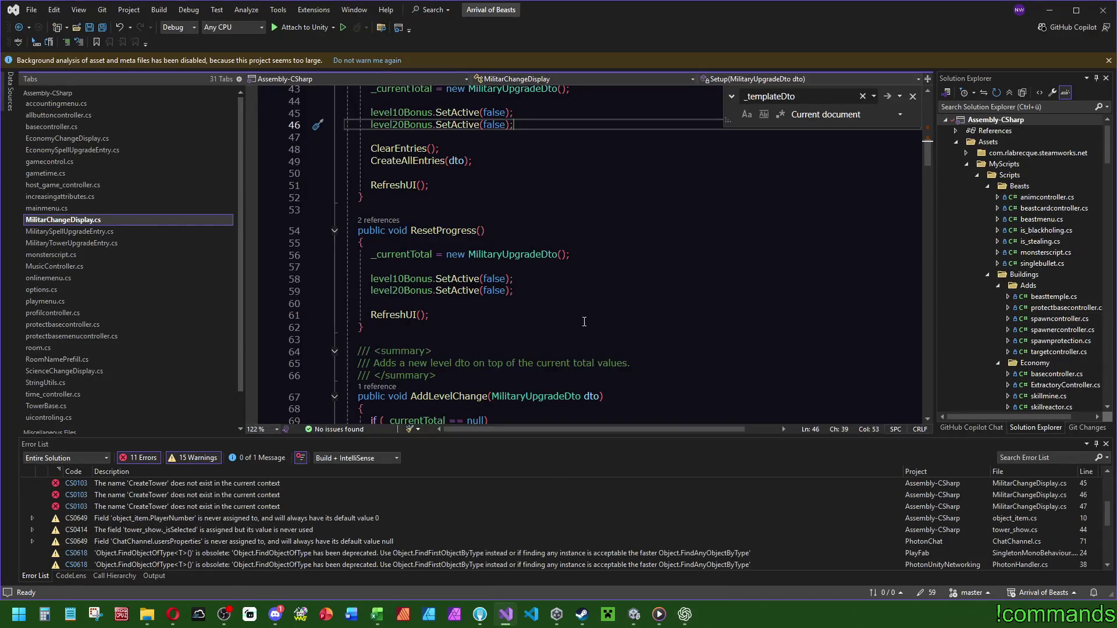
scroll(585, 322, up, 4)
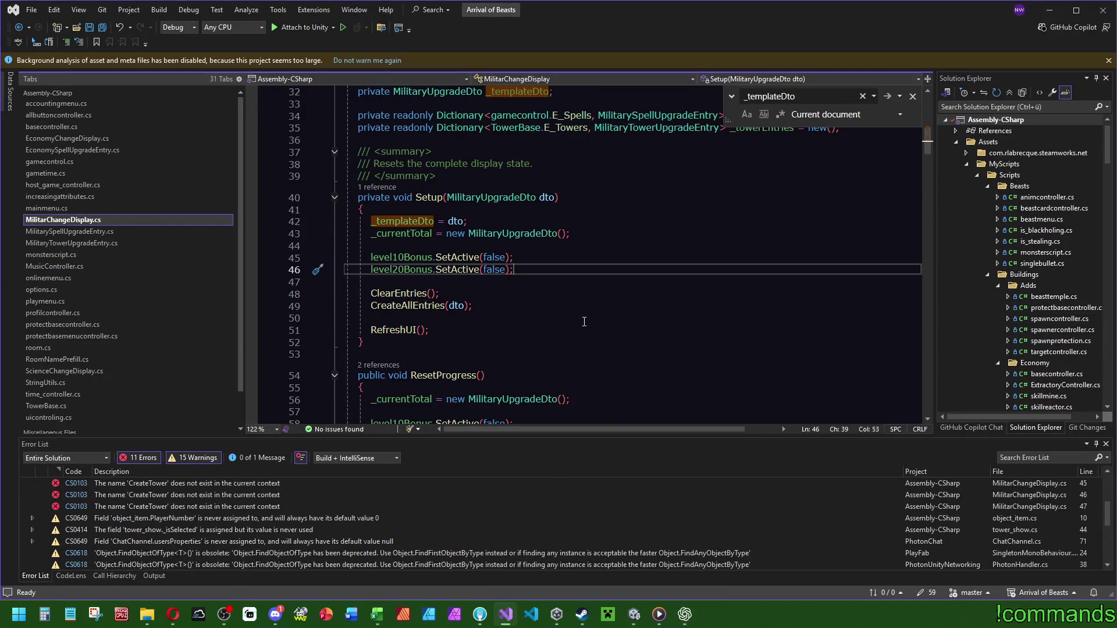
scroll(590, 327, up, 2)
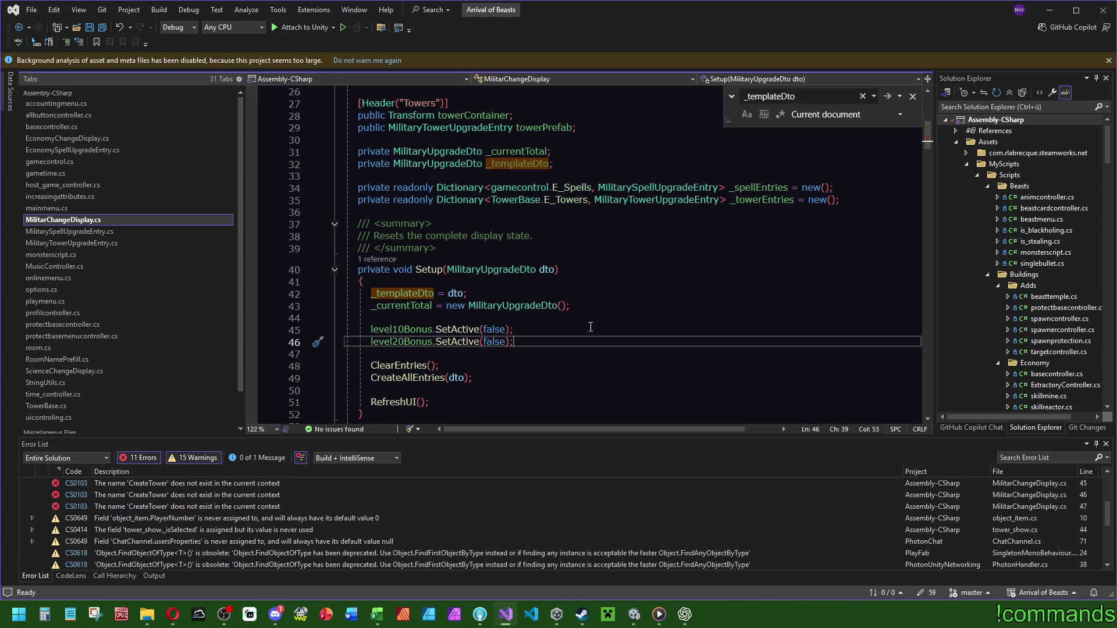
scroll(591, 327, down, 3)
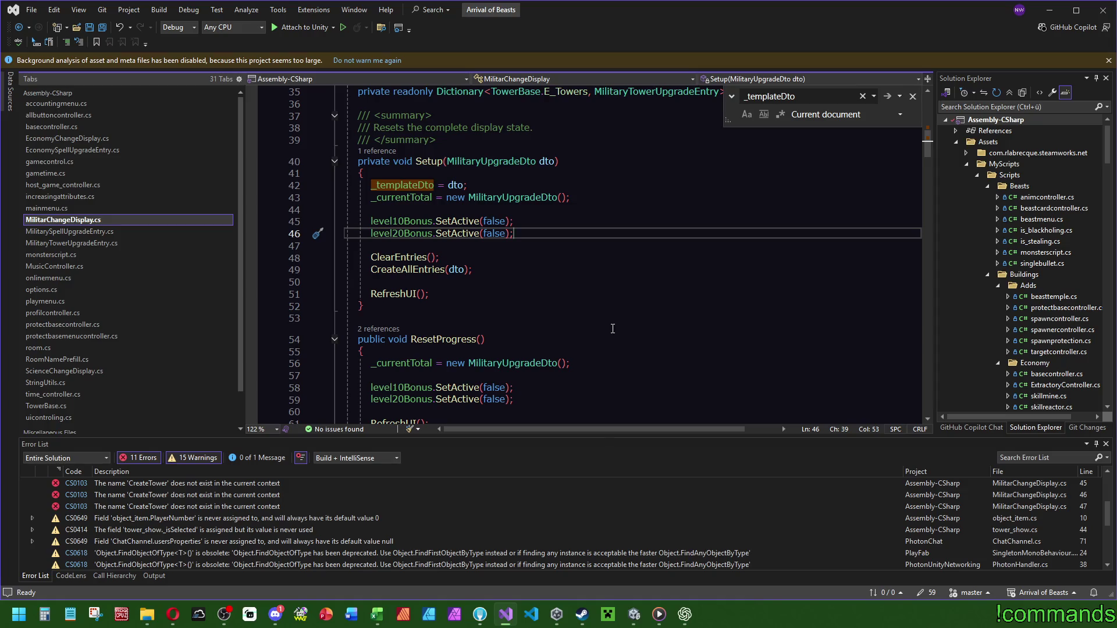
click(684, 614)
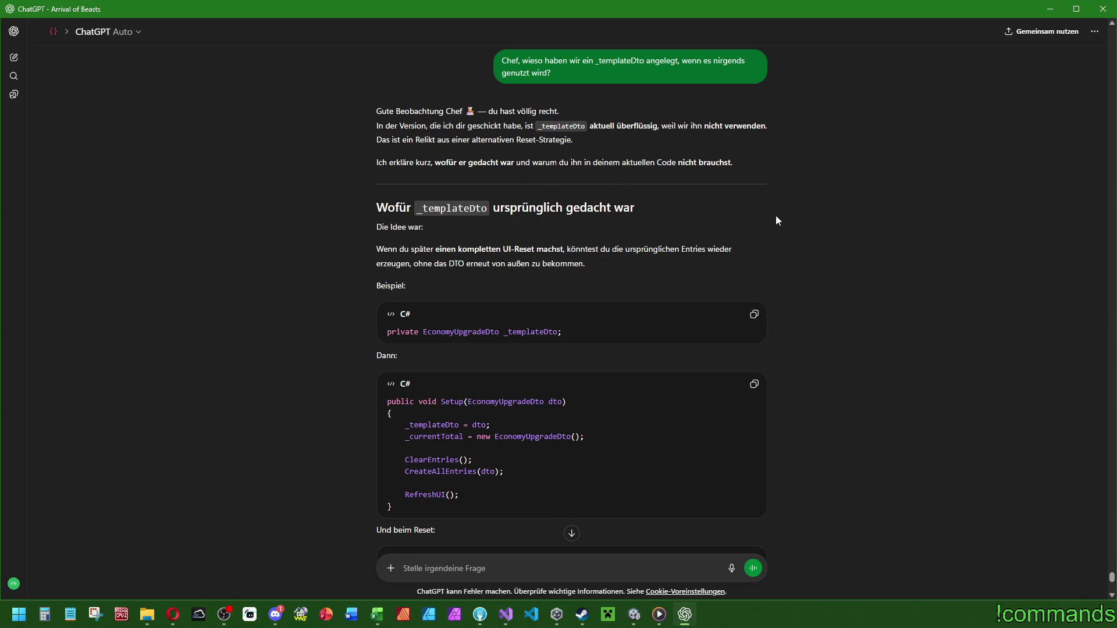
Read ChatGPT's full reply confirming _templateDto is safe to delete, then return to MilitarChangeDisplay.cs.
scroll(777, 221, down, 2)
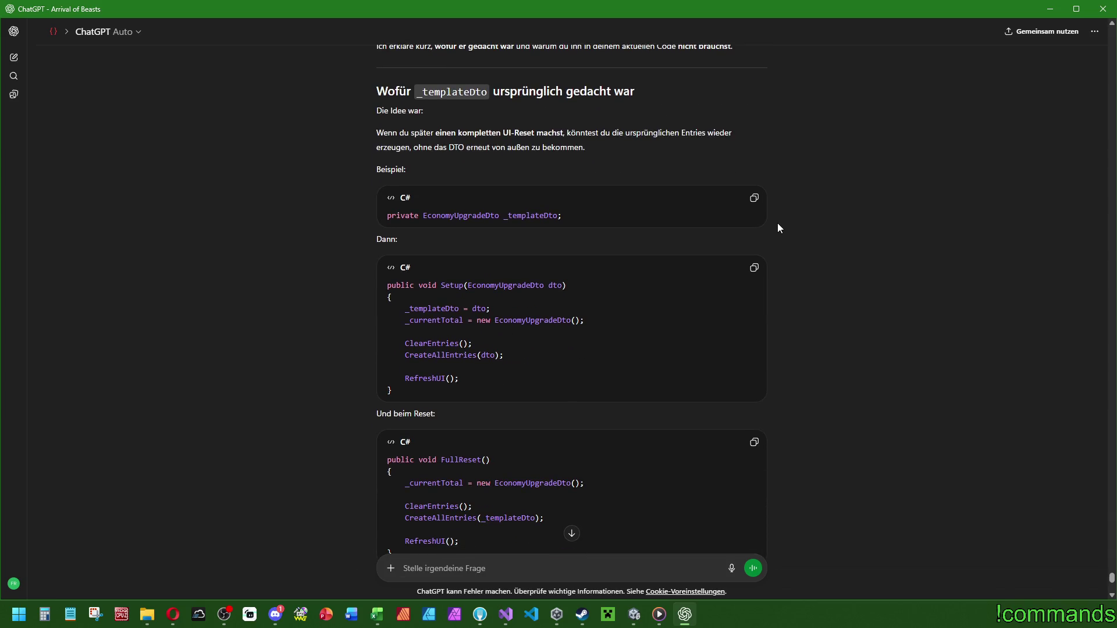
scroll(814, 247, down, 4)
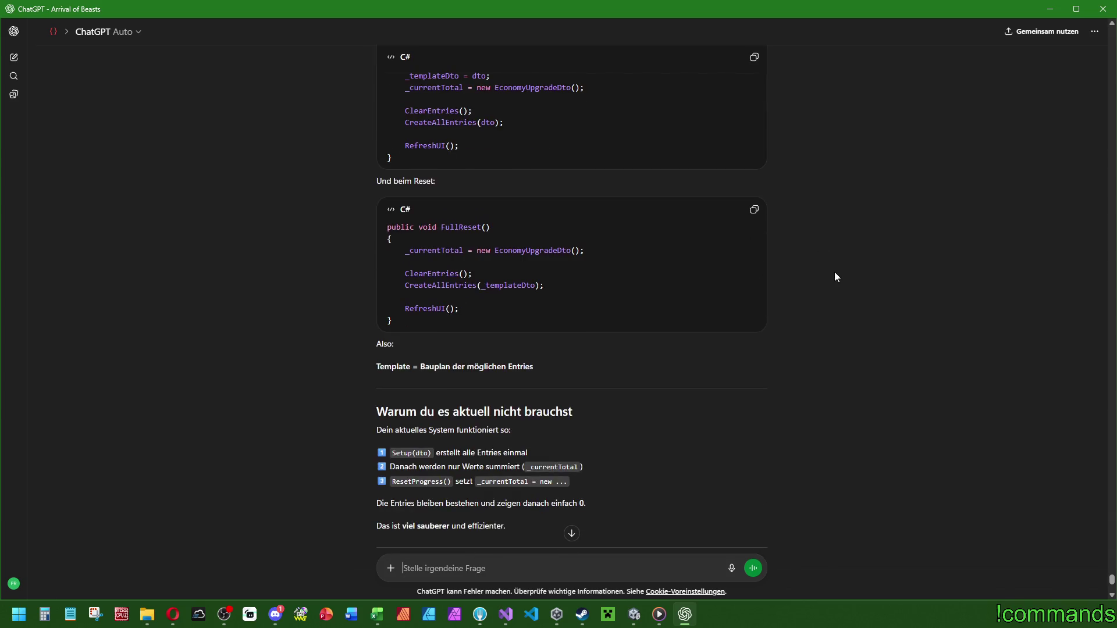
scroll(837, 260, down, 2)
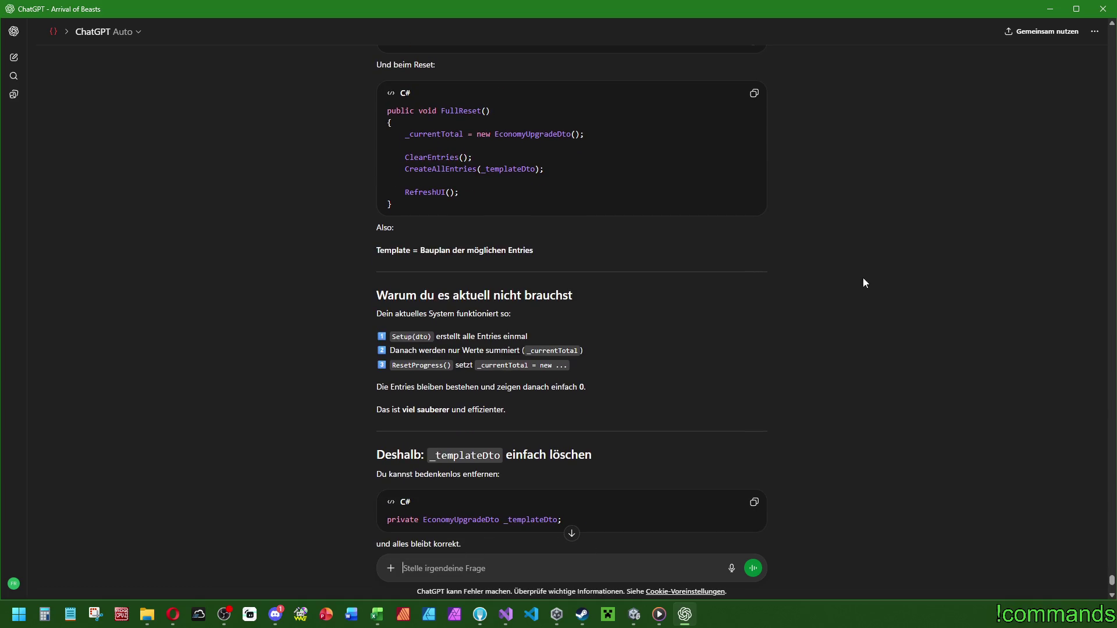
scroll(803, 291, down, 6)
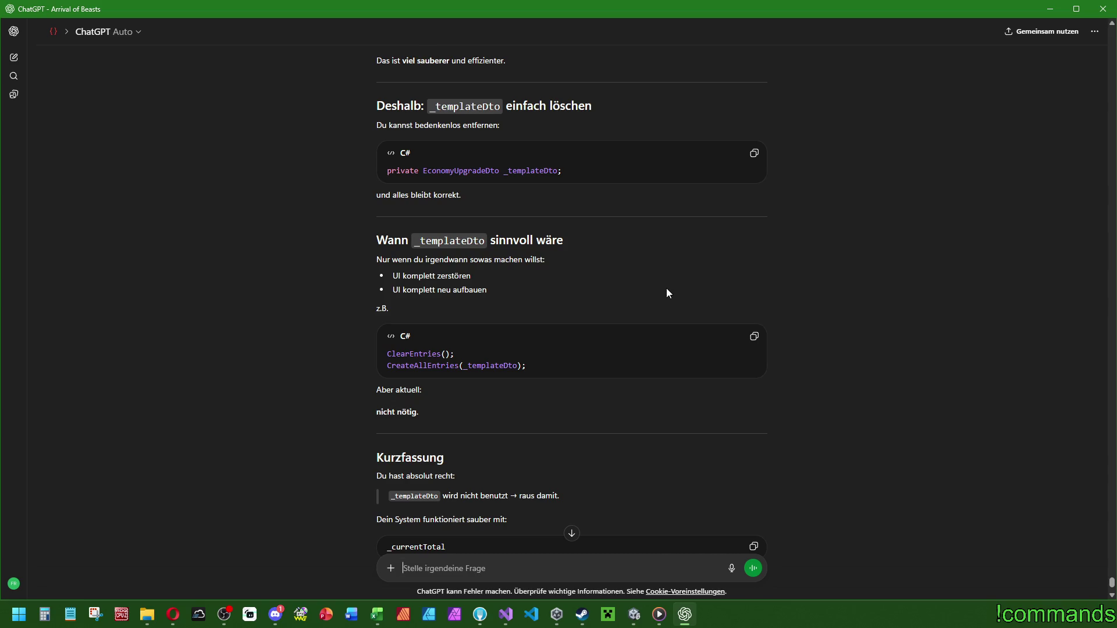
scroll(667, 293, down, 4)
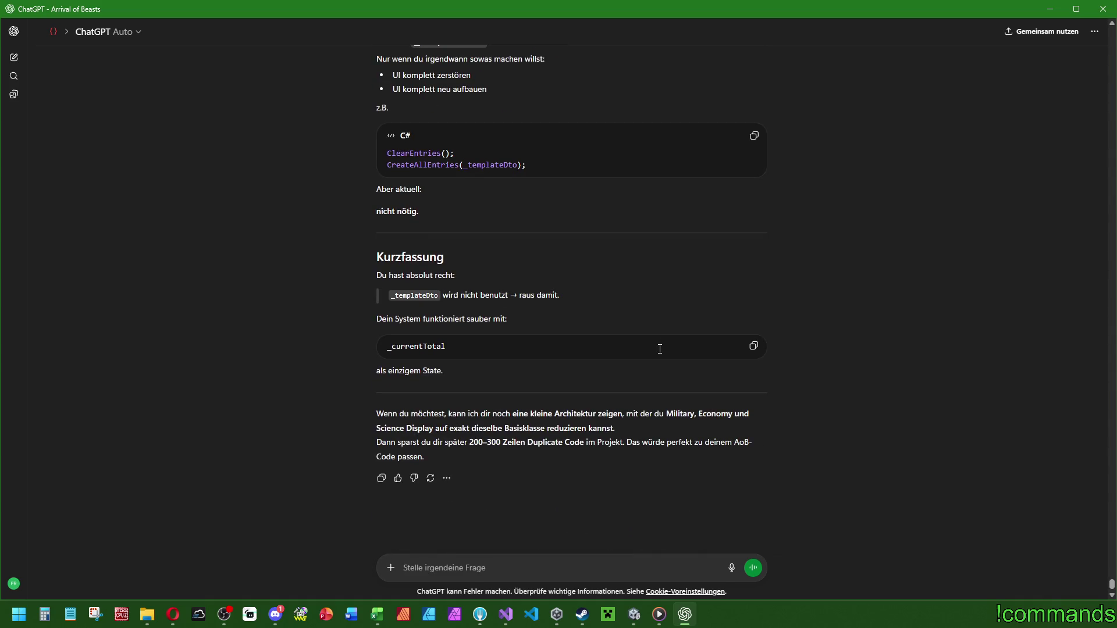
click(505, 615)
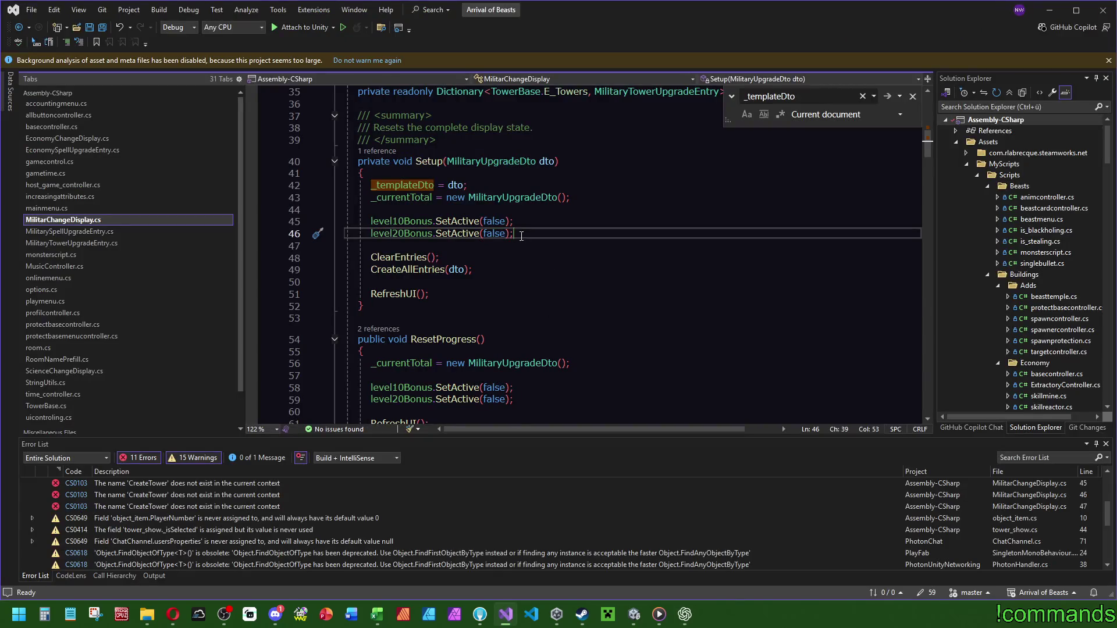
Delete the _templateDto assignment and field declaration from MilitarChangeDisplay.cs and save it.
drag(468, 329, 347, 329)
key(BackSpace)
key(BackSpace)
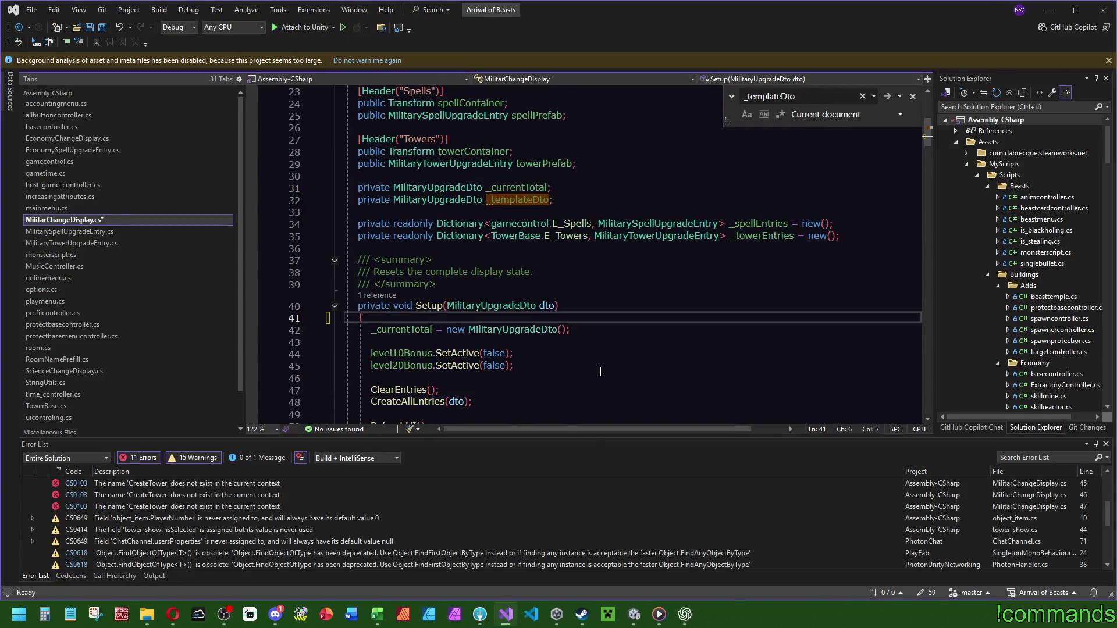
scroll(600, 349, up, 3)
drag(552, 308, 550, 296)
key(BackSpace)
click(576, 224)
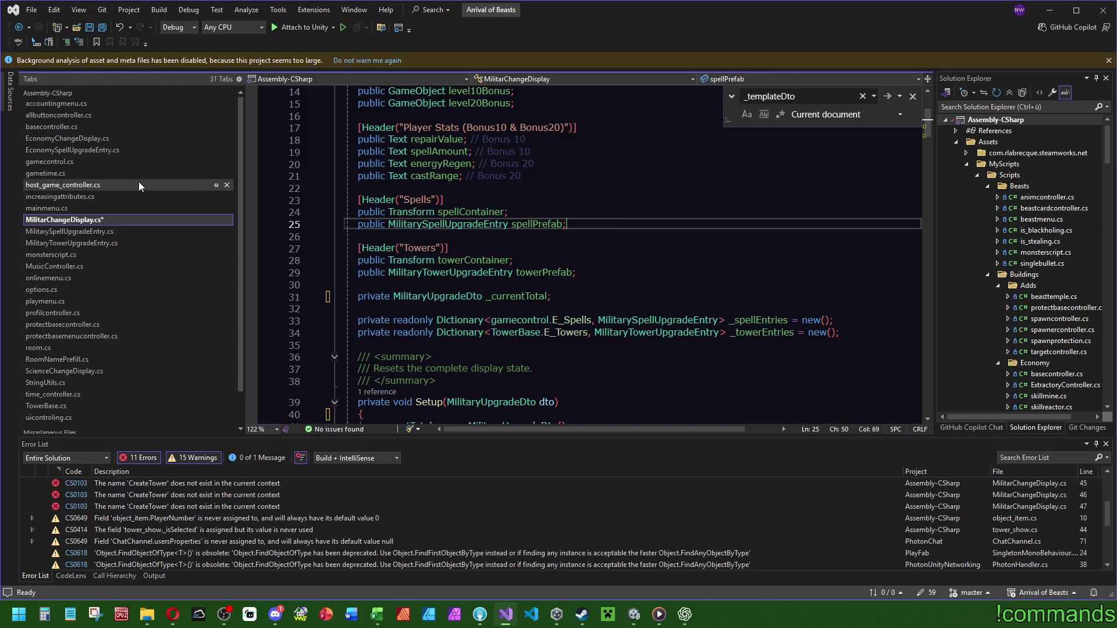
click(102, 27)
Remove the _templateDto declaration and '_templateDto = dto;' line from EconomyChangeDisplay.cs and save it.
click(66, 138)
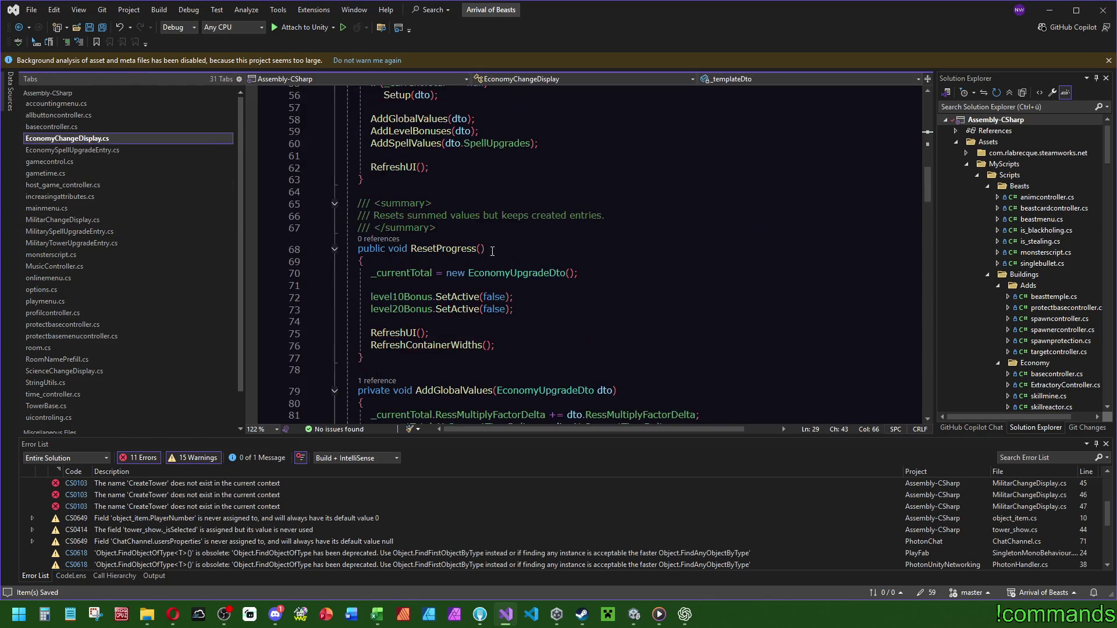
scroll(518, 309, up, 15)
click(587, 289)
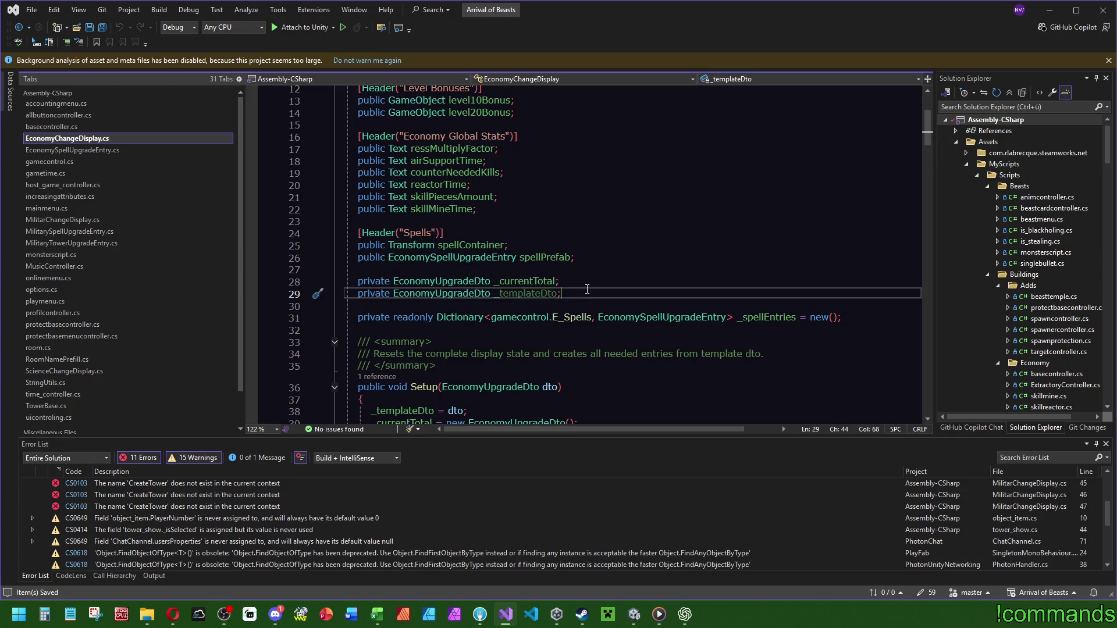
key(shift+Up)
key(BackSpace)
scroll(587, 290, down, 3)
click(494, 287)
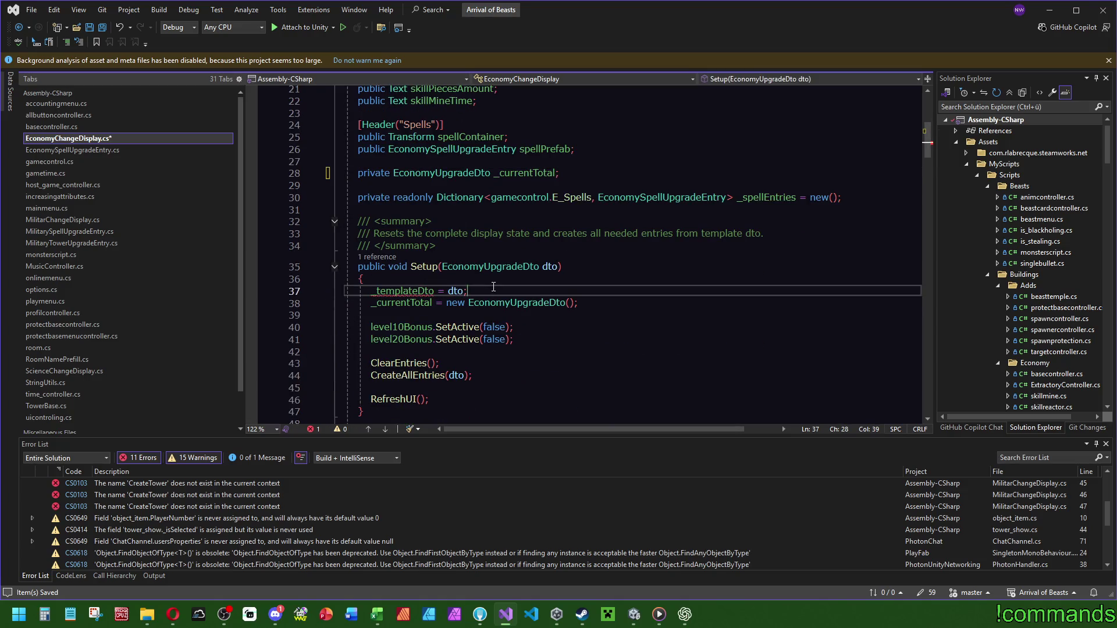
key(shift+Up)
key(BackSpace)
click(509, 137)
key(ctrl+s)
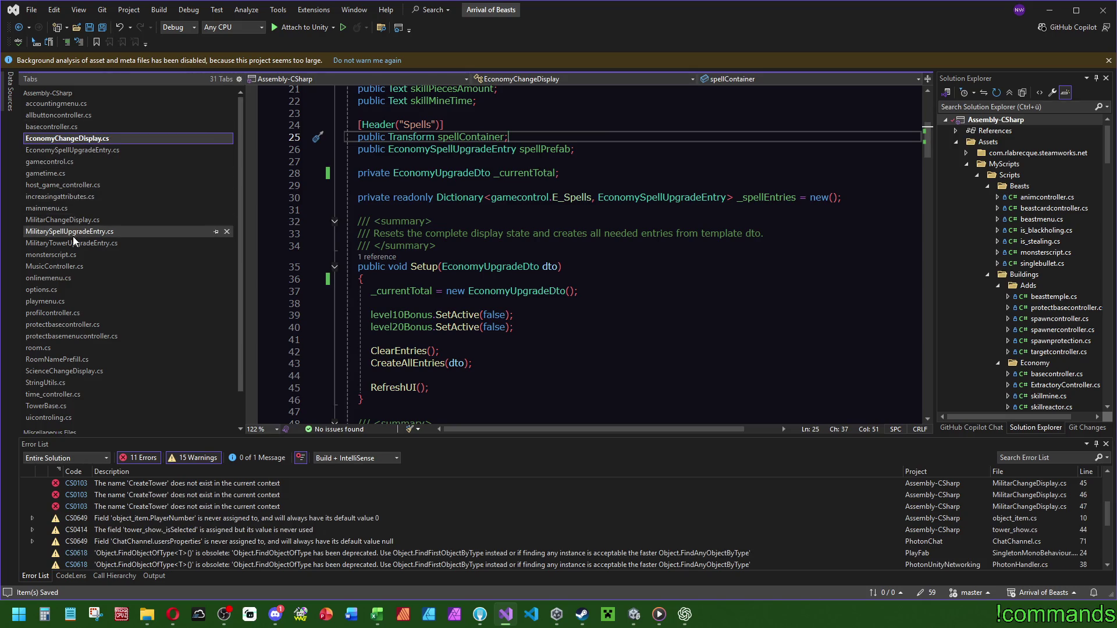
Review MilitarySpellUpgradeEntry.cs and the AddGlobalValues call, then switch to Unity to recompile.
click(74, 231)
click(78, 221)
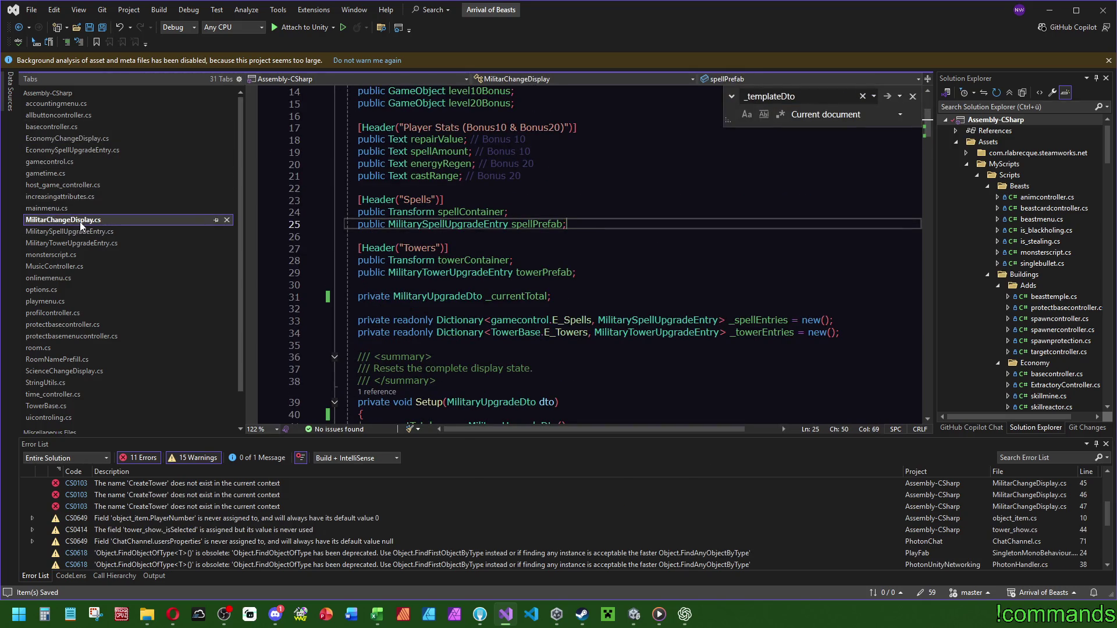
click(87, 138)
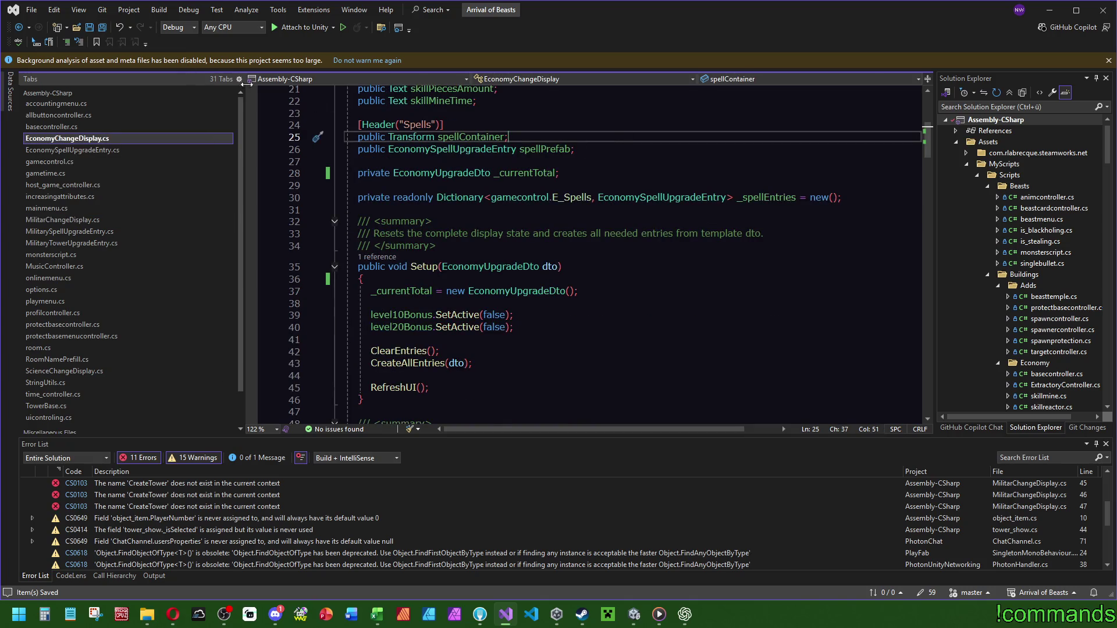
scroll(623, 254, down, 7)
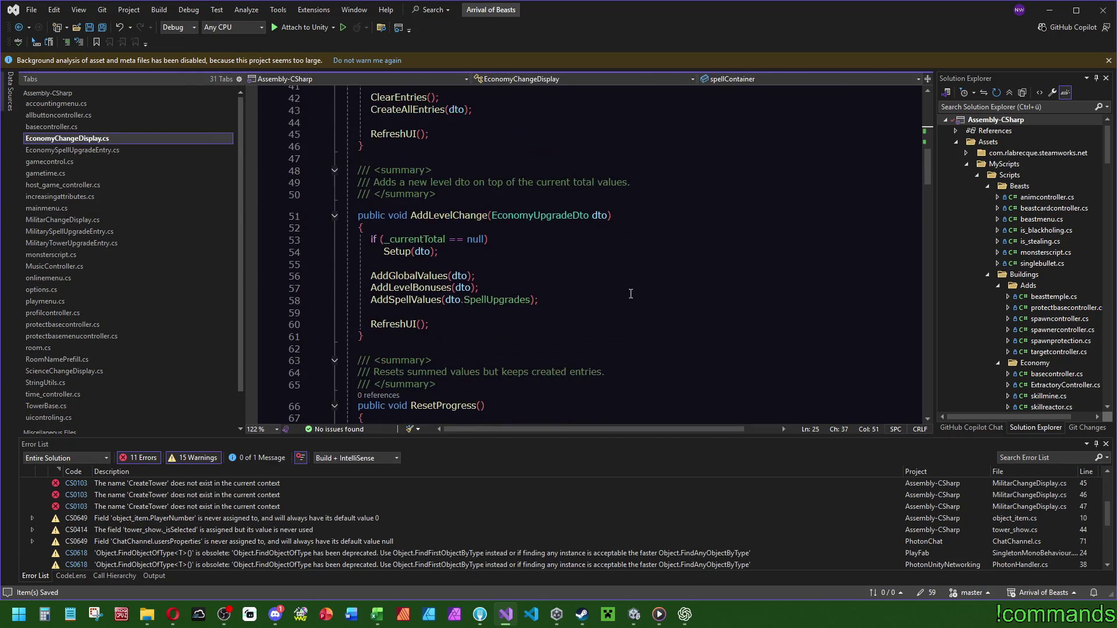
click(415, 275)
click(633, 613)
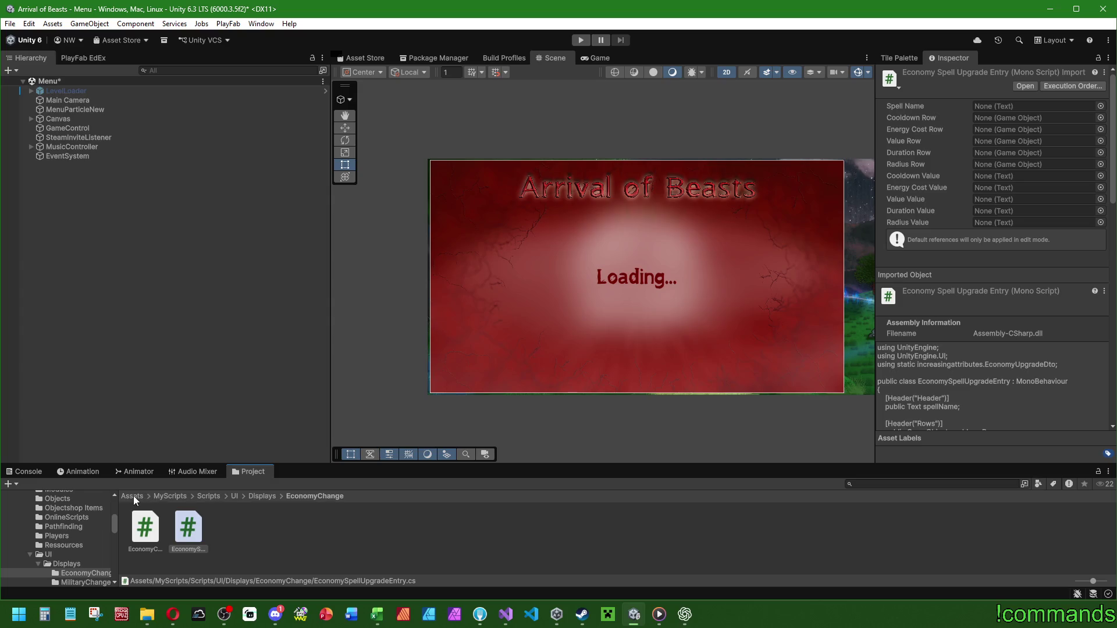
Open the Scenes/Menus/Play scene, saving the modified Menu scene first.
click(134, 495)
click(638, 569)
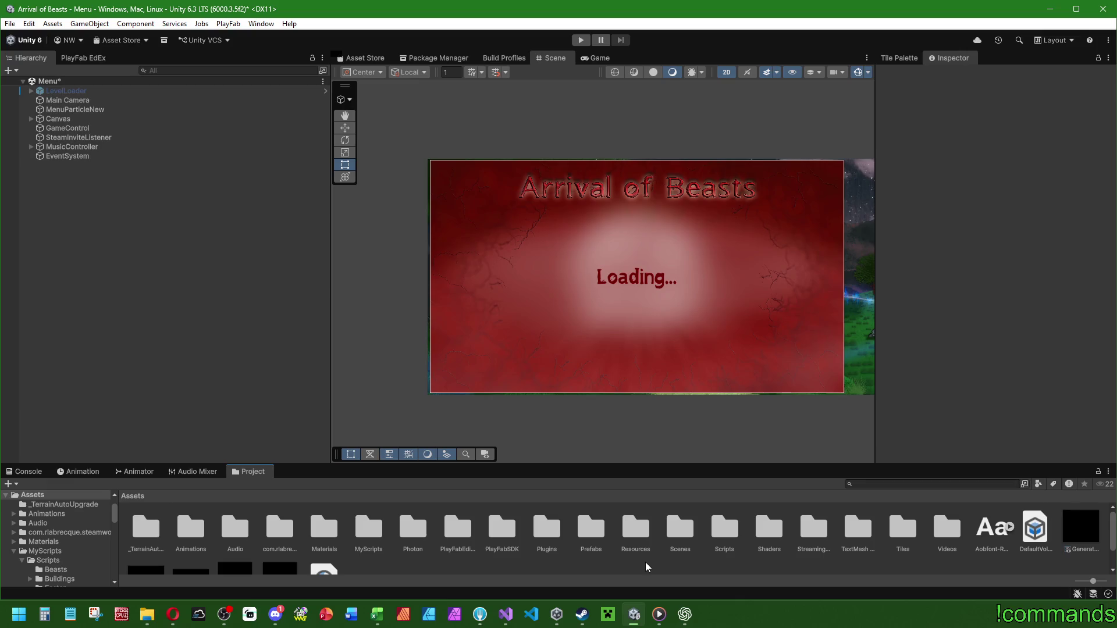
double_click(673, 528)
click(389, 533)
double_click(361, 528)
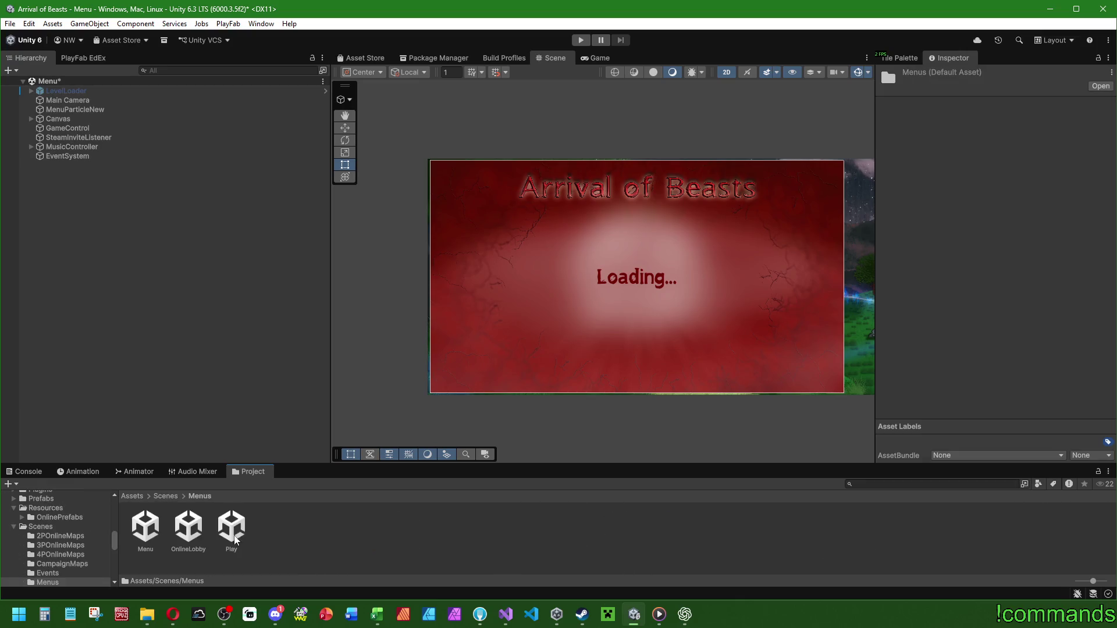
double_click(231, 527)
click(523, 345)
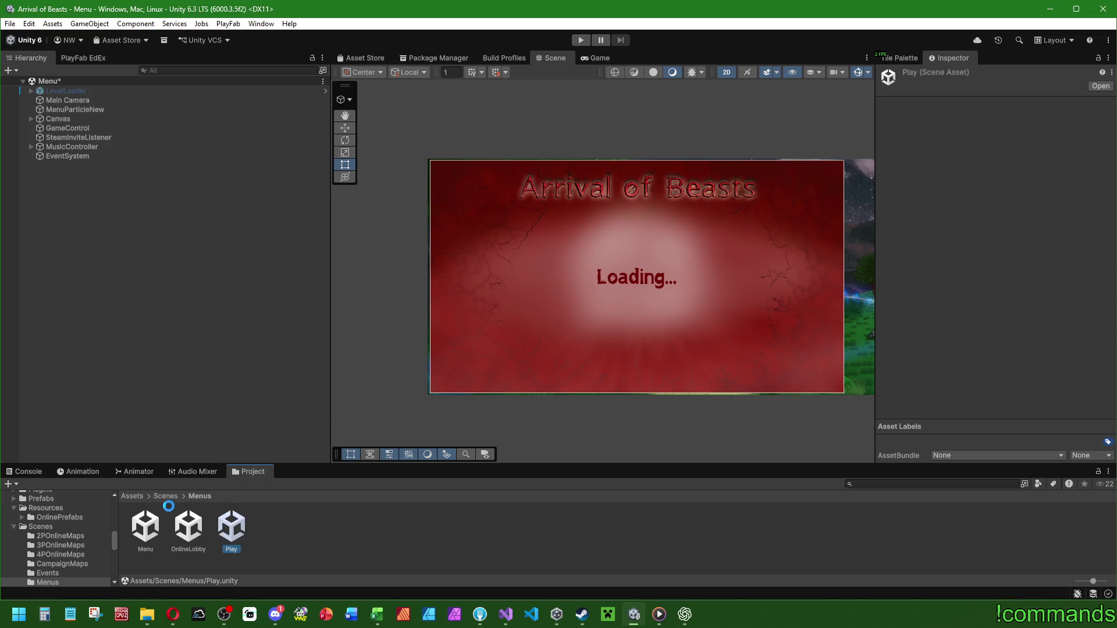
Browse to Prefabs/UIObjects/Talentmenu and rename the SpellEntry prefab to MilitarySpellEntry.
double_click(591, 527)
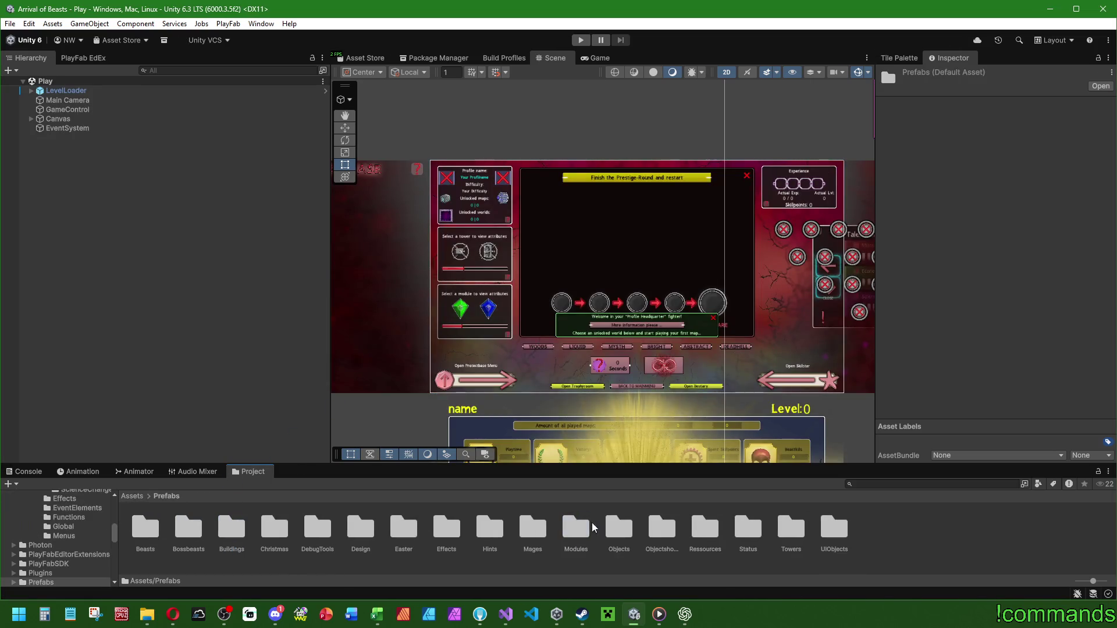
double_click(833, 528)
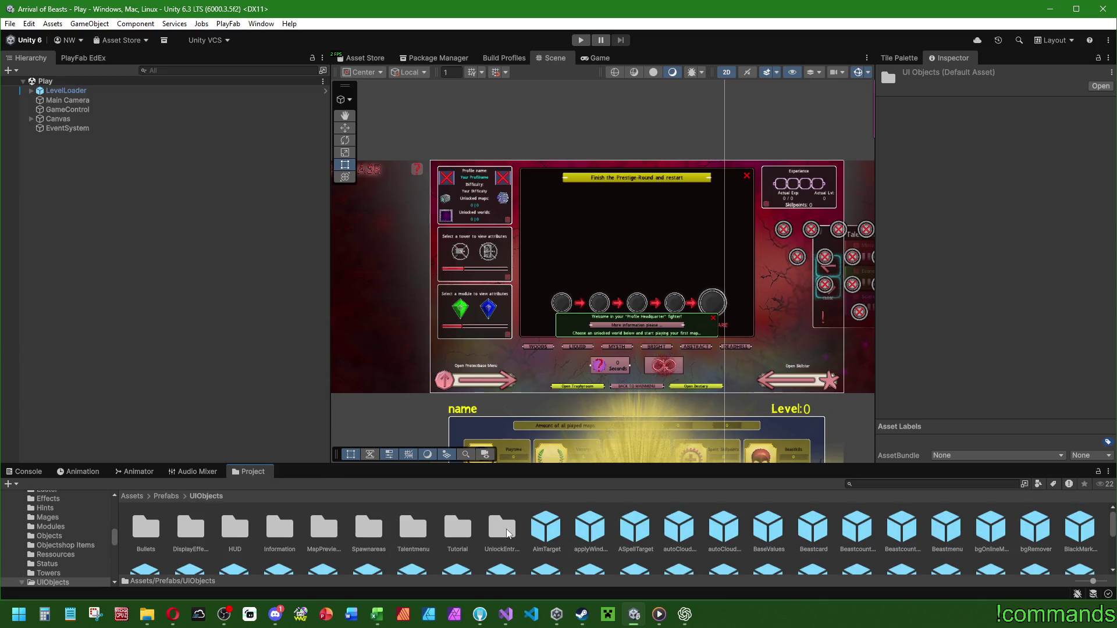
double_click(279, 528)
scroll(384, 541, up, 3)
click(200, 498)
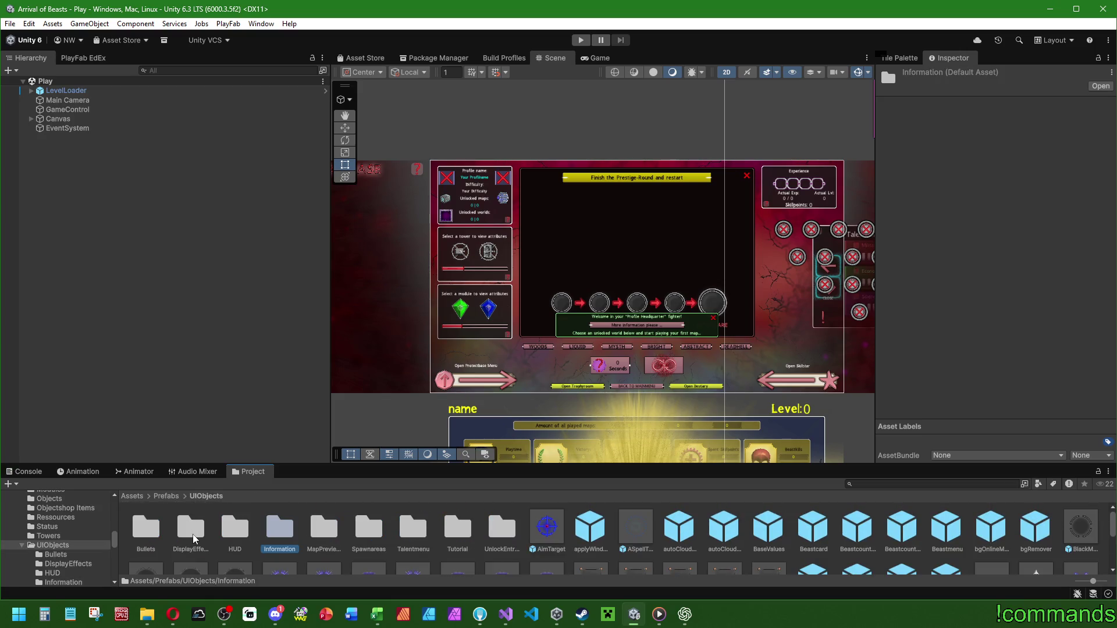
double_click(412, 531)
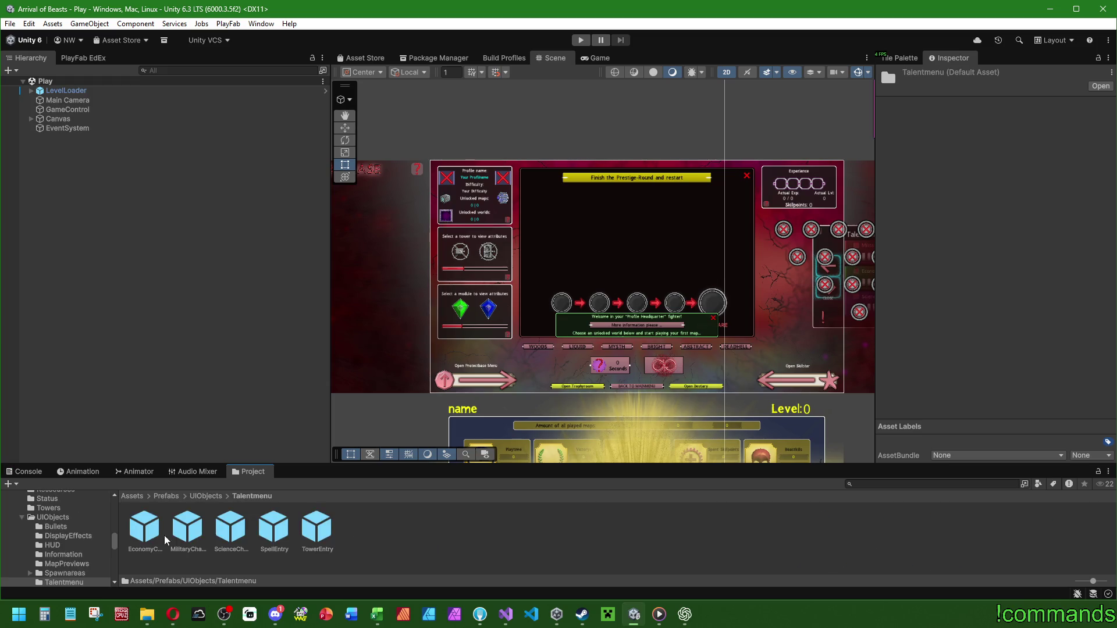
click(187, 528)
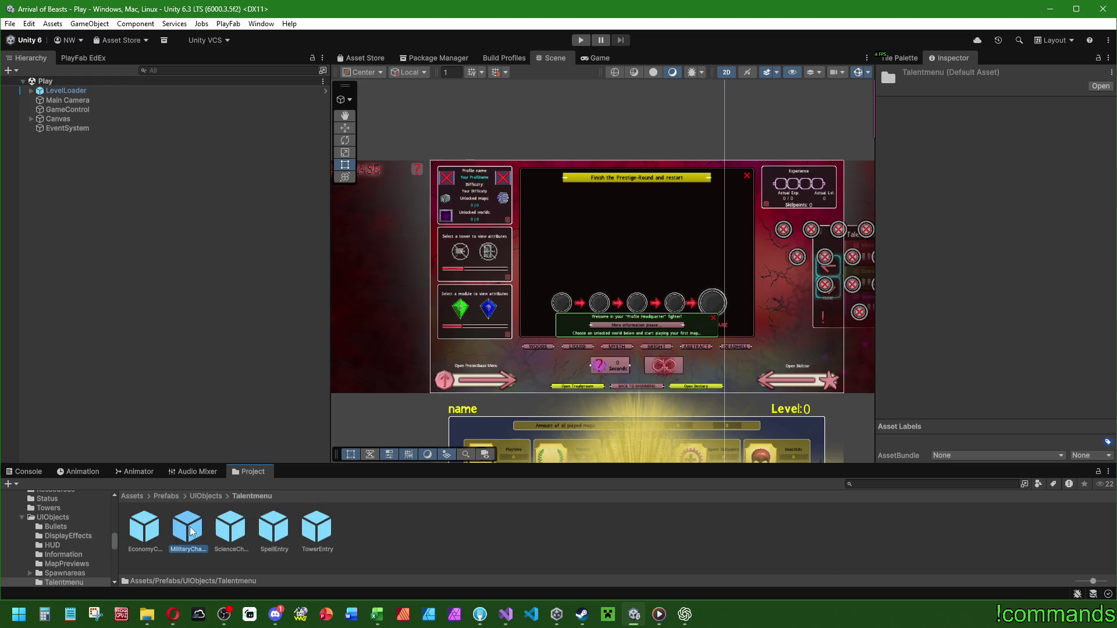
click(268, 527)
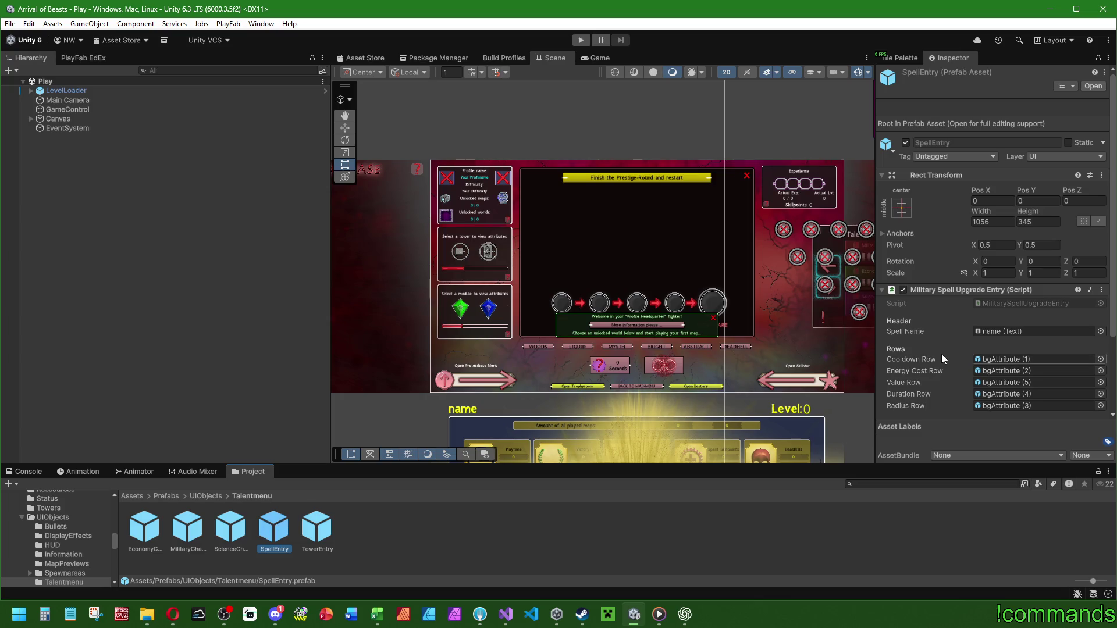
key(F2)
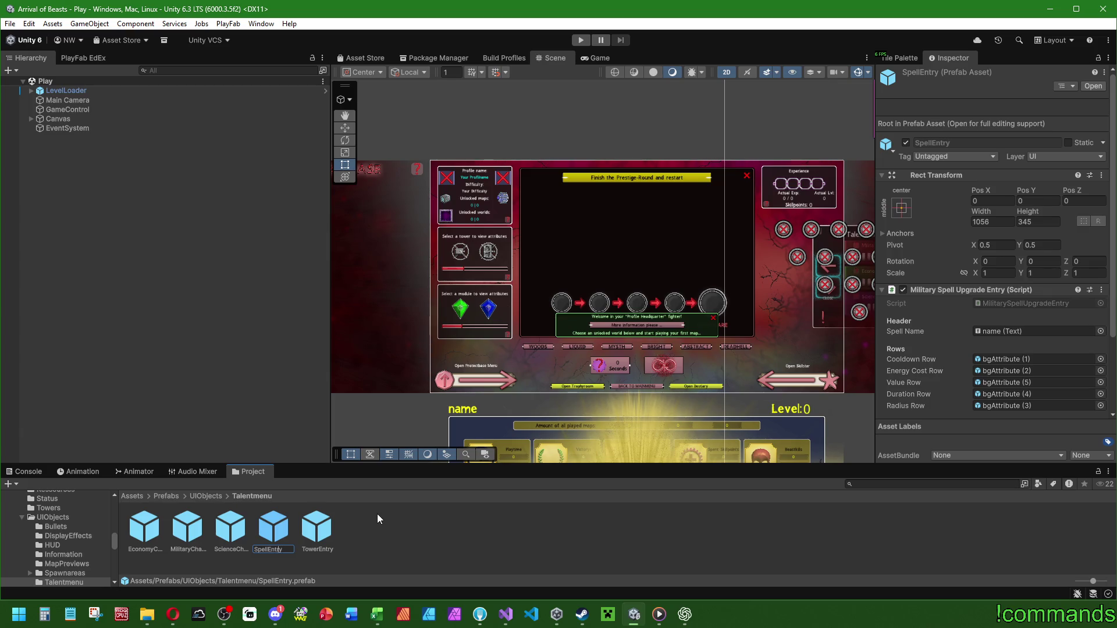
text(MilitarySpellEntry)
key(Return)
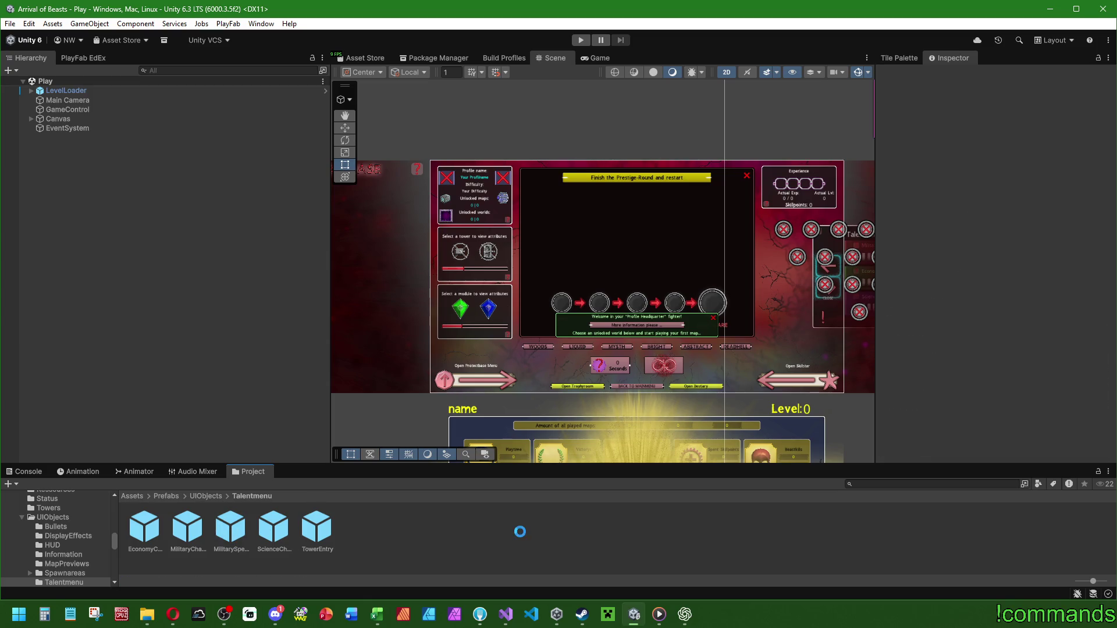
Duplicate MilitarySpellEntry, rename the copy EconomySpellEntry, and open it in prefab mode.
key(ctrl+d)
key(F2)
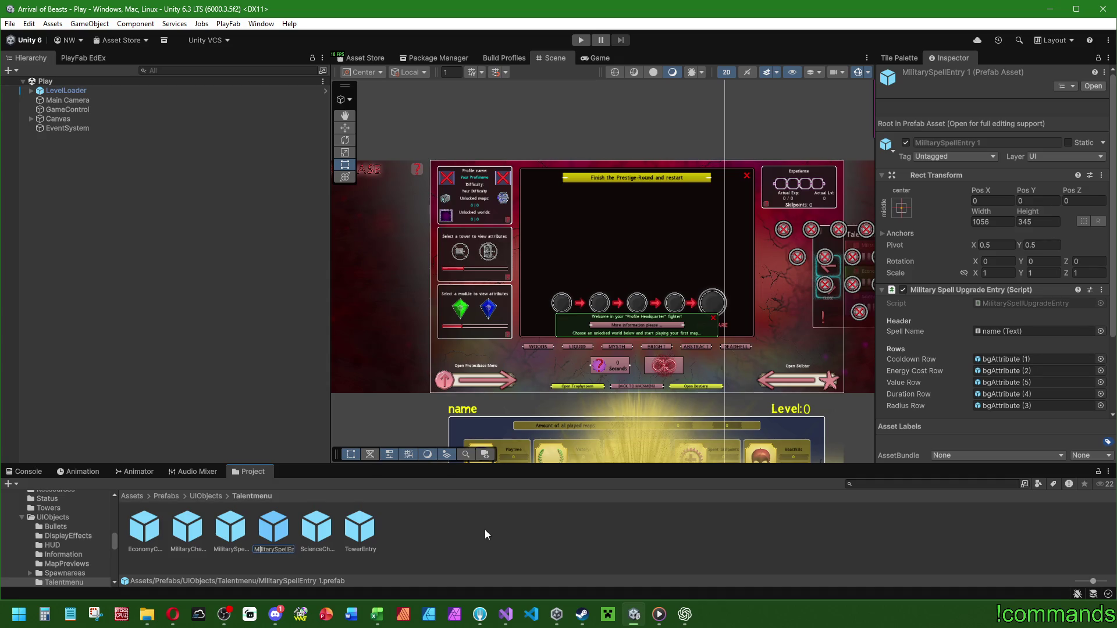
key(ctrl+BackSpace)
text(EconomySpell)
key(Return)
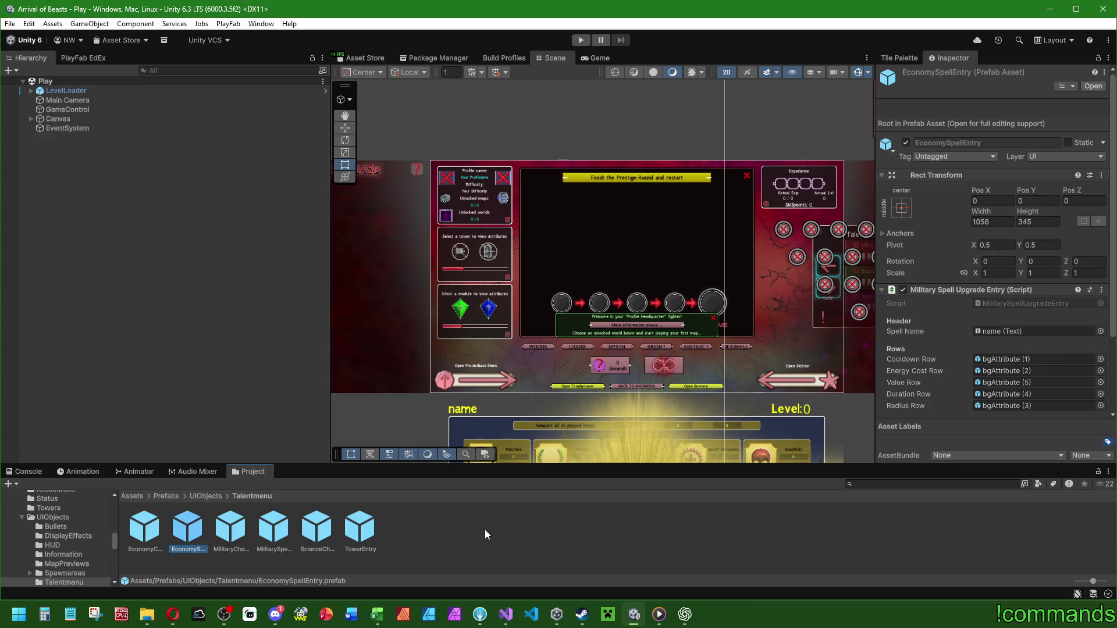
double_click(197, 530)
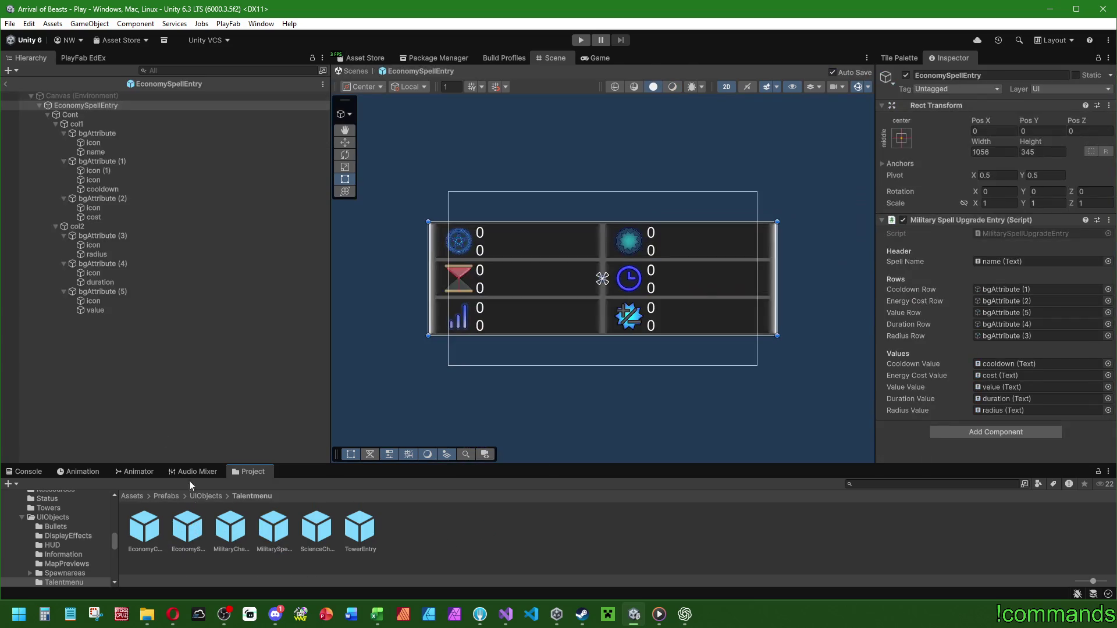
Replace the Military Spell Upgrade Entry component with Economy Spell Upgrade Entry and select the EconomySpellEntry root.
right_click(992, 226)
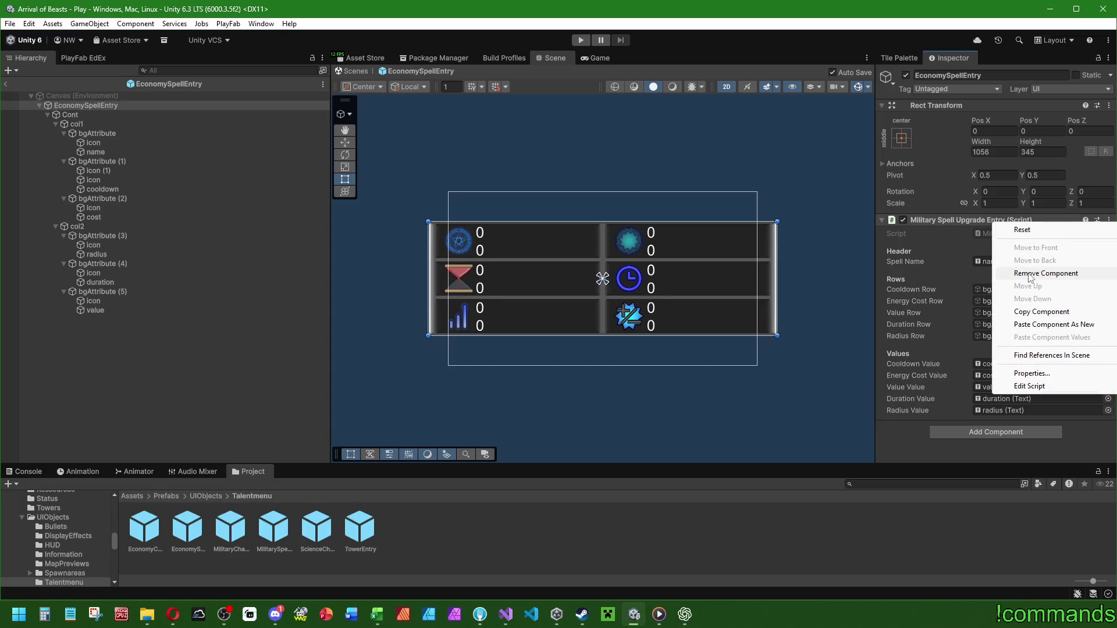
click(1029, 273)
click(969, 225)
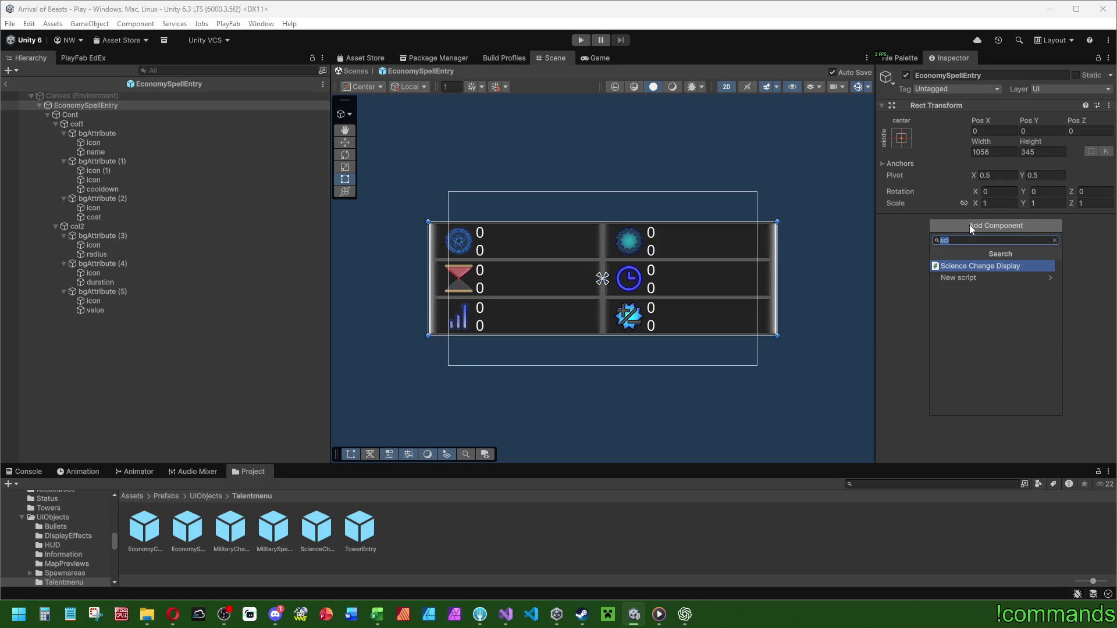
text(econ)
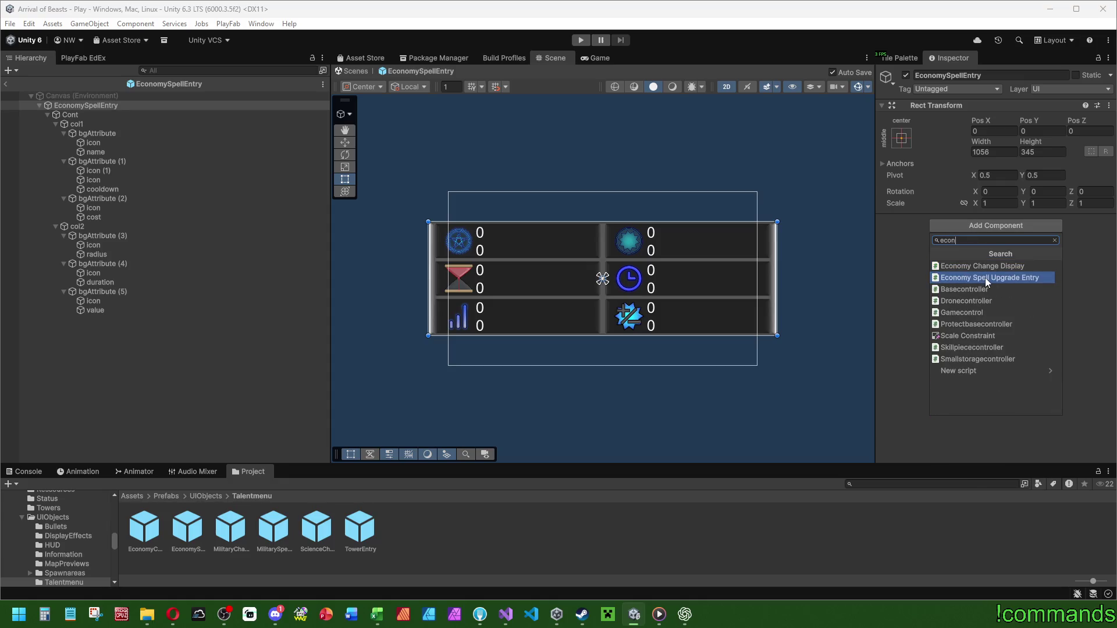
click(986, 278)
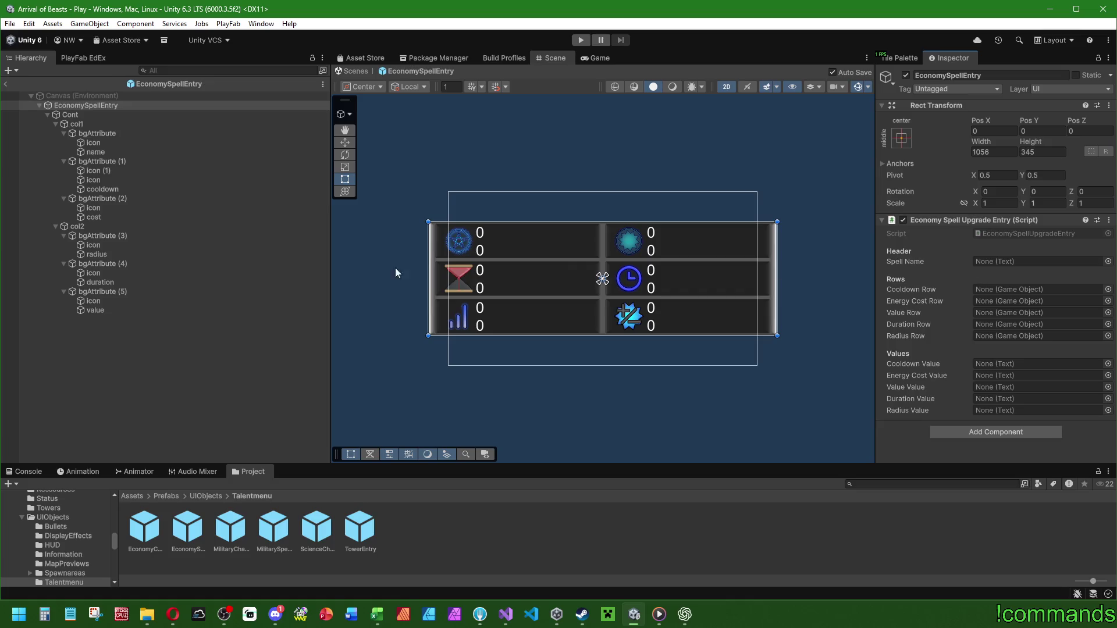
click(243, 532)
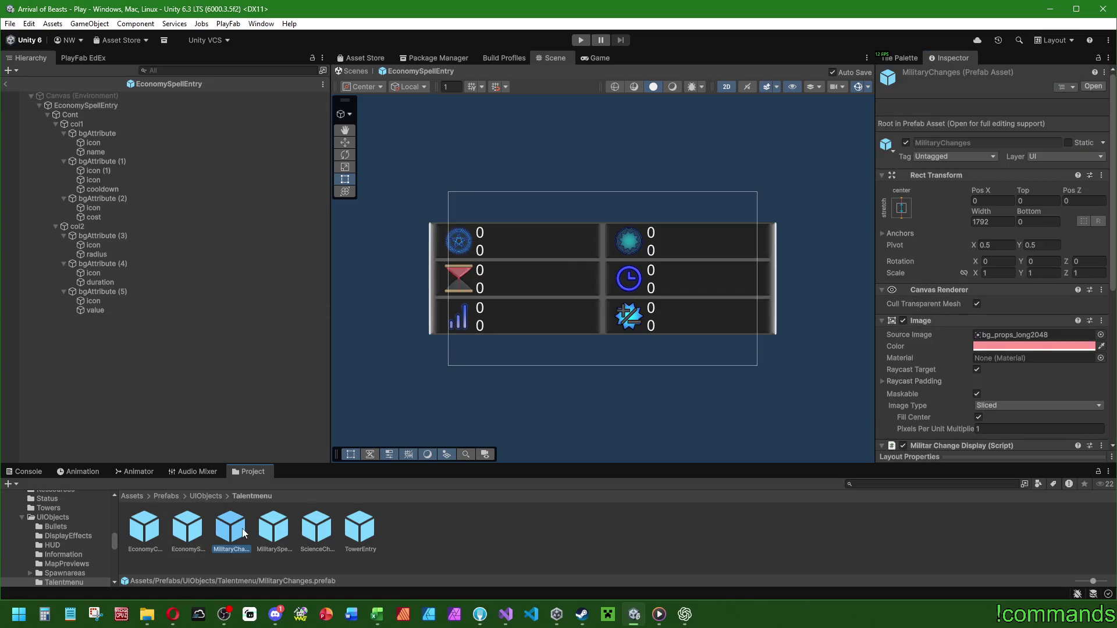
click(276, 534)
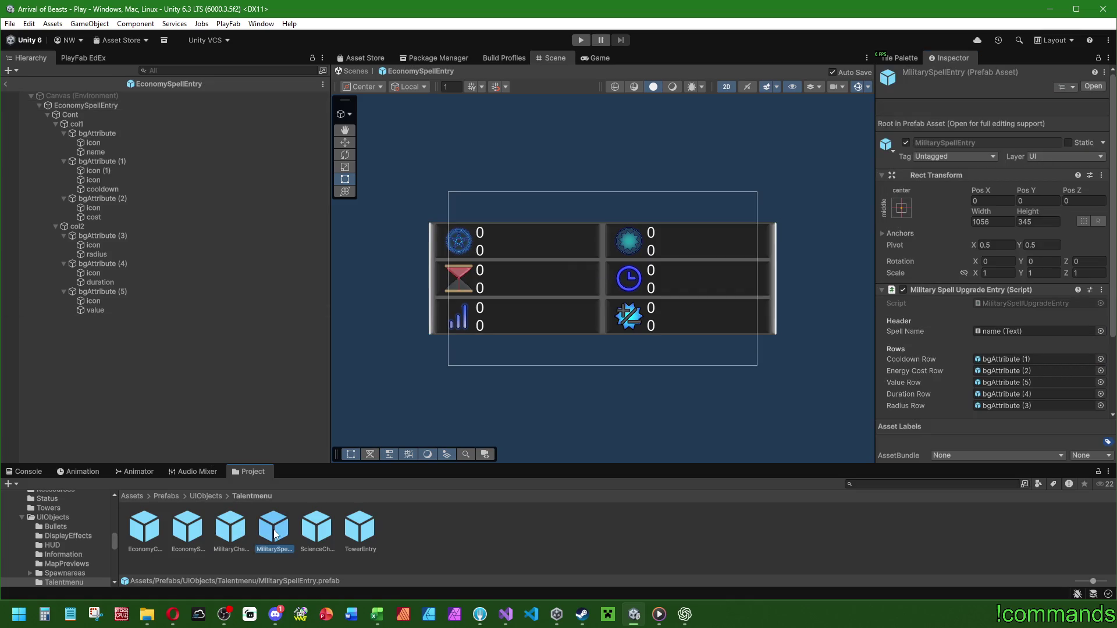
click(113, 105)
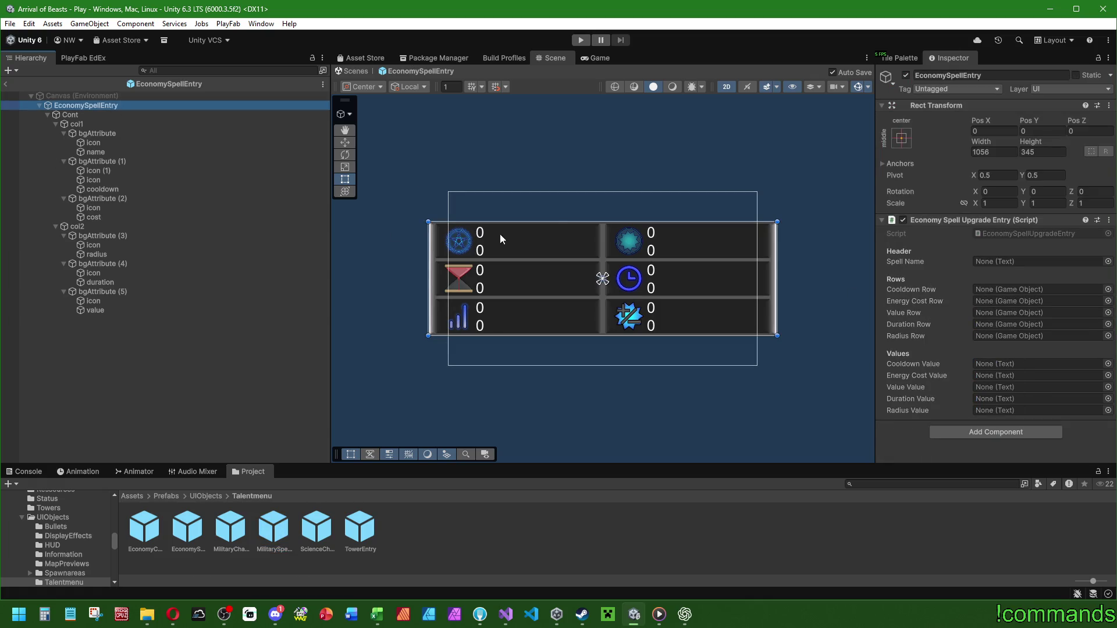
Assign name as Spell Name and bgAttribute (1)–(5) as cooldown, energy cost, radius, duration and value rows.
mouse_move(96, 152)
mouse_down()
mouse_move(713, 192)
mouse_move(1030, 261)
mouse_up()
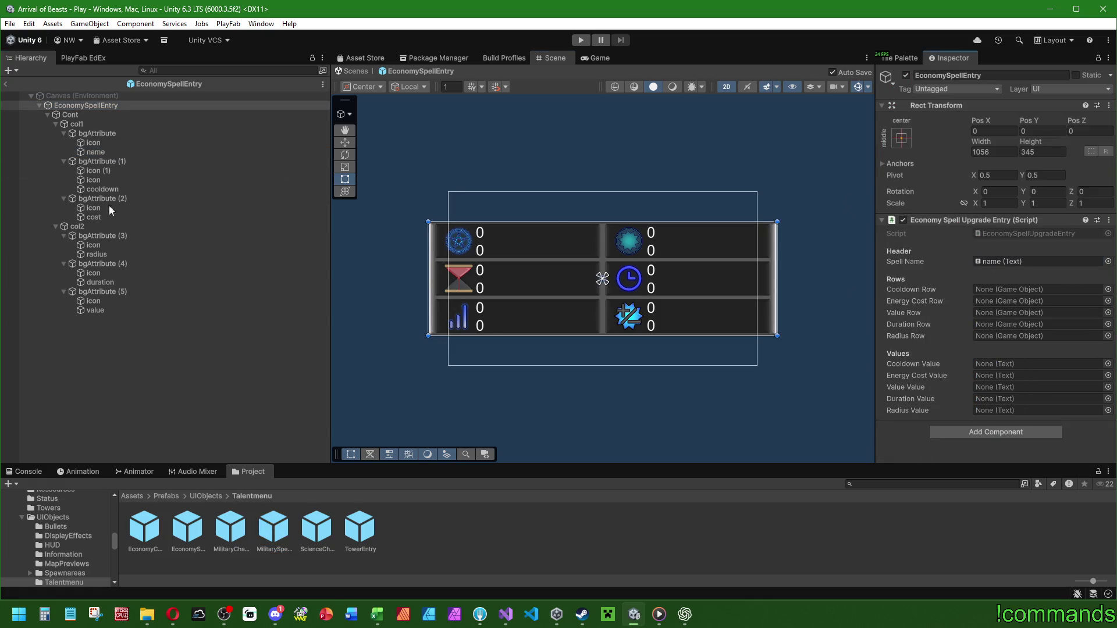
mouse_move(114, 168)
mouse_down()
mouse_move(725, 217)
mouse_move(990, 288)
mouse_up()
drag(99, 199, 989, 302)
drag(96, 292, 993, 319)
drag(99, 264, 1008, 326)
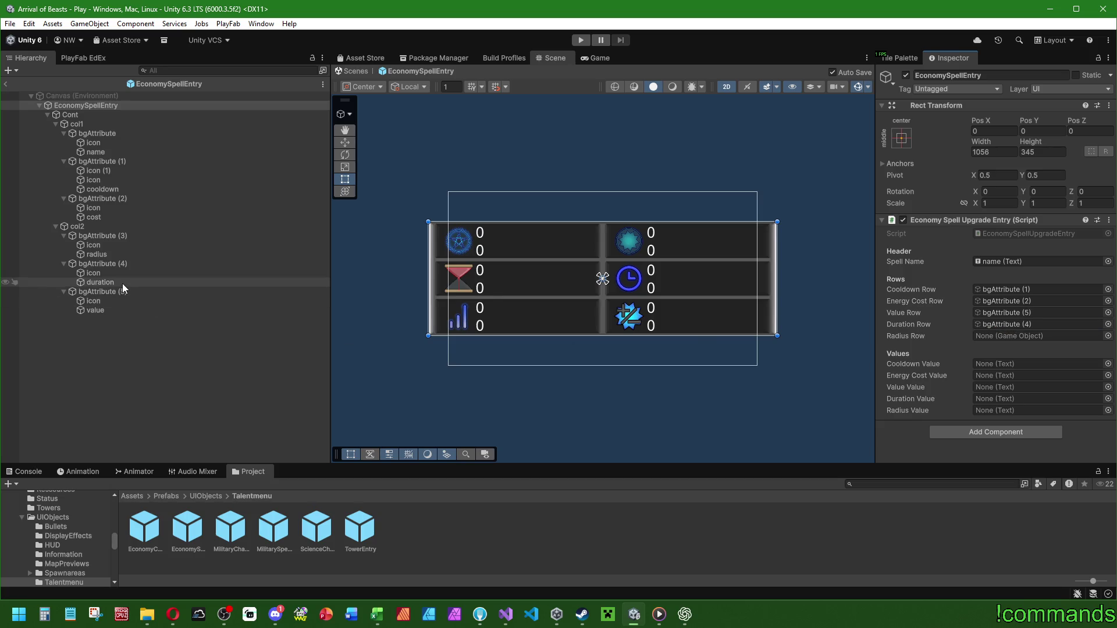
drag(98, 236, 992, 336)
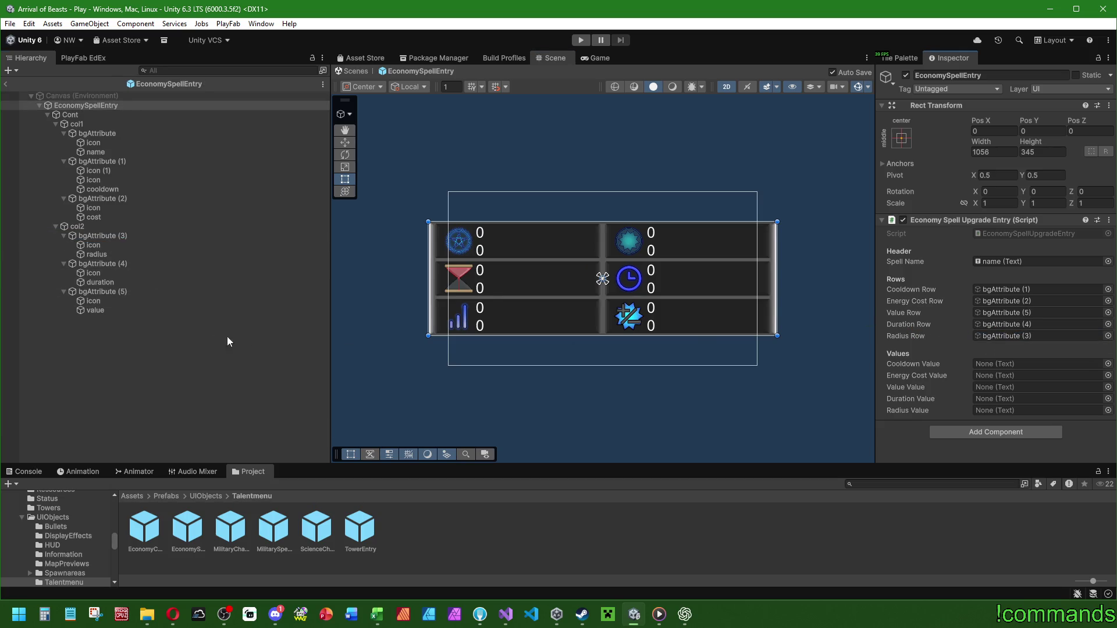
Link the value, duration, radius, cost and cooldown texts to their matching Value fields.
mouse_move(207, 313)
mouse_down()
mouse_move(1014, 409)
mouse_move(1014, 385)
mouse_up()
drag(100, 282, 996, 396)
mouse_move(96, 255)
mouse_down()
mouse_move(1067, 409)
mouse_move(1030, 409)
mouse_up()
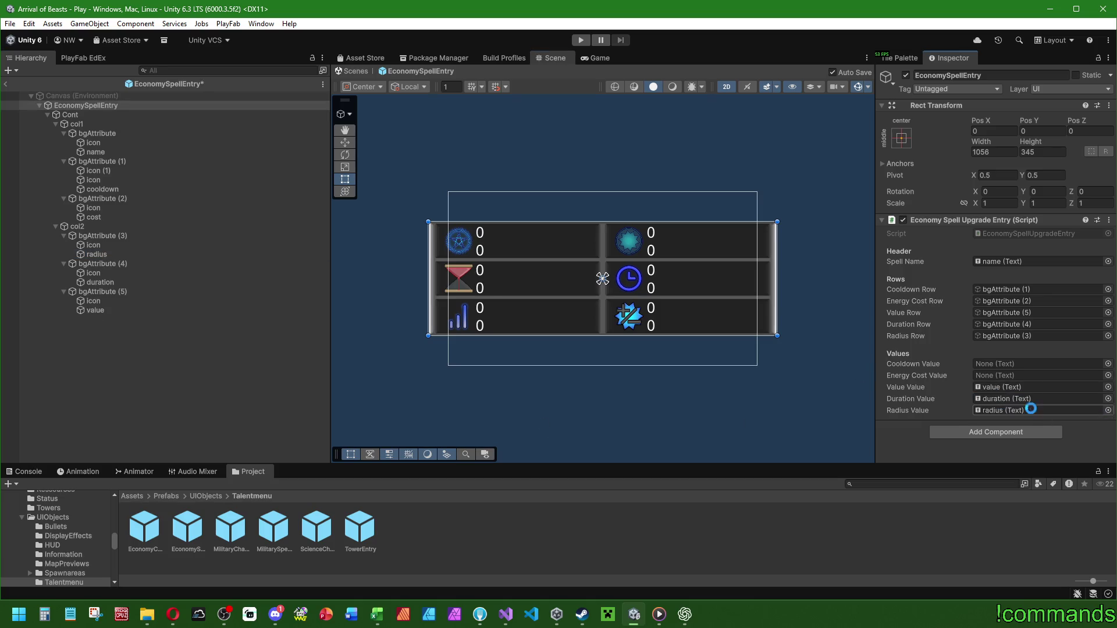
drag(99, 223, 996, 376)
mouse_move(103, 190)
mouse_down()
mouse_move(1030, 338)
mouse_move(1009, 364)
mouse_up()
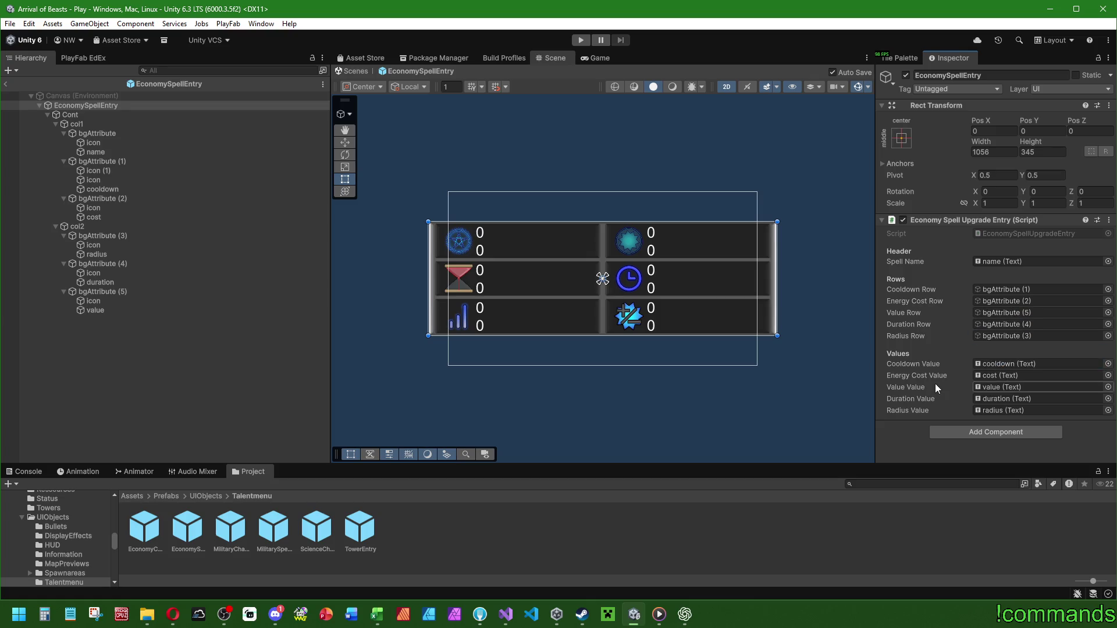
click(154, 416)
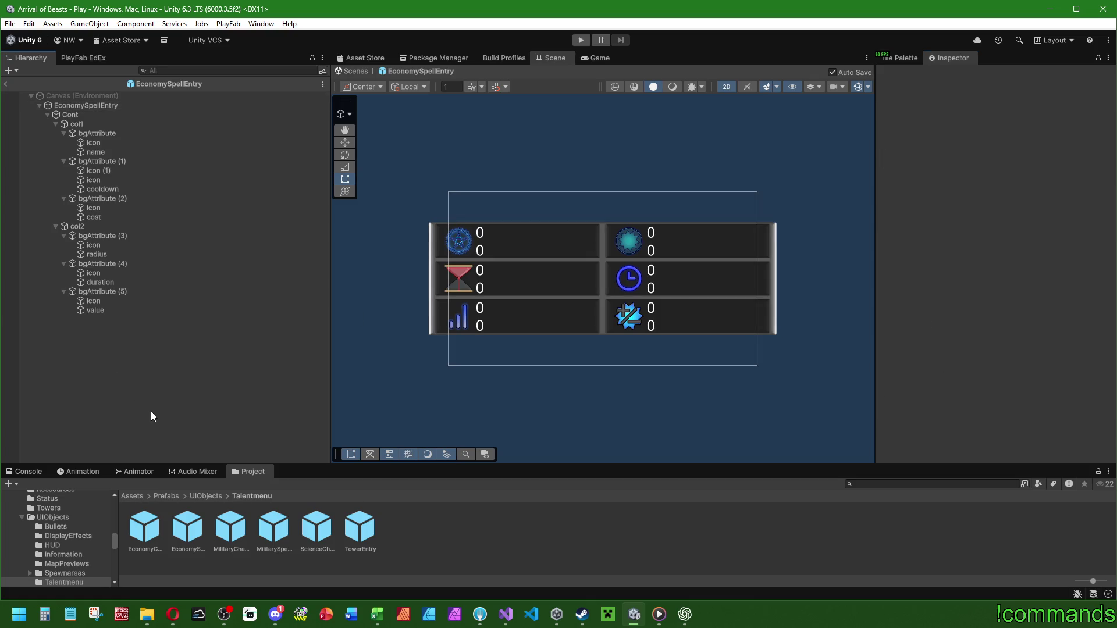
Exit prefab mode, briefly open and close the EconomyChanges prefab, and expand the Play scene's Canvas.
click(4, 84)
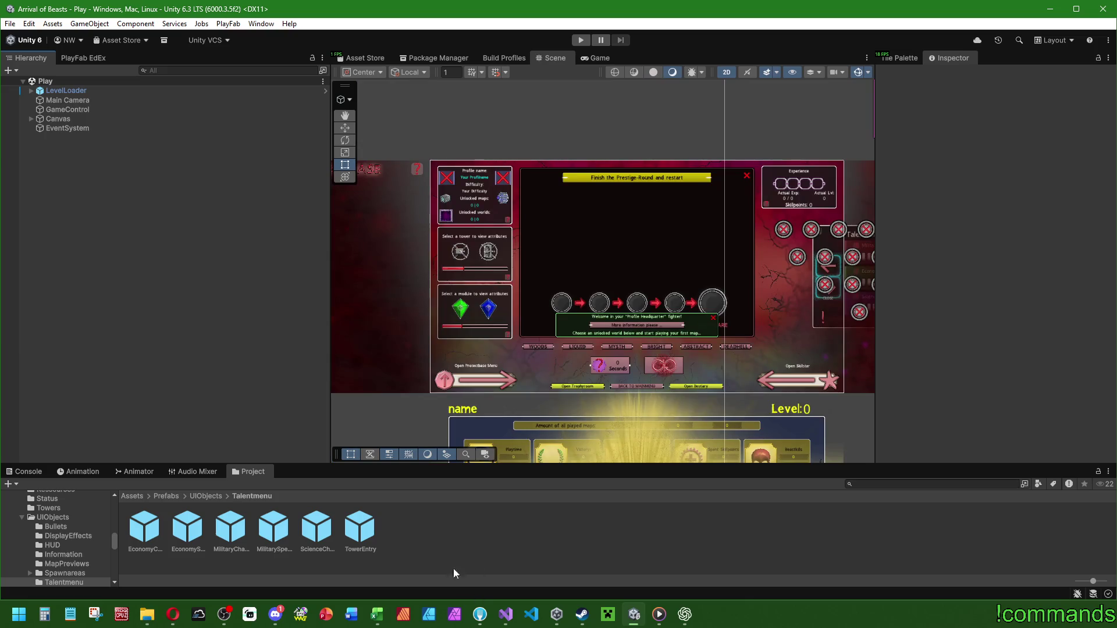
click(190, 526)
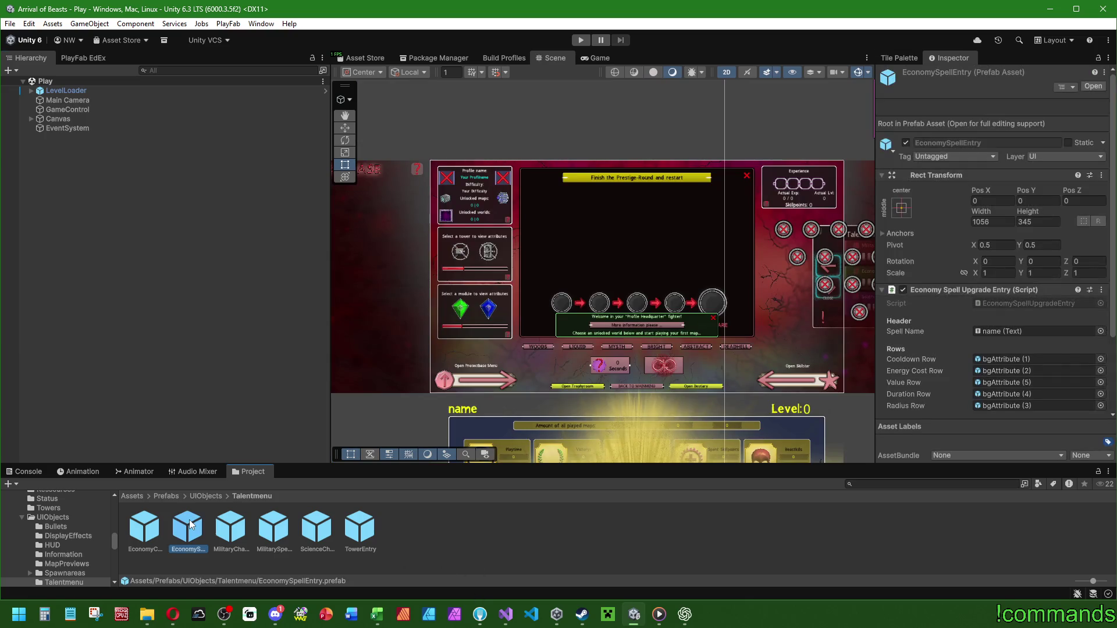
double_click(147, 529)
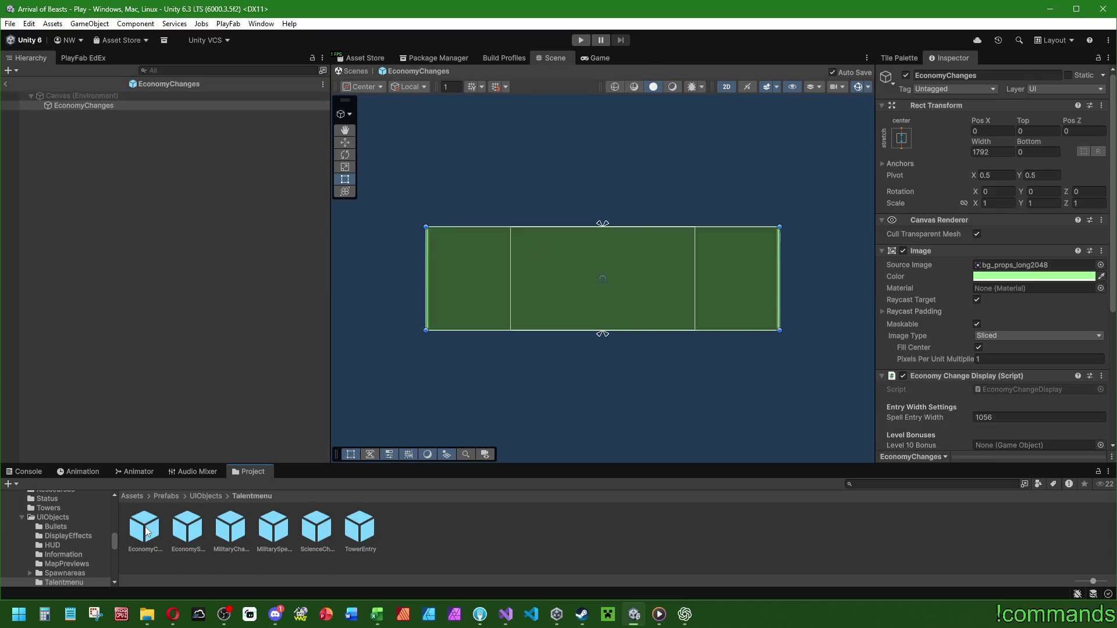
click(4, 84)
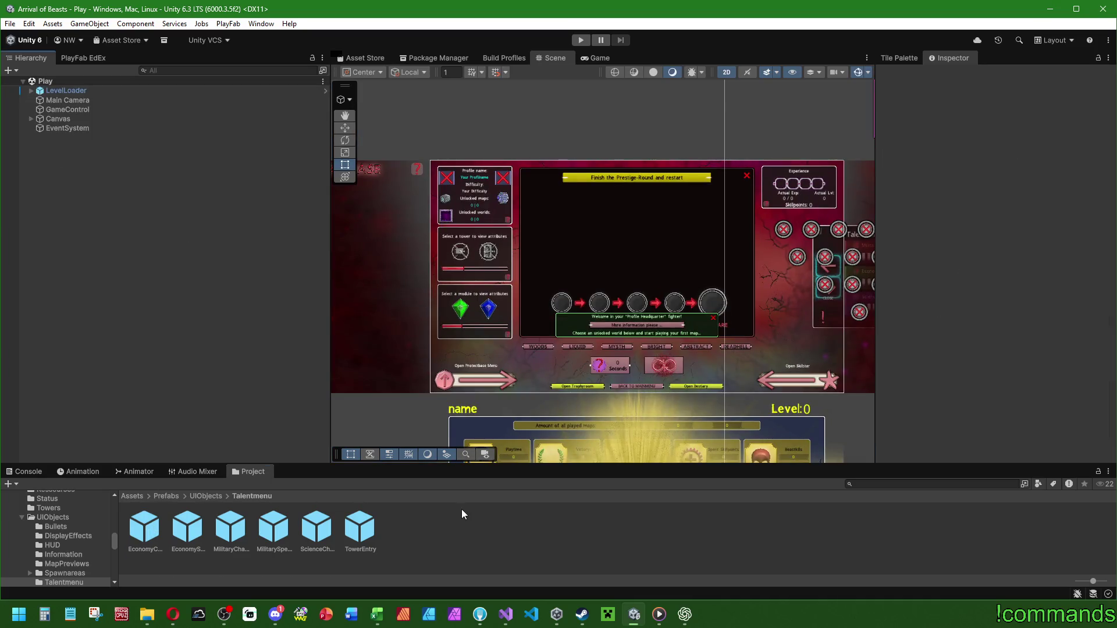
click(31, 119)
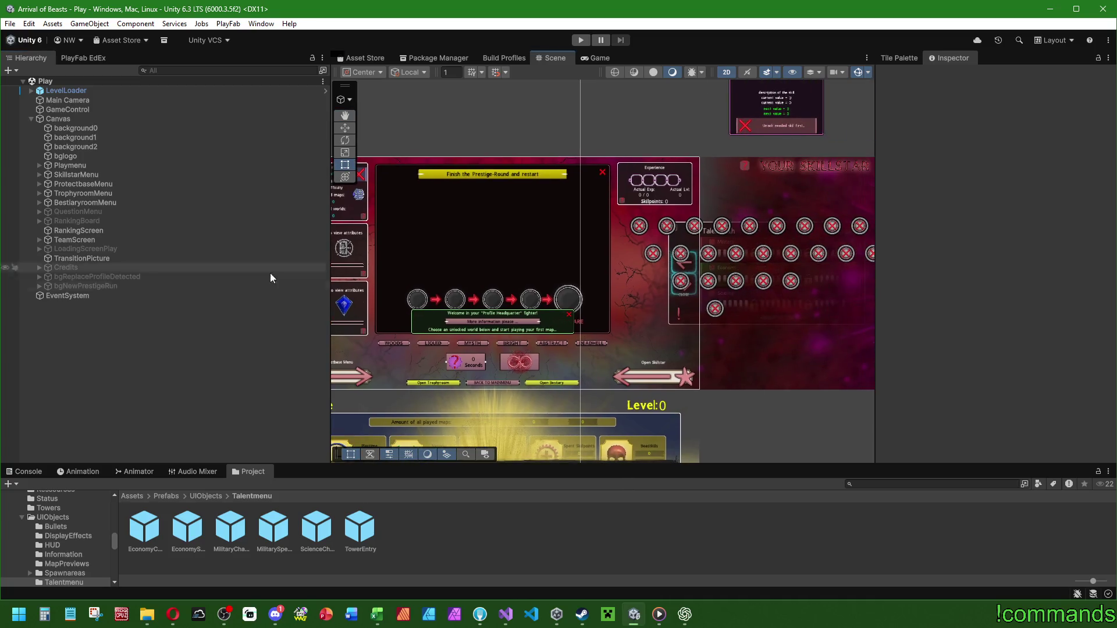
Deactivate SkillstarMenu, then expand Playmenu > TalentpathContainer > TalentPathMenu and activate ChangePreviewPopUp.
click(109, 176)
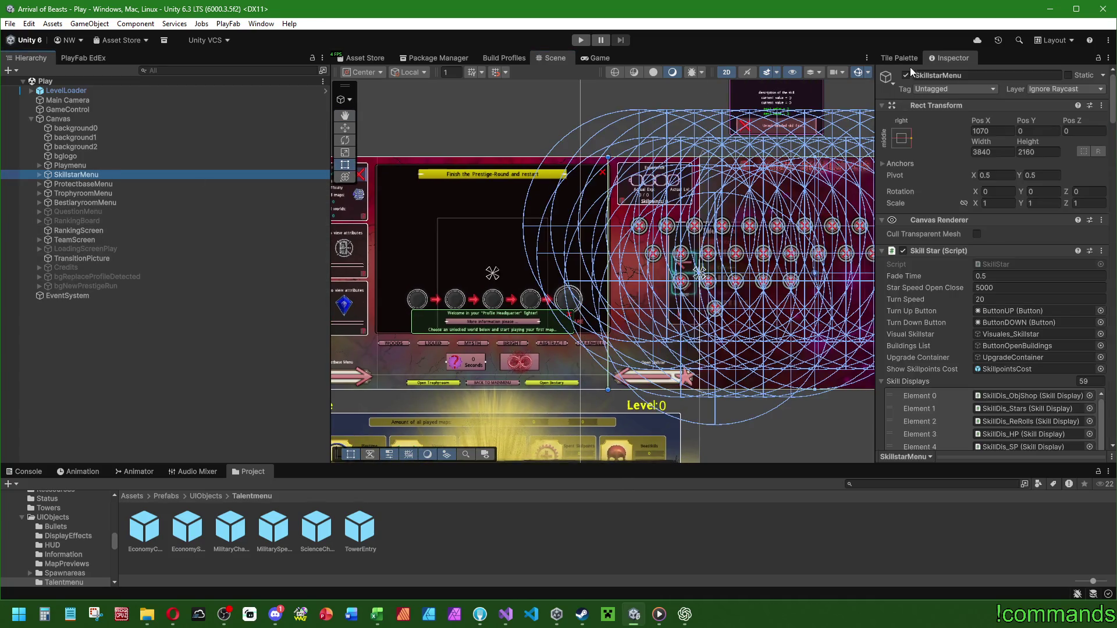
click(906, 75)
click(39, 166)
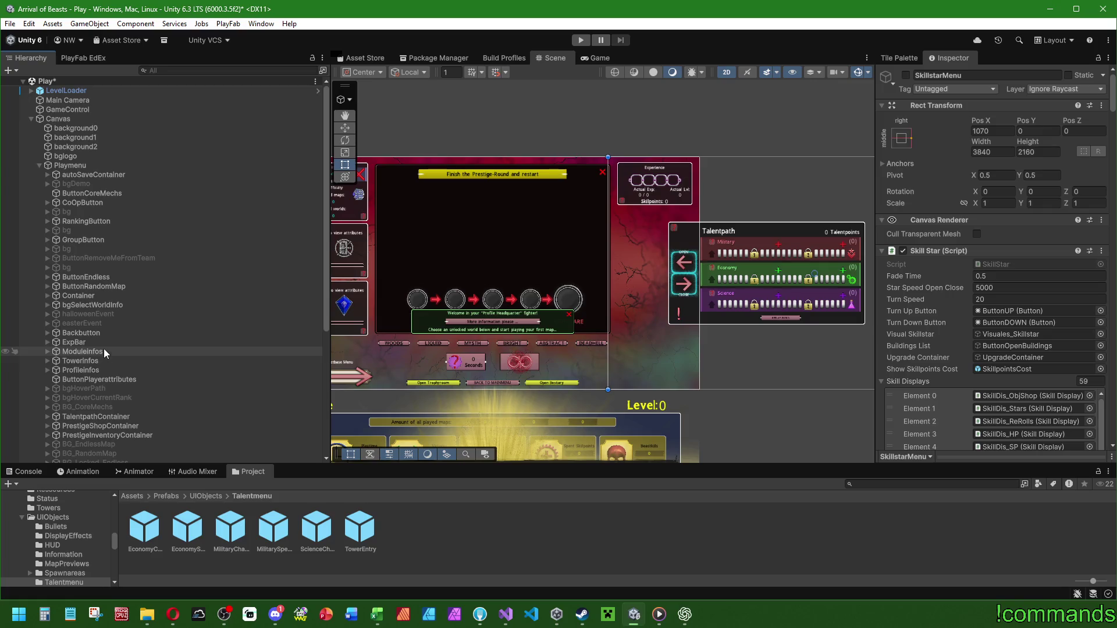
scroll(108, 378, down, 3)
scroll(112, 414, down, 5)
click(47, 217)
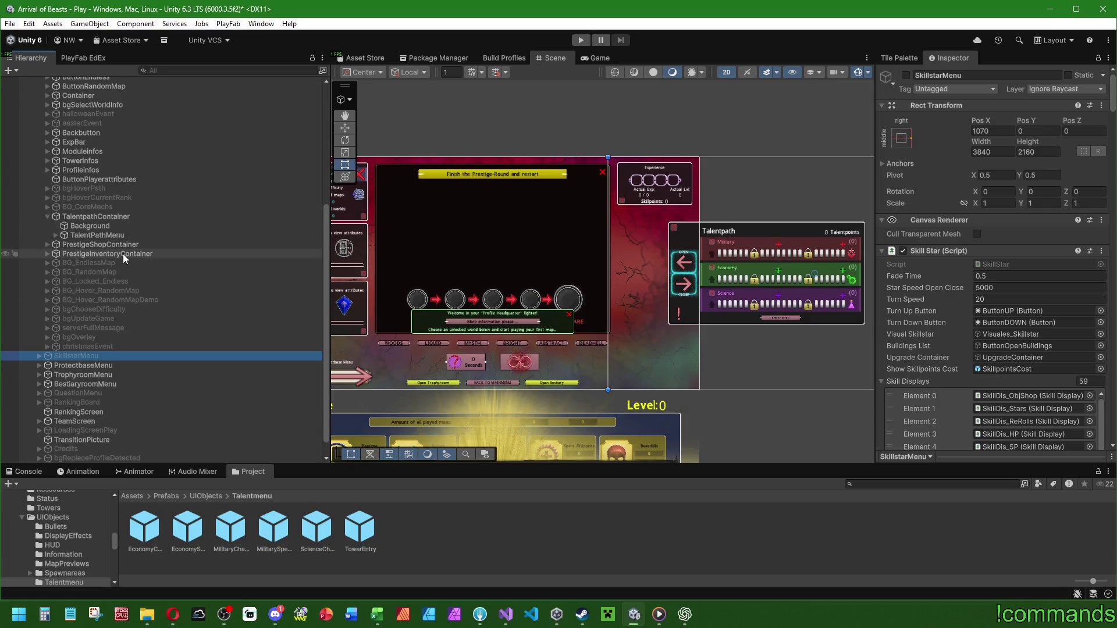
click(56, 235)
click(112, 300)
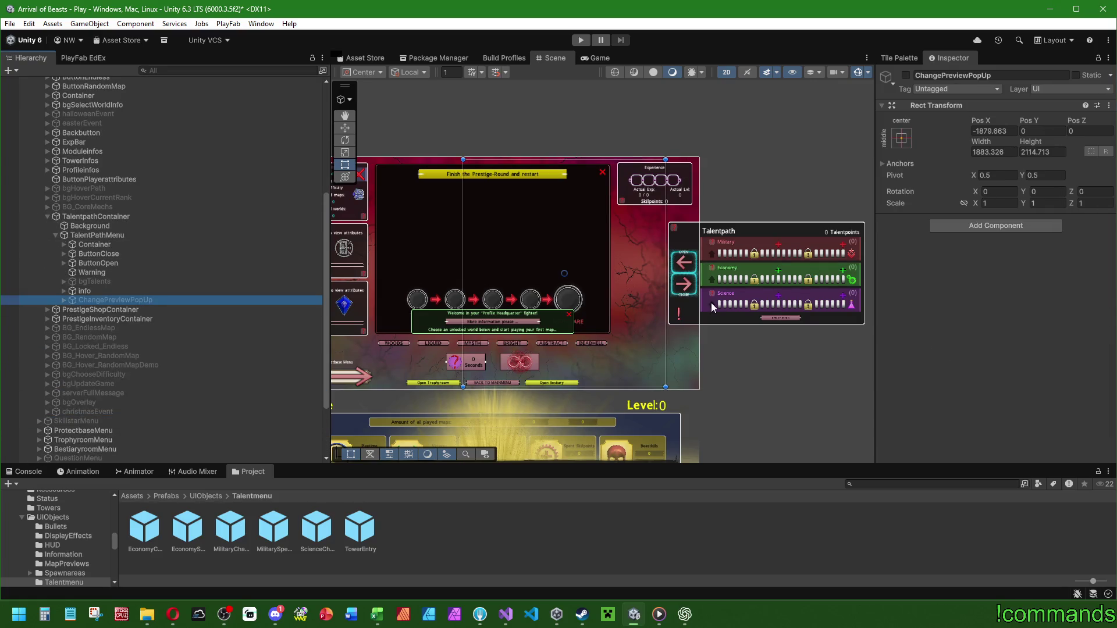
click(905, 75)
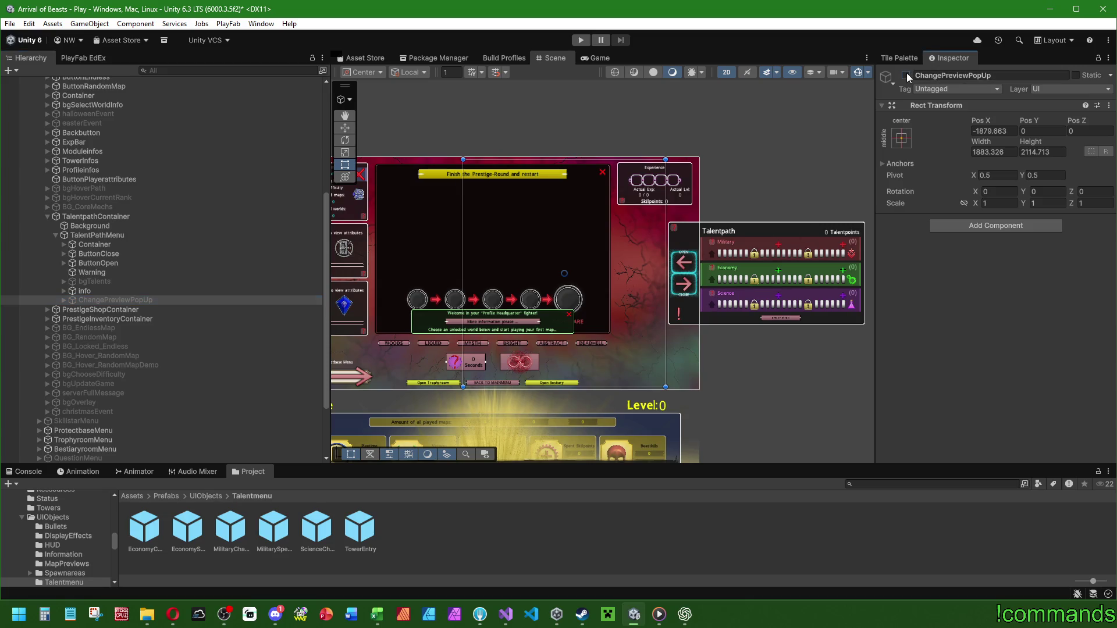
scroll(574, 267, up, 3)
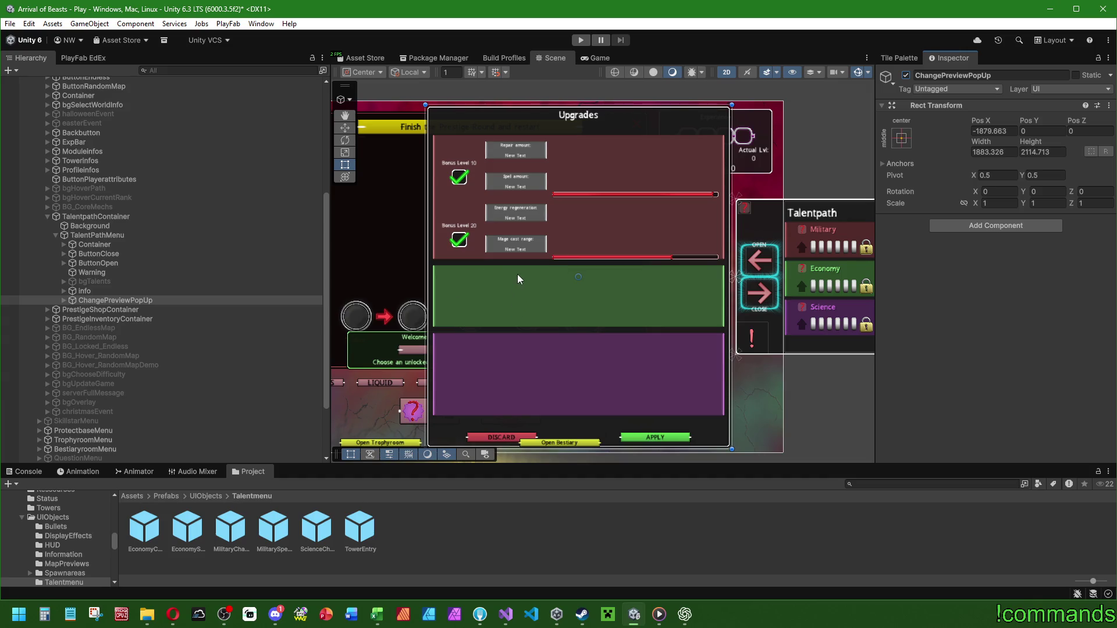
Expand ChangePreviewPopUp's Container, Background and CenterDataArea down to the category containers.
scroll(518, 275, up, 3)
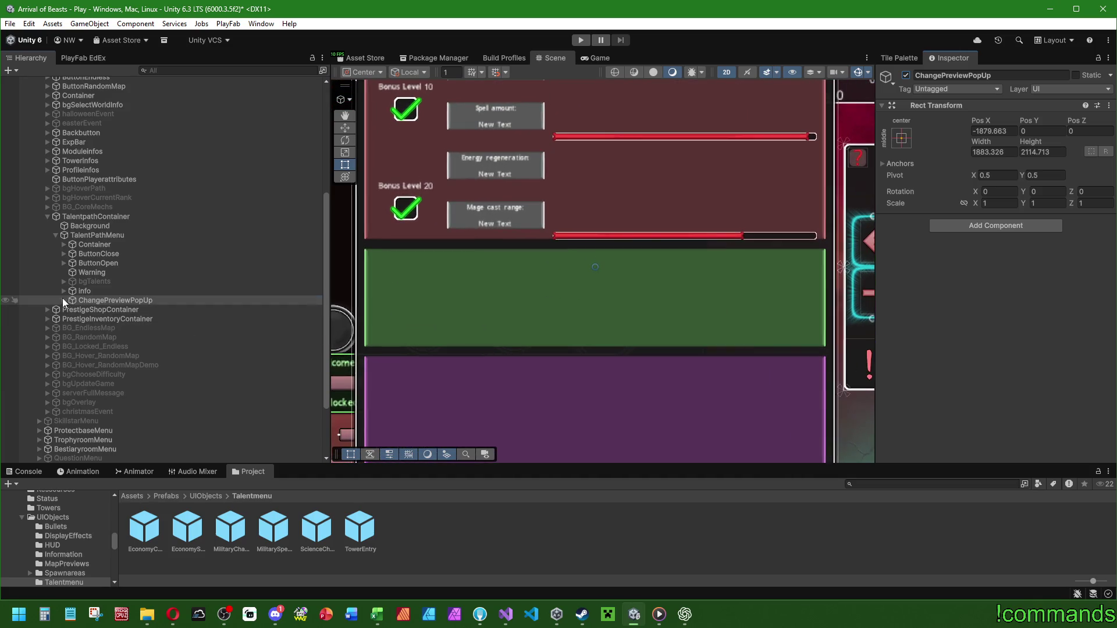
click(64, 300)
scroll(490, 284, down, 2)
click(72, 309)
click(81, 319)
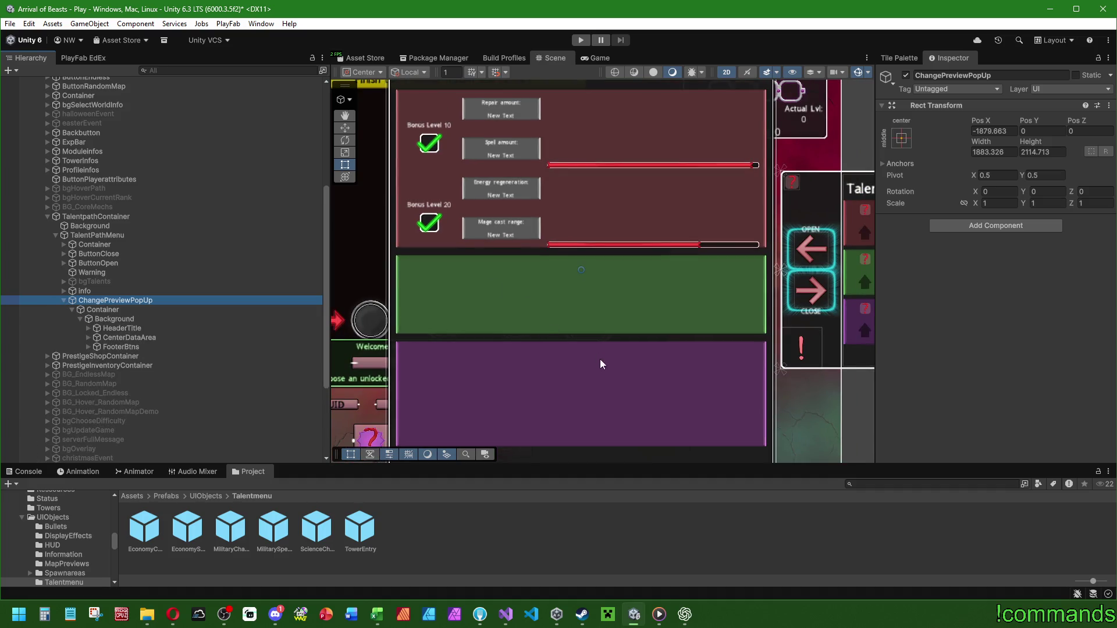
scroll(628, 286, down, 2)
scroll(675, 306, up, 2)
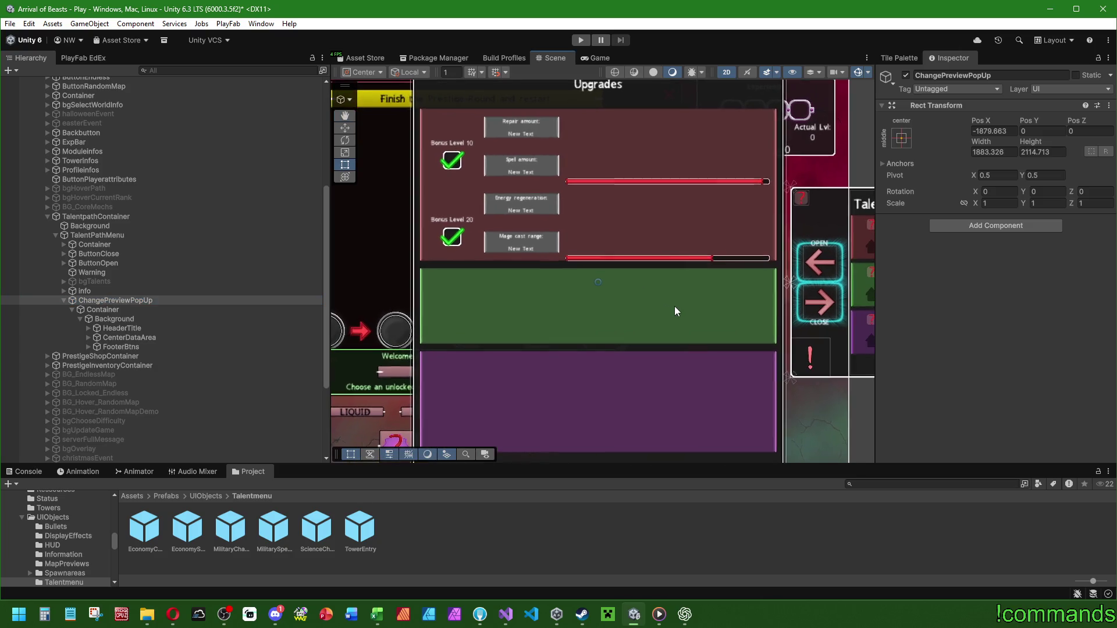
click(121, 337)
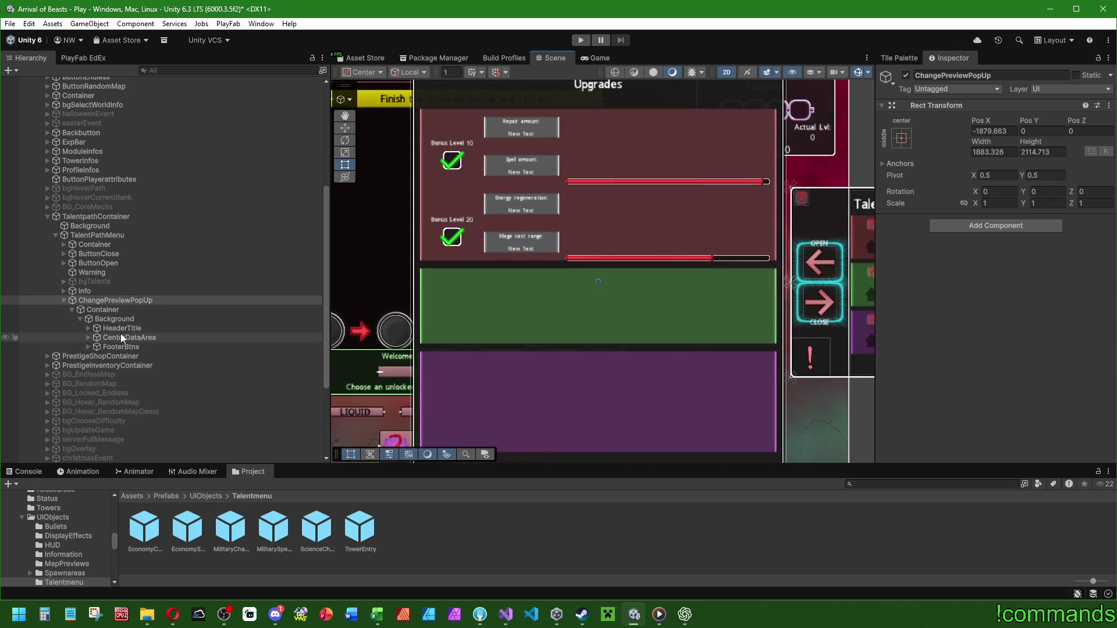
click(88, 337)
click(142, 358)
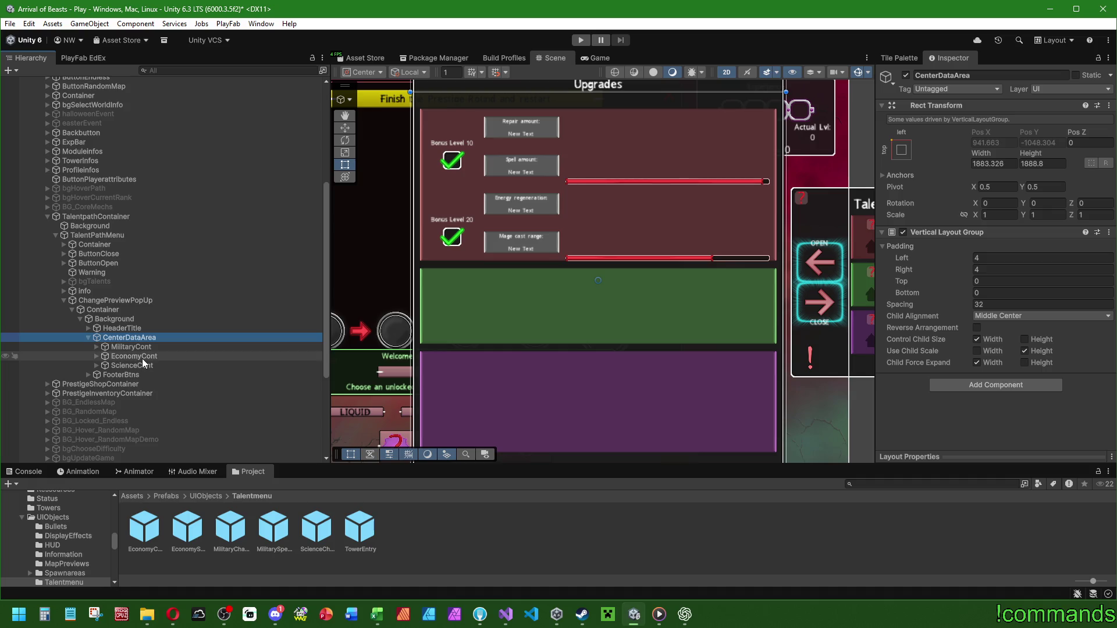
click(96, 348)
key(Down)
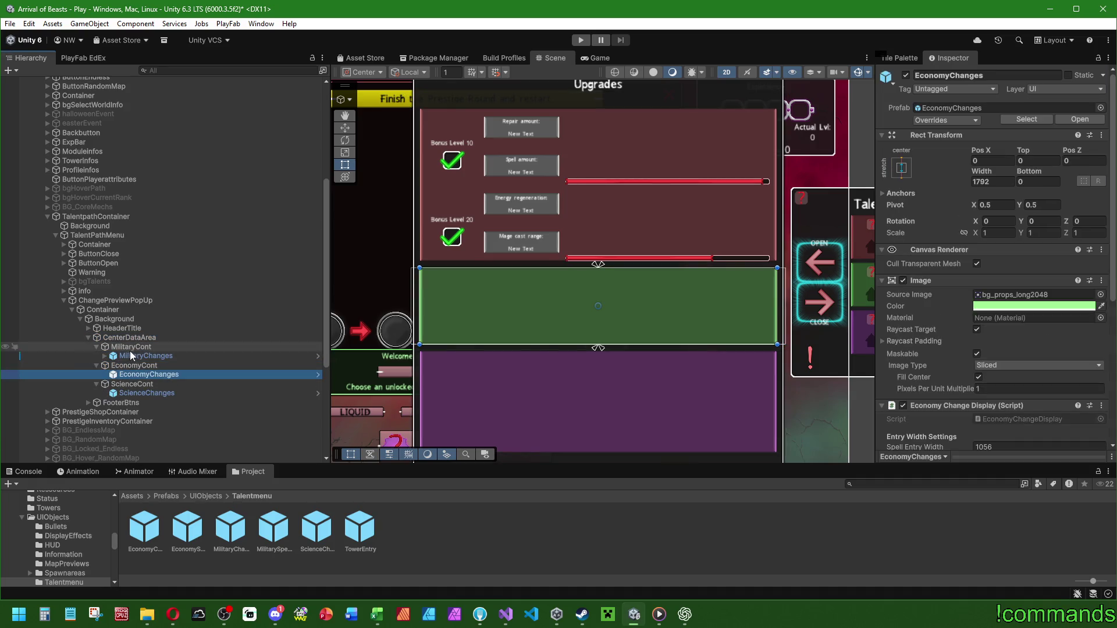
Expand MilitaryChanges > Container > Cont and inspect Cont's layout settings.
click(104, 356)
click(103, 356)
click(99, 356)
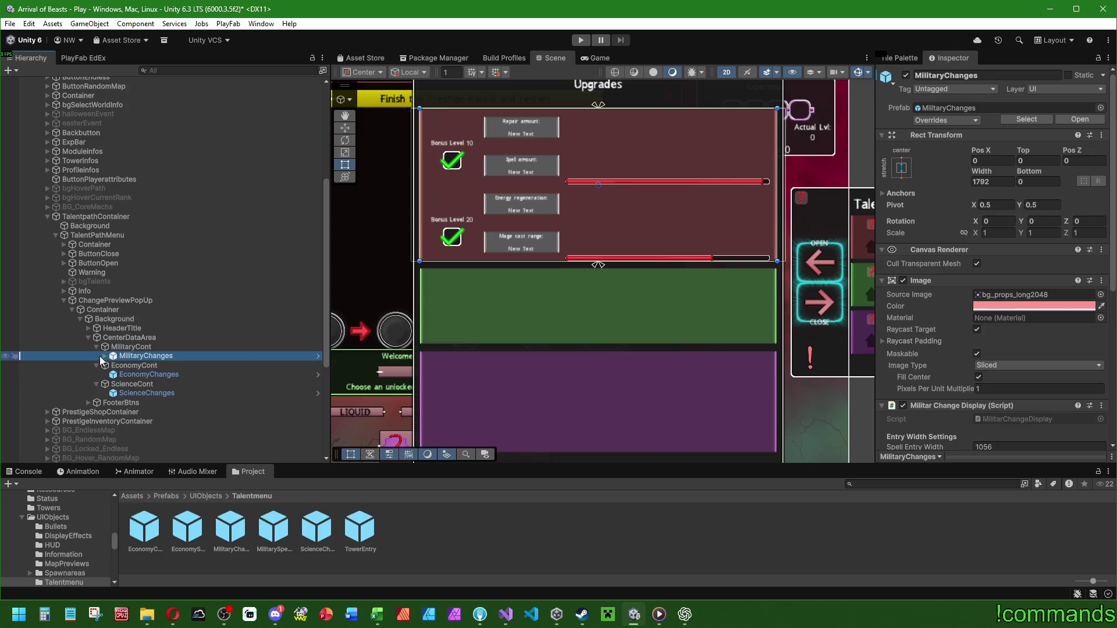
click(105, 356)
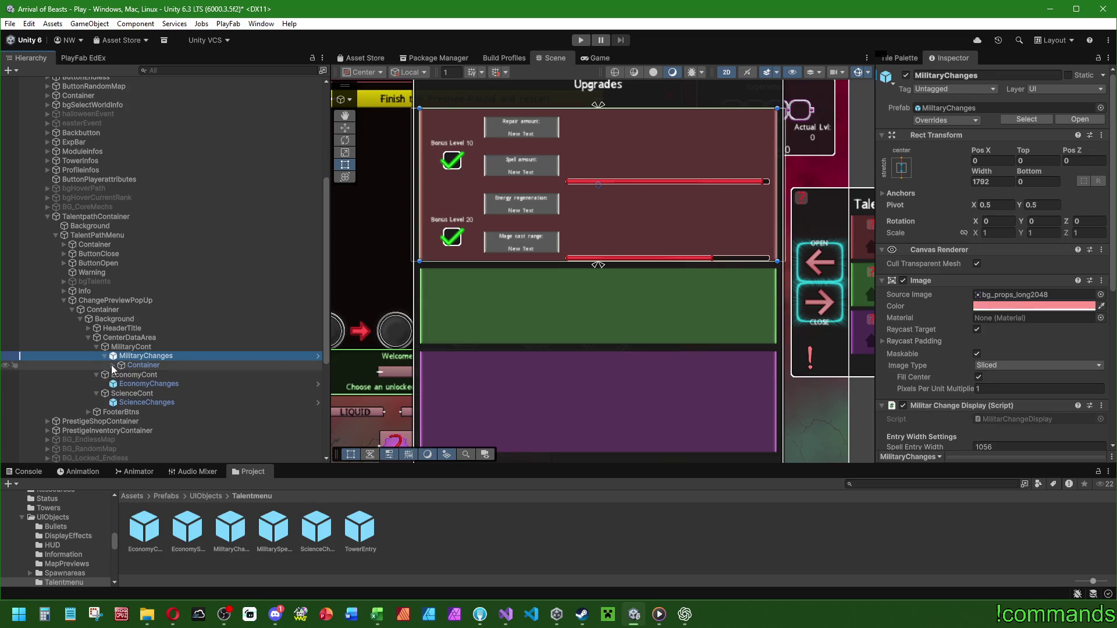
click(112, 365)
scroll(142, 340, down, 3)
click(121, 270)
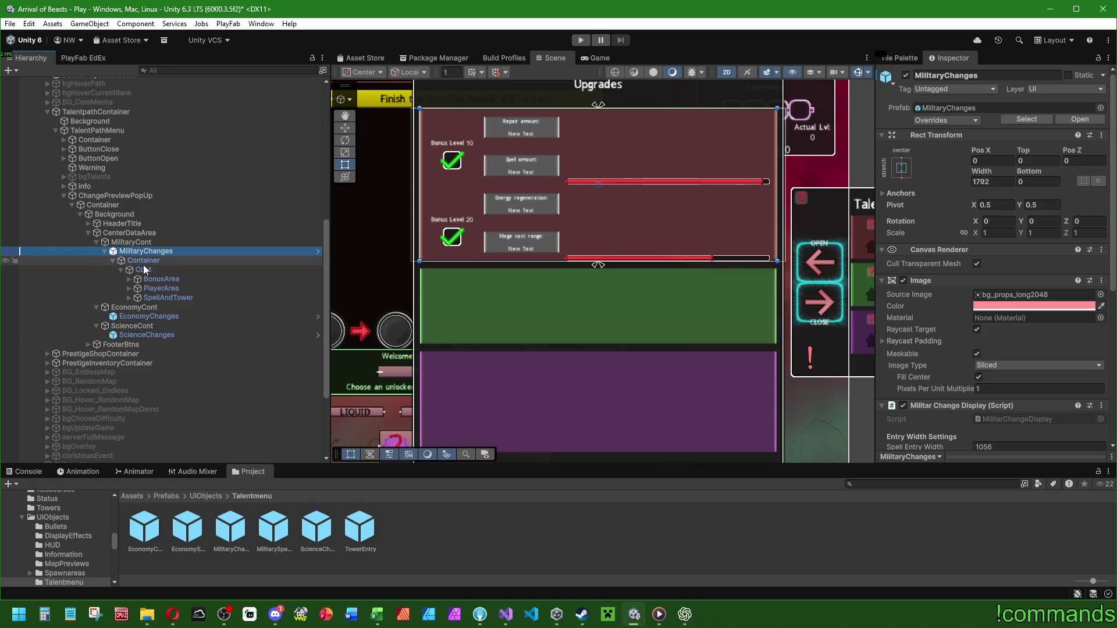
click(144, 261)
click(149, 270)
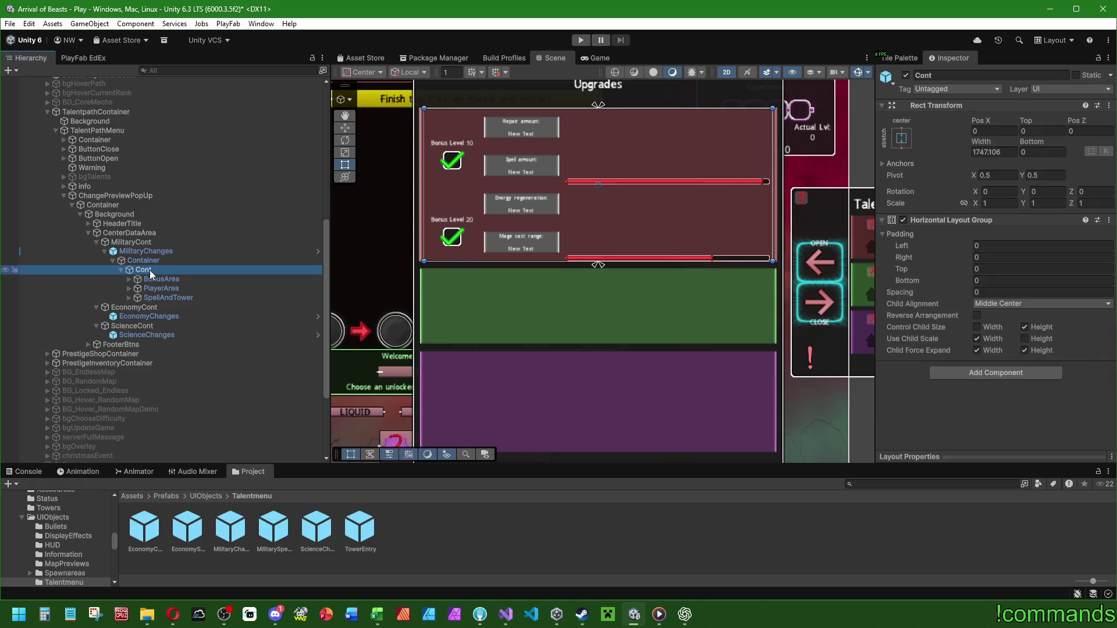
click(152, 260)
click(155, 316)
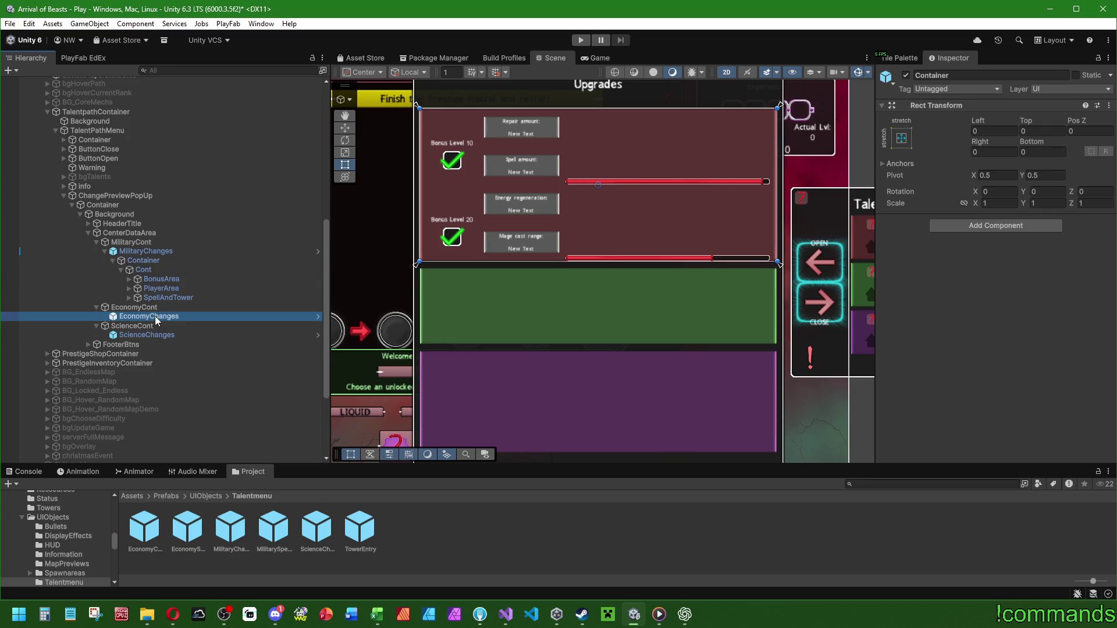
Create an empty Container under EconomyChanges, anchored to stretch and fill its parent.
right_click(155, 316)
click(206, 331)
text(C)
key(Return)
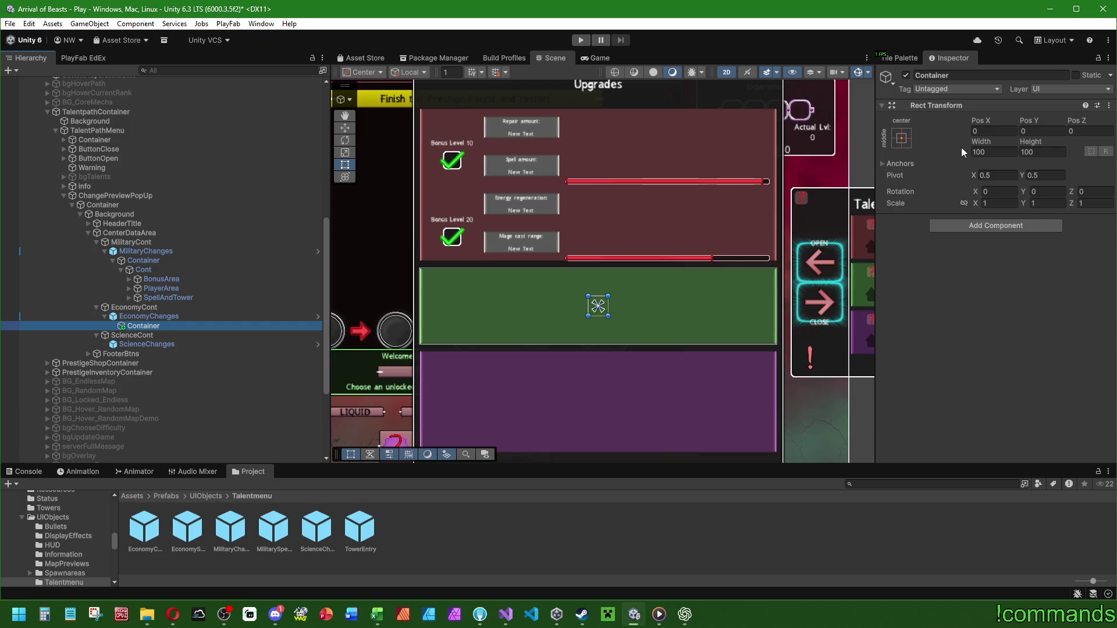
click(901, 138)
alt+click(1025, 313)
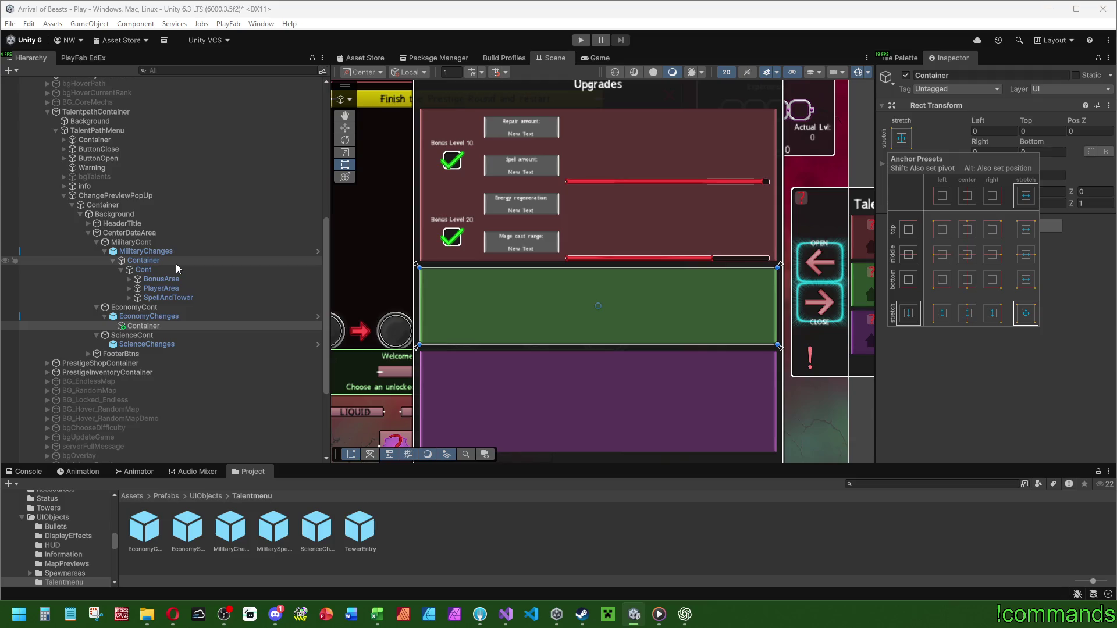
Copy the military Cont's Horizontal Layout Group and create an empty Cont in the economy Container.
click(155, 269)
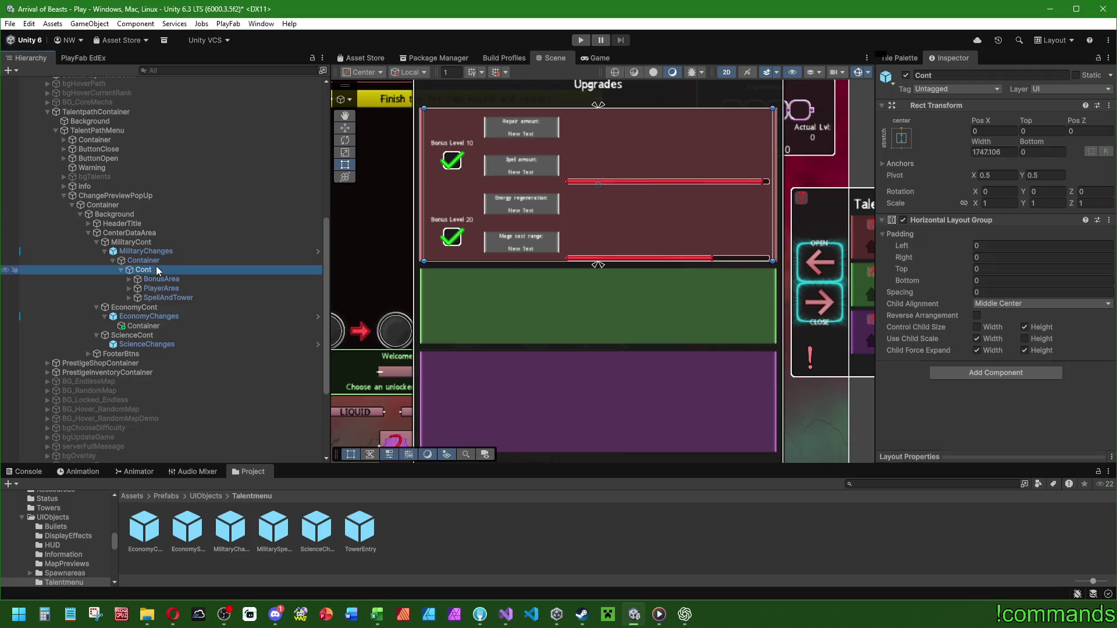
right_click(975, 220)
click(1024, 309)
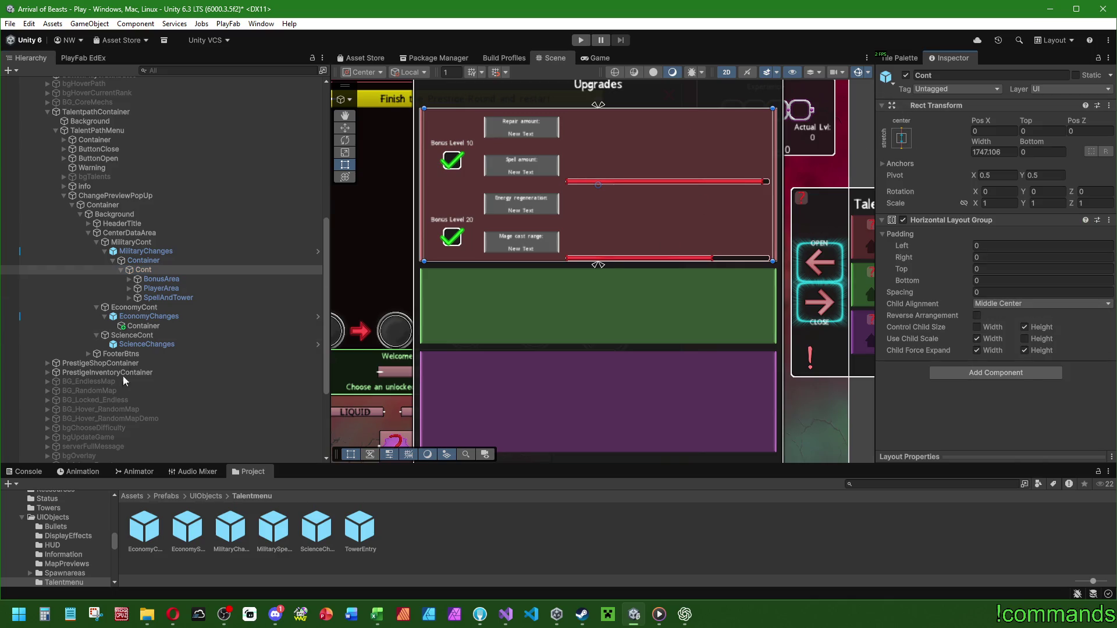
click(155, 326)
right_click(157, 326)
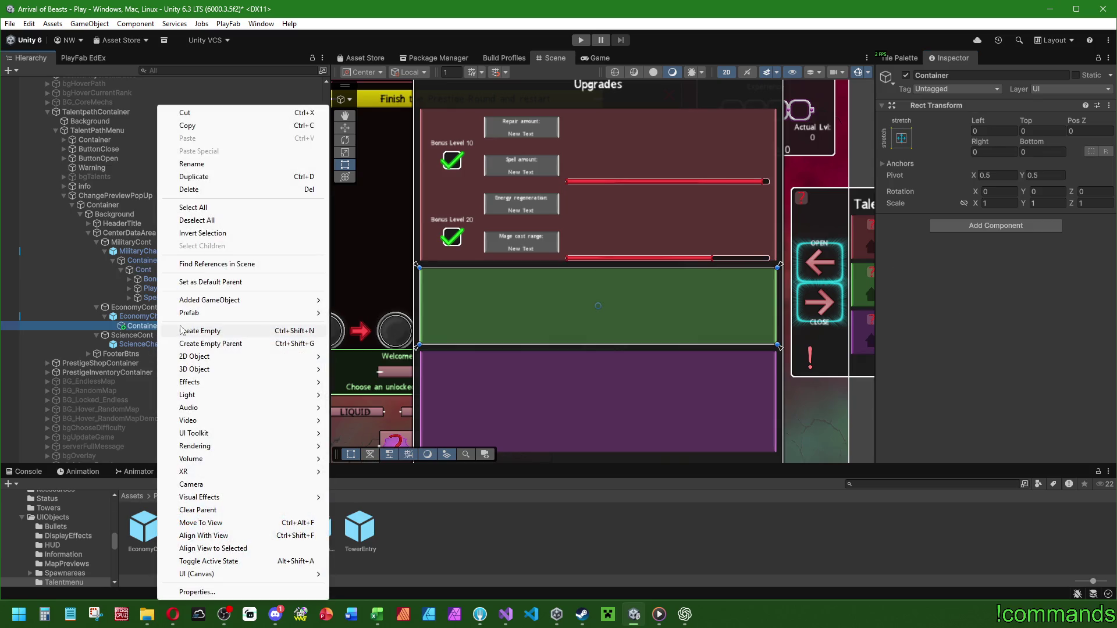
click(181, 330)
text(Cont)
key(Return)
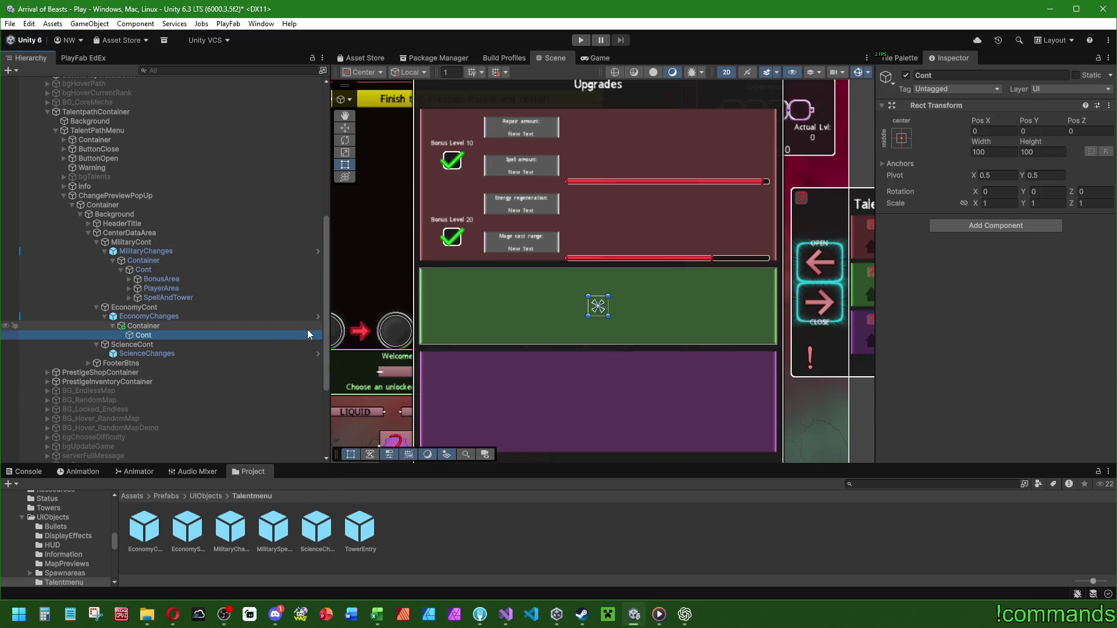
Stretch Cont vertically, widen it across the green panel, and paste the Horizontal Layout Group as new.
click(902, 138)
click(967, 313)
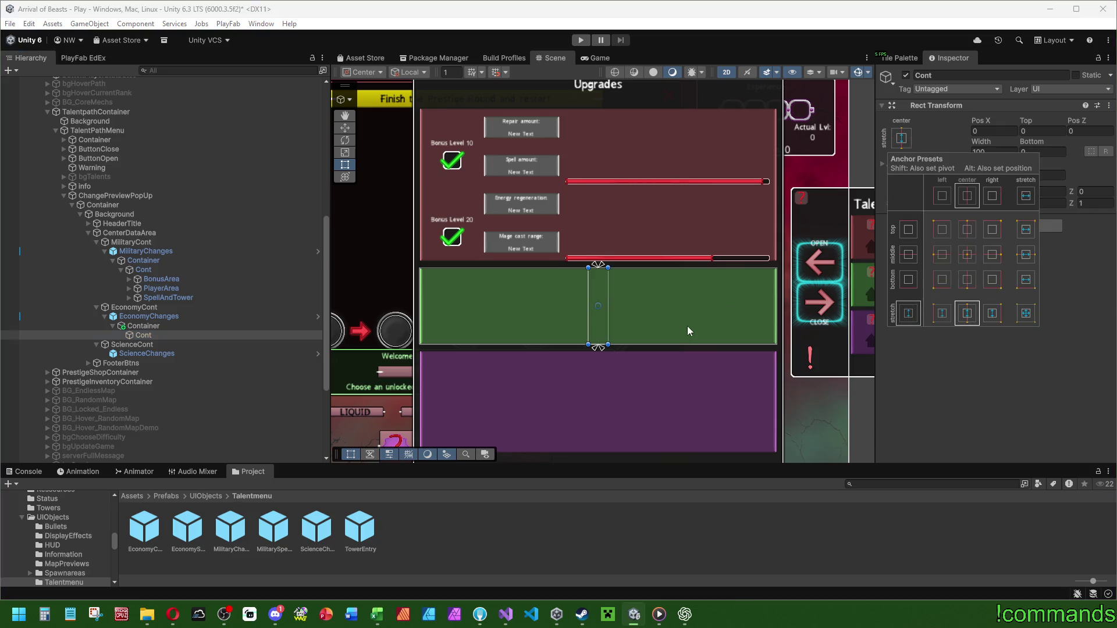
drag(608, 293, 773, 301)
right_click(941, 105)
mouse_move(968, 219)
click(1088, 219)
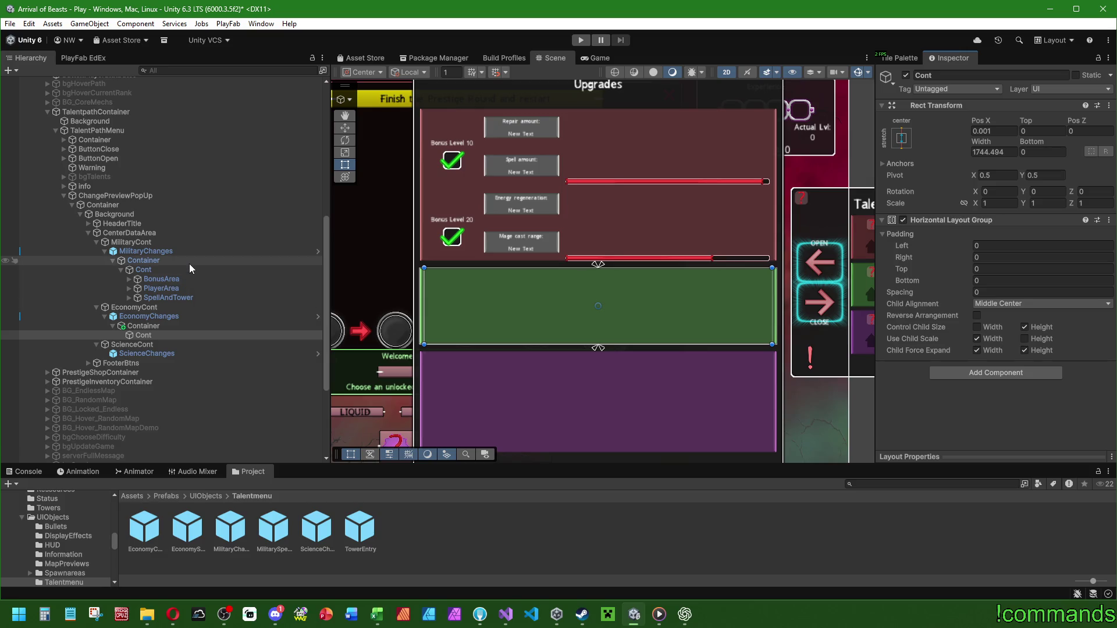
mouse_move(504, 615)
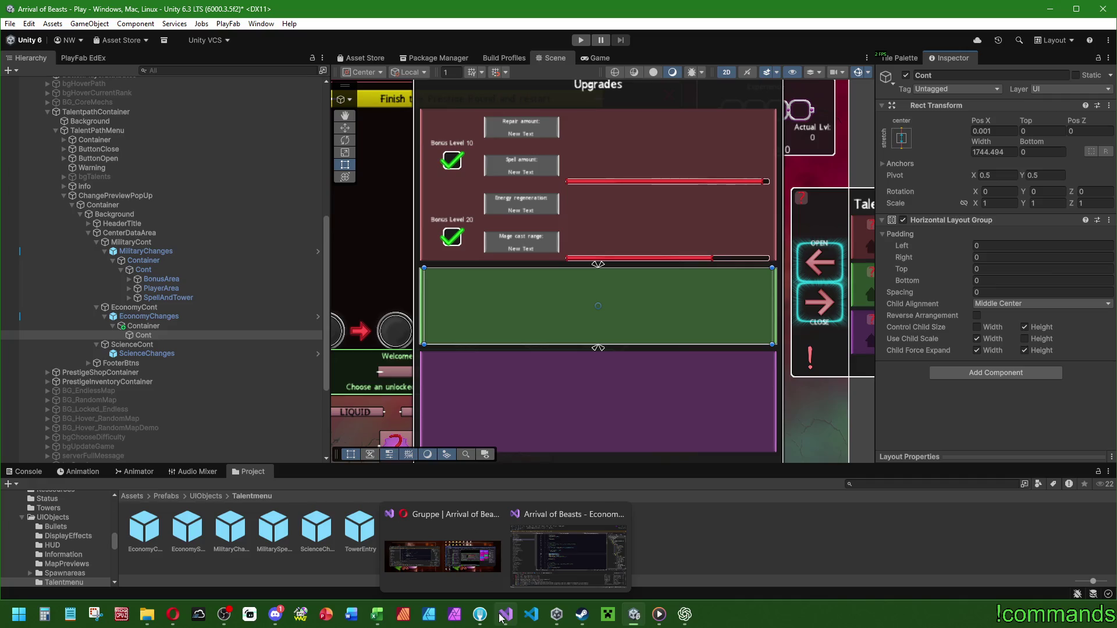
click(568, 555)
scroll(902, 161, up, 6)
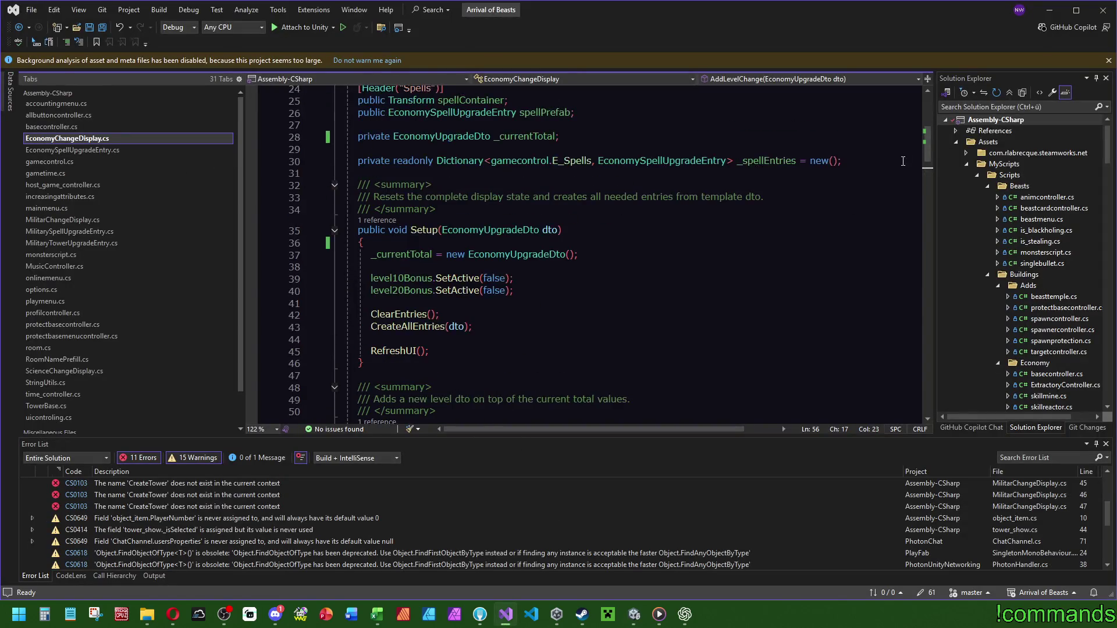
scroll(925, 118, up, 8)
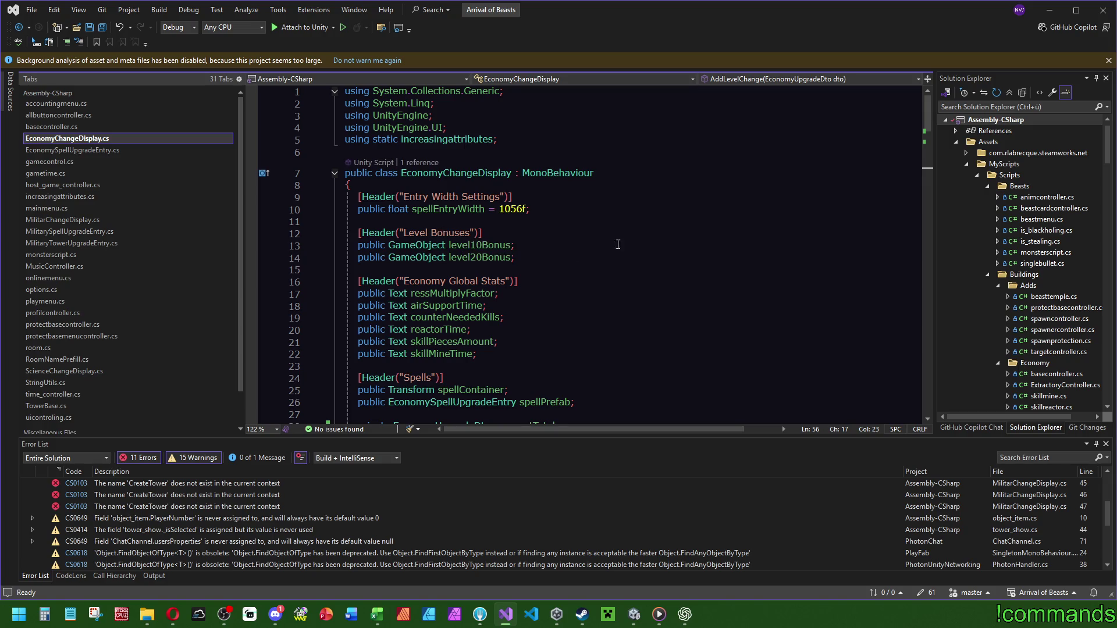
scroll(646, 247, down, 1)
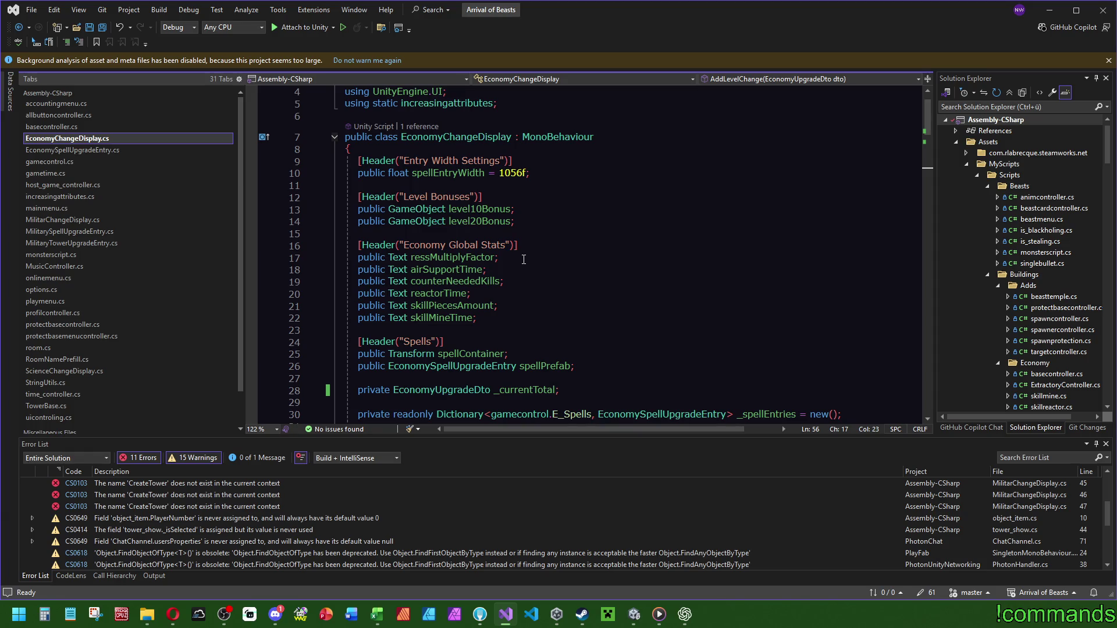
scroll(524, 259, down, 2)
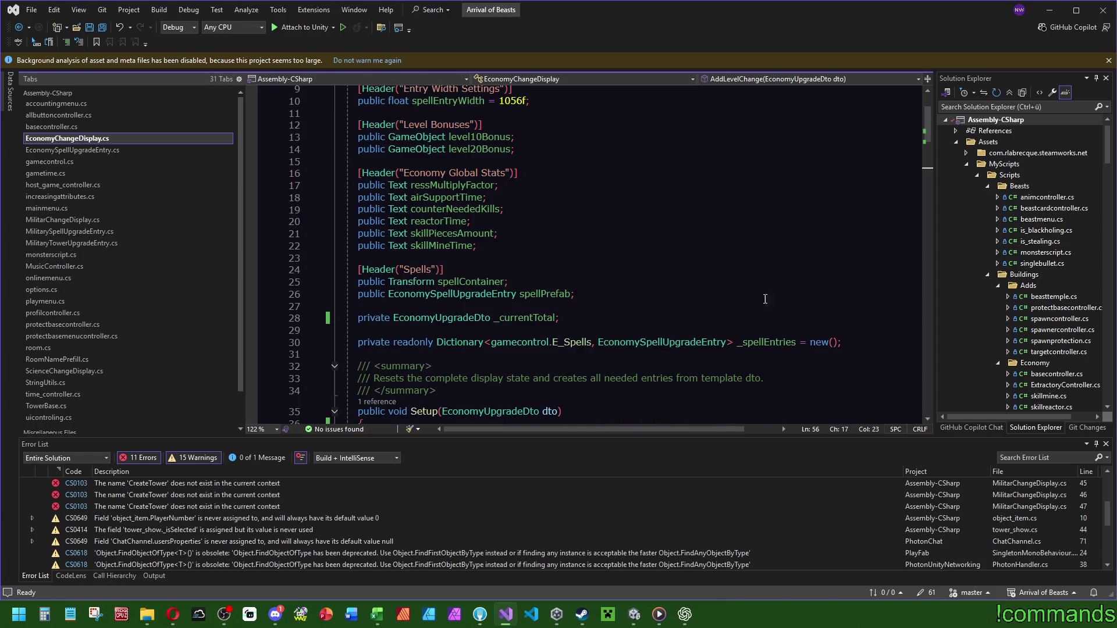
click(1049, 10)
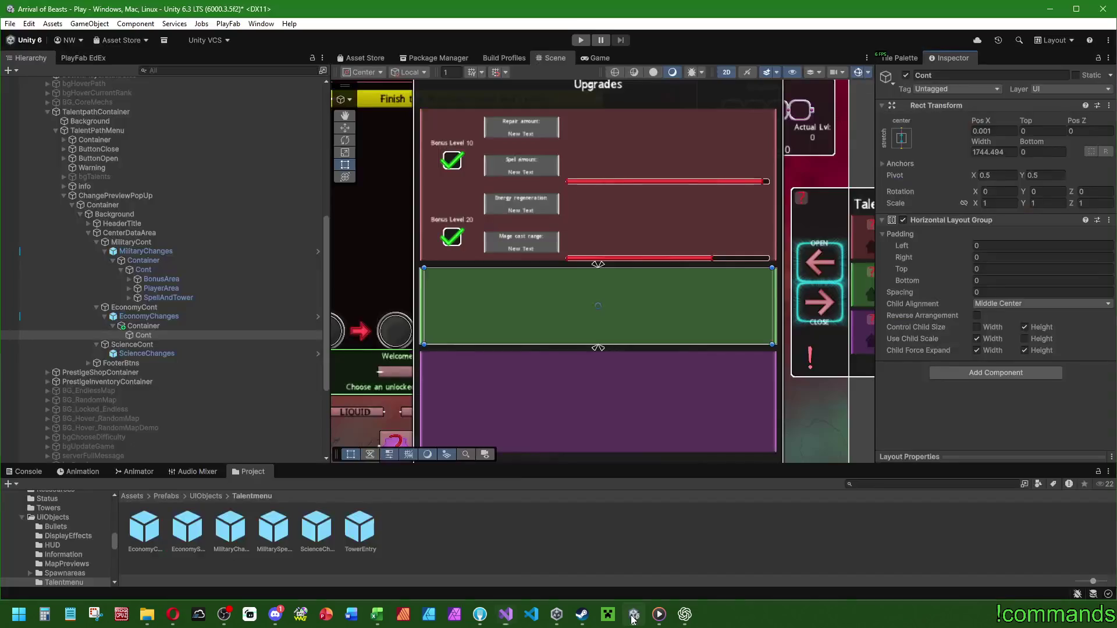
Create empty children BonusArea and GlobalStats under the economy Cont.
right_click(145, 335)
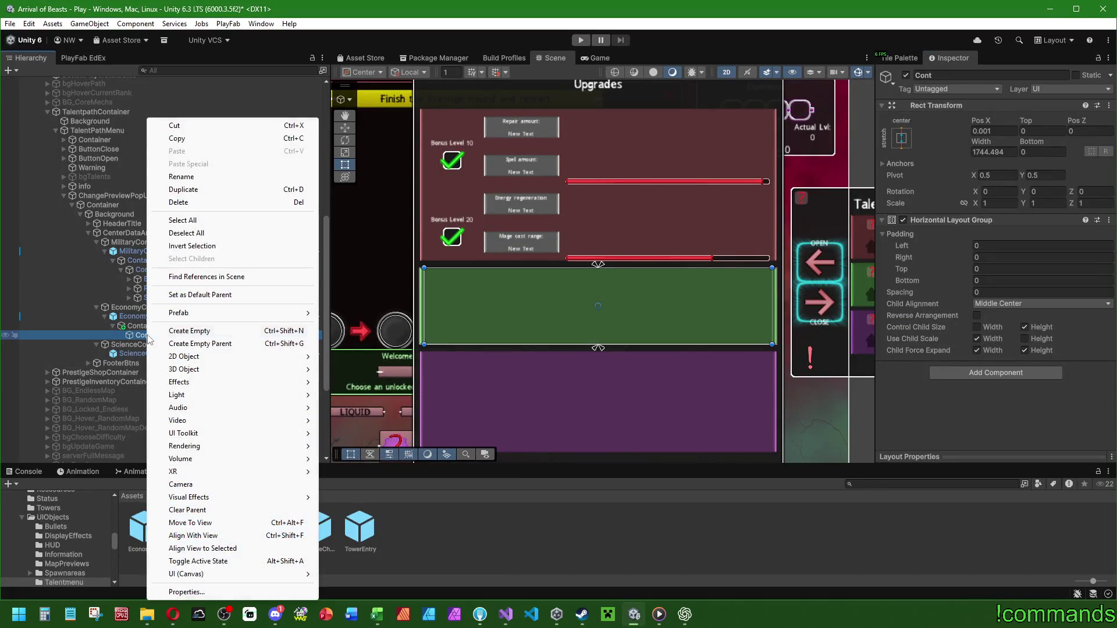
click(179, 331)
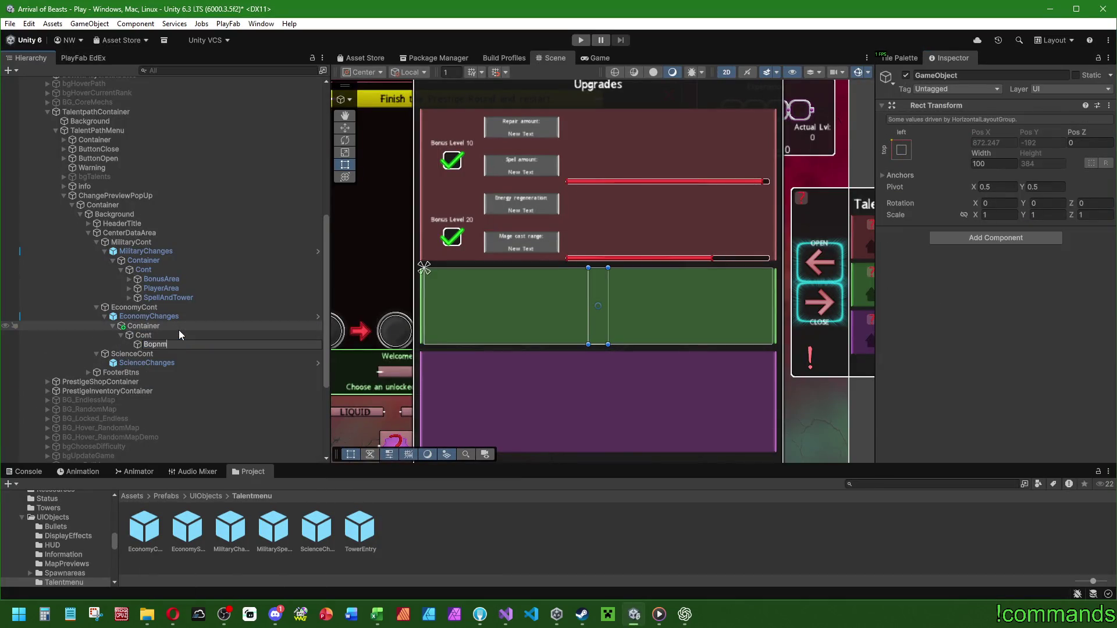
key(BackSpace)
text(n)
key(Return)
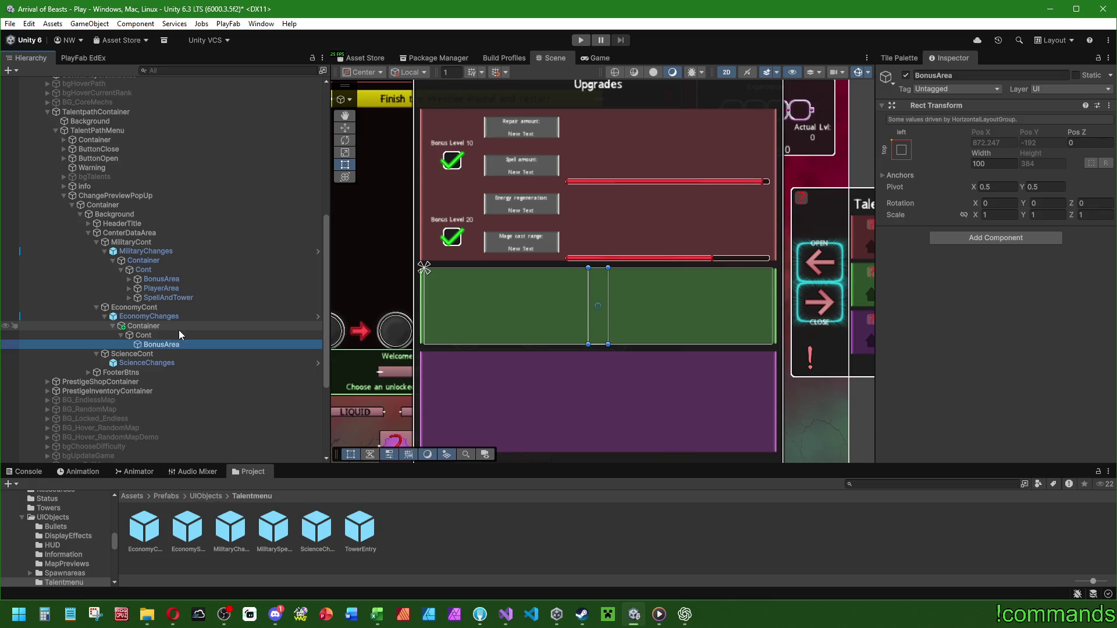
right_click(148, 334)
click(191, 333)
text(GlobalStats)
key(Return)
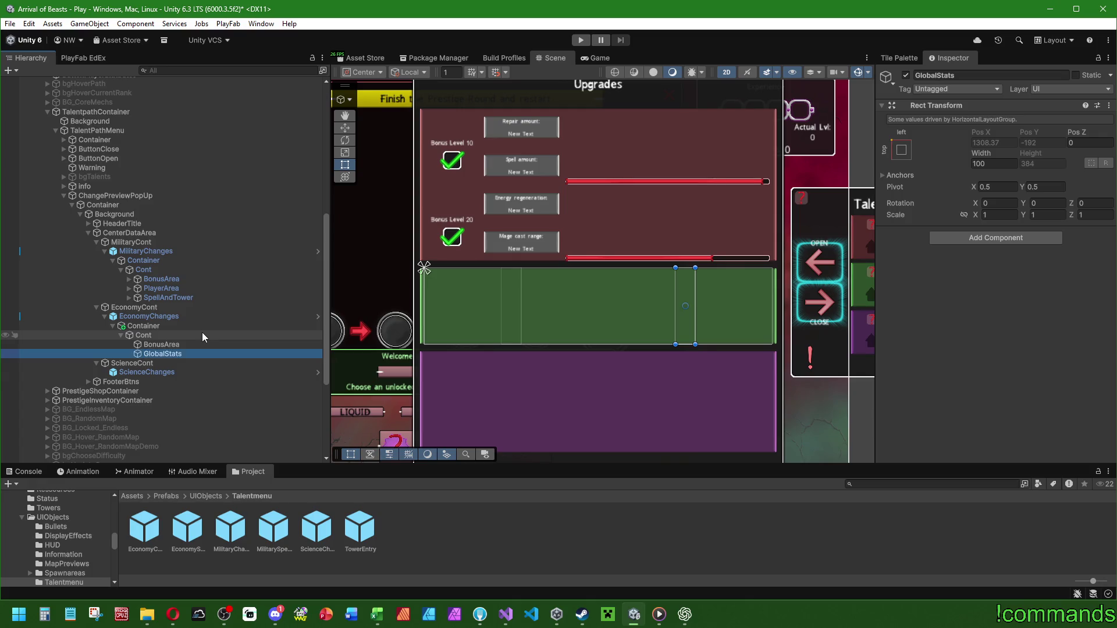
Add a third empty child named SpellArea, then shorten its name to Spell.
right_click(156, 335)
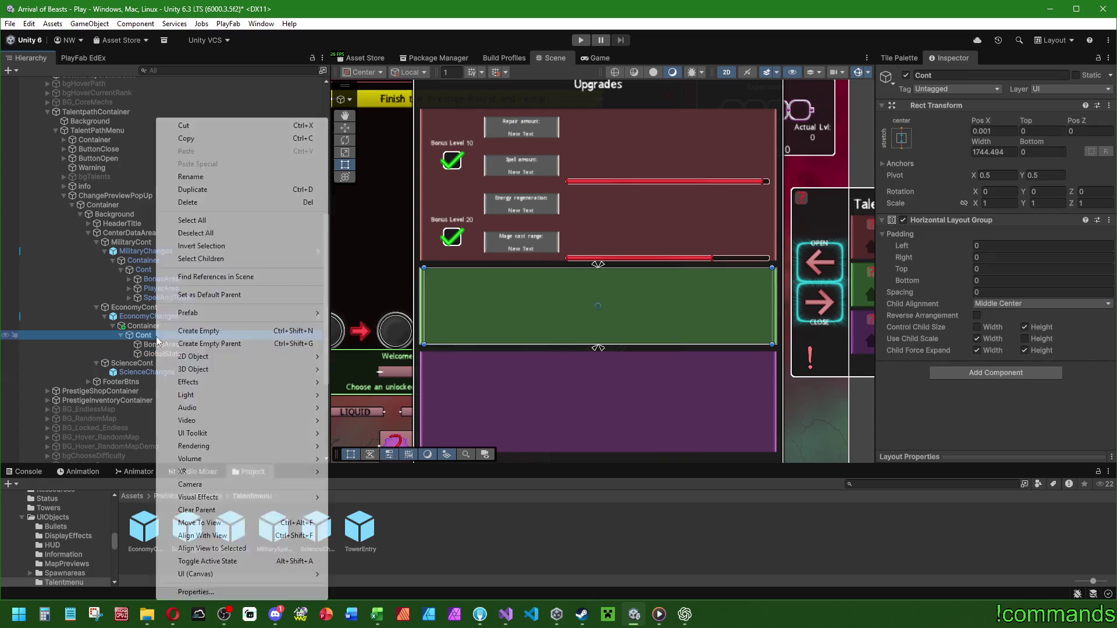
click(199, 321)
text(SpellArea)
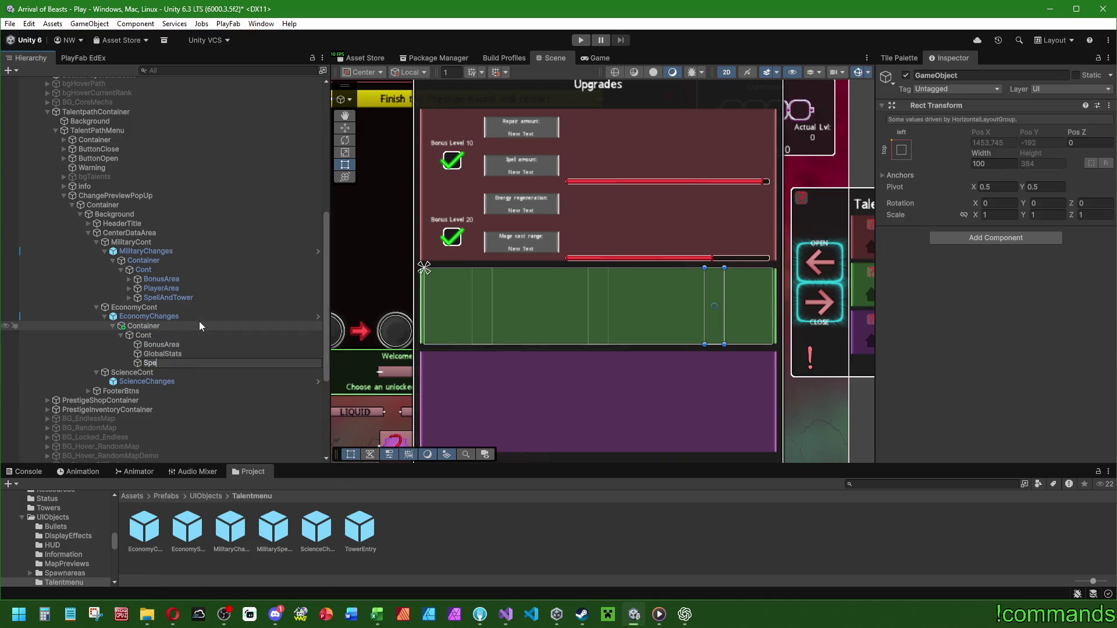
key(Return)
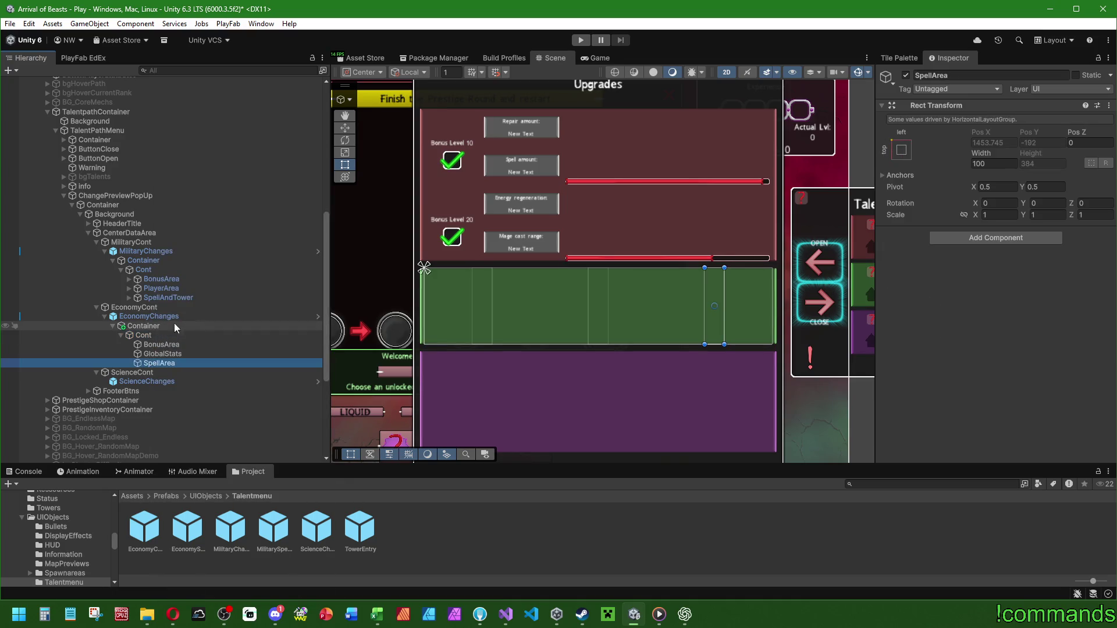
key(F2)
text(Spell)
key(Return)
Rename GlobalStats to GlobalStatsArea, then show the EconomyChanges prefab overrides.
click(169, 354)
key(F2)
text(A)
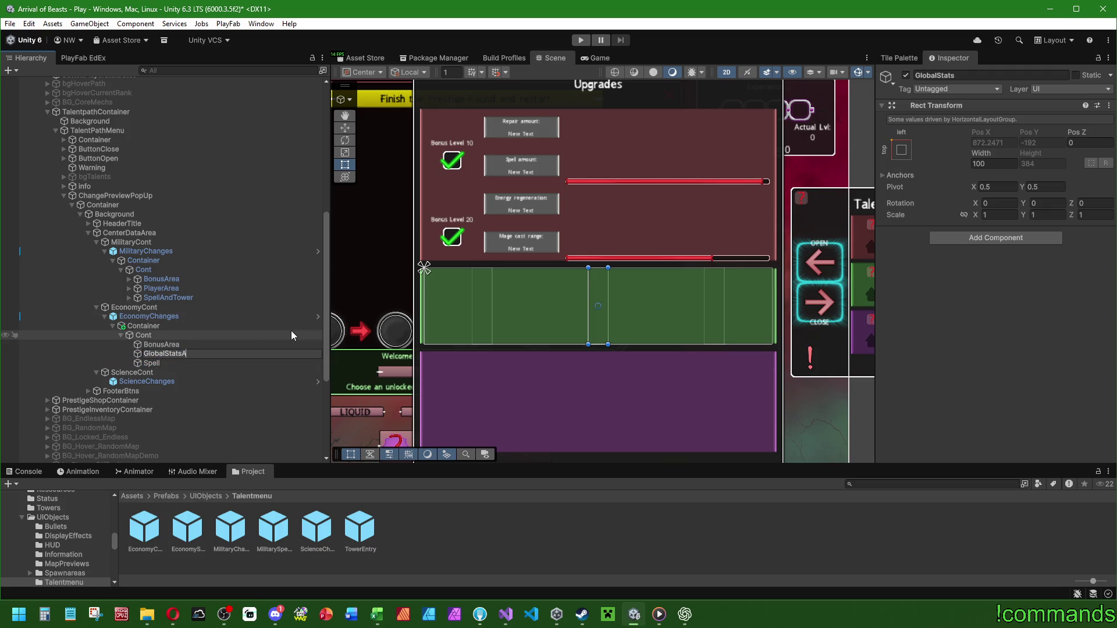
text(rea)
key(Return)
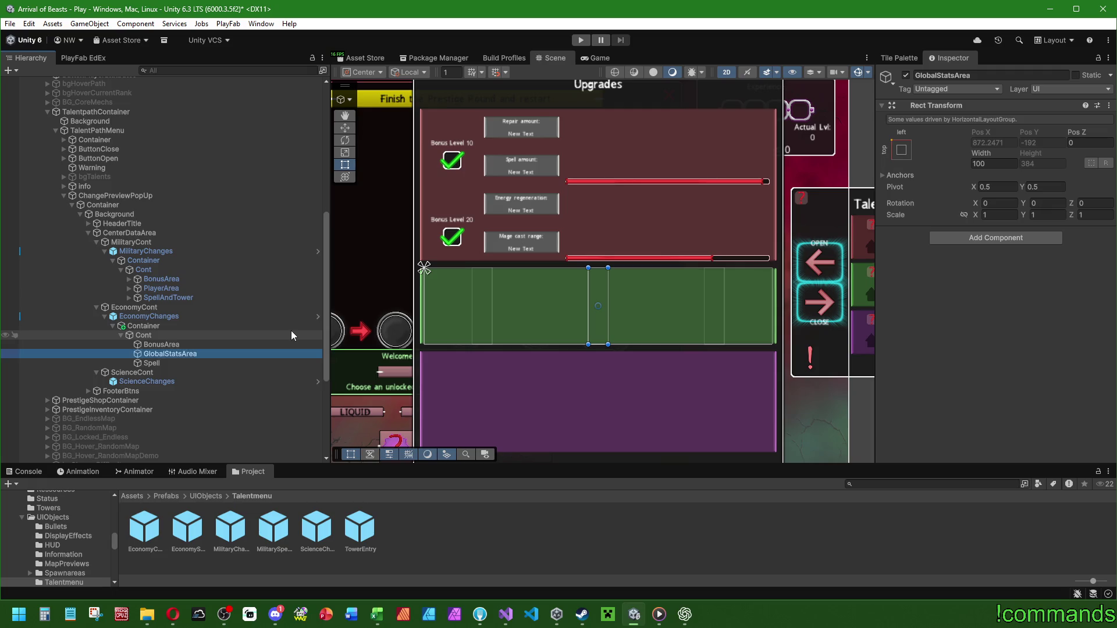
click(156, 317)
click(931, 120)
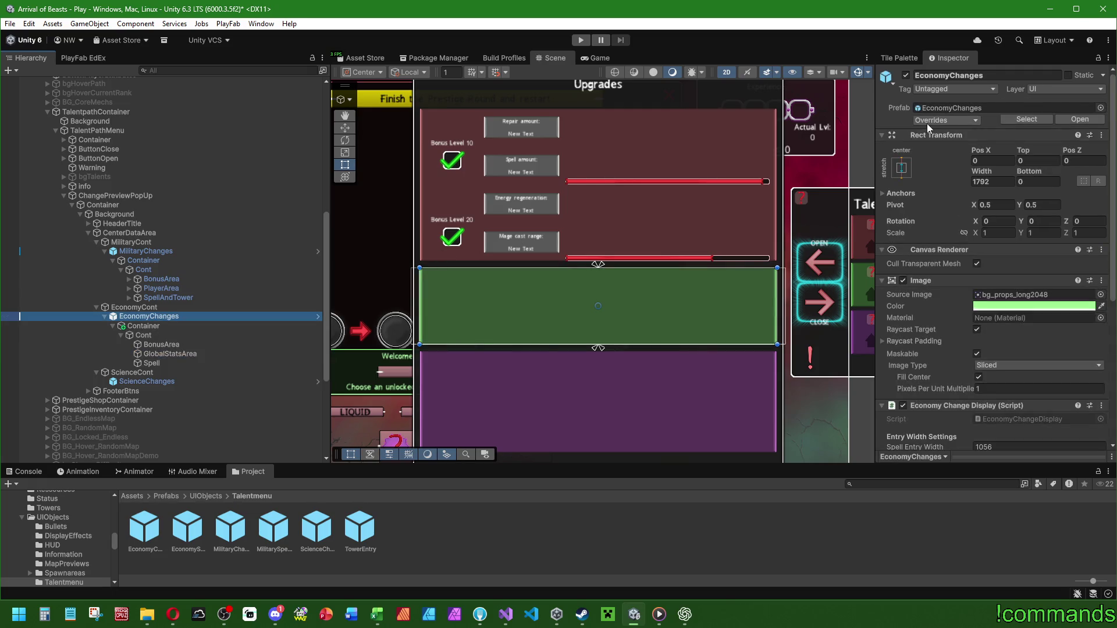
click(760, 211)
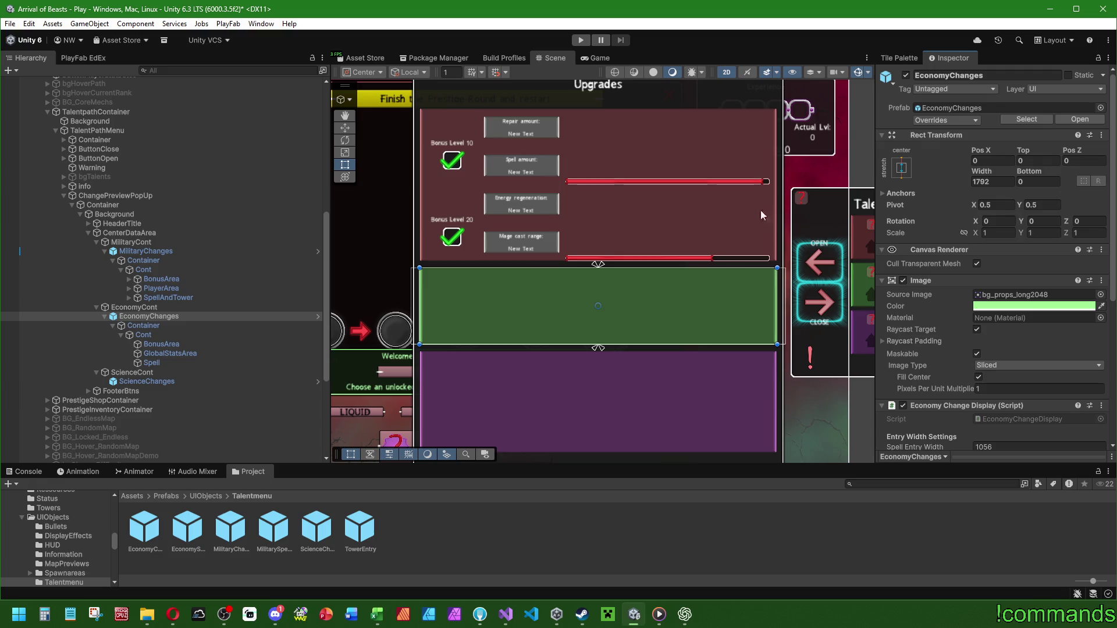
click(163, 336)
click(163, 343)
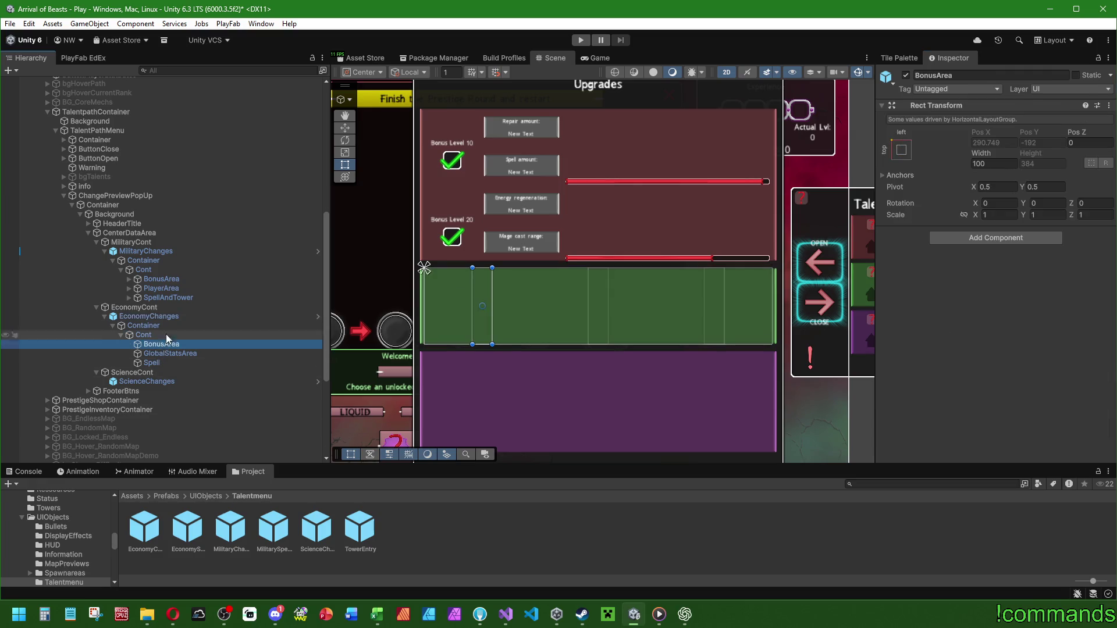
click(170, 279)
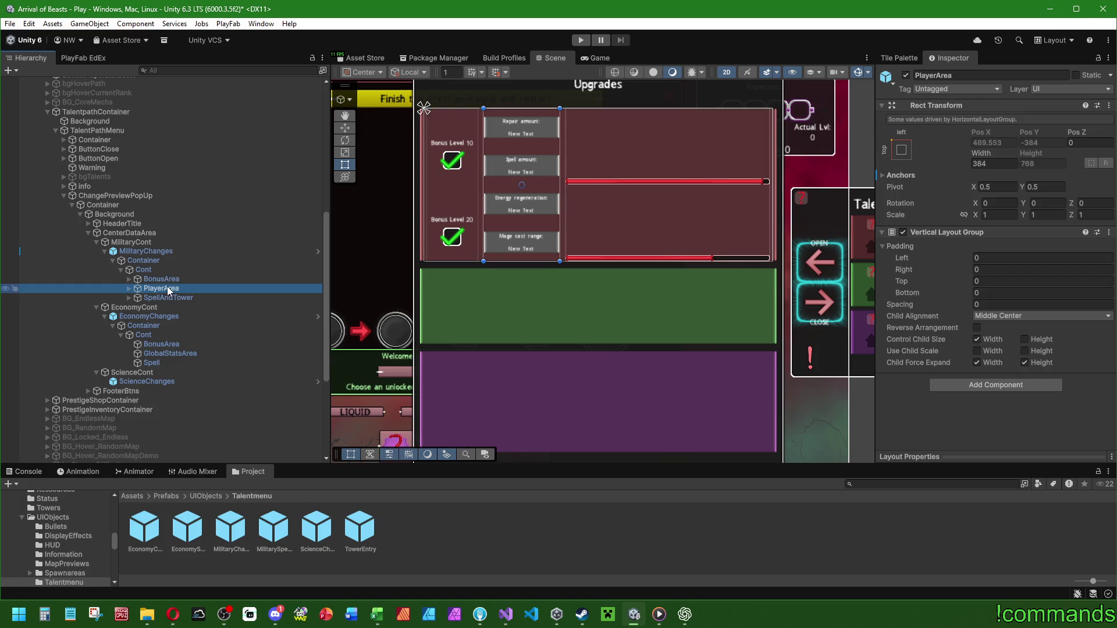
click(161, 336)
click(160, 343)
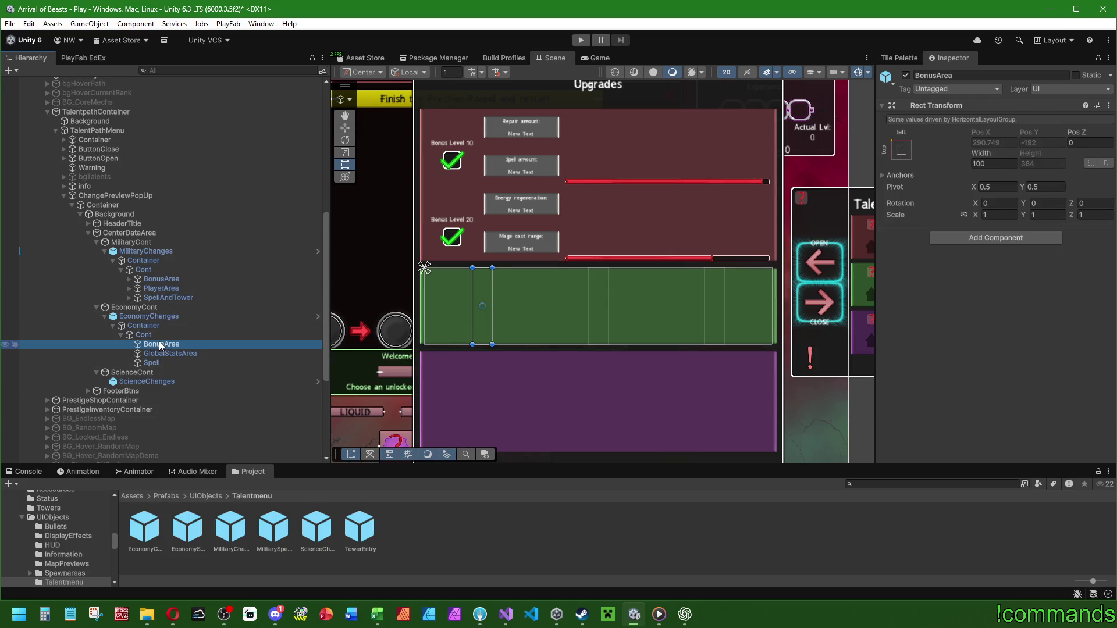
Set the economy BonusArea width to 200, comparing against the military areas' sizes.
click(162, 325)
click(166, 279)
click(166, 344)
click(1005, 164)
text(200)
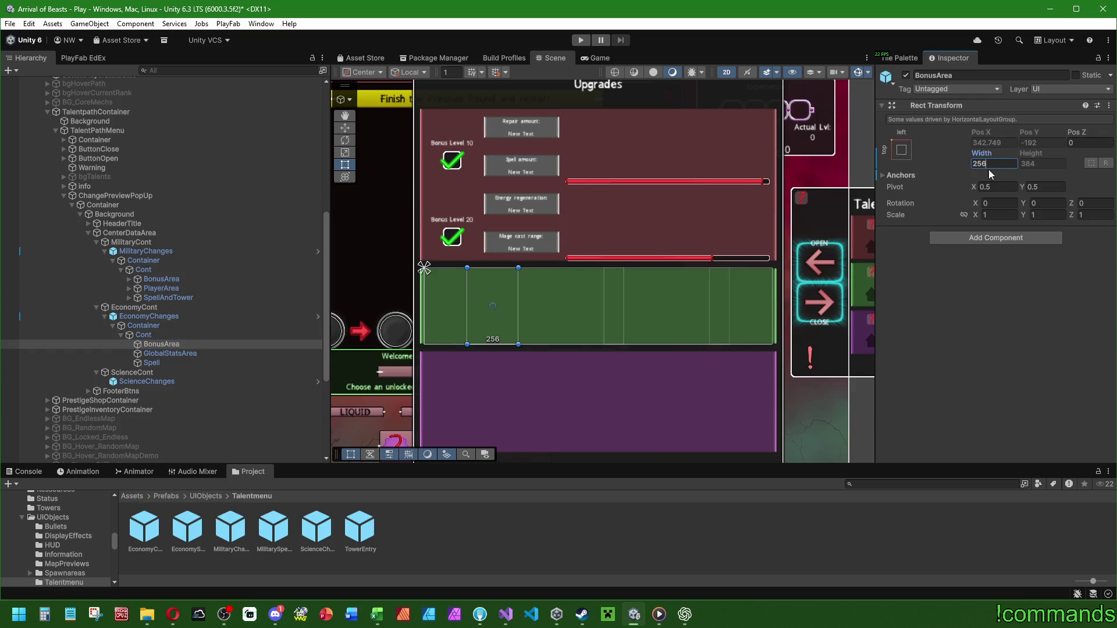
click(162, 291)
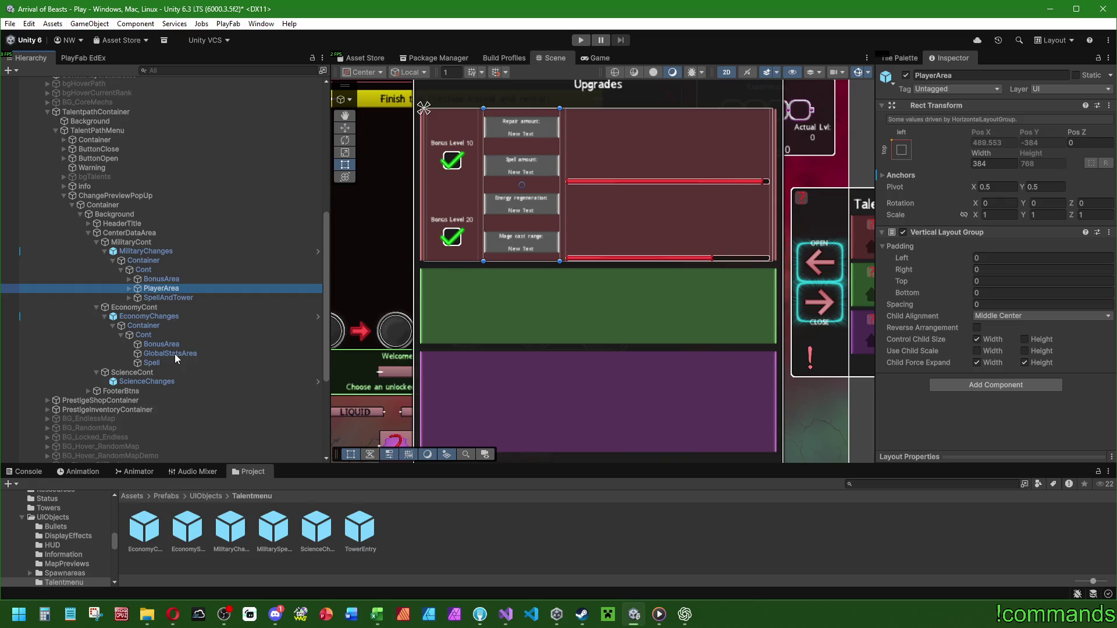
click(165, 298)
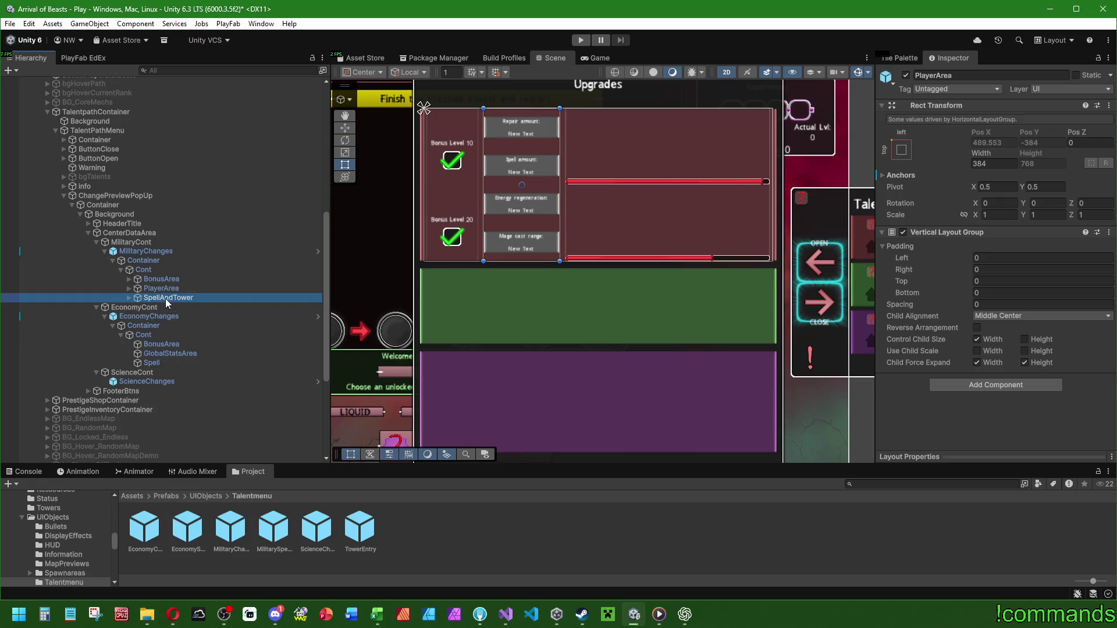
click(152, 363)
click(1003, 164)
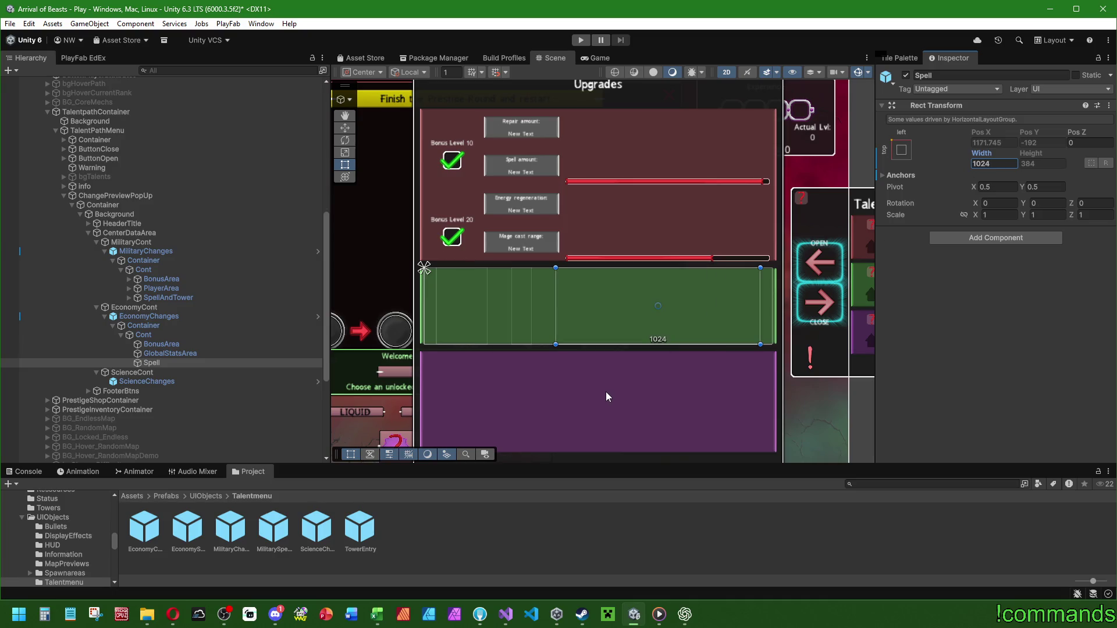
Set GlobalStatsArea's width to 416 (256+128+32) and bring up EconomyChangeDisplay.cs.
click(186, 354)
click(996, 165)
text(256)
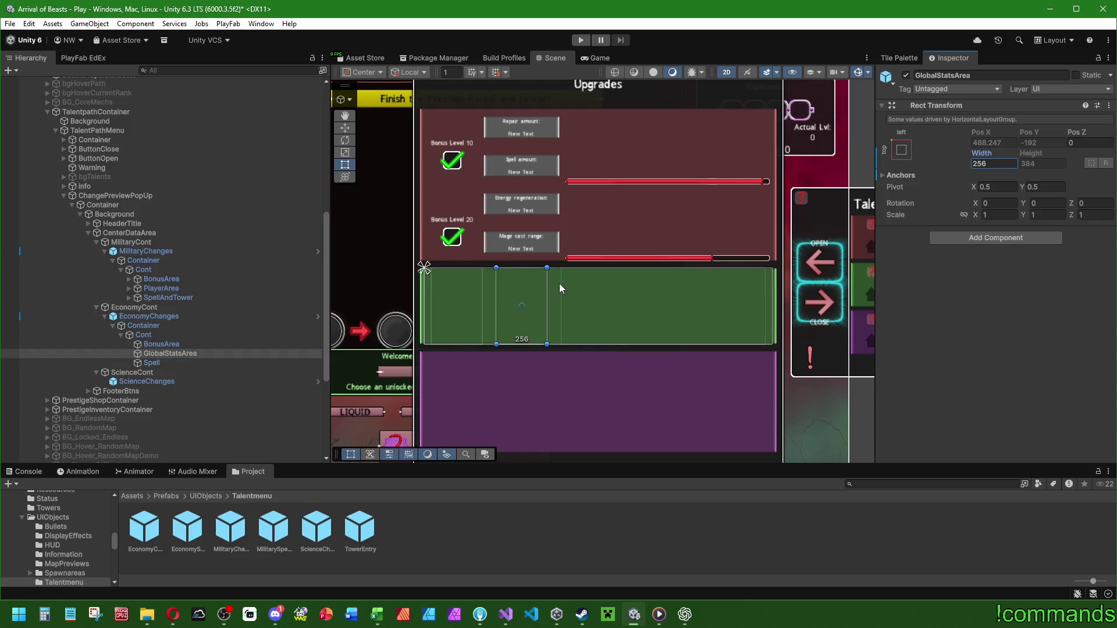
click(168, 365)
click(172, 355)
click(1011, 164)
text(512)
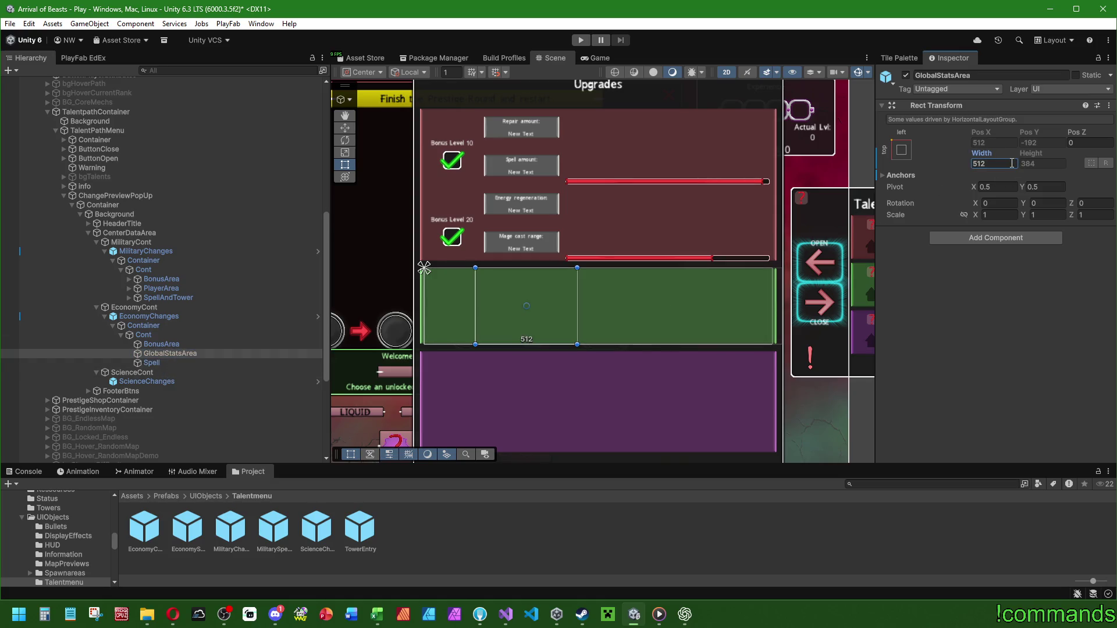
text(256+12)
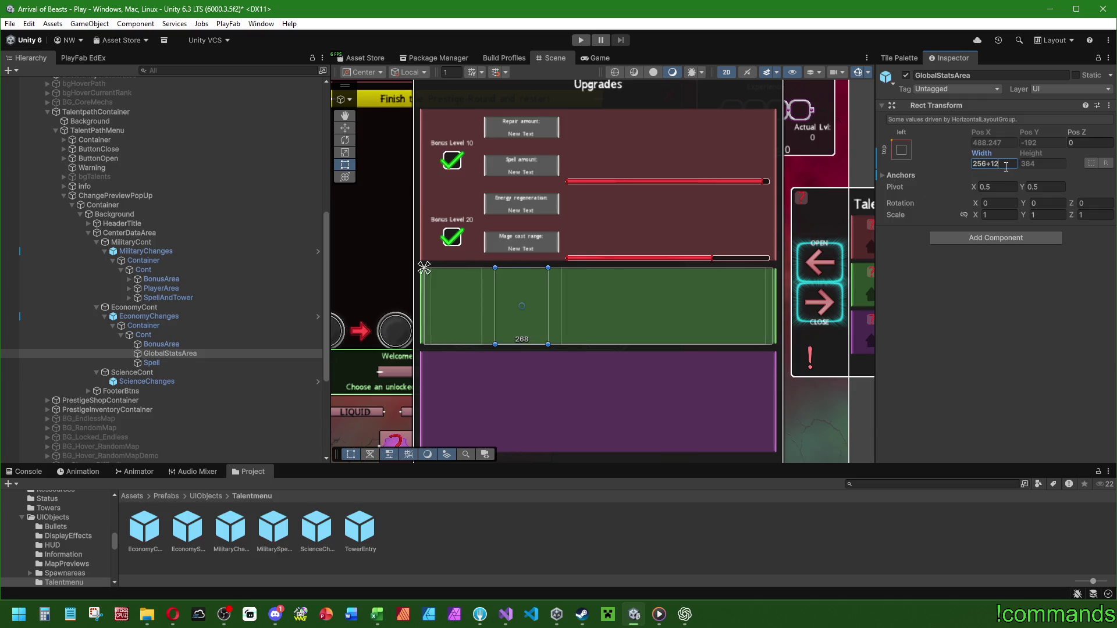
text(8+32)
key(Return)
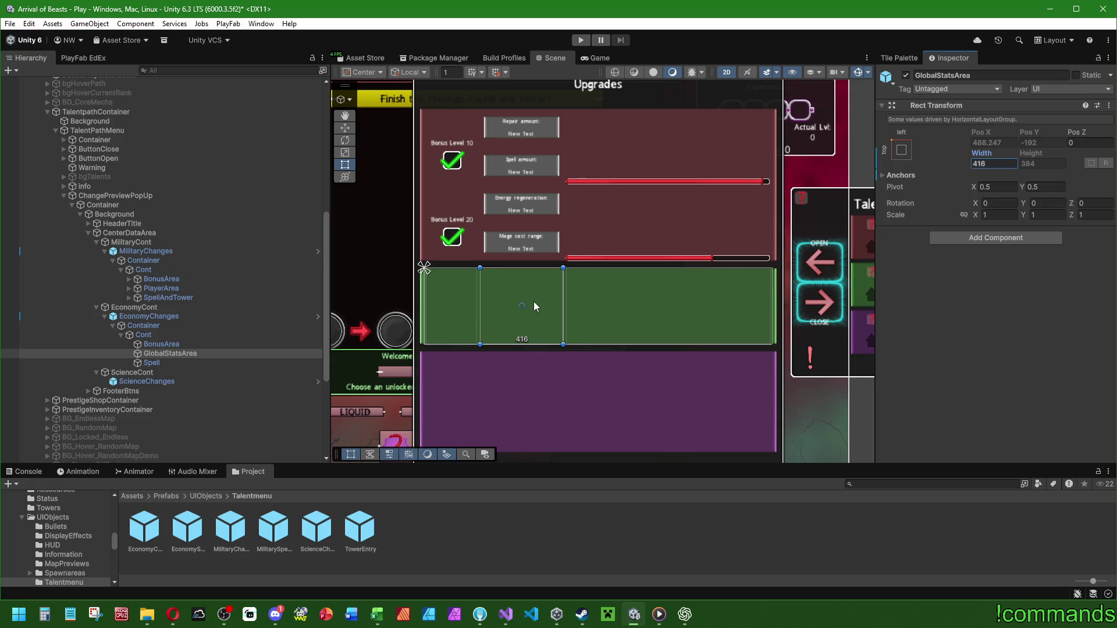
click(511, 619)
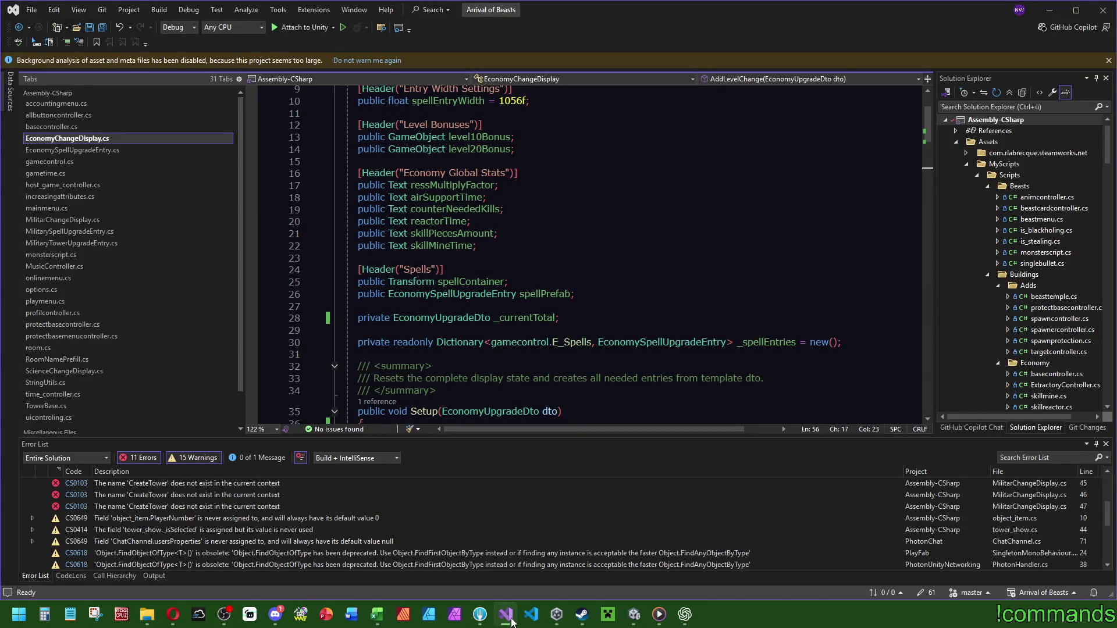
Switch between EconomyChangeDisplay.cs in Visual Studio and Unity, ending in the Unity editor.
click(510, 619)
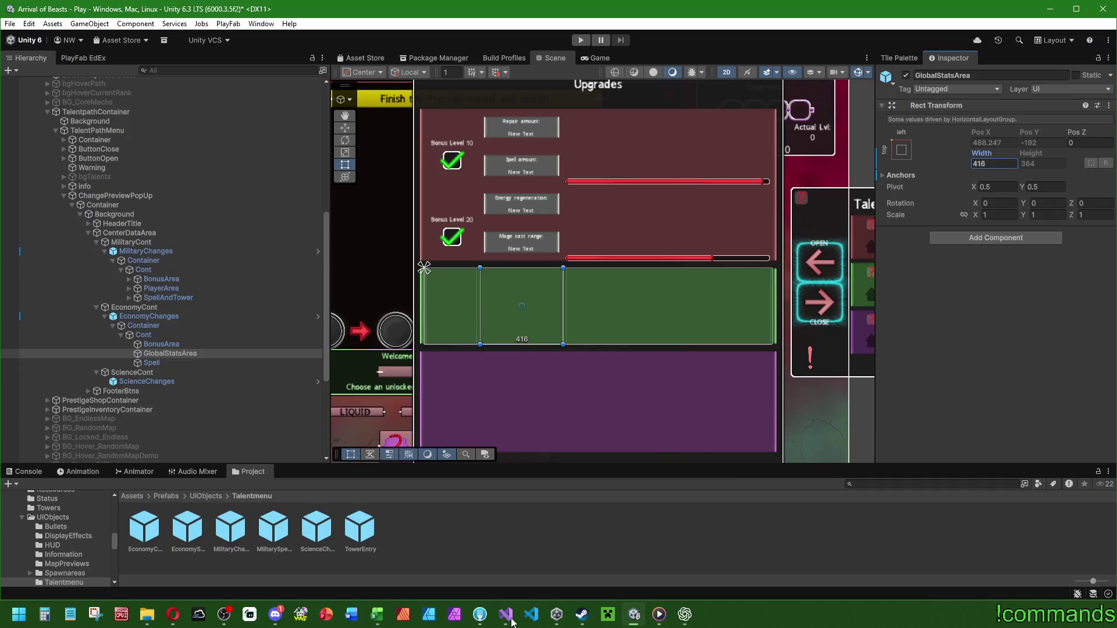
click(510, 619)
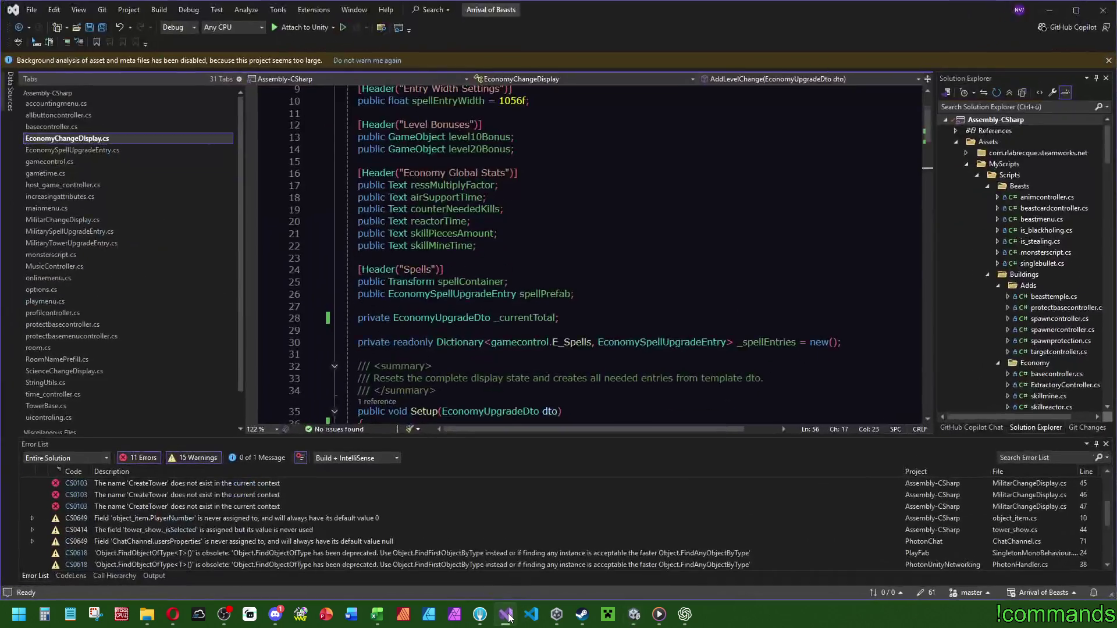
click(508, 618)
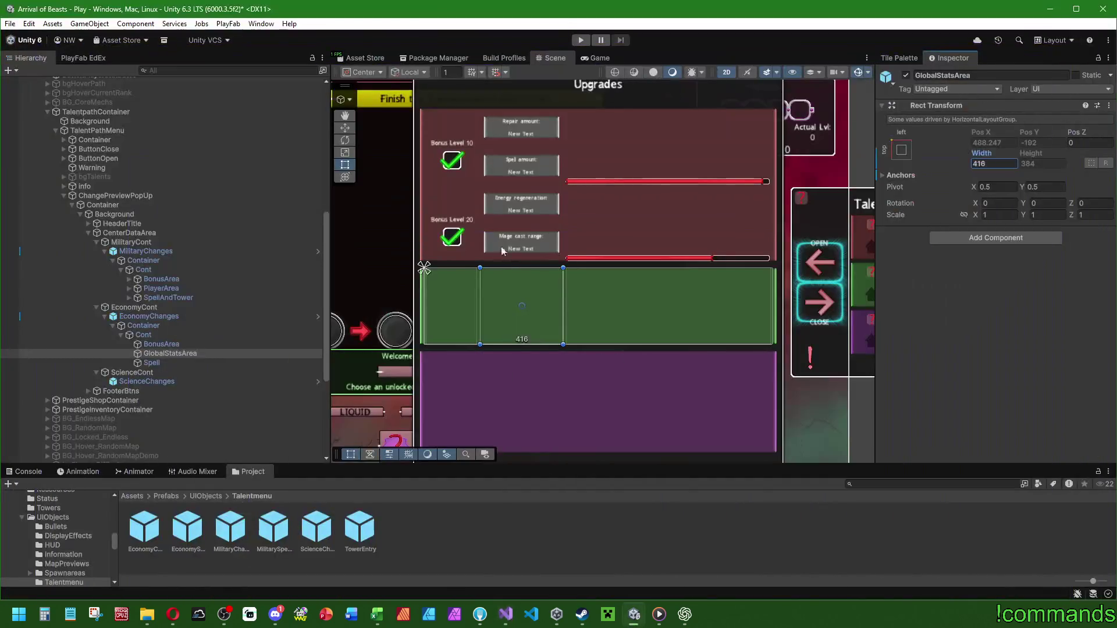
After comparing with MilitaryCont, raise EconomyCont's height from 384 to 512 by appending +128.
click(156, 319)
click(145, 254)
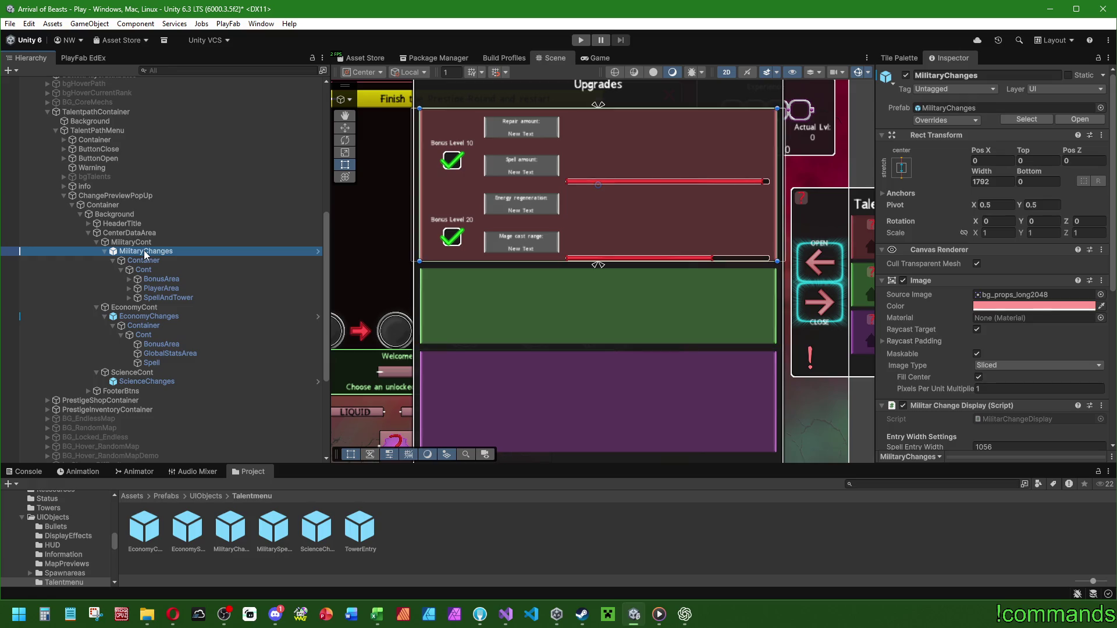
click(131, 242)
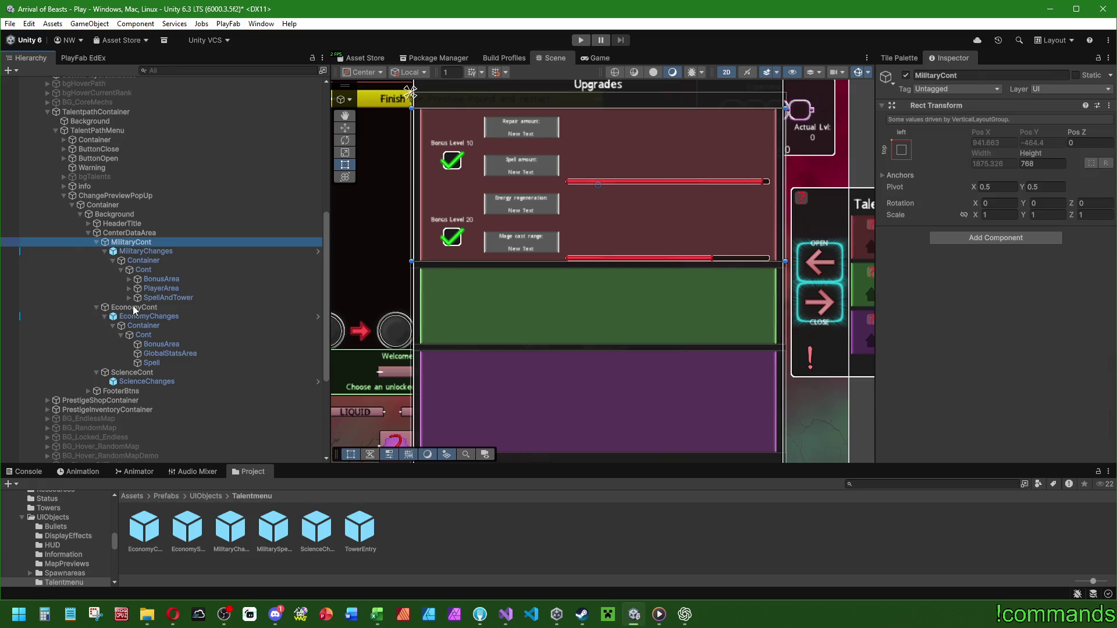
click(134, 310)
click(1047, 166)
click(1051, 158)
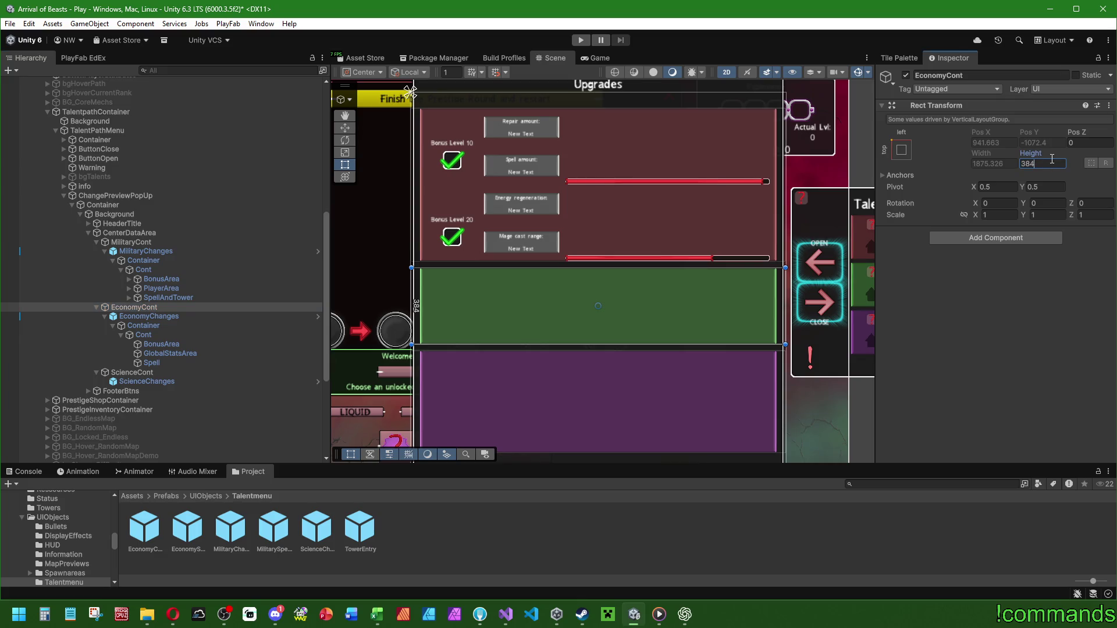
text(+128)
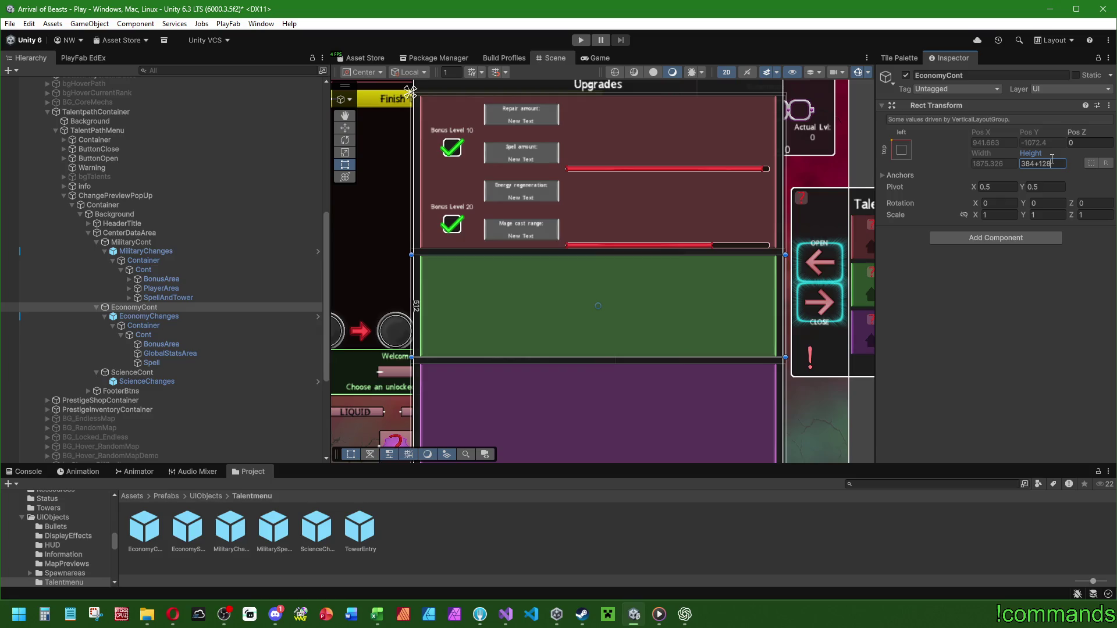
key(Return)
click(181, 301)
mouse_move(567, 315)
mouse_down()
mouse_move(532, 179)
mouse_move(556, 291)
mouse_move(574, 289)
mouse_up()
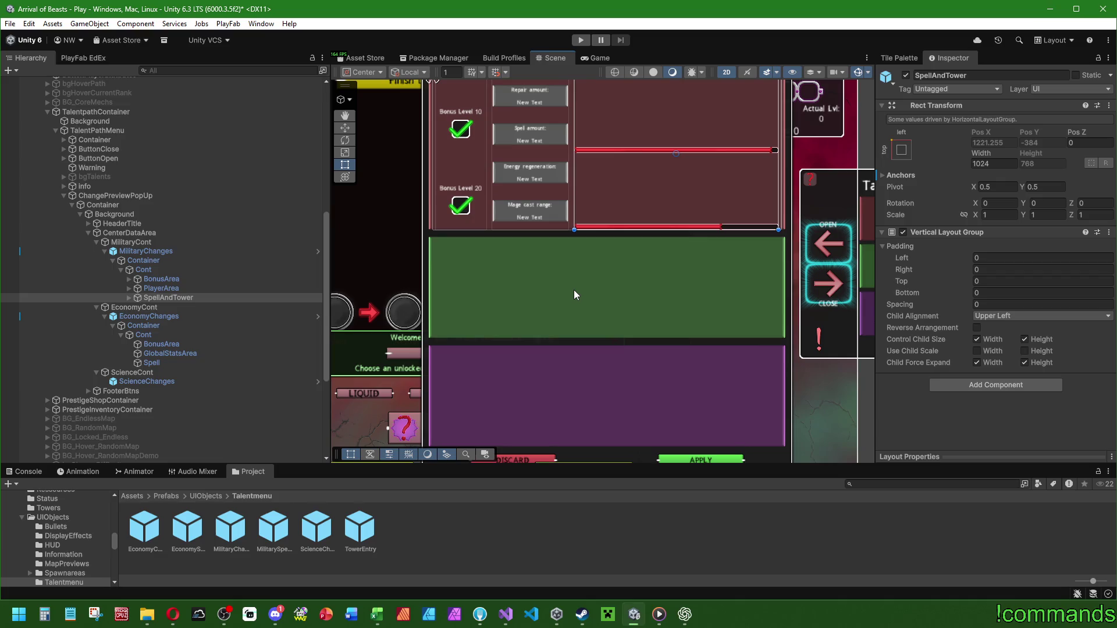
Paste the military Bonus10 and Bonus20 entries as children of the economy BonusArea.
click(164, 361)
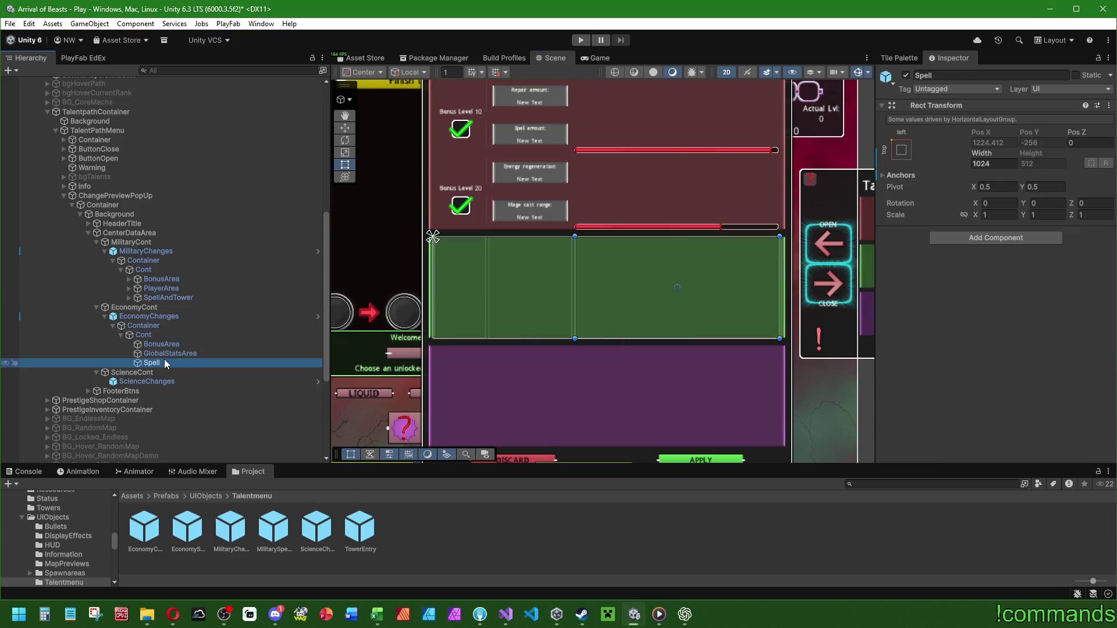
click(166, 355)
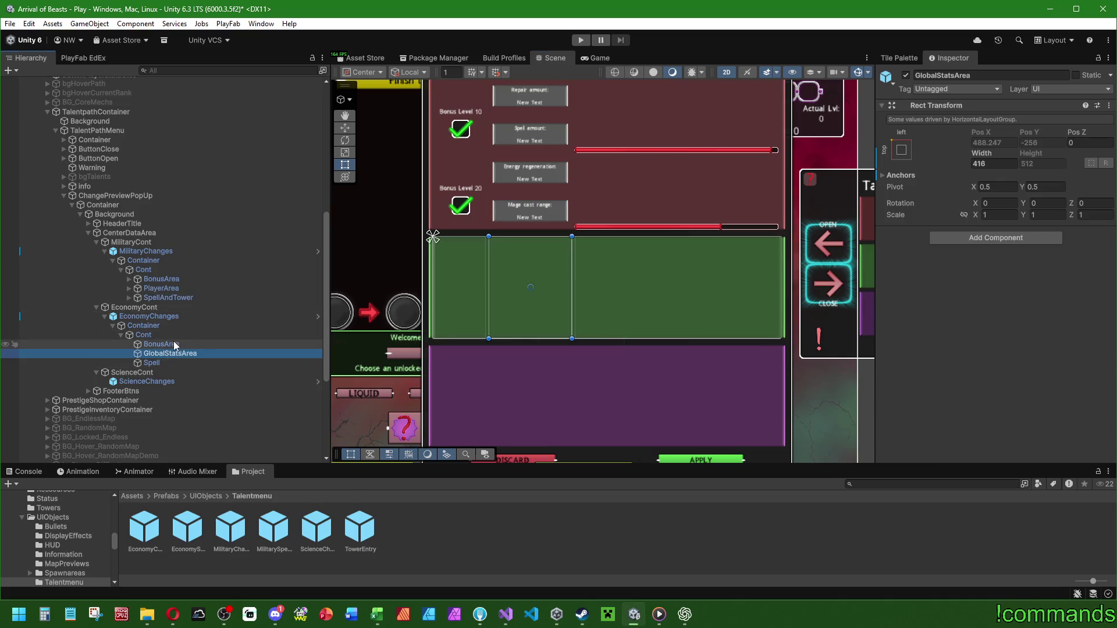
click(155, 289)
click(129, 297)
click(129, 278)
click(129, 307)
click(164, 289)
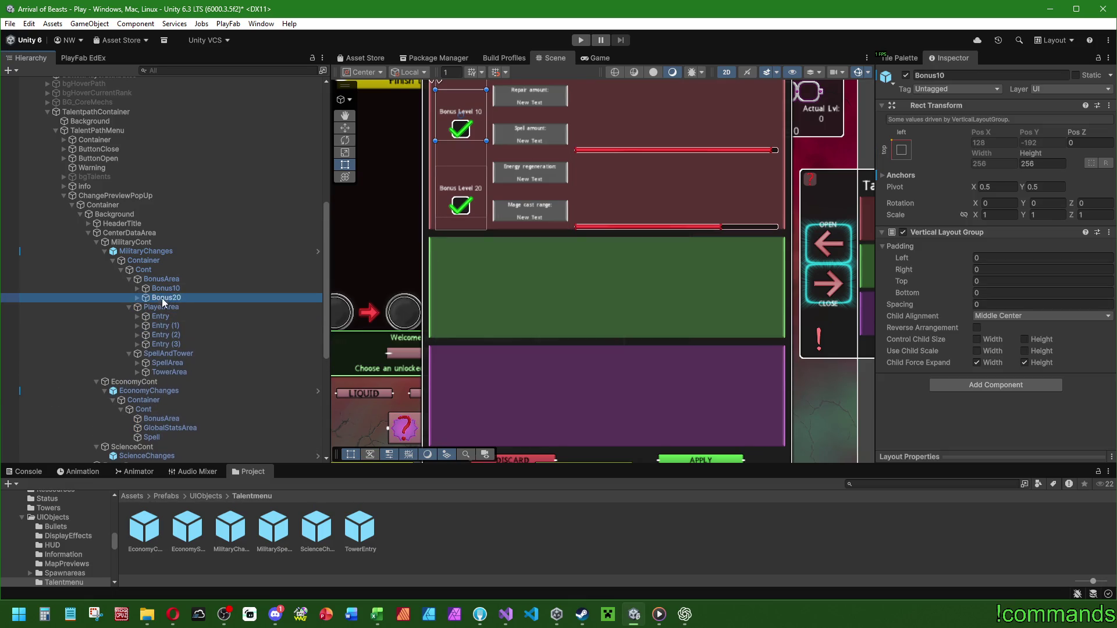
right_click(160, 419)
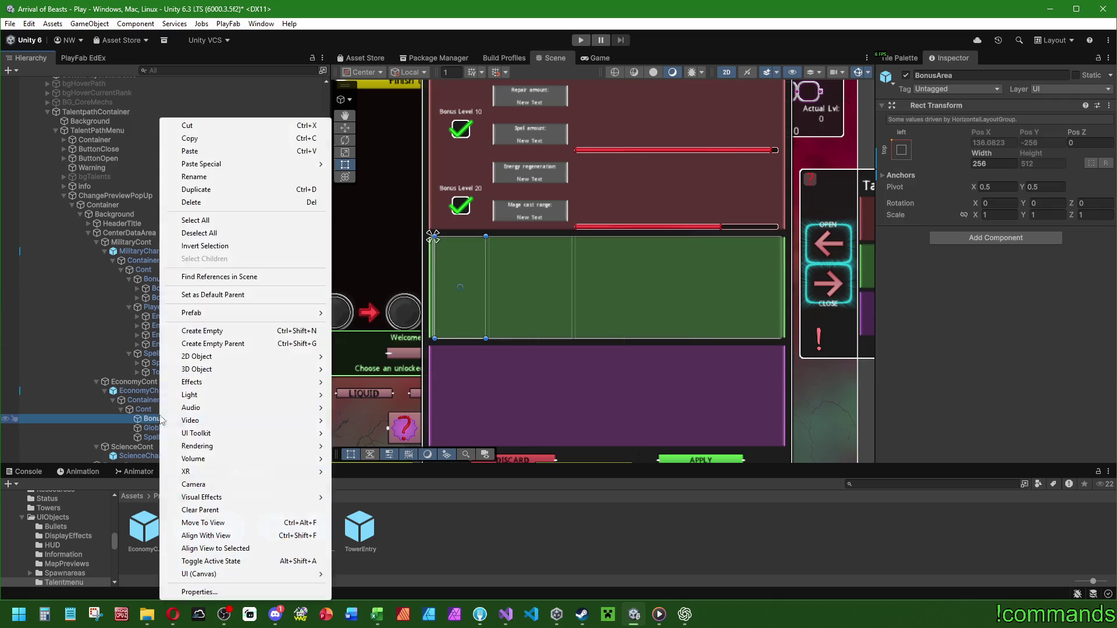
mouse_move(198, 164)
click(396, 164)
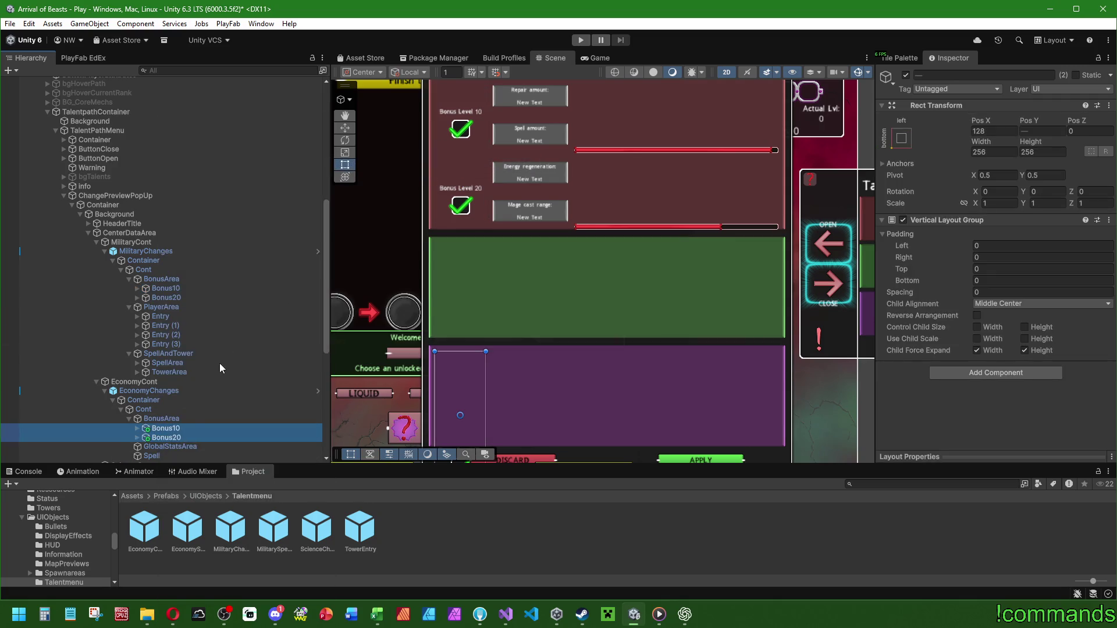
scroll(568, 267, down, 3)
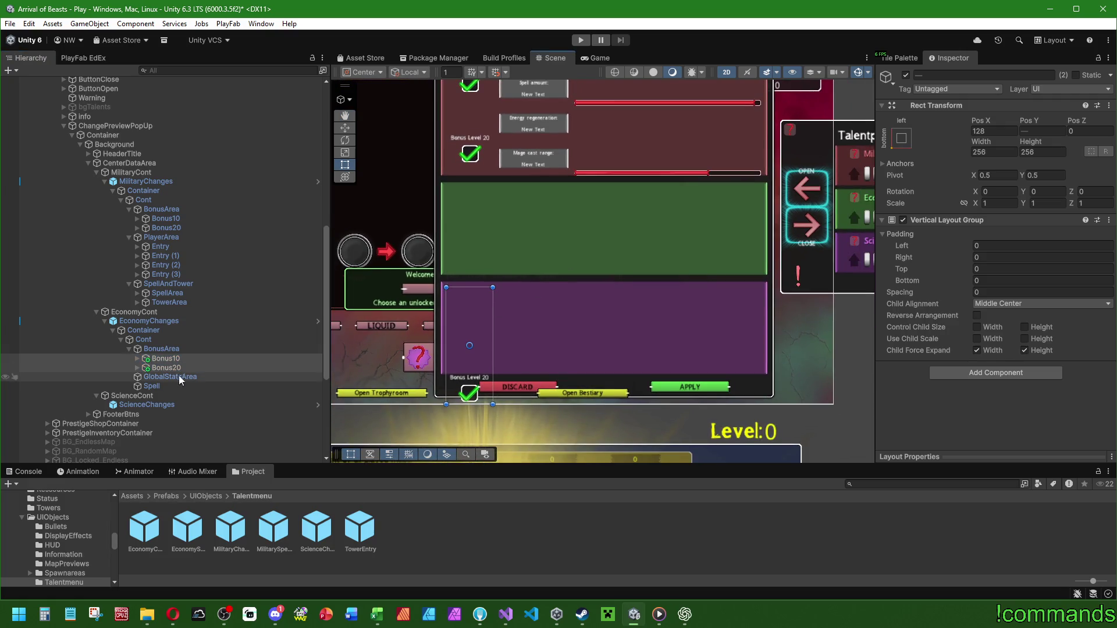
click(171, 351)
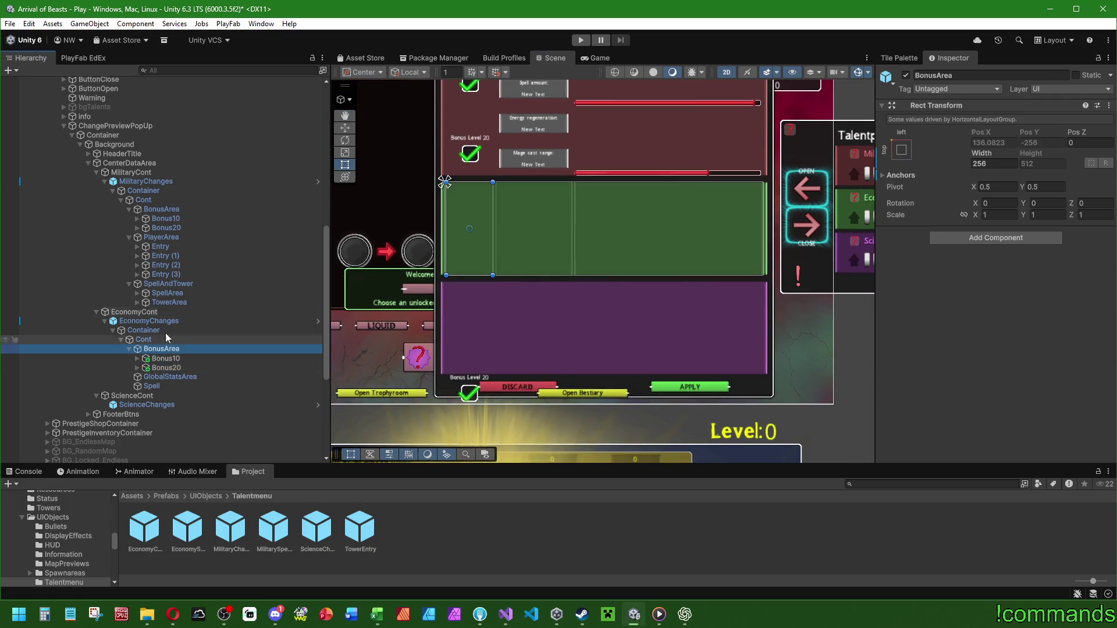
Copy the military BonusArea's Vertical Layout Group onto the economy BonusArea as a new component.
click(162, 209)
right_click(953, 232)
click(990, 316)
click(187, 350)
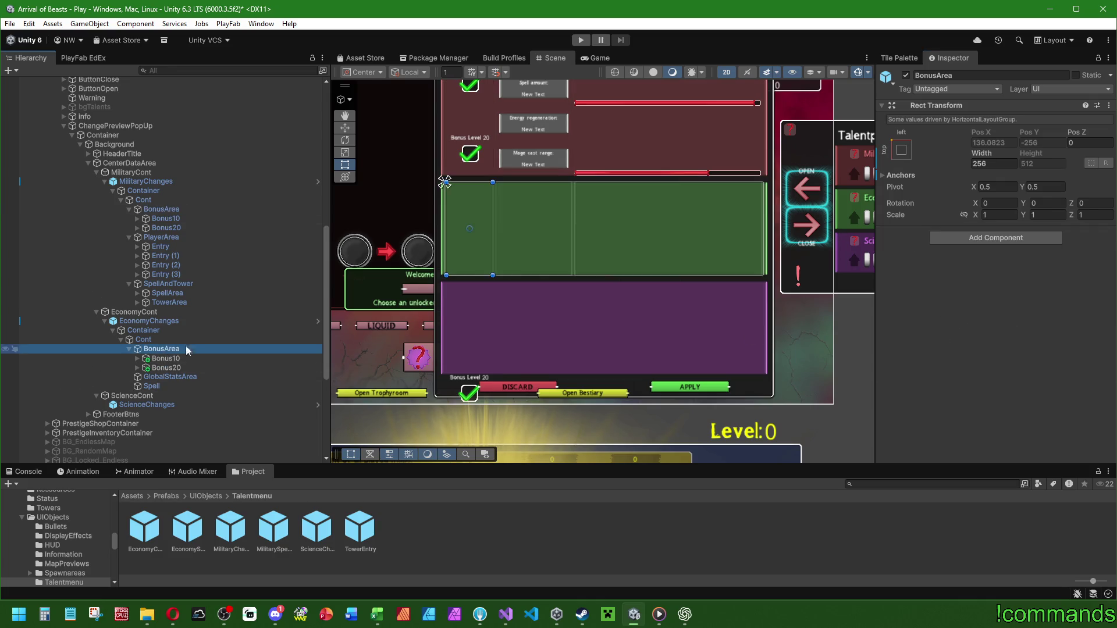
right_click(949, 105)
mouse_move(1001, 232)
click(1106, 306)
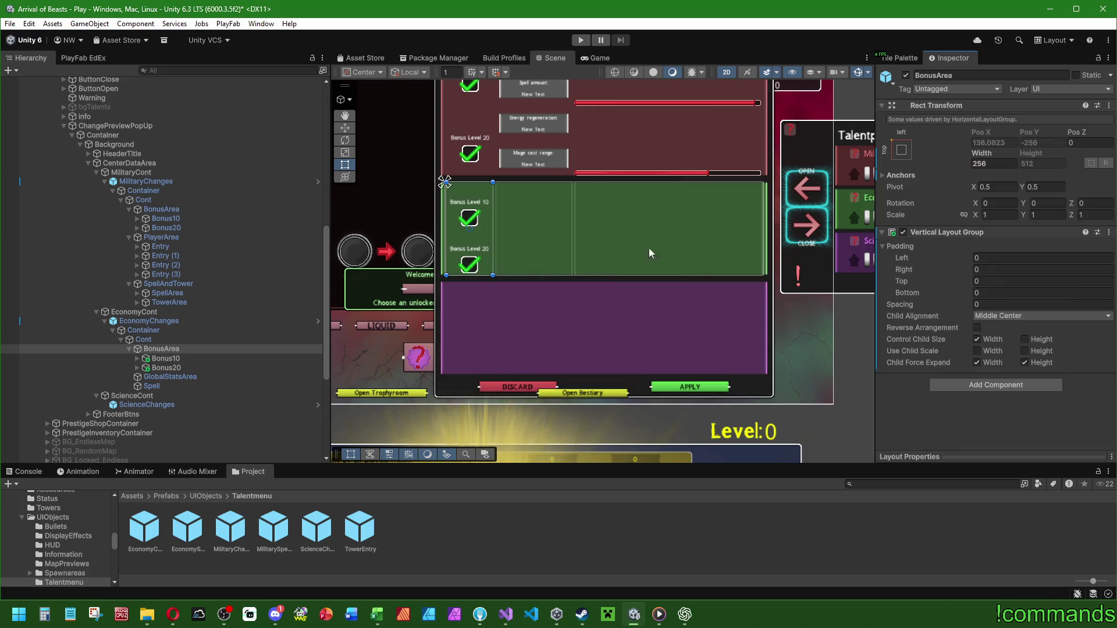
scroll(548, 347, up, 4)
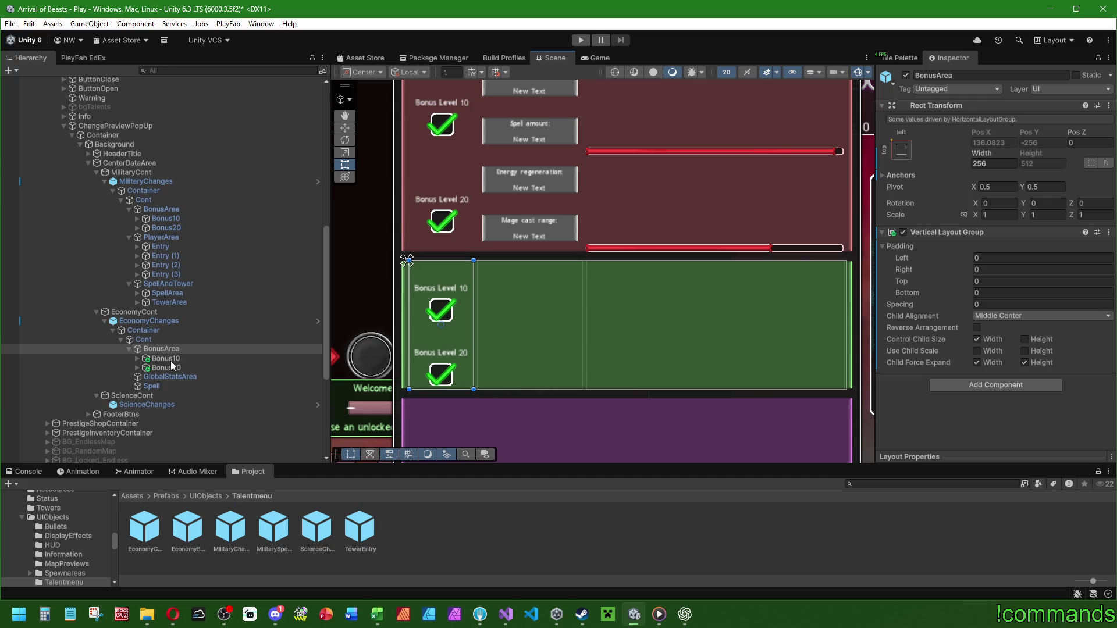
click(1076, 316)
click(1015, 343)
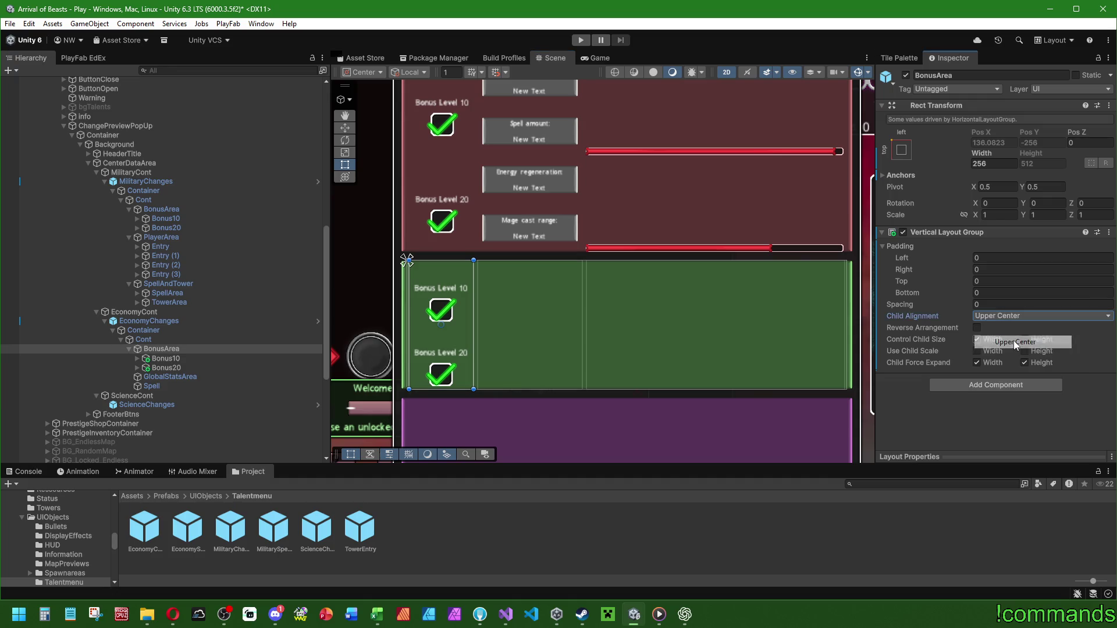
click(1015, 315)
click(1024, 381)
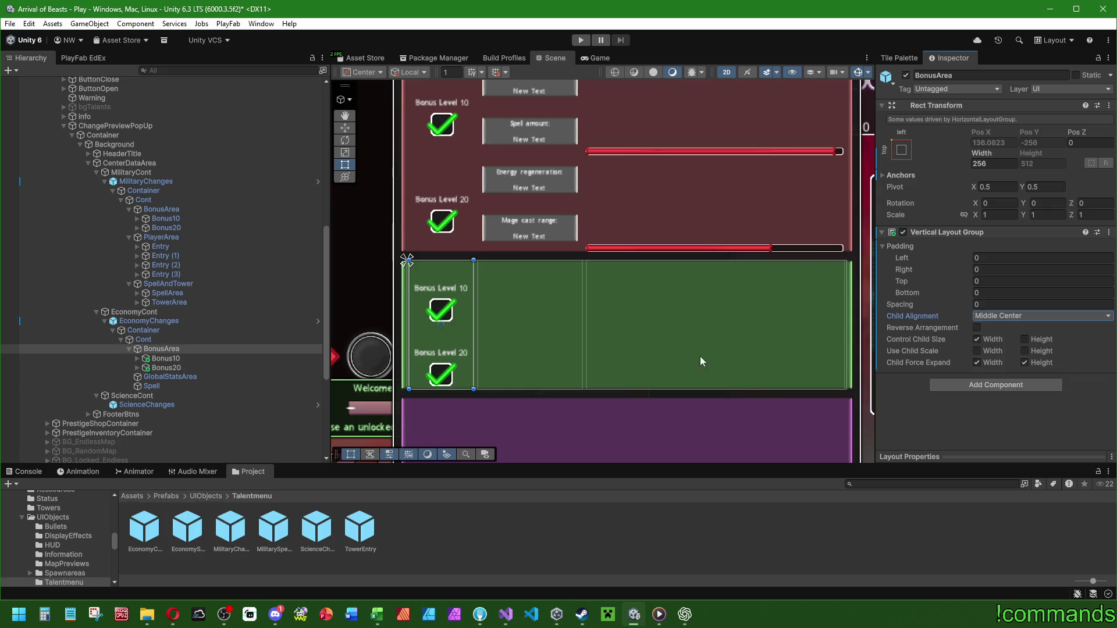
click(164, 359)
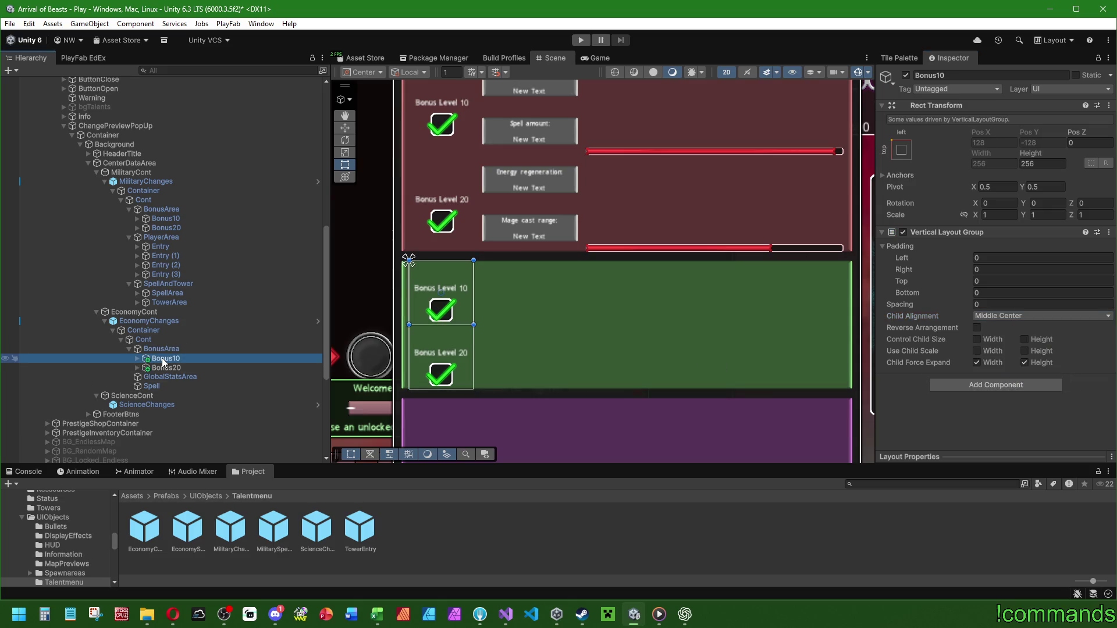
click(138, 358)
click(138, 387)
click(167, 368)
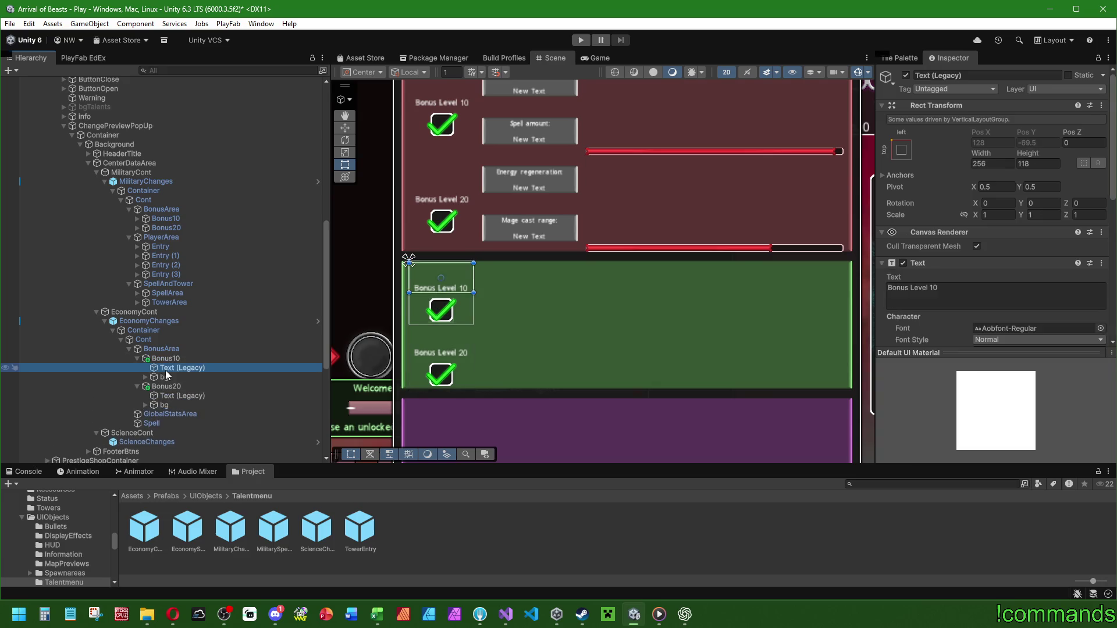
click(165, 378)
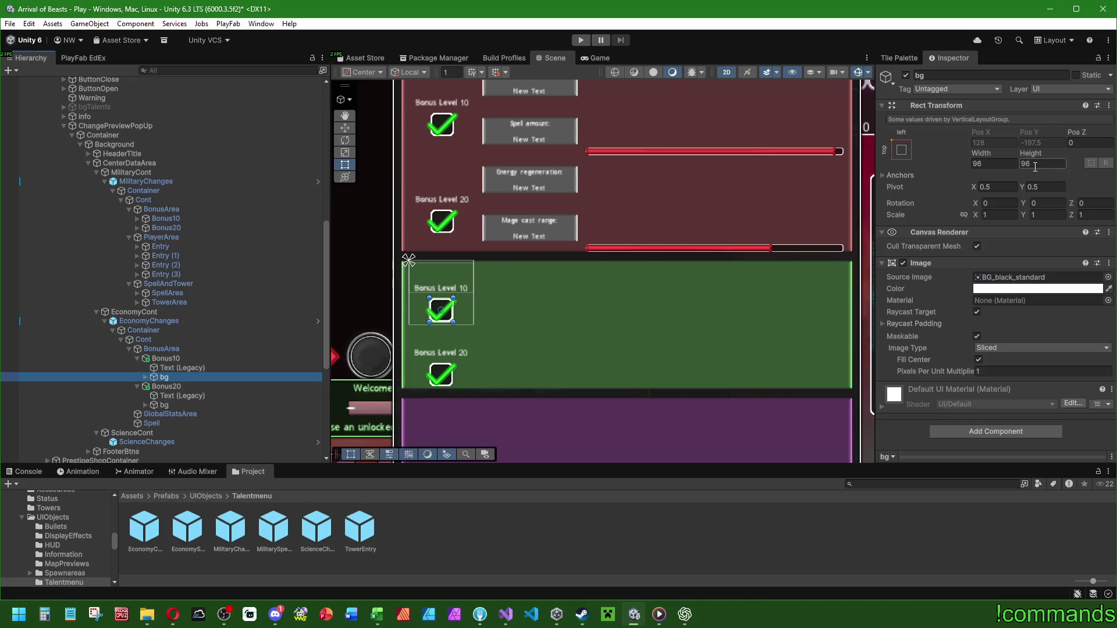
click(441, 312)
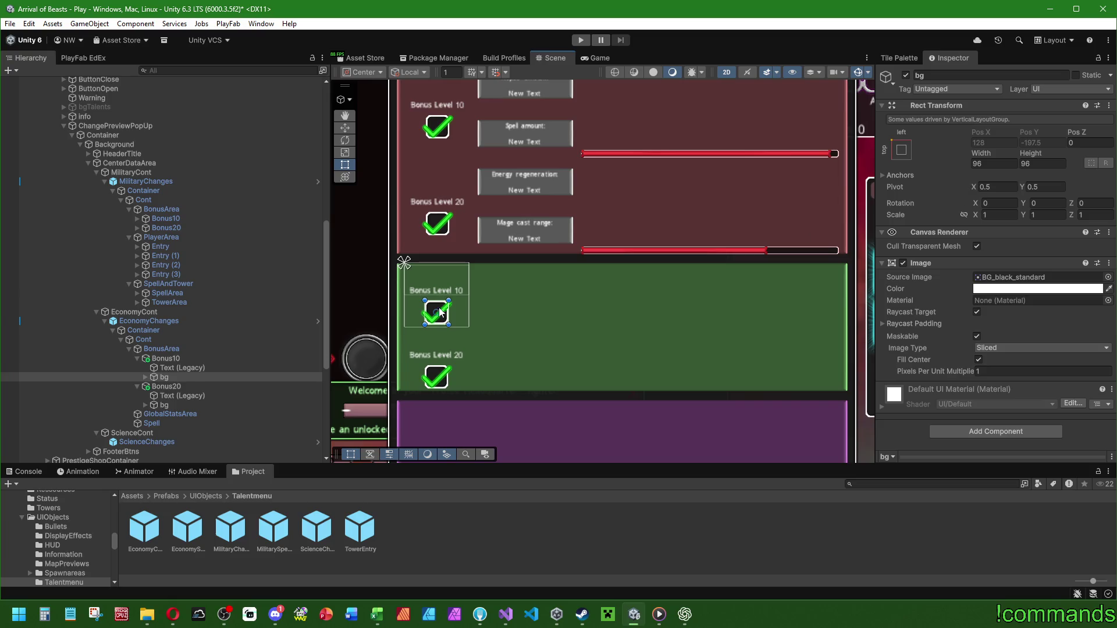
click(187, 350)
Give the economy BonusArea layout bottom padding 0, spacing -64 and top padding -64.
drag(908, 295, 923, 291)
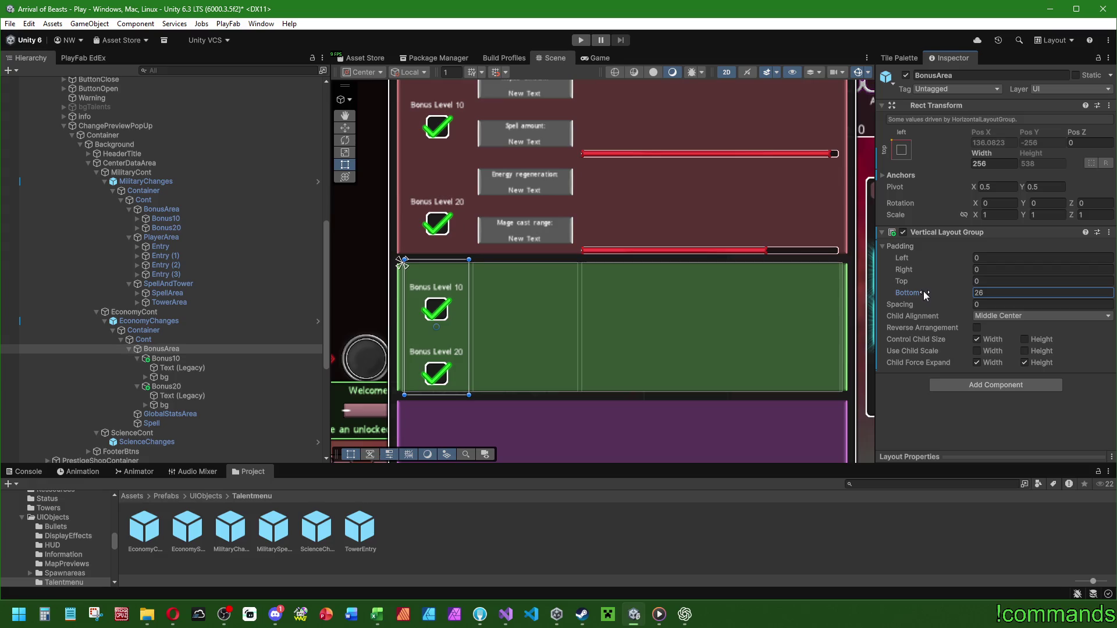
text(0)
drag(916, 304, 791, 298)
click(1000, 303)
text(-32)
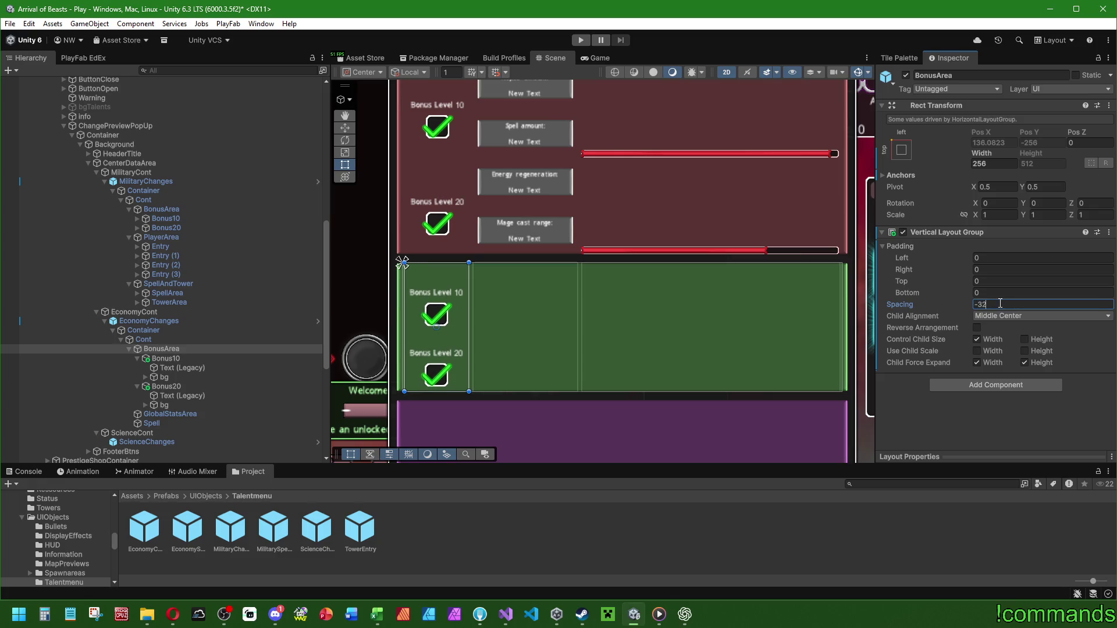
key(BackSpace)
key(BackSpace)
text(64)
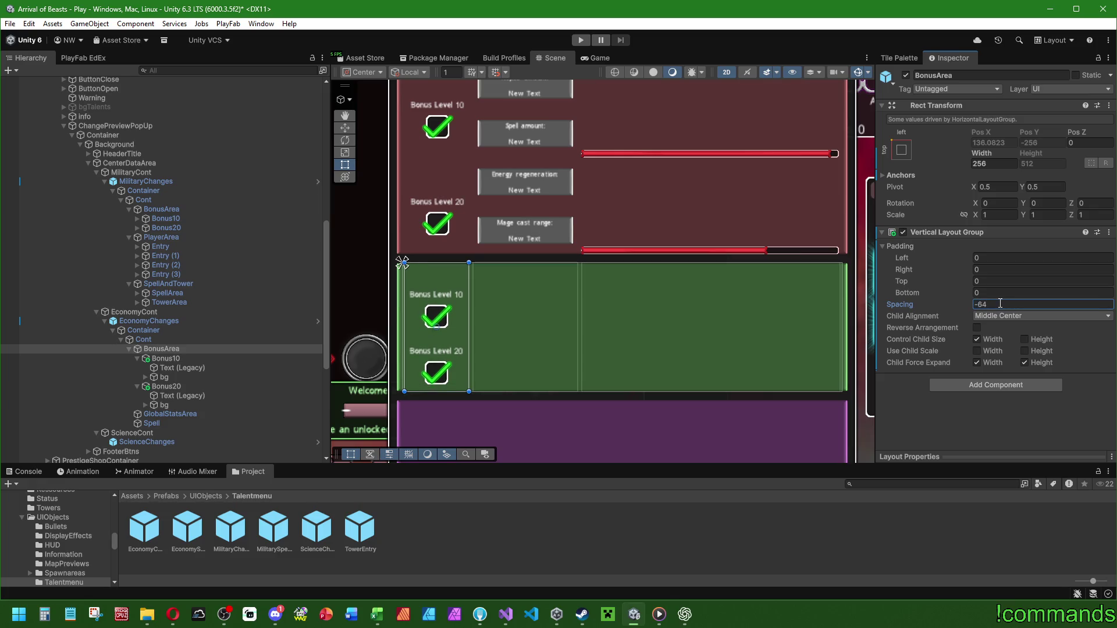
drag(908, 283, 879, 282)
text(-64)
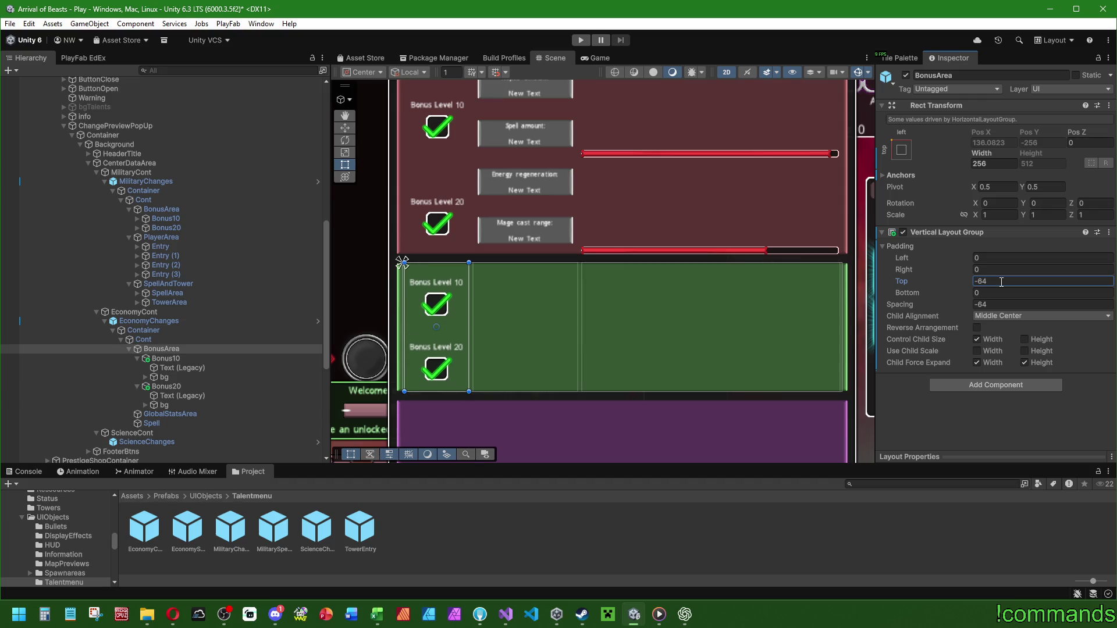
drag(803, 334, 820, 371)
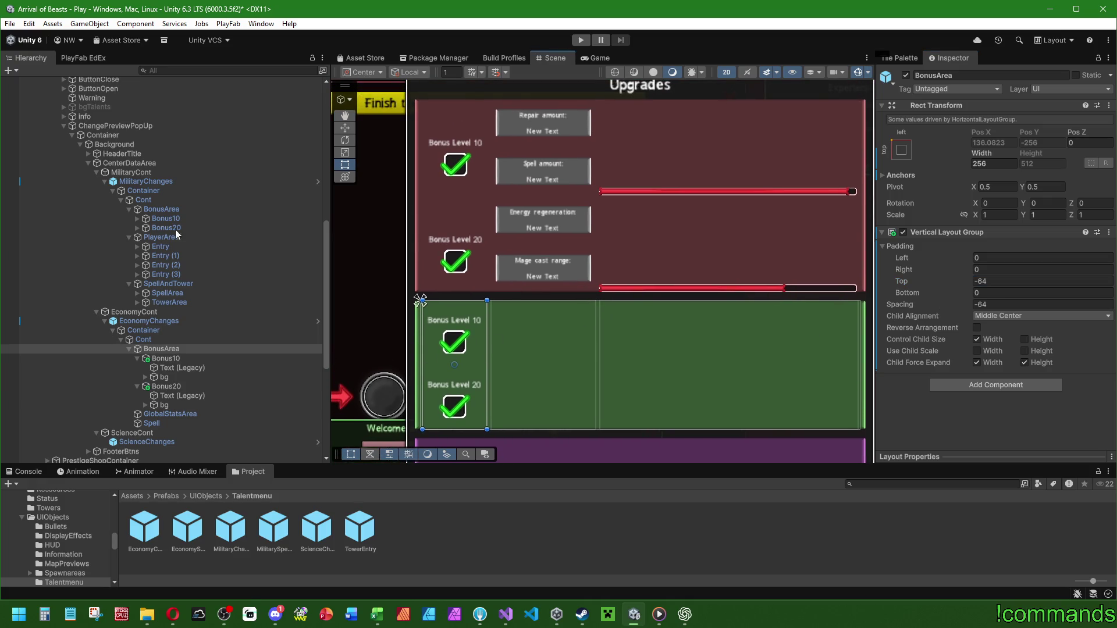
Set the military BonusArea's spacing and top padding to -64, then show EconomyChanges' overrides.
click(162, 210)
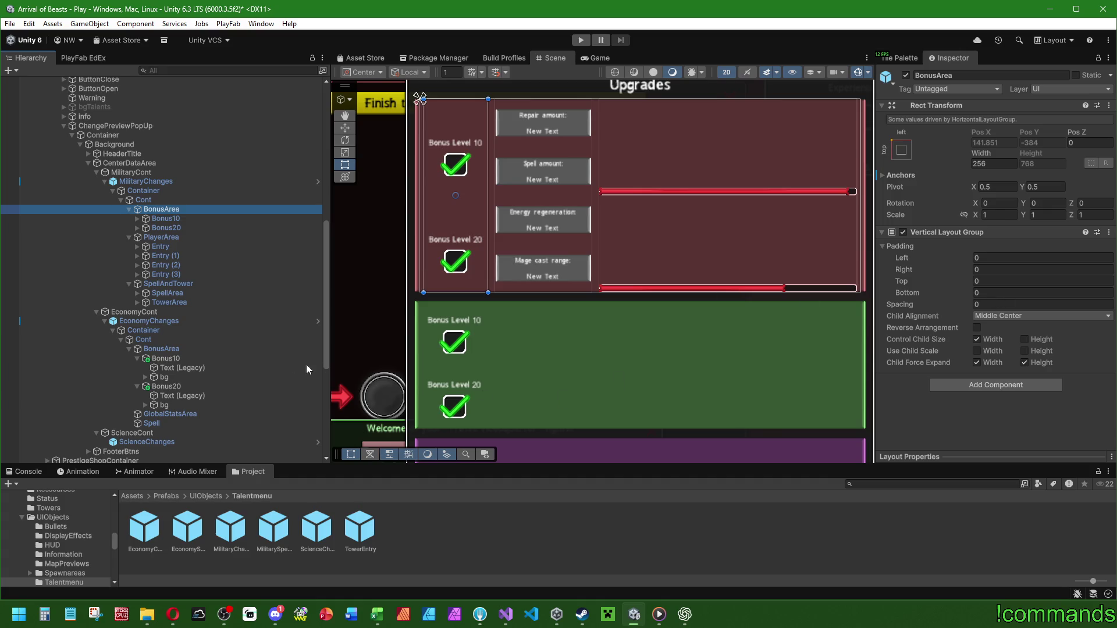
click(170, 342)
click(169, 349)
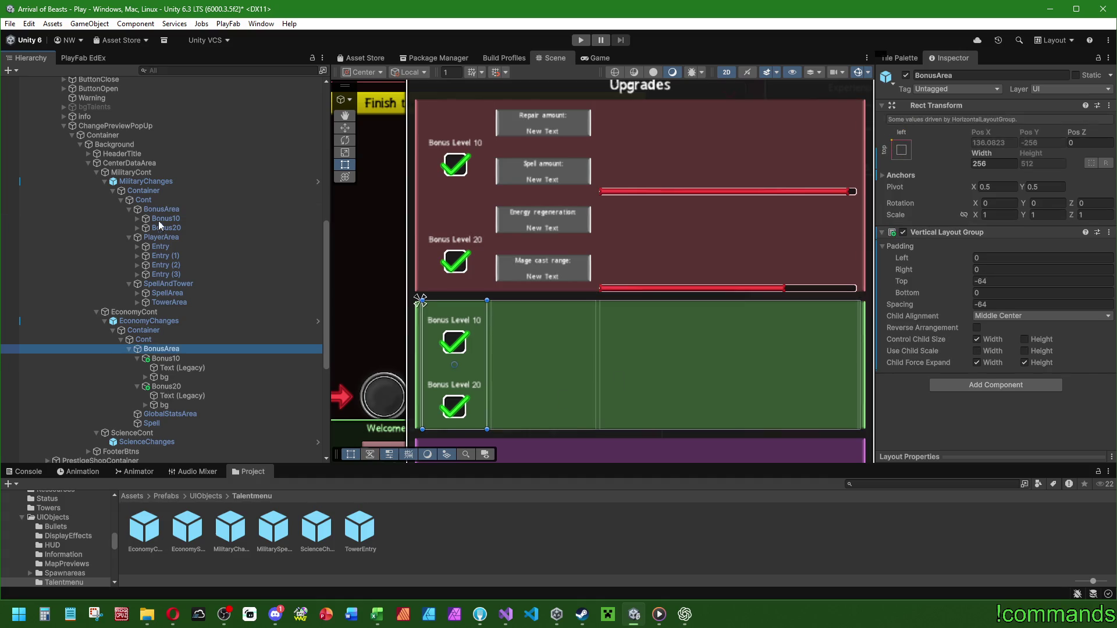
click(166, 211)
click(998, 305)
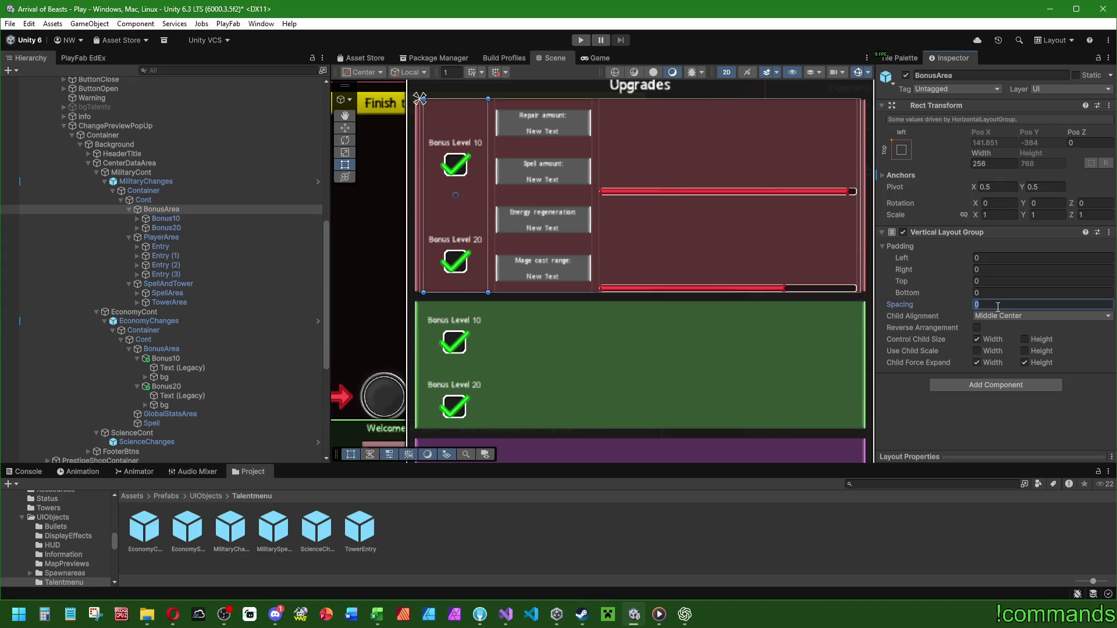
text(-64)
click(983, 258)
click(986, 281)
text(-64)
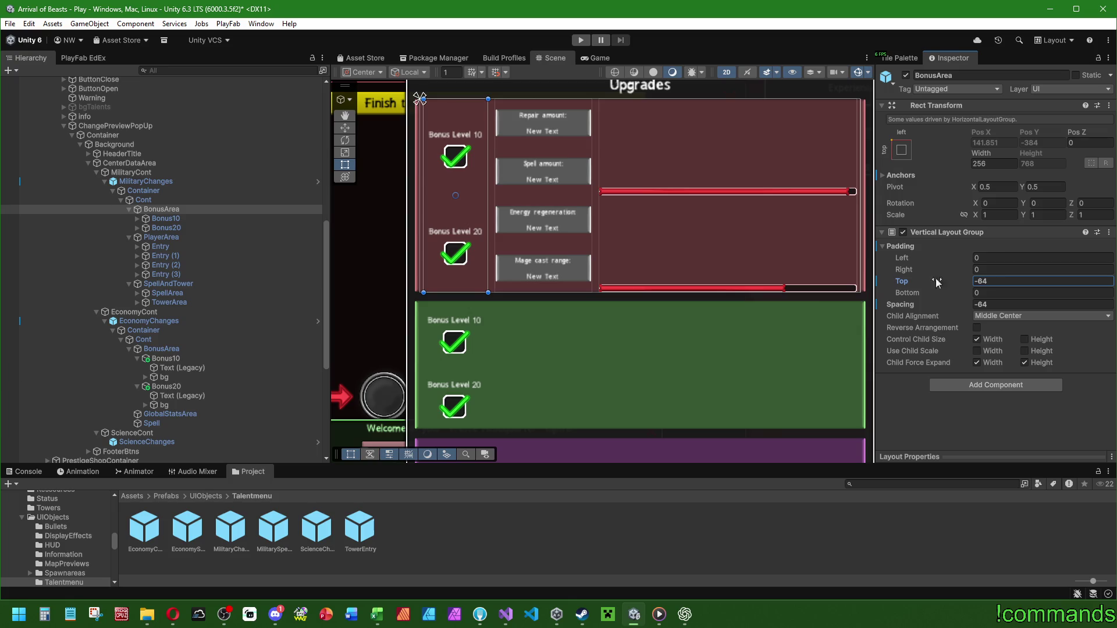
click(146, 181)
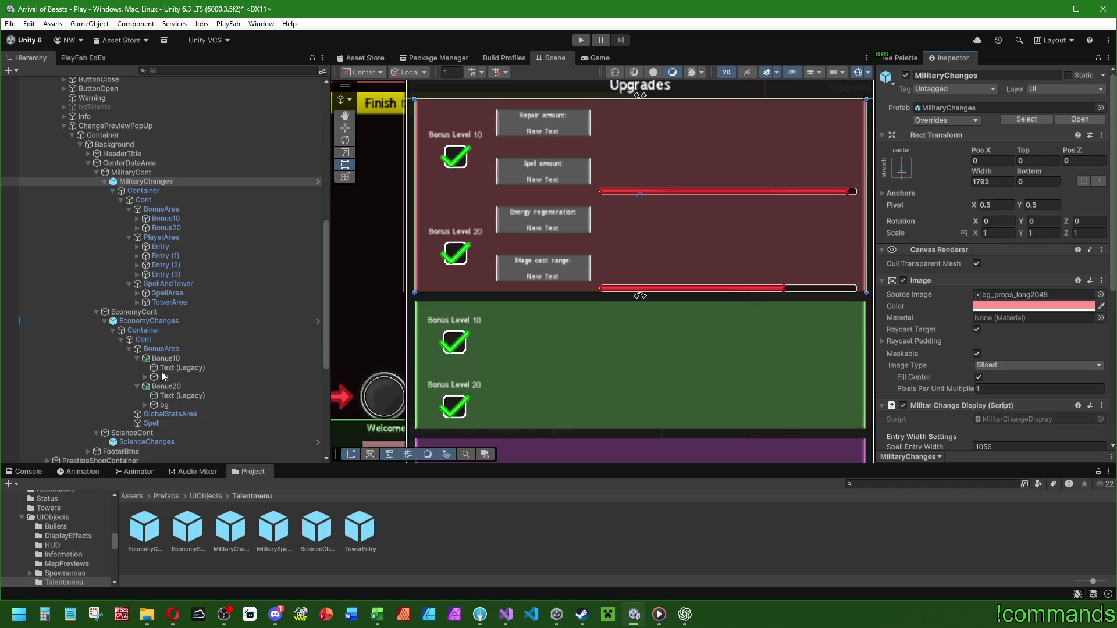
click(175, 322)
click(938, 120)
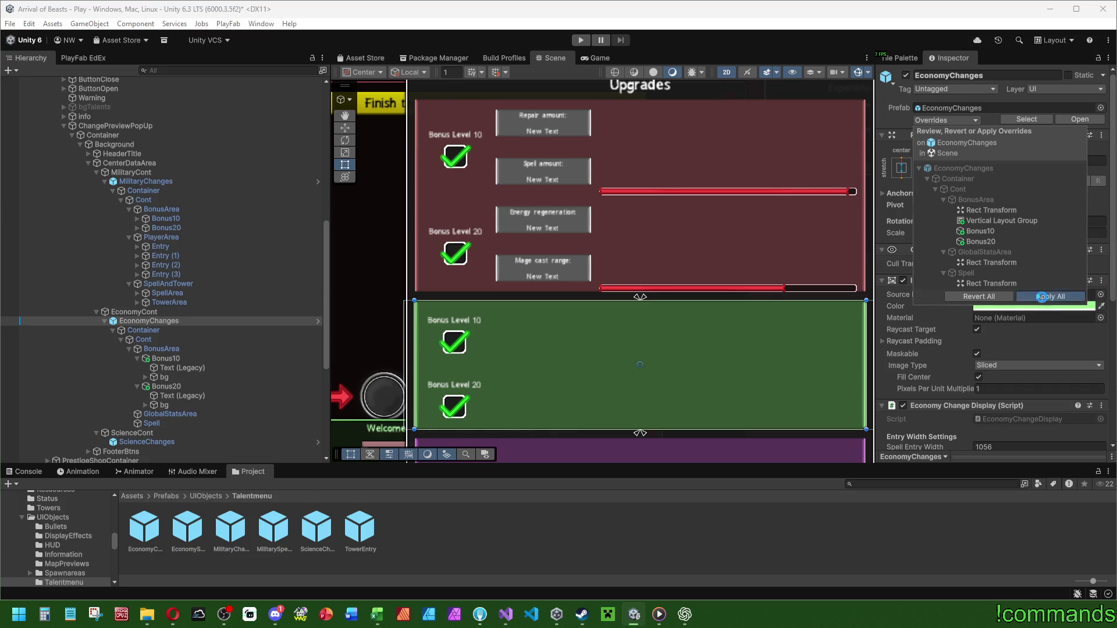
Apply all EconomyChanges overrides and assign Bonus10 and Bonus20 to the Level 10/20 Bonus fields.
click(1050, 297)
scroll(926, 338, down, 3)
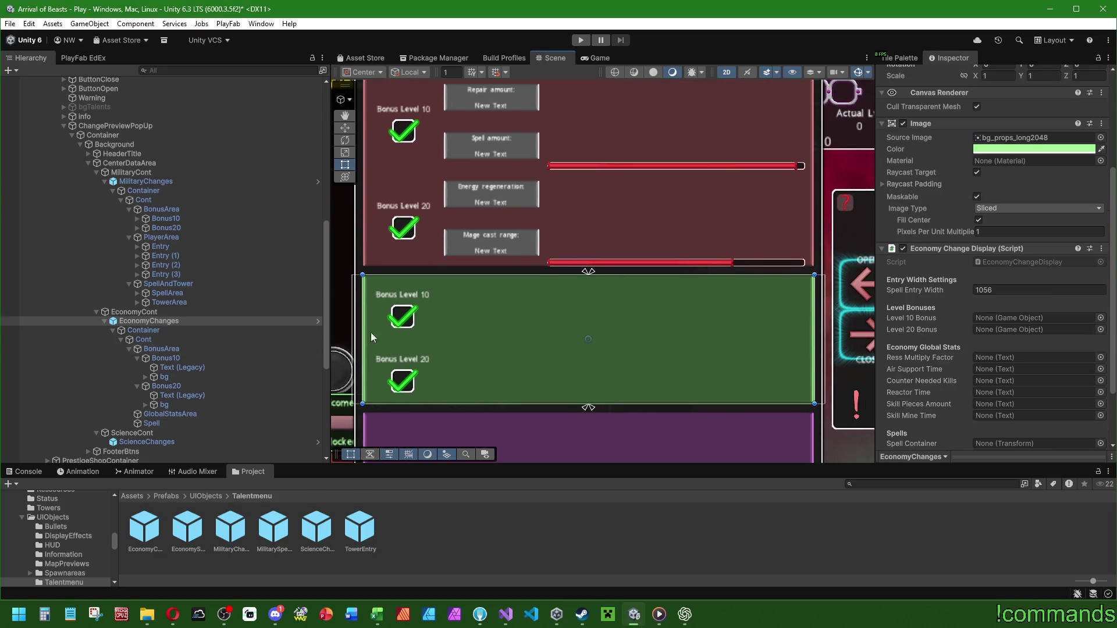
mouse_move(180, 358)
mouse_down()
mouse_move(920, 357)
mouse_move(983, 318)
mouse_up()
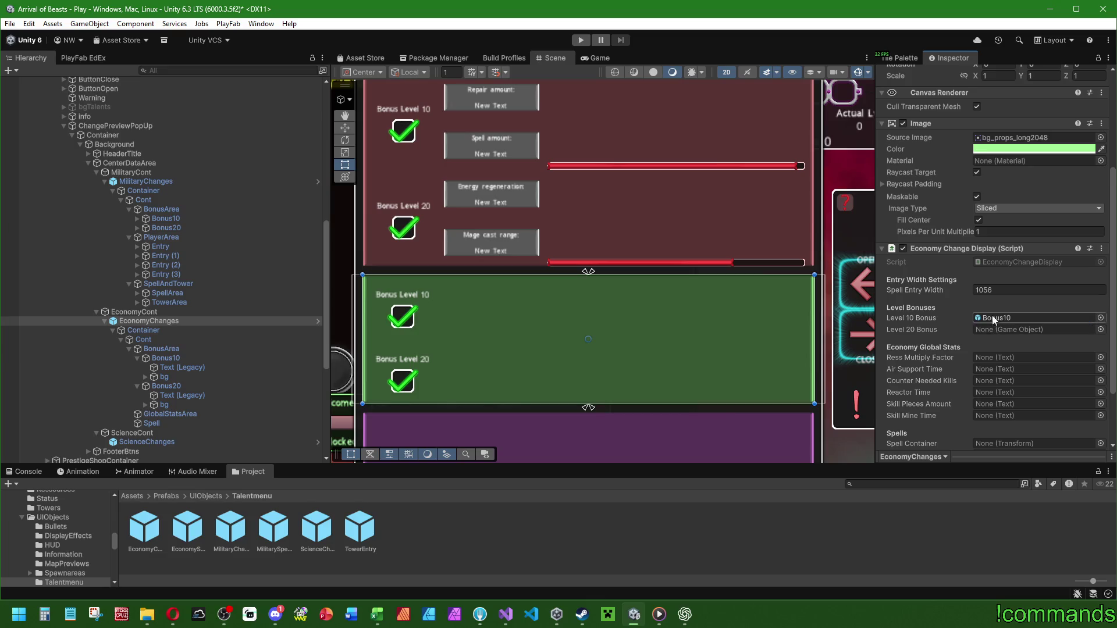
drag(163, 385, 993, 329)
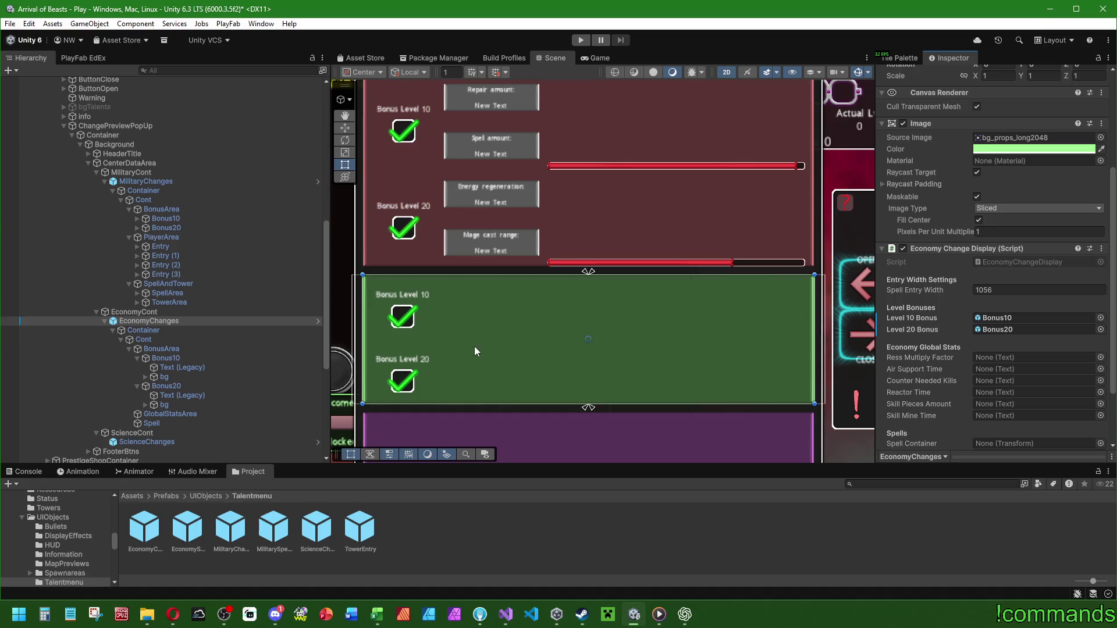
click(129, 349)
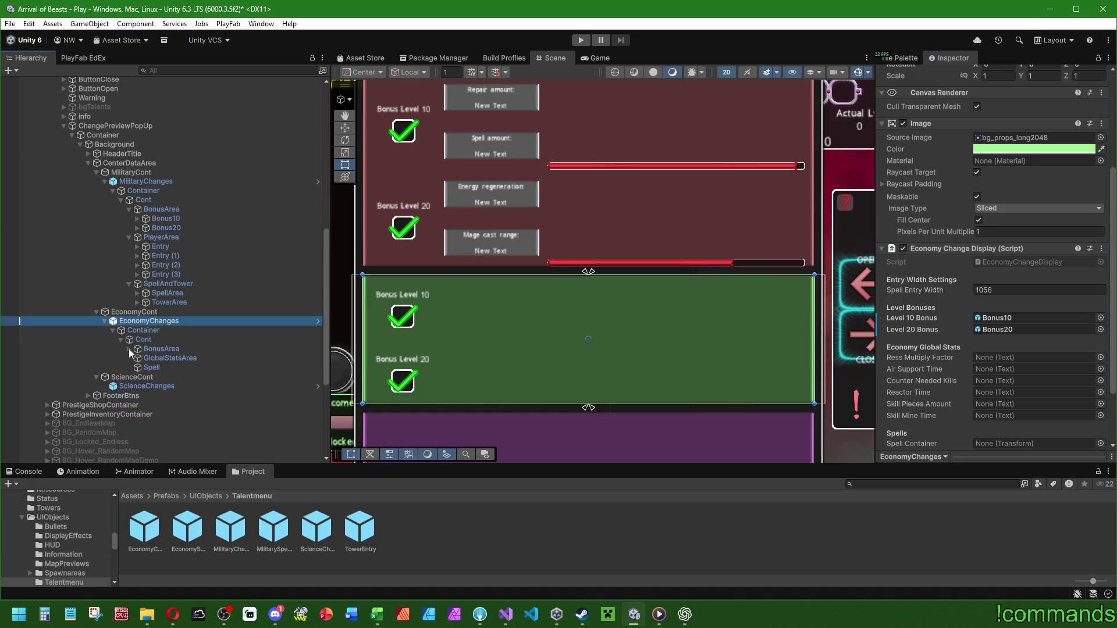
click(130, 209)
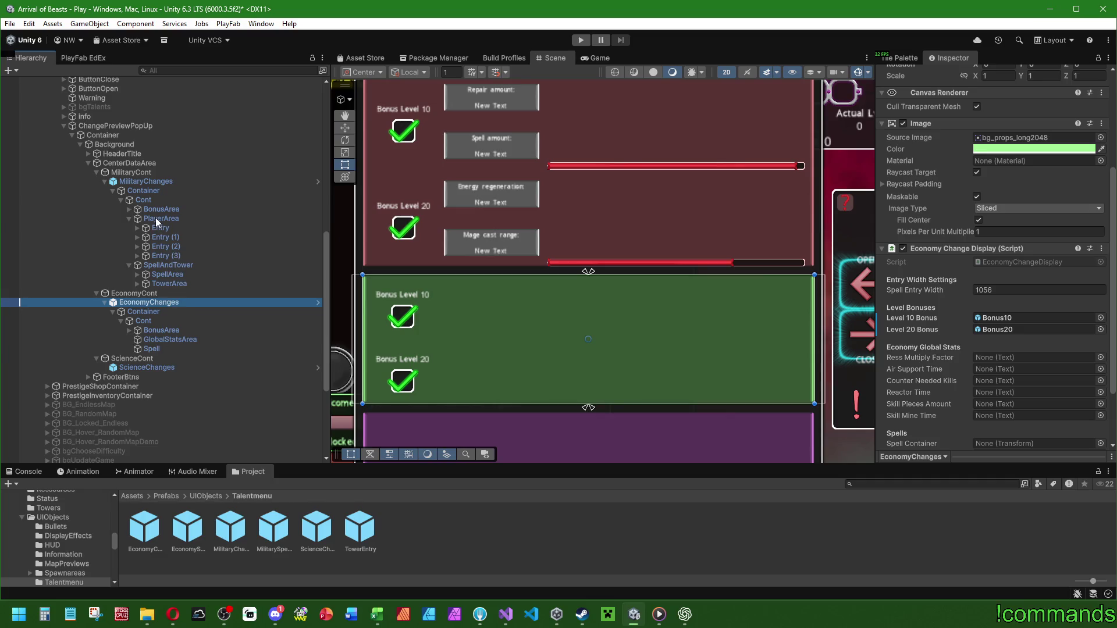
click(165, 228)
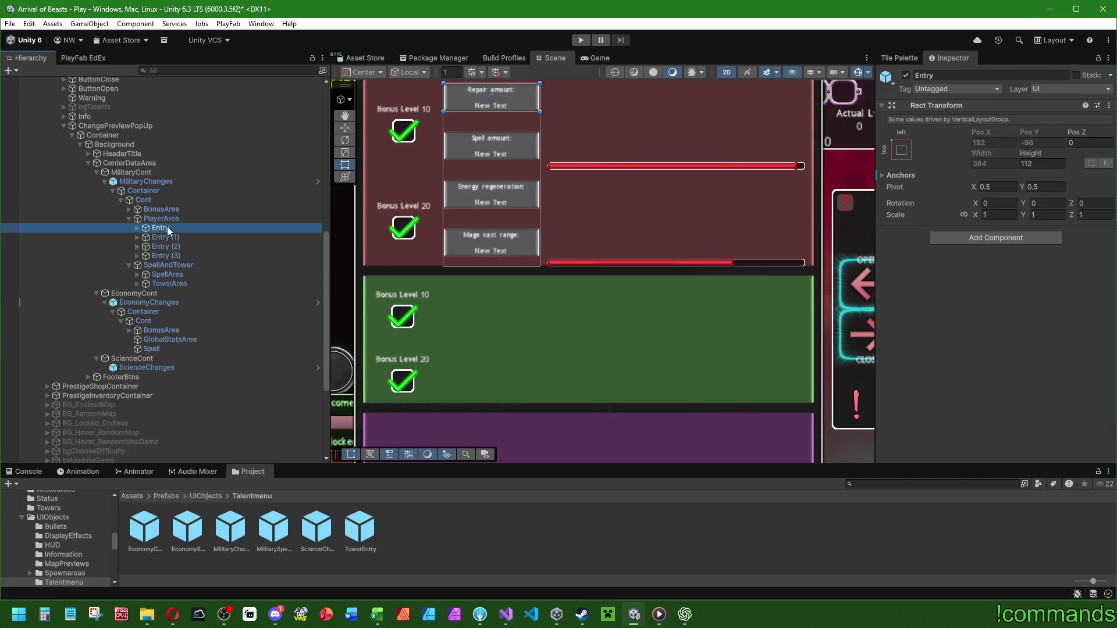
Paste the copied PlayerArea Entry as a child of GlobalStatsArea.
click(169, 338)
right_click(169, 339)
mouse_move(224, 169)
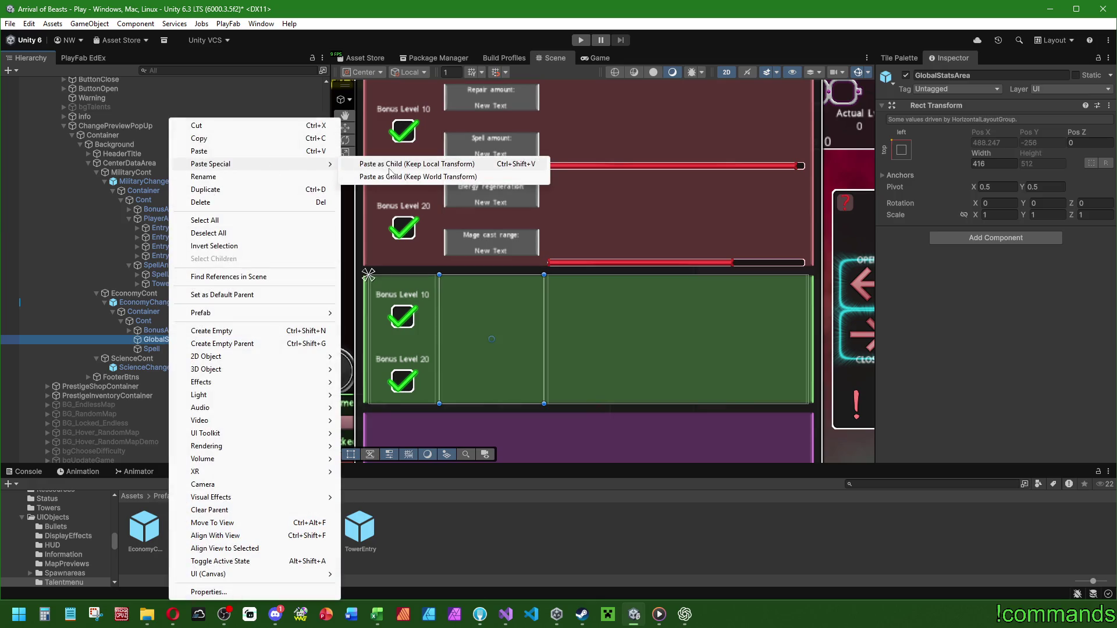
click(389, 167)
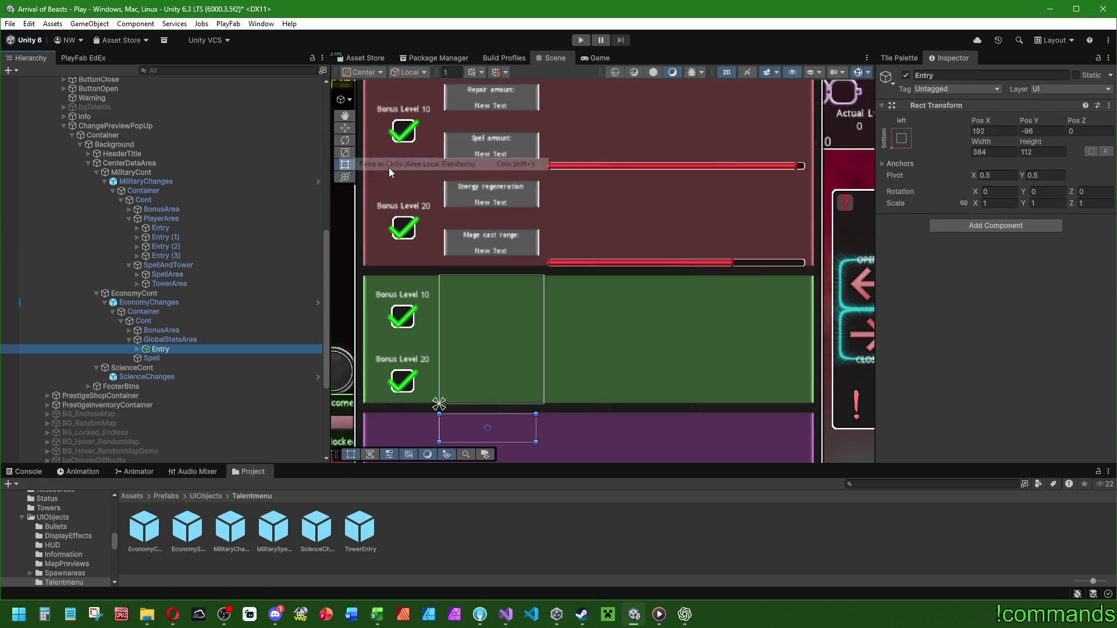
Give GlobalStatsArea PlayerArea's Vertical Layout Group, then bring up EconomyChangeDisplay.cs in Visual Studio.
click(173, 219)
right_click(965, 232)
click(1048, 324)
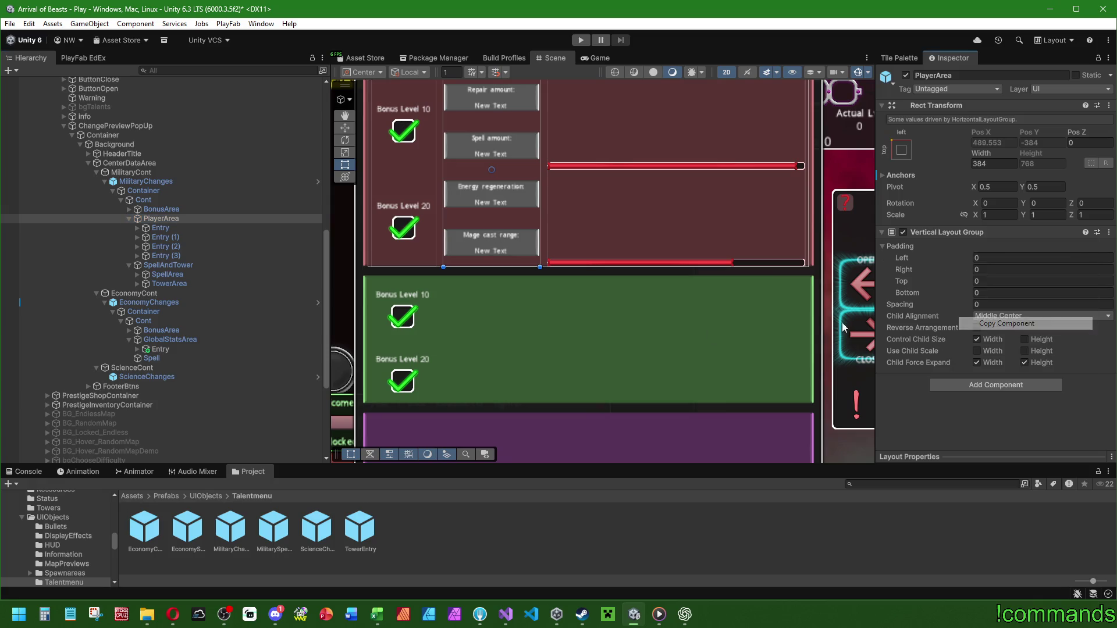
click(186, 346)
right_click(948, 106)
mouse_move(983, 224)
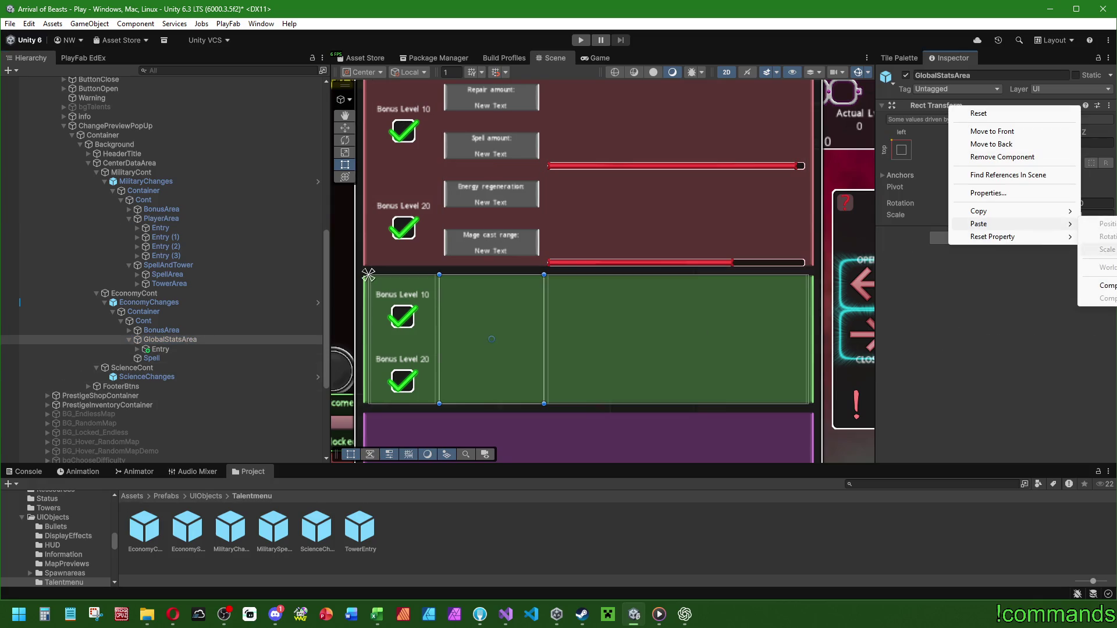
click(1103, 285)
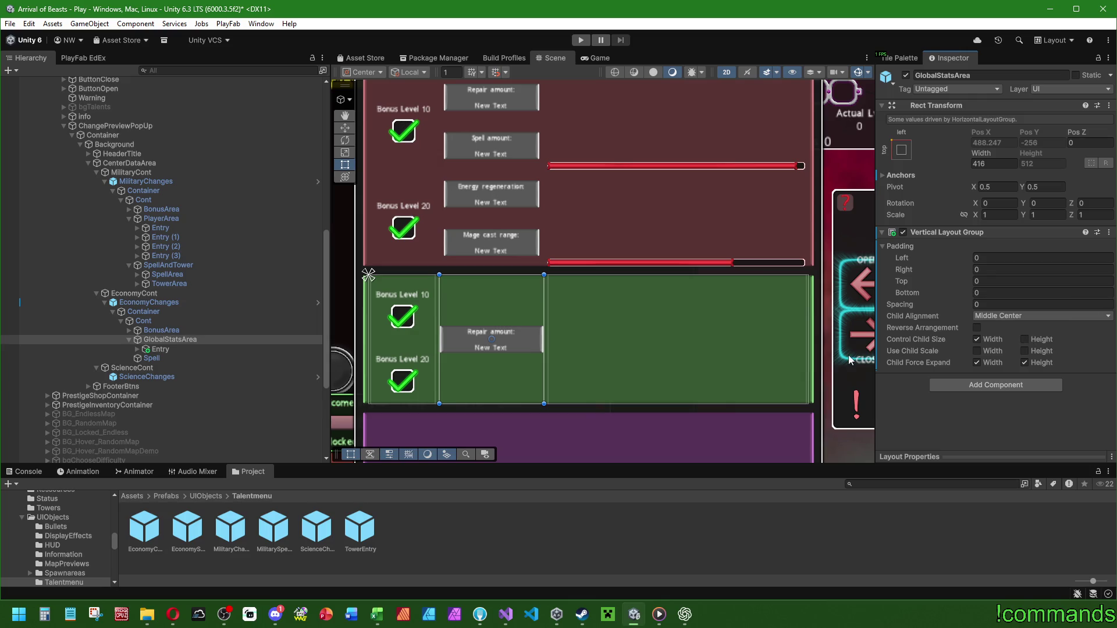
drag(476, 273, 494, 282)
click(173, 348)
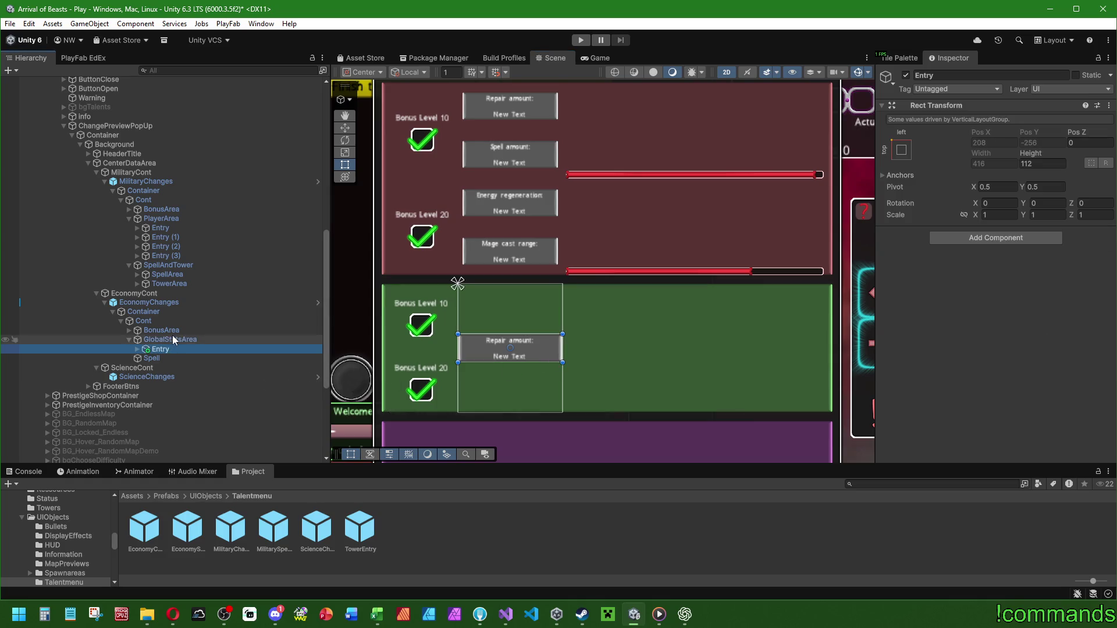
click(189, 341)
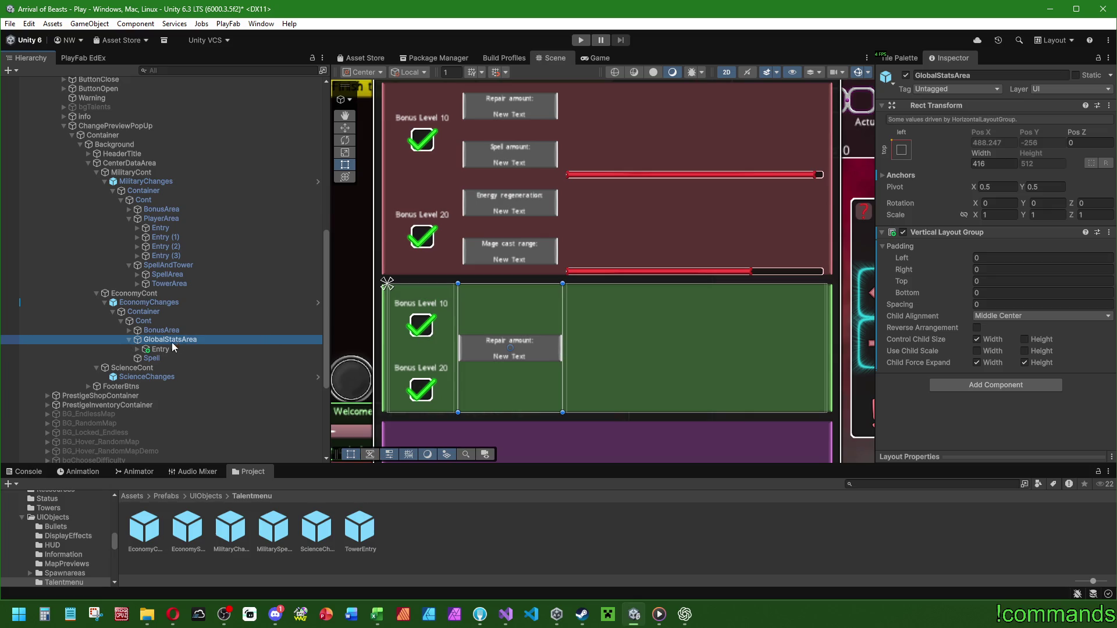
click(164, 349)
click(501, 617)
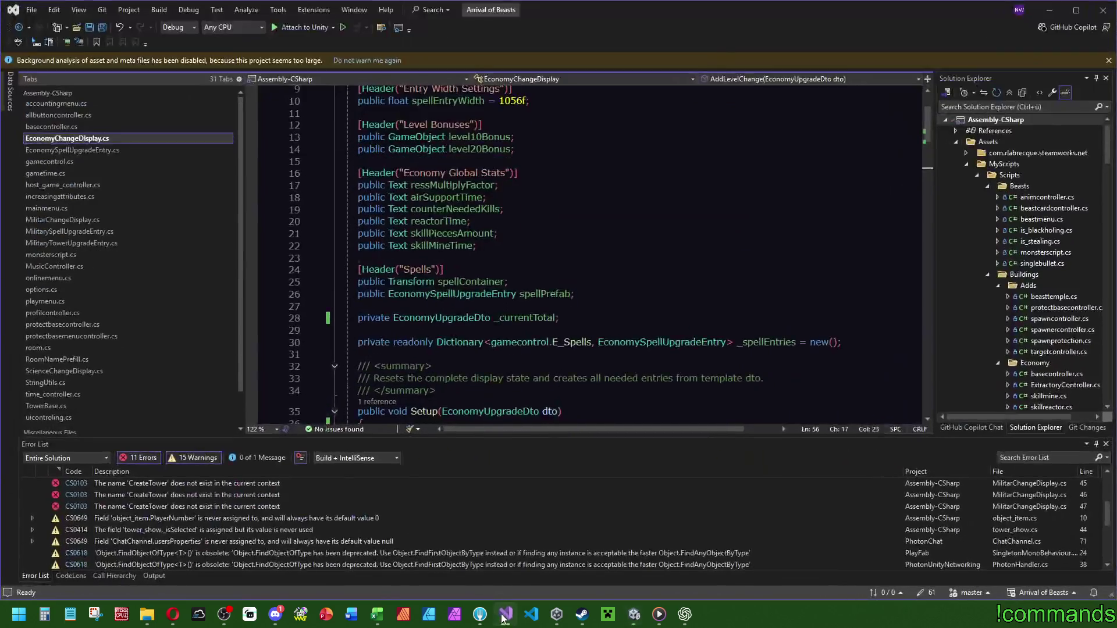
Duplicate the GlobalStatsArea Entry with Ctrl+D, checking EconomyChangeDisplay.cs in between.
click(502, 617)
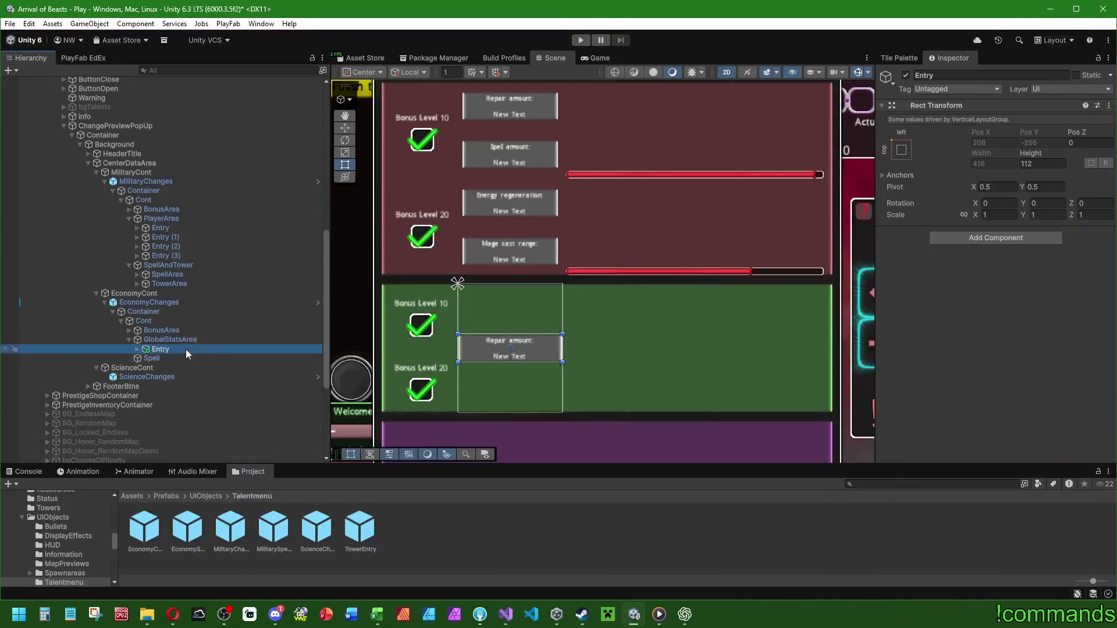
key(ctrl+d)
key(ctrl+d)
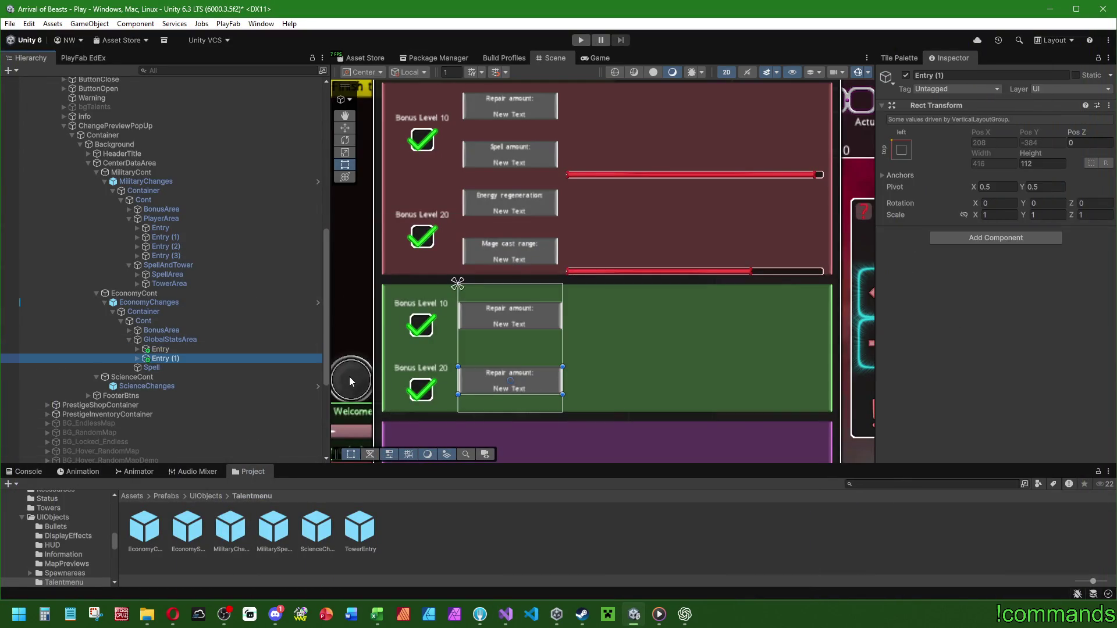
key(ctrl+d)
key(ctrl+d)
key(ctrl+d)
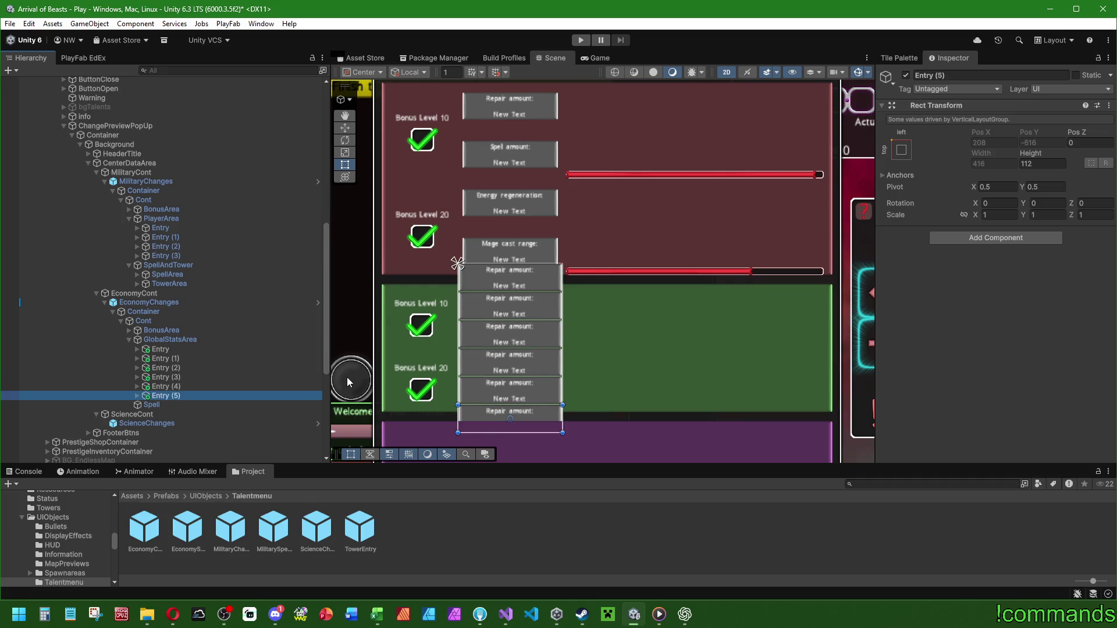
scroll(557, 321, down, 3)
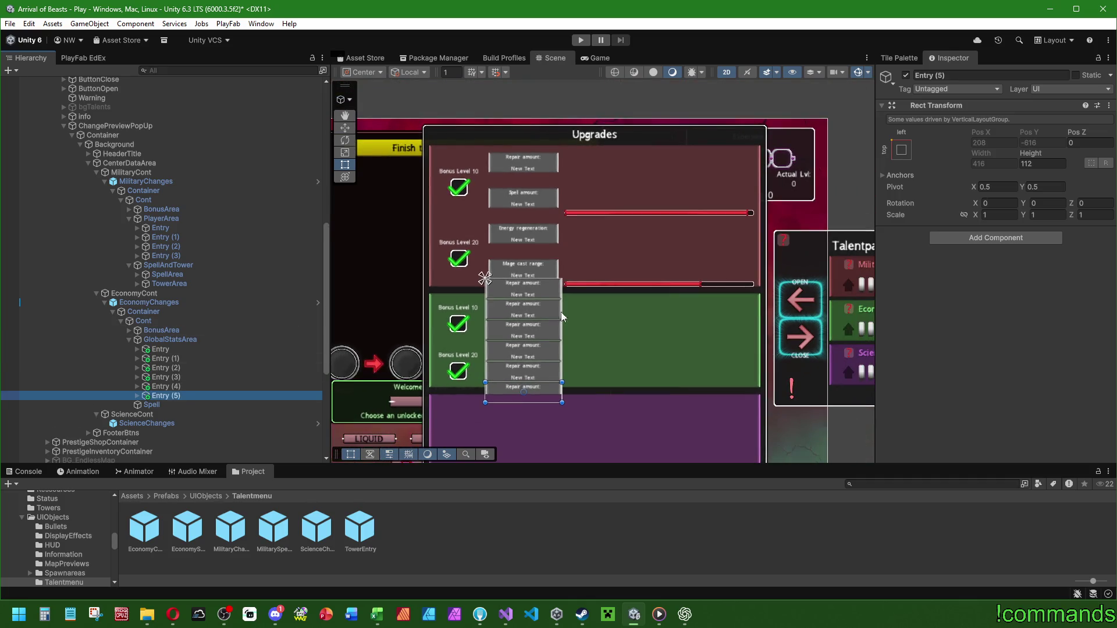
click(505, 614)
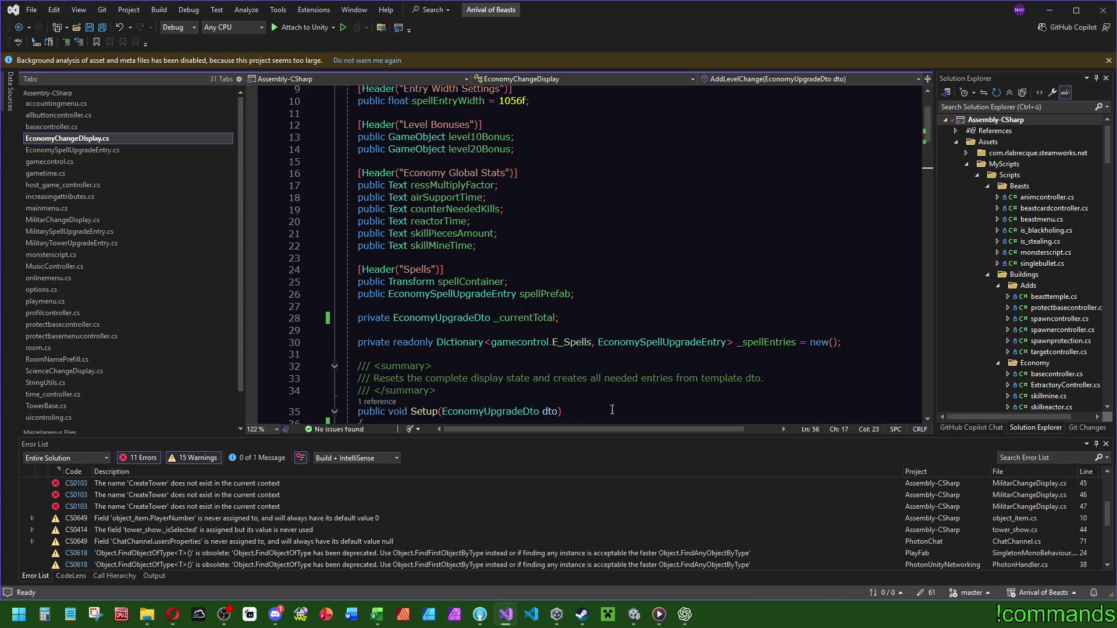
click(634, 613)
scroll(539, 283, up, 4)
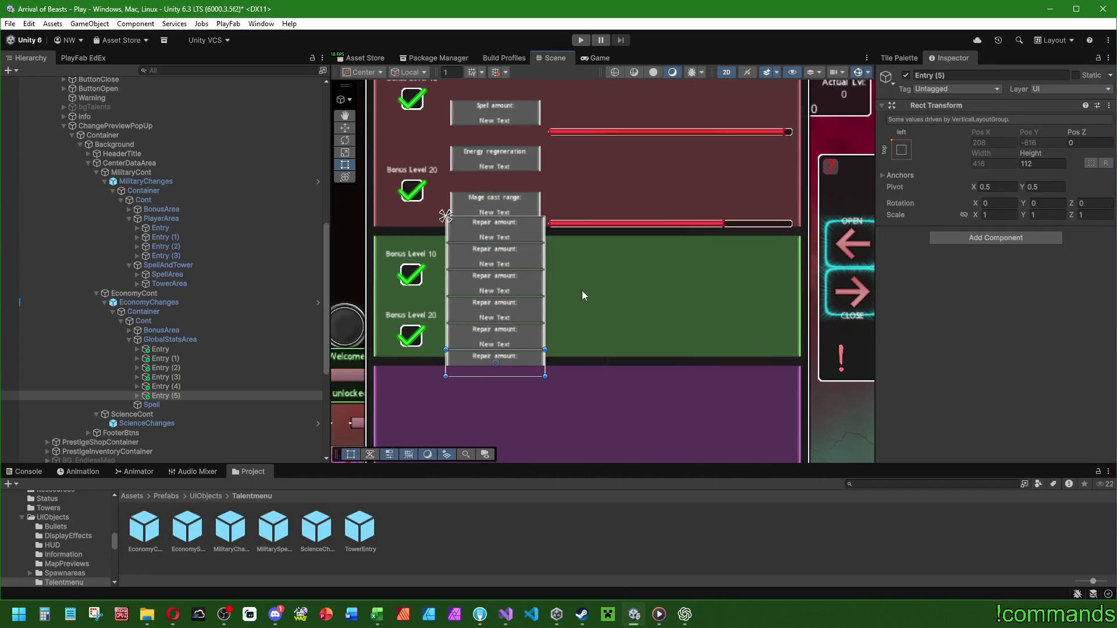
scroll(582, 290, down, 2)
scroll(564, 281, up, 2)
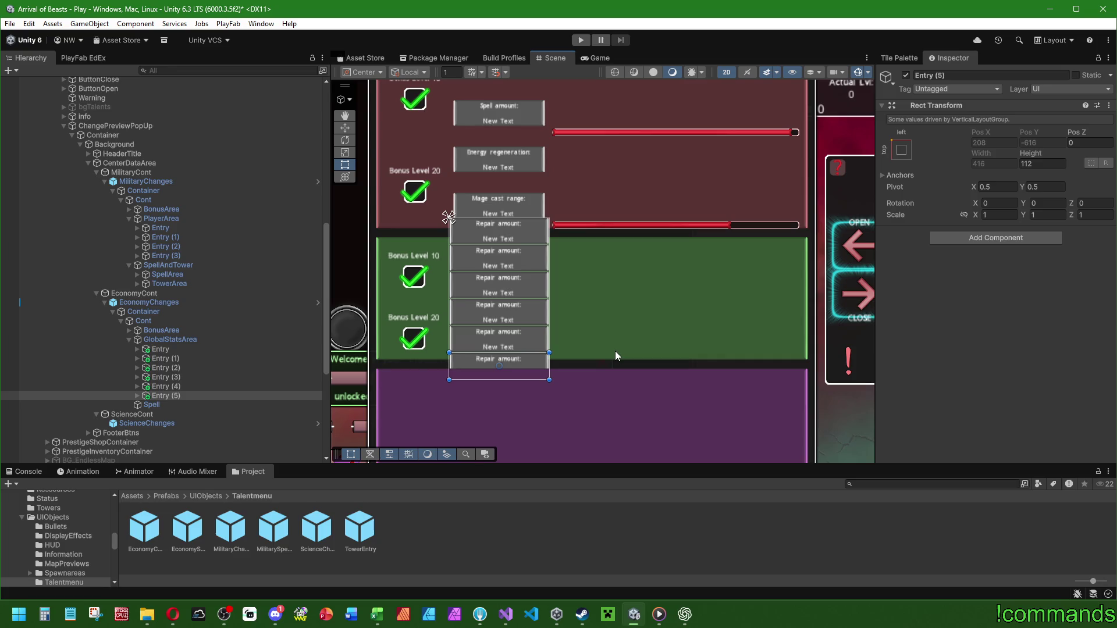
Expand the entries, multi-select Entry (1) through Entry (5), and delete them.
click(138, 396)
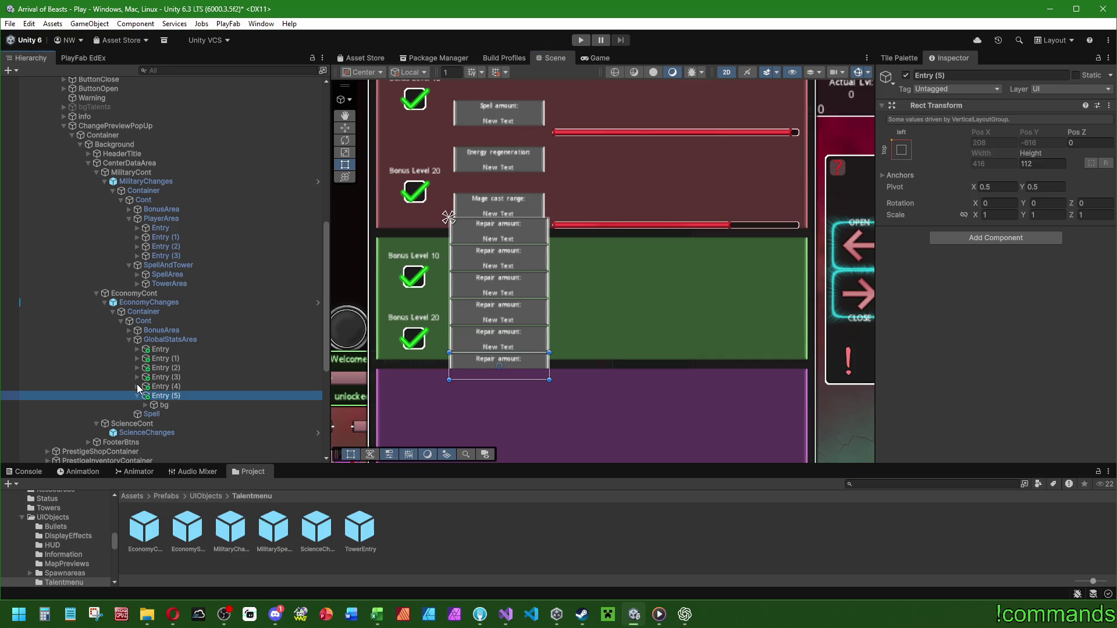
click(138, 386)
click(138, 377)
click(138, 367)
click(138, 359)
click(136, 350)
ctrl+click(165, 423)
ctrl+click(166, 405)
ctrl+click(167, 386)
ctrl+click(168, 368)
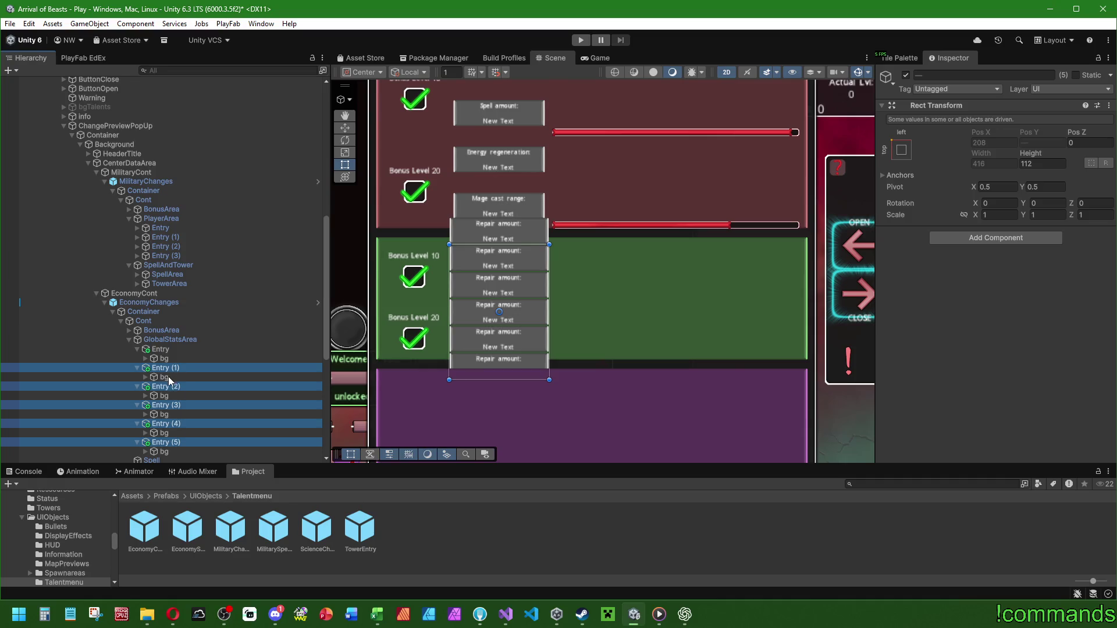
key(Delete)
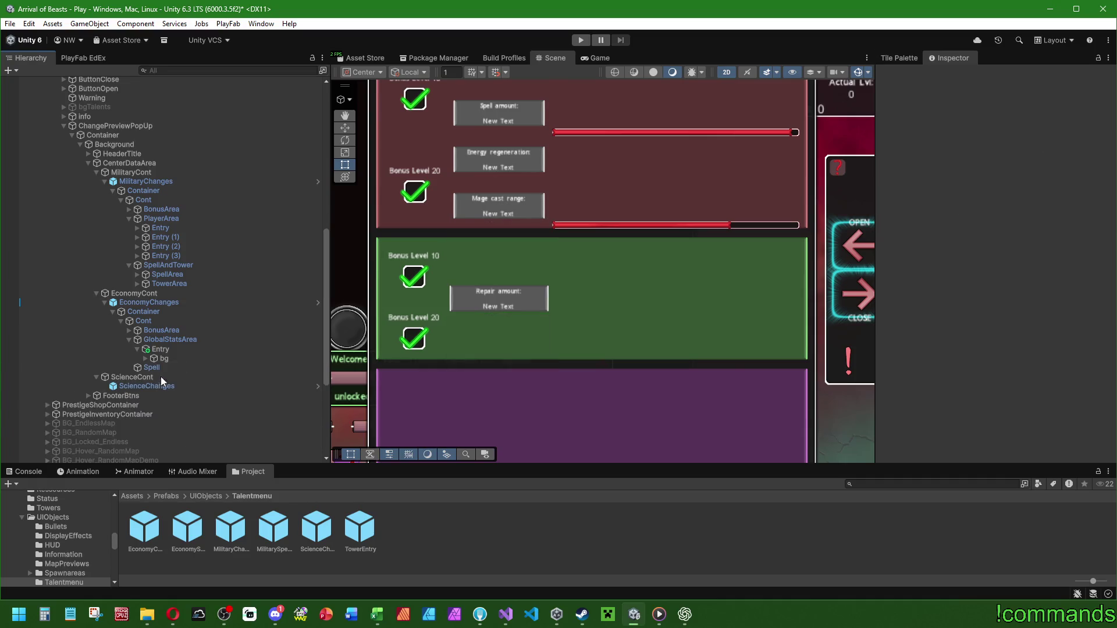
Inspect the first Entry's bg object and its two text children.
click(169, 359)
click(146, 359)
click(186, 368)
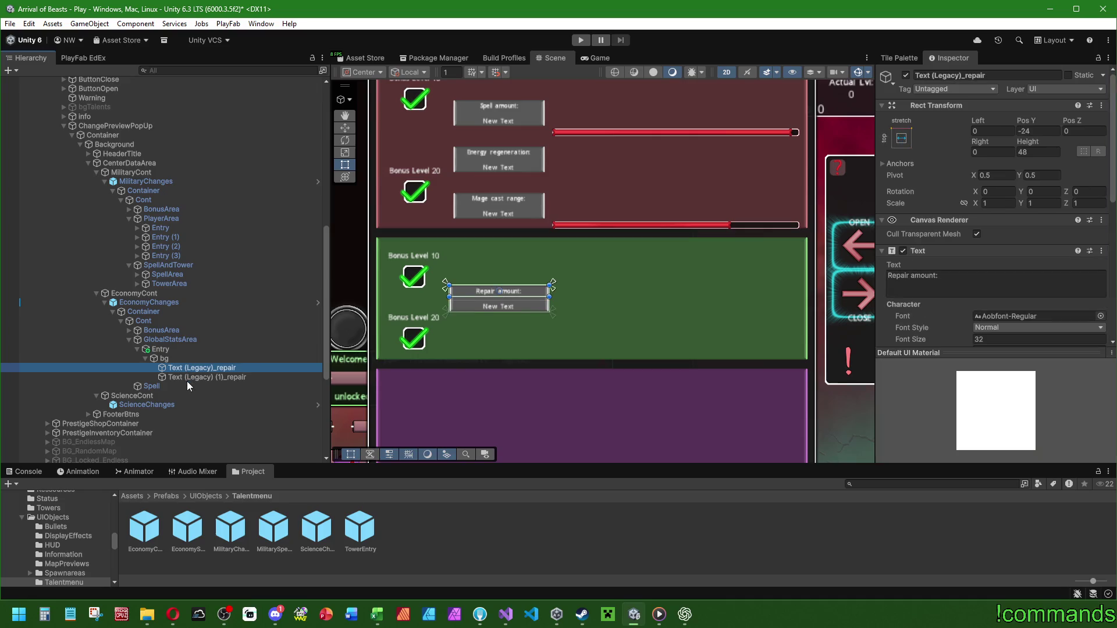
click(197, 379)
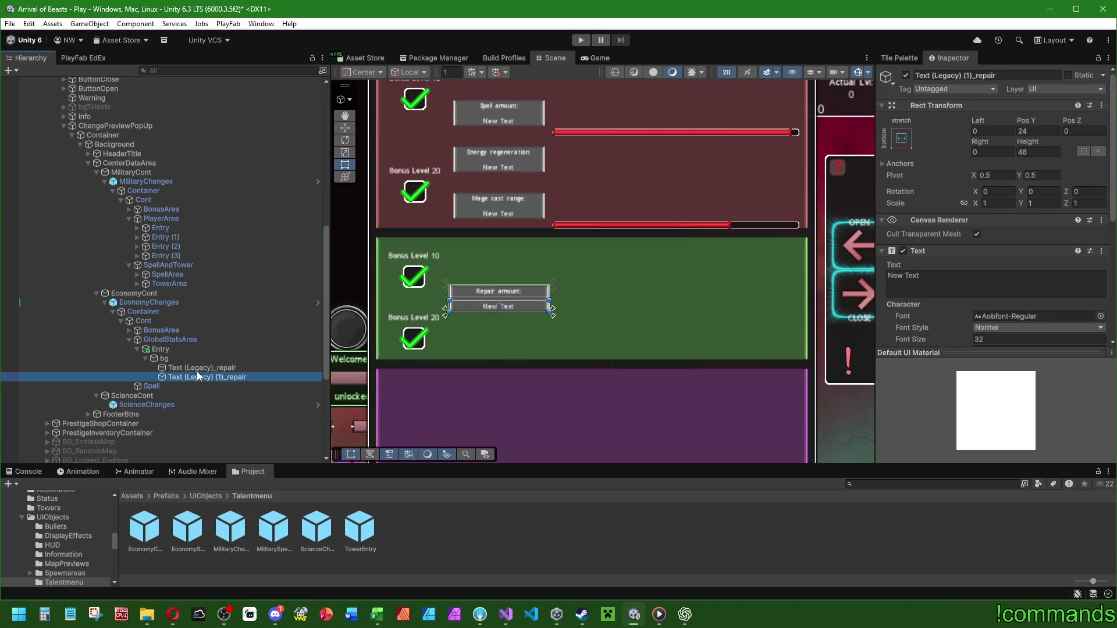
click(197, 370)
click(190, 358)
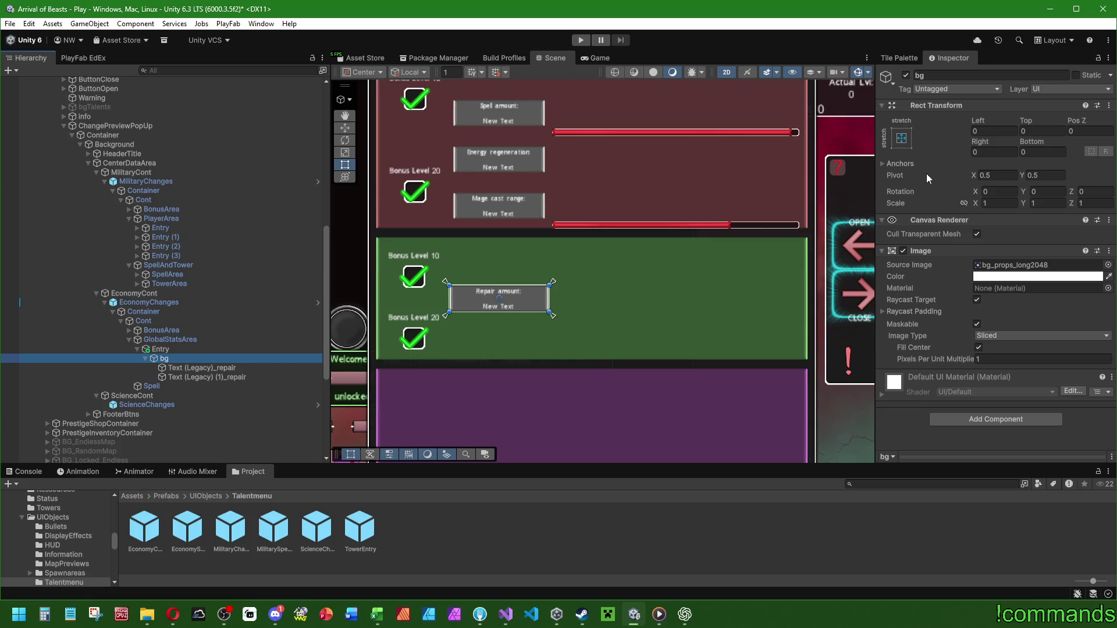
Set the first Entry's height to 100 and duplicate it into more stat rows.
click(180, 350)
click(1040, 166)
text(48+48)
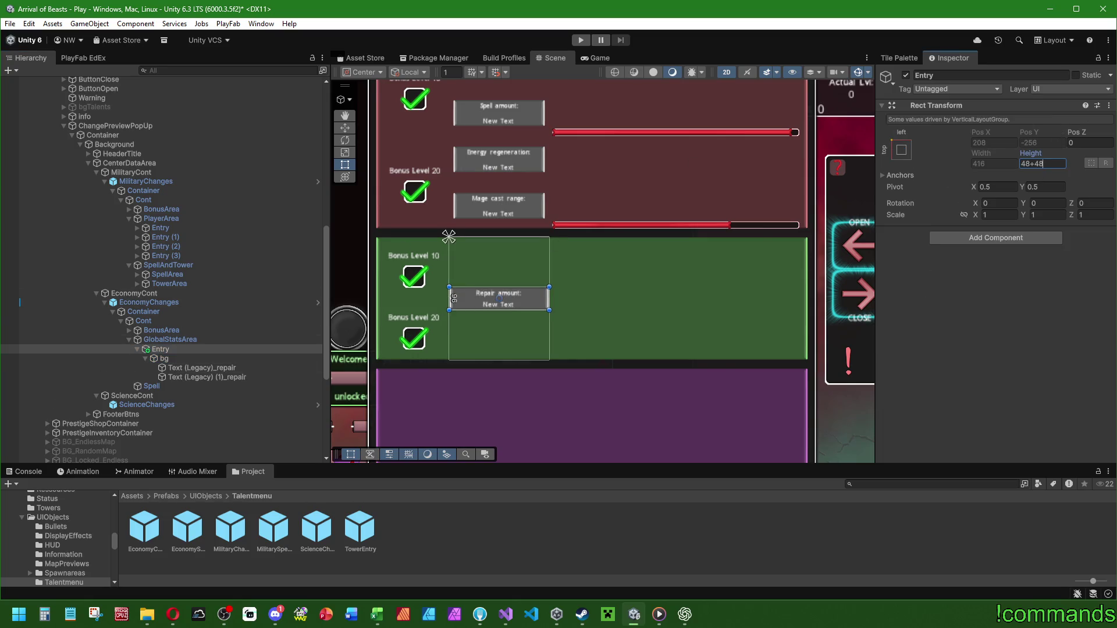
key(BackSpace)
key(BackSpace)
key(BackSpace)
text(100)
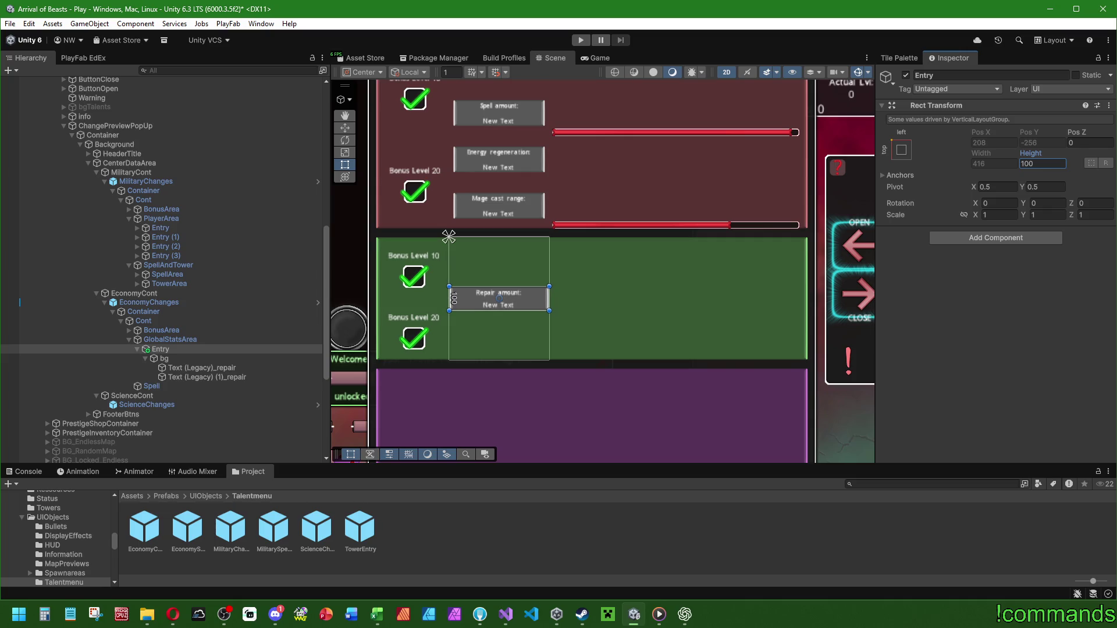
click(168, 349)
key(ctrl+d)
key(ctrl+d)
key(ctrl+d)
key(ctrl+d)
key(ctrl+d)
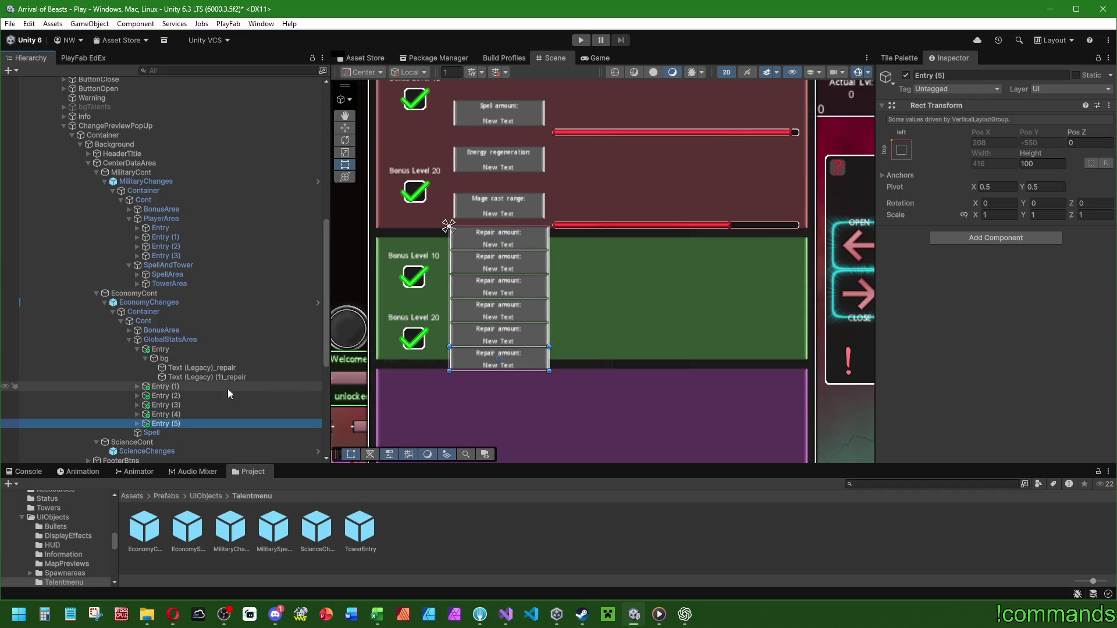
Resize EconomyCont to a height of 640.
click(156, 299)
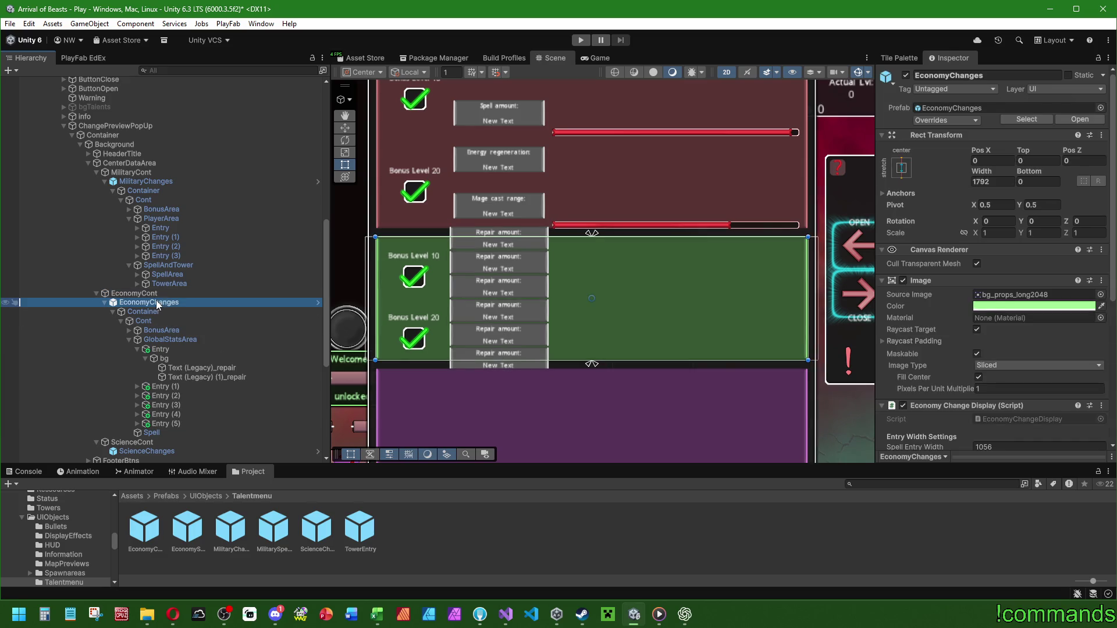
click(134, 294)
click(1064, 164)
text(512+128+32)
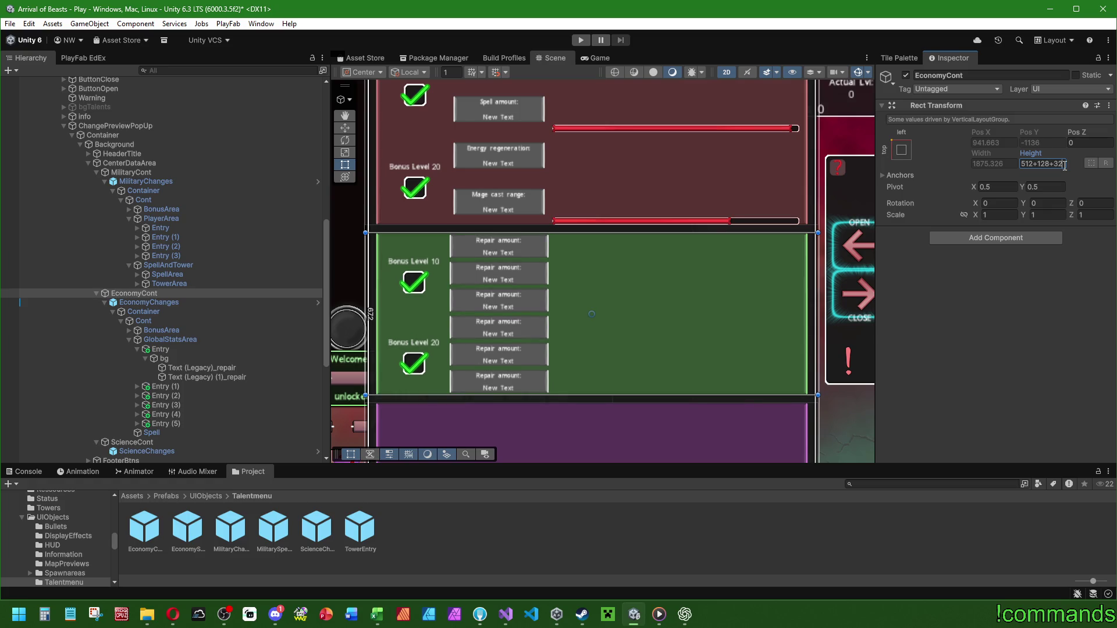
text(-32)
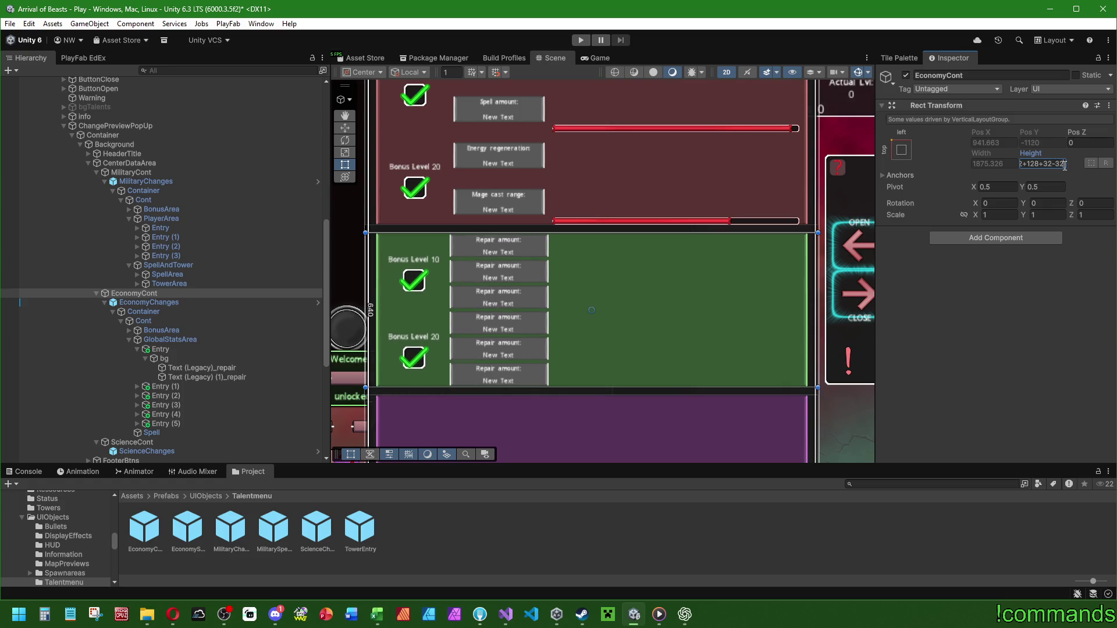
key(Return)
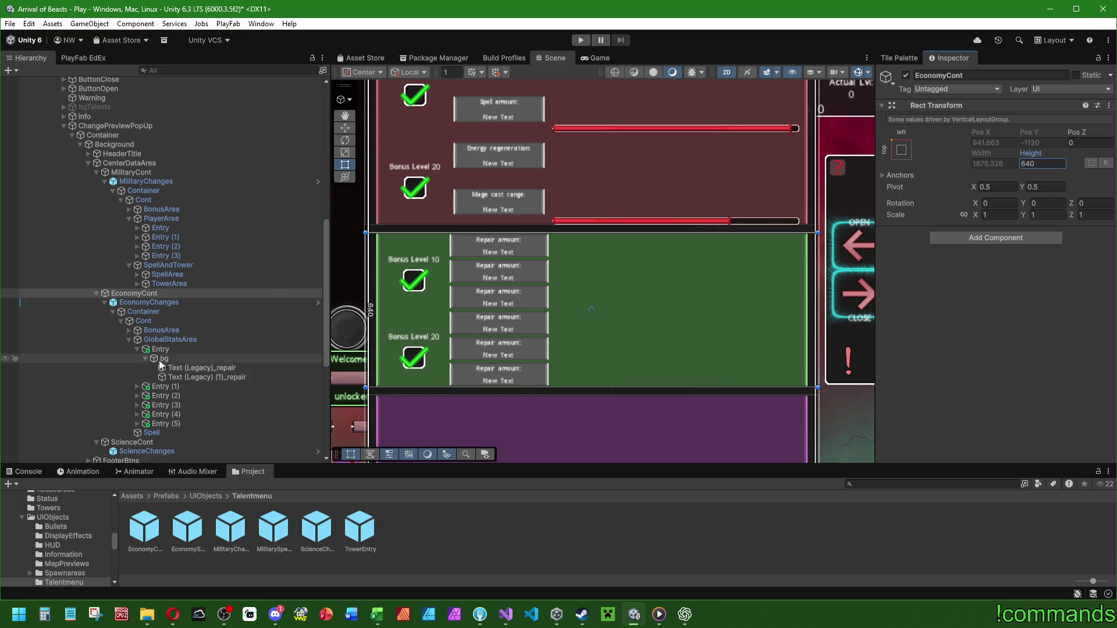
Give GlobalStatsArea's Vertical Layout Group a top padding of 8.
click(169, 340)
click(990, 281)
text(4)
key(BackSpace)
text(8)
click(989, 293)
Apply 8 bottom padding to GlobalStatsArea and expand the duplicated Entries.
text(8)
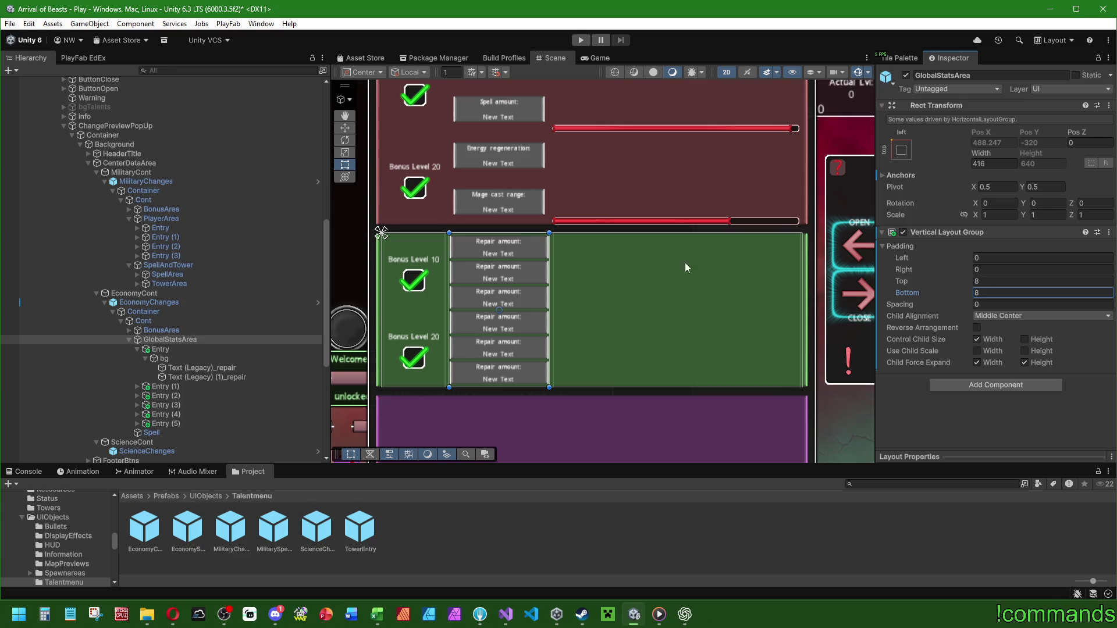
key(Return)
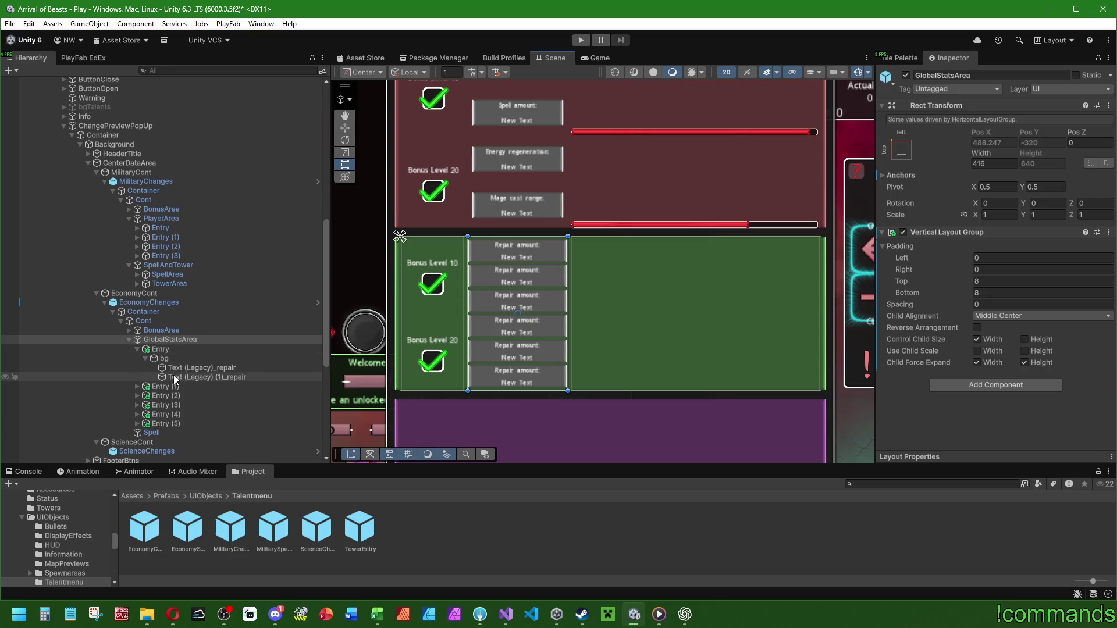
click(137, 423)
click(138, 414)
click(137, 405)
click(137, 395)
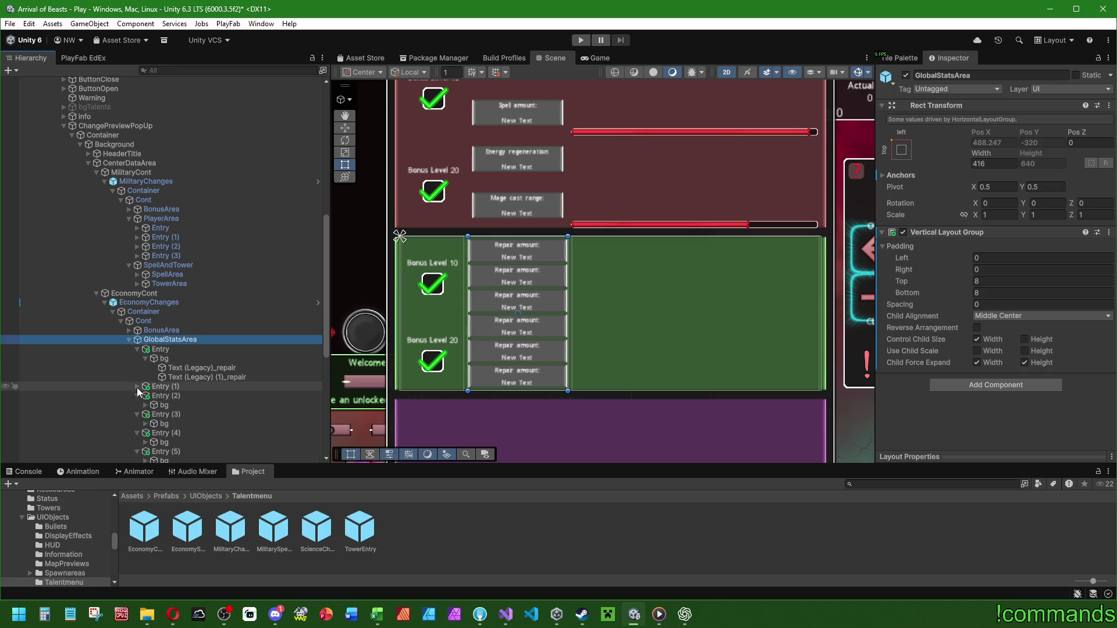
click(137, 386)
scroll(140, 386, down, 3)
Expand the bg under each Entry to reveal its two text objects.
click(146, 401)
click(145, 381)
click(146, 363)
click(146, 344)
click(146, 326)
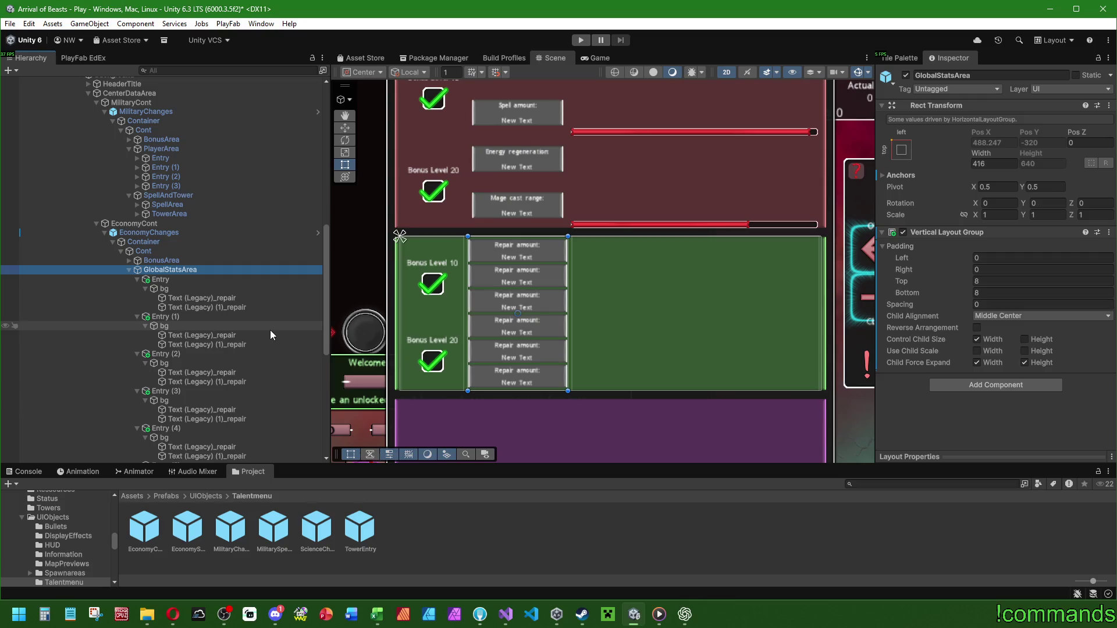
Select the first Entry's Text (Legacy)_repair label and check EconomyChangeDisplay.cs in Visual Studio.
click(233, 299)
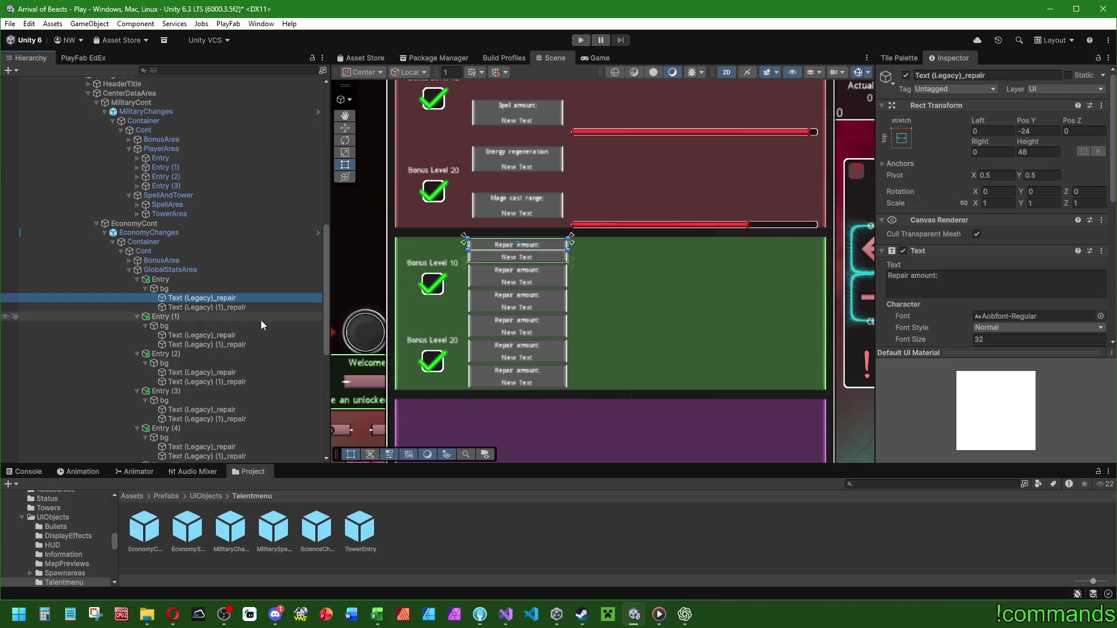
click(506, 614)
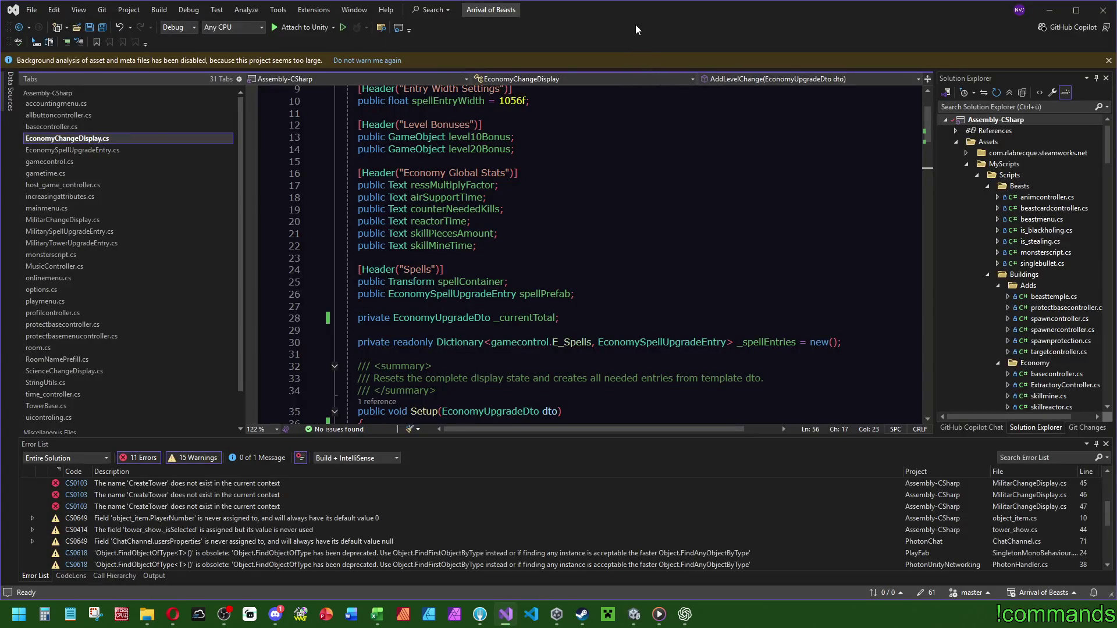
key(alt+Tab)
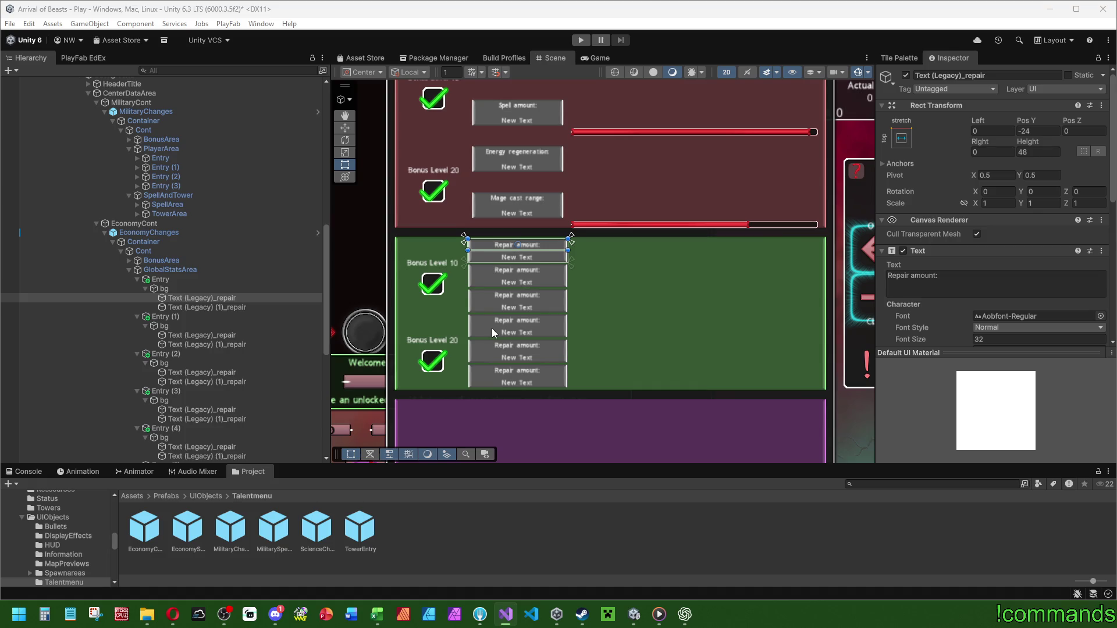
Rename the first entry's label and value text objects from repair to rmFactor.
click(248, 299)
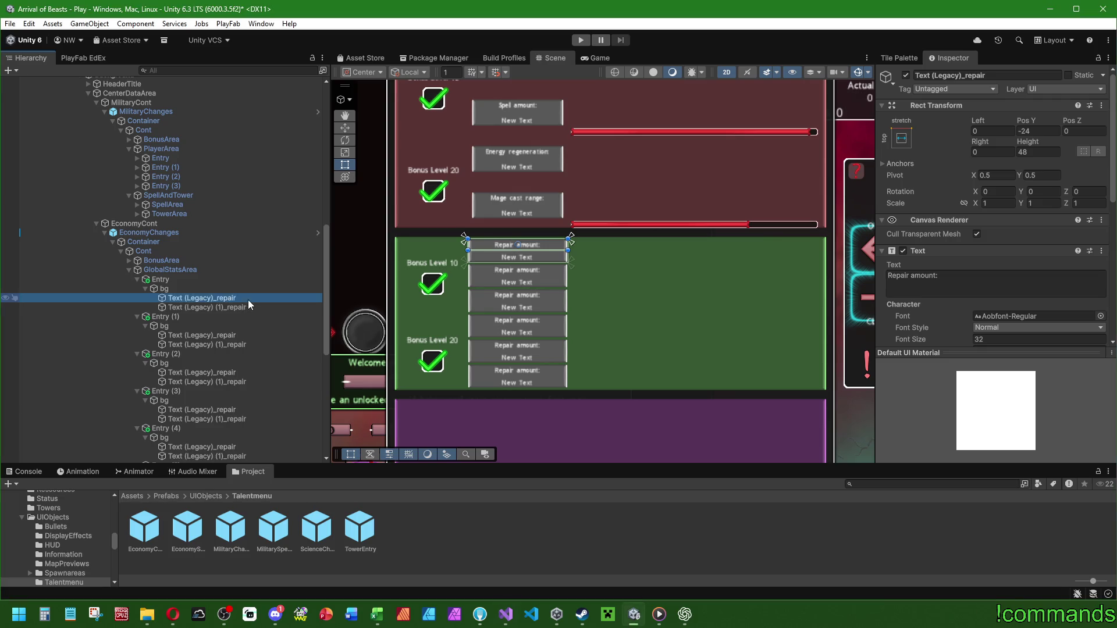
click(248, 299)
key(End)
key(BackSpace)
key(BackSpace)
key(BackSpace)
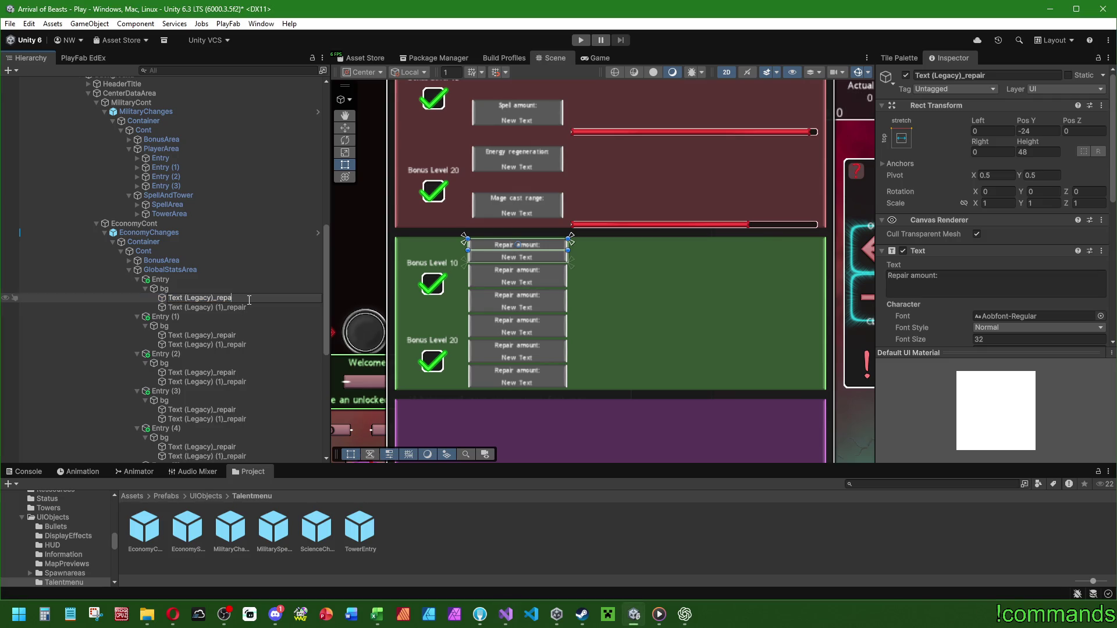
text(mFactor)
key(Return)
click(261, 301)
click(239, 307)
click(247, 307)
drag(247, 307, 228, 307)
text(rmFactor)
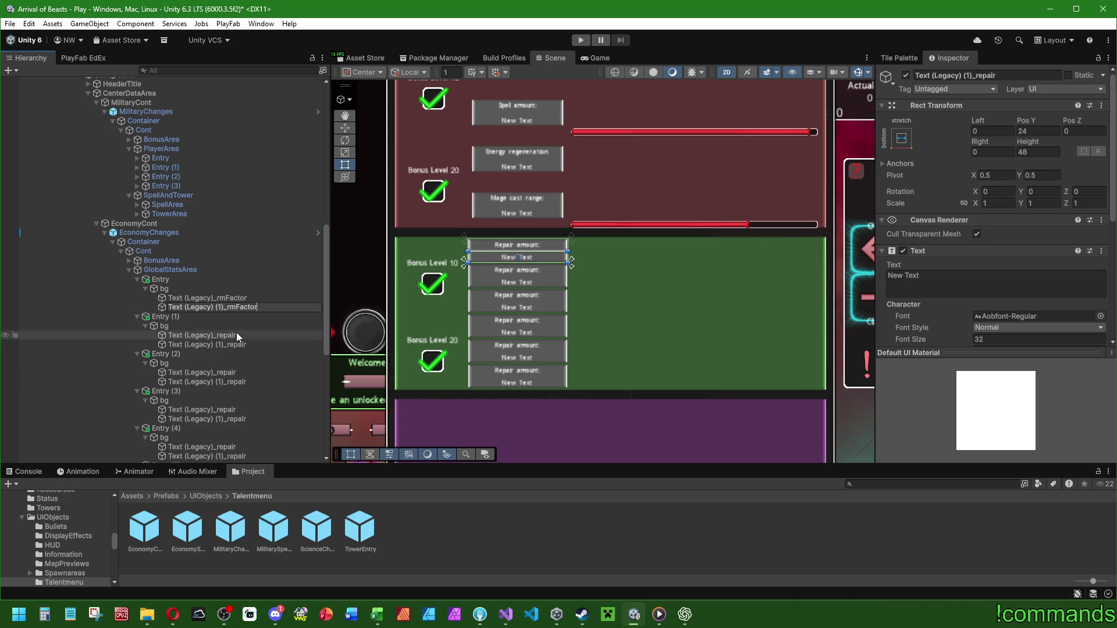
key(Return)
Rename Entry (1)'s label and value text objects to airSuppTime.
click(238, 336)
click(238, 336)
click(238, 336)
key(BackSpace)
key(BackSpace)
key(BackSpace)
key(BackSpace)
key(BackSpace)
text(airSupp)
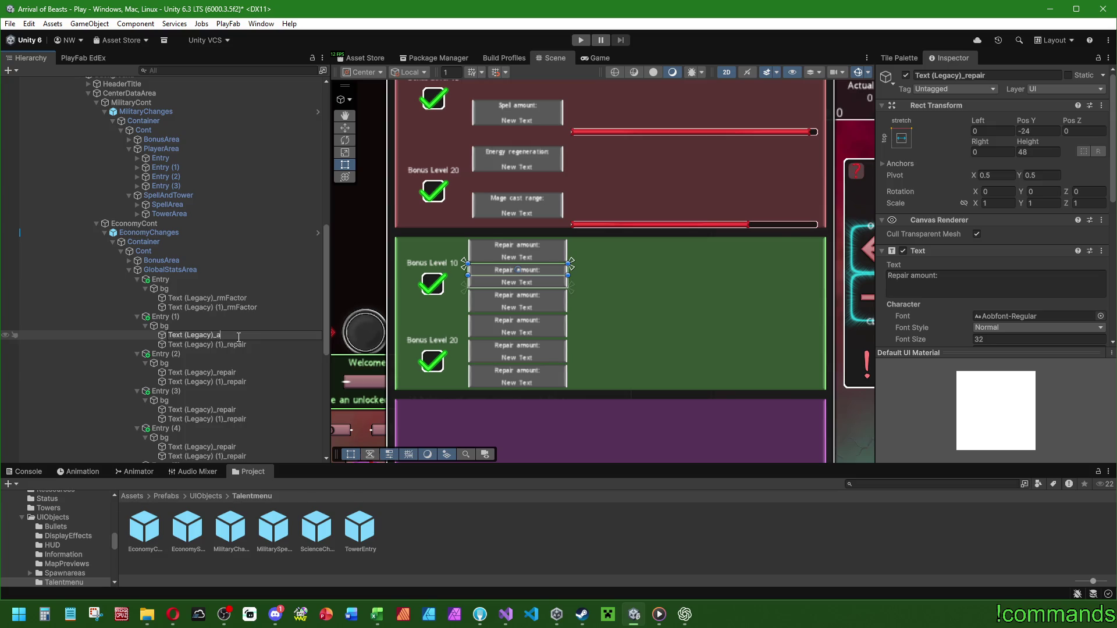
key(Return)
click(237, 337)
key(End)
text(Timew)
key(BackSpace)
key(shift+Left)
key(shift+Left)
key(shift+Left)
key(ctrl+c)
key(Return)
click(239, 344)
drag(246, 344, 226, 344)
key(ctrl+v)
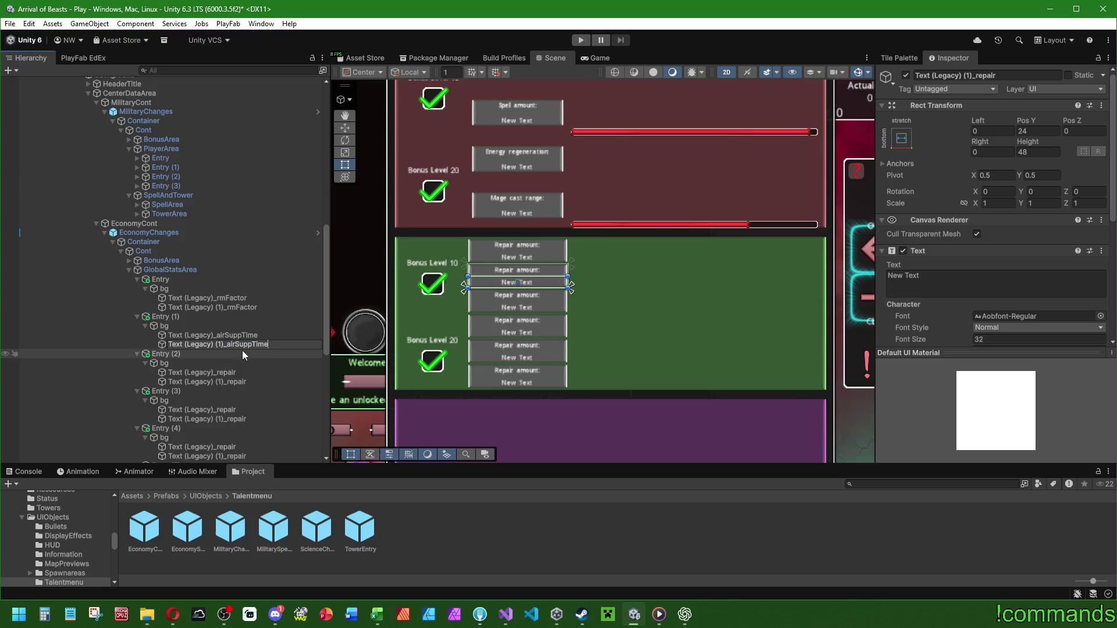
Rename Entry (2)'s label and value text objects to counterNeededKills.
click(228, 372)
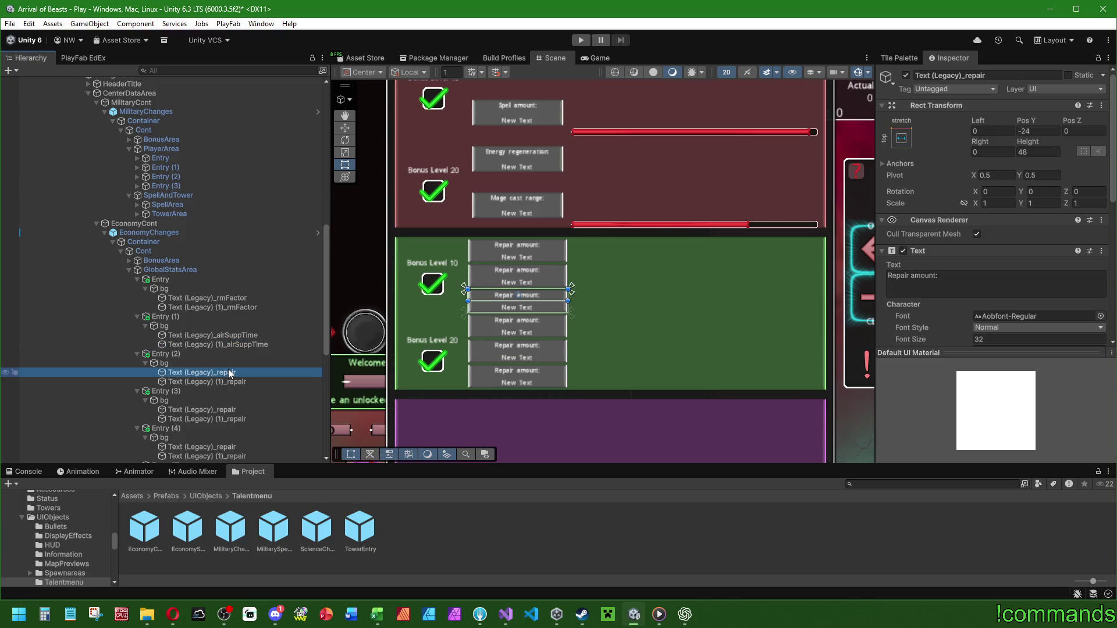
click(229, 373)
key(BackSpace)
key(BackSpace)
key(BackSpace)
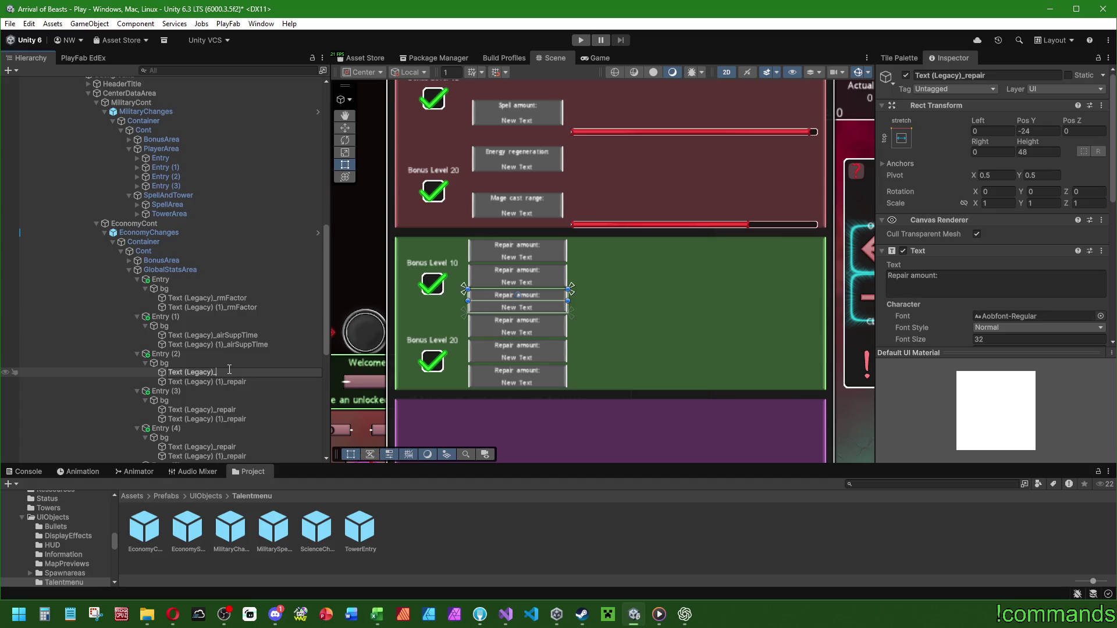
text(counterNed)
key(BackSpace)
text(ededKills)
click(229, 381)
click(248, 381)
double_click(234, 382)
text(counterNeededKills)
key(Return)
Rename Entry (3)'s label and value text objects to reactorTime.
click(237, 410)
click(236, 412)
double_click(236, 412)
text(read)
text(ctorTime)
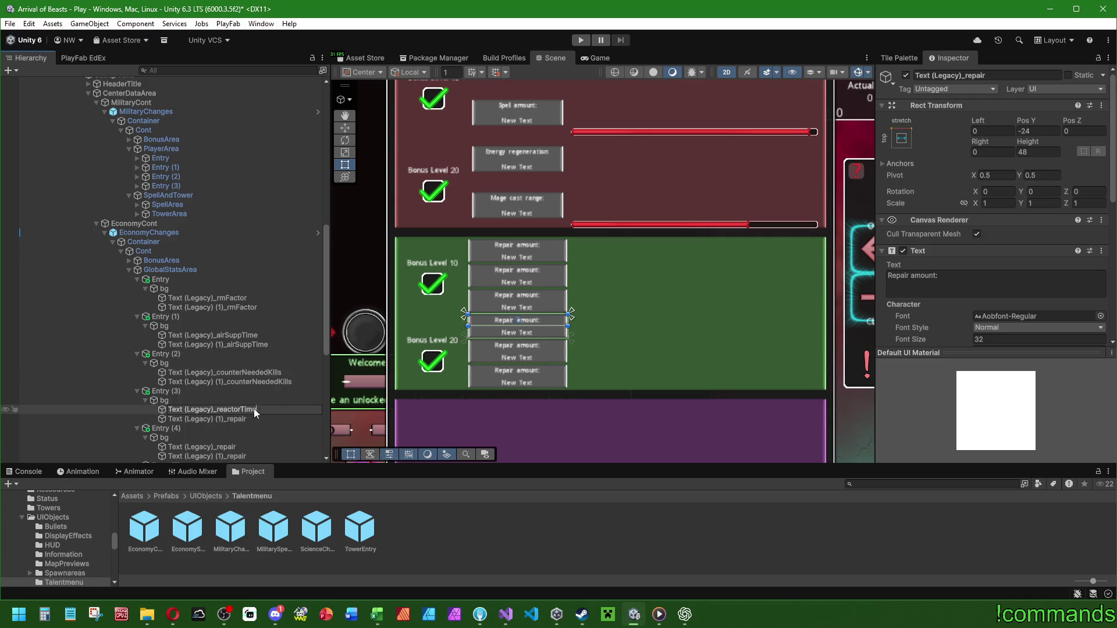
key(Return)
click(257, 410)
drag(256, 410, 222, 412)
click(229, 418)
double_click(238, 419)
text(reactorTime)
key(Return)
Rename Entry (4)'s label and value text objects to skillPieceAmount.
scroll(241, 422, down, 3)
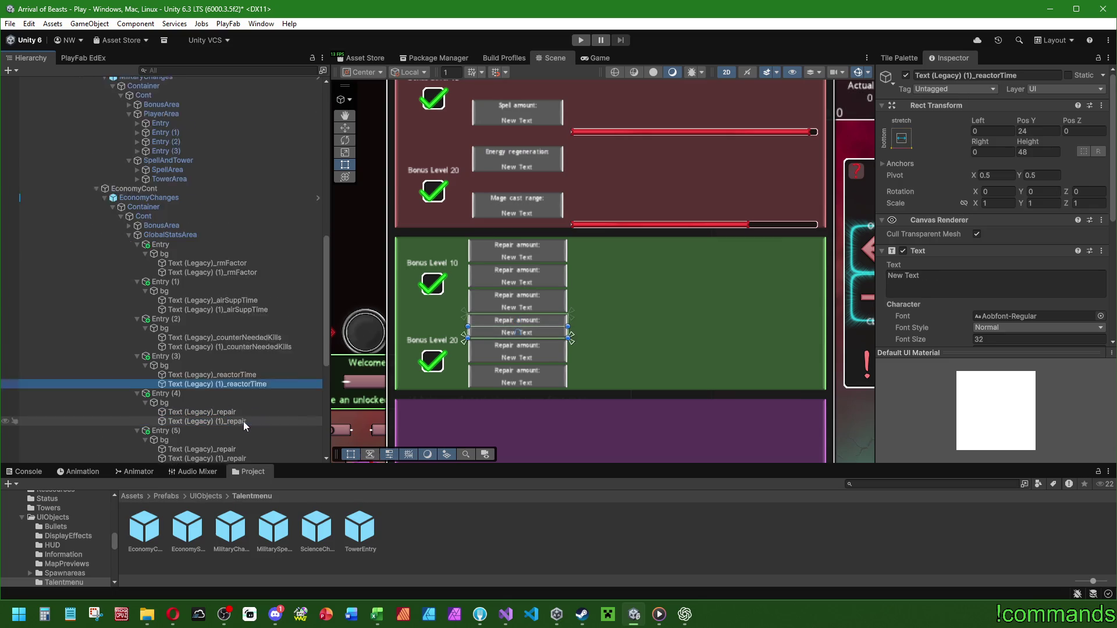
click(240, 378)
click(249, 378)
key(End)
key(BackSpace)
key(BackSpace)
key(BackSpace)
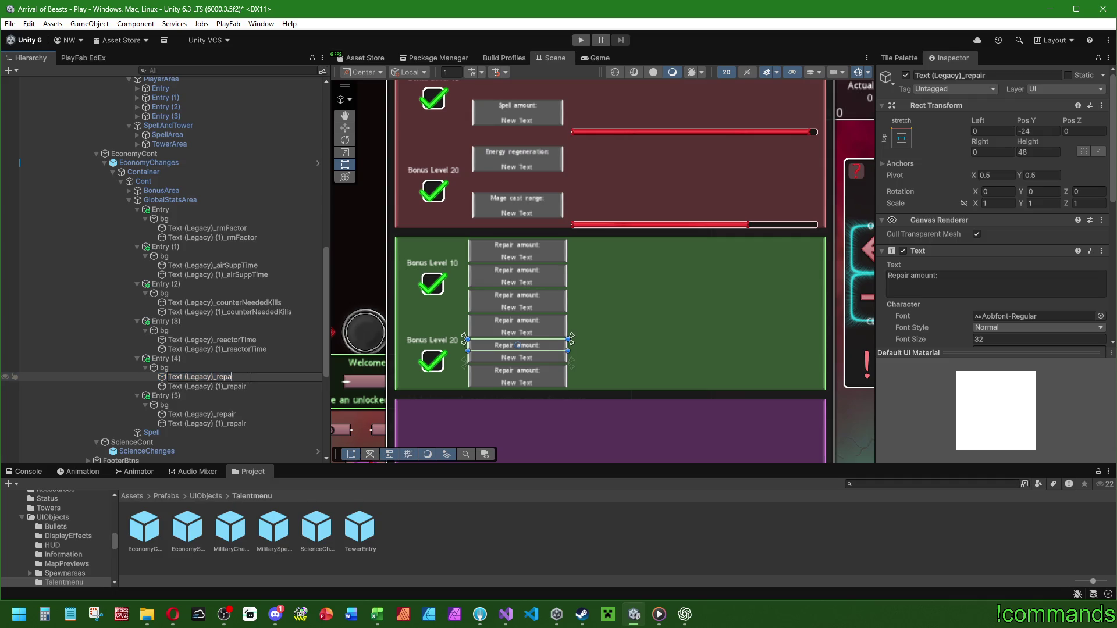
text(skillPieceAmount)
key(shift+Left)
key(shift+Left)
key(shift+Left)
key(ctrl+c)
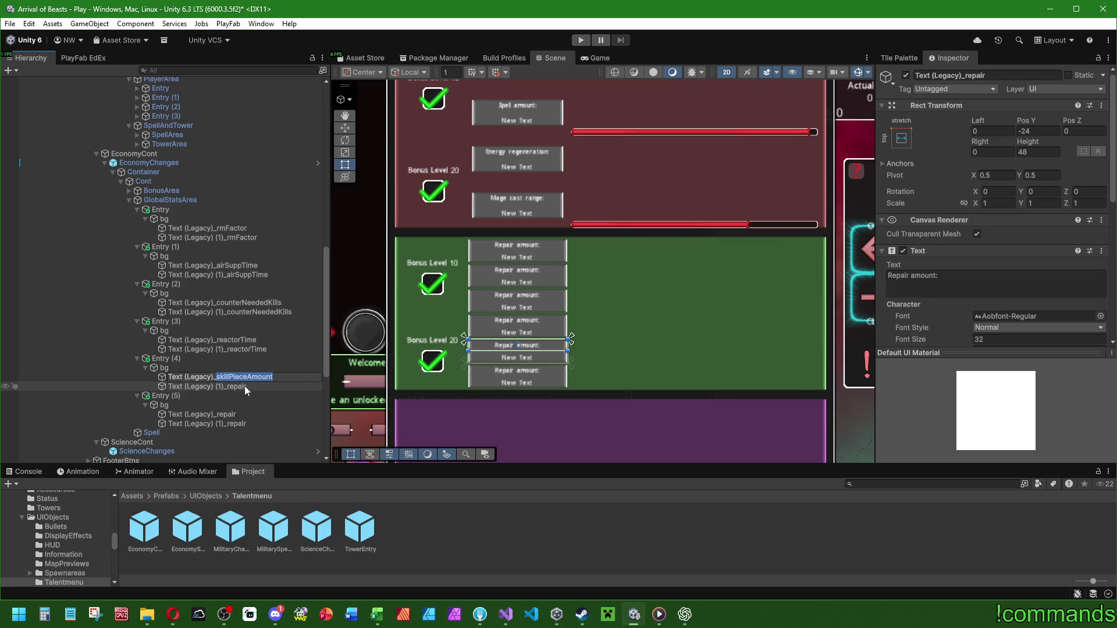
click(237, 388)
key(F2)
double_click(229, 388)
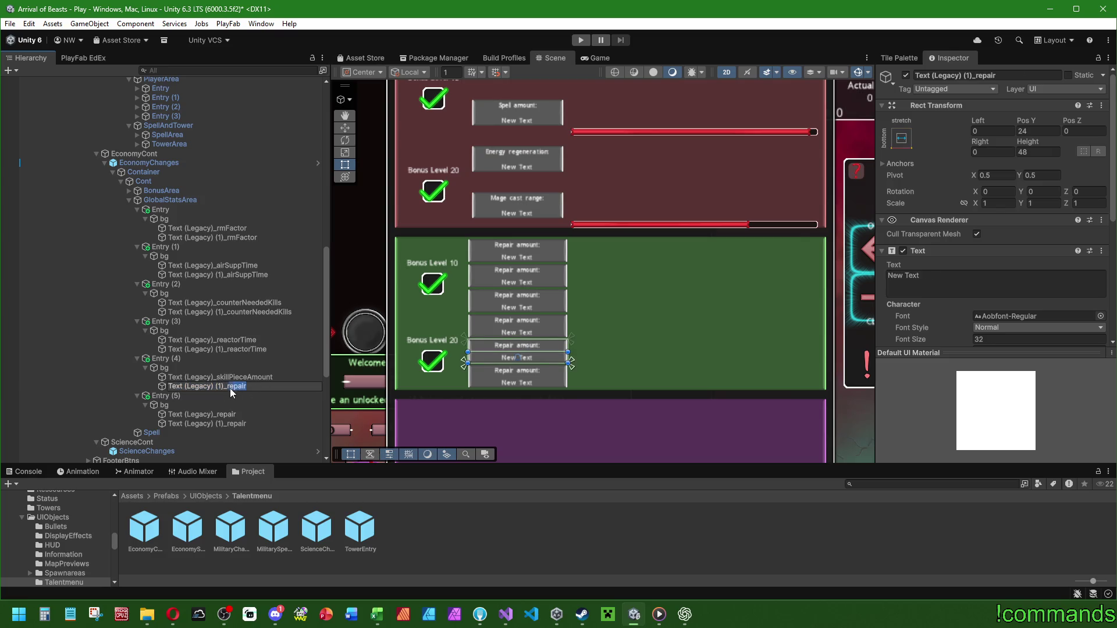
key(ctrl+v)
Rename Entry (5)'s label and value text objects to skillMineTime.
click(238, 415)
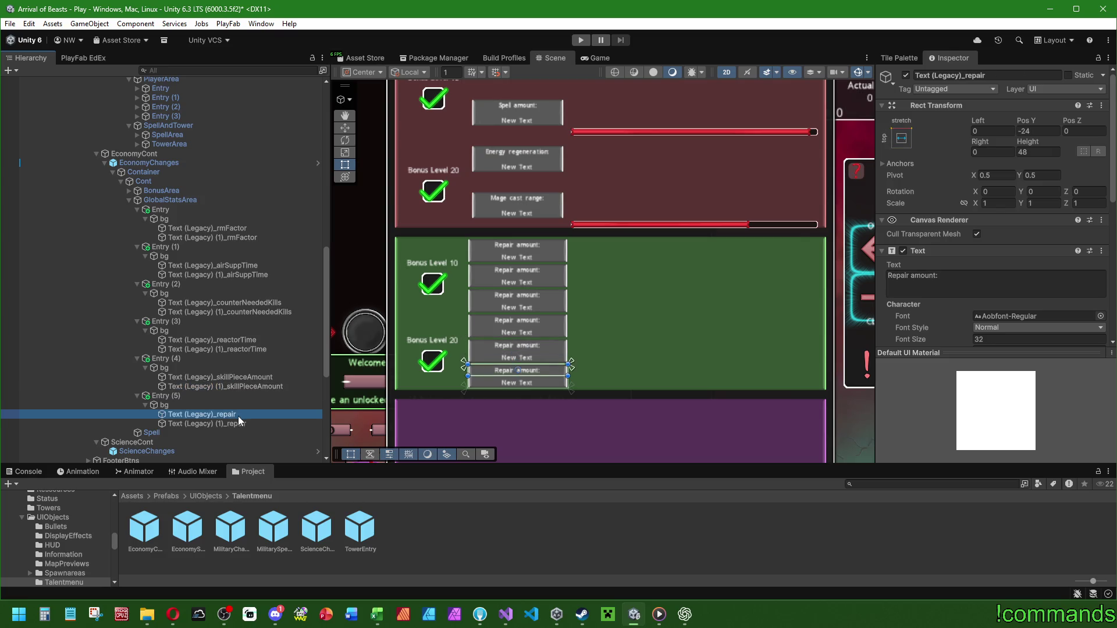
key(F2)
key(End)
key(BackSpace)
key(BackSpace)
key(BackSpace)
key(BackSpace)
key(BackSpace)
text(skillMineTime)
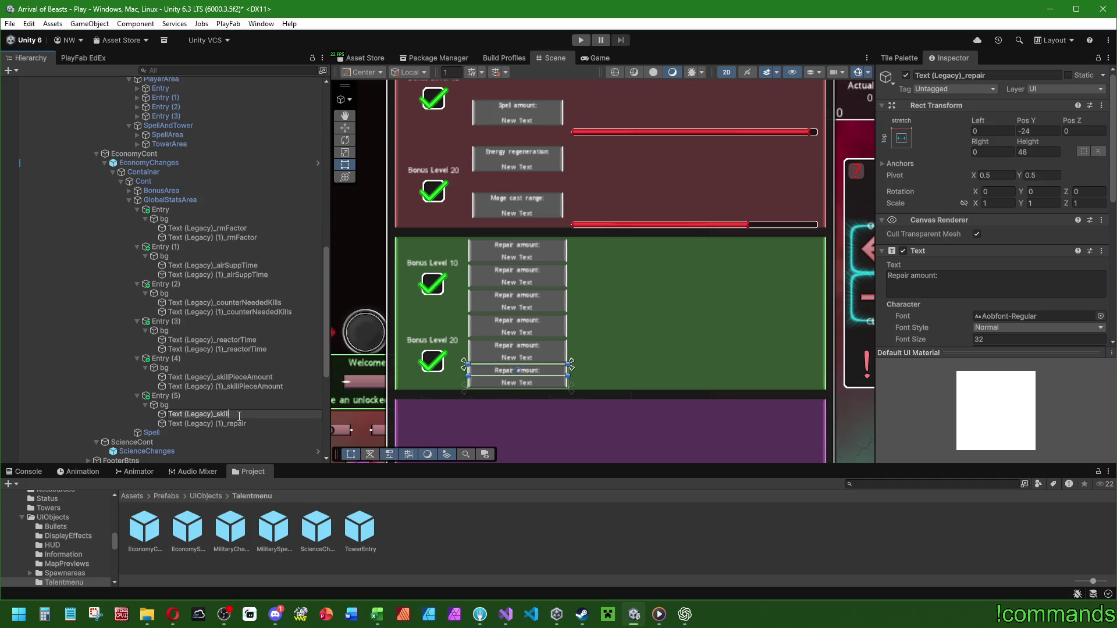
key(shift+Left)
key(shift+Left)
key(shift+Left)
key(ctrl+c)
click(249, 423)
key(F2)
key(ctrl+shift+Left)
key(ctrl+v)
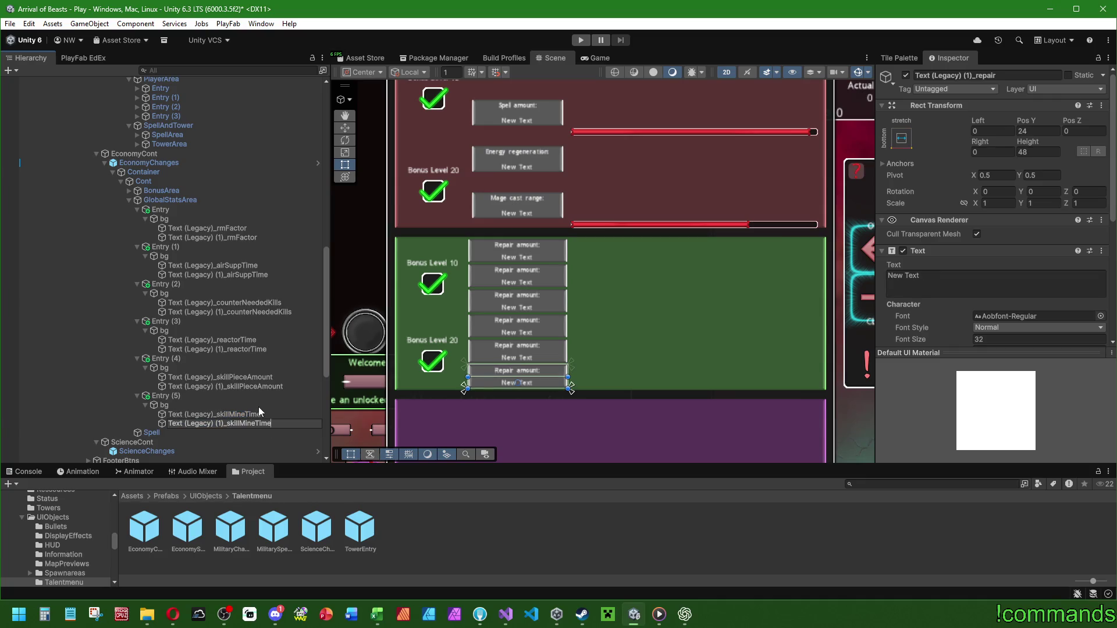
key(Return)
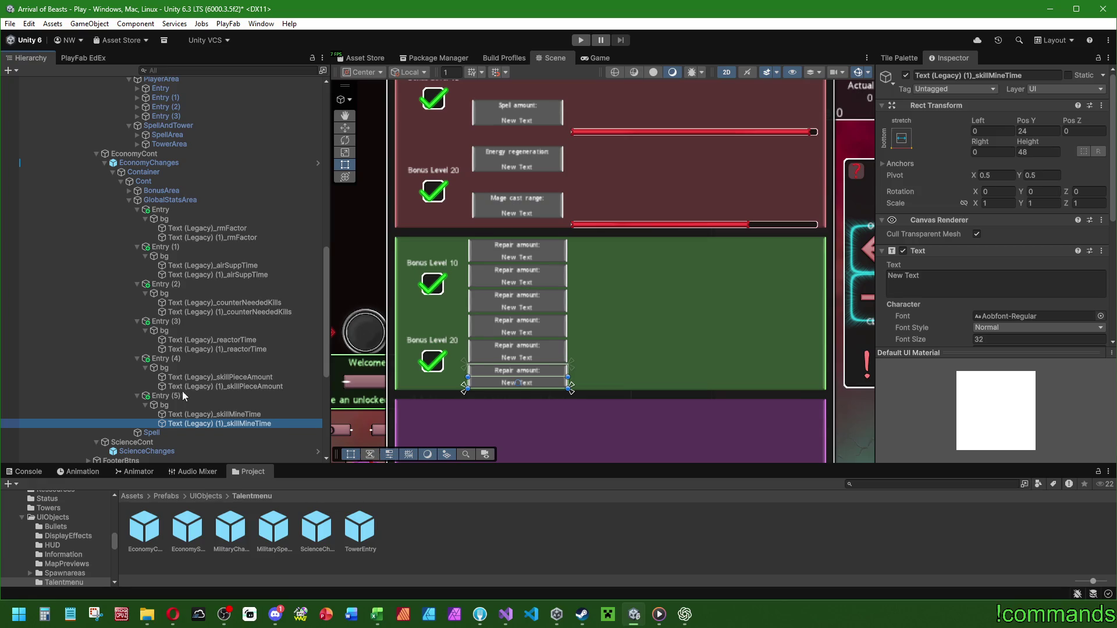
click(226, 228)
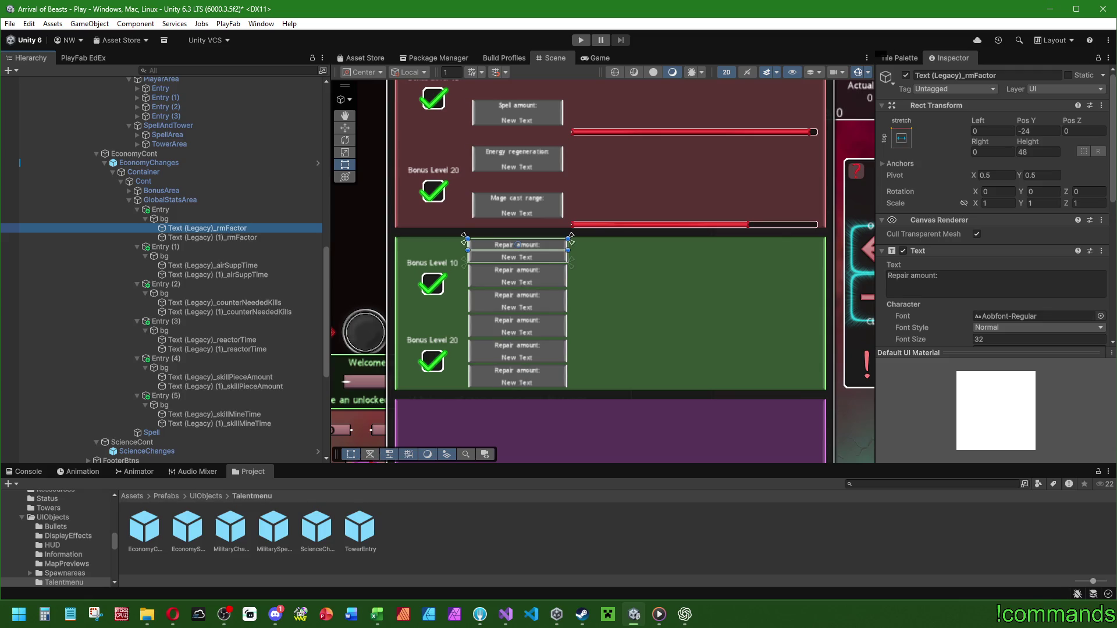
Enable Add Colon in Replace_language so the rmFactor label reads 'Your RM Factor:'.
key(alt+Tab)
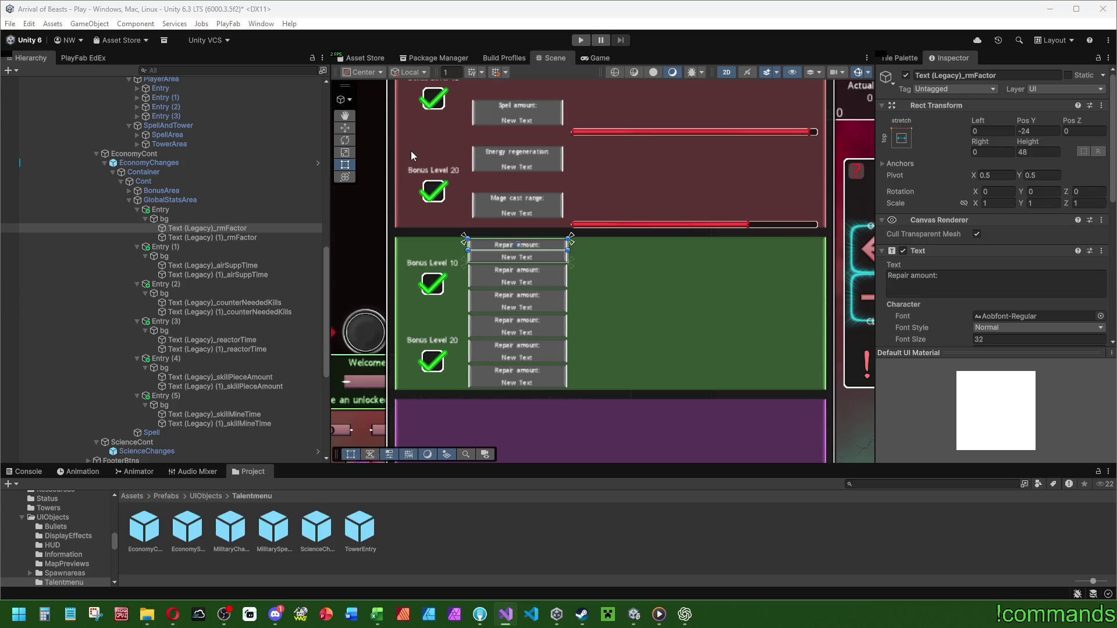
click(230, 230)
scroll(1014, 280, down, 2)
scroll(1014, 280, up, 1)
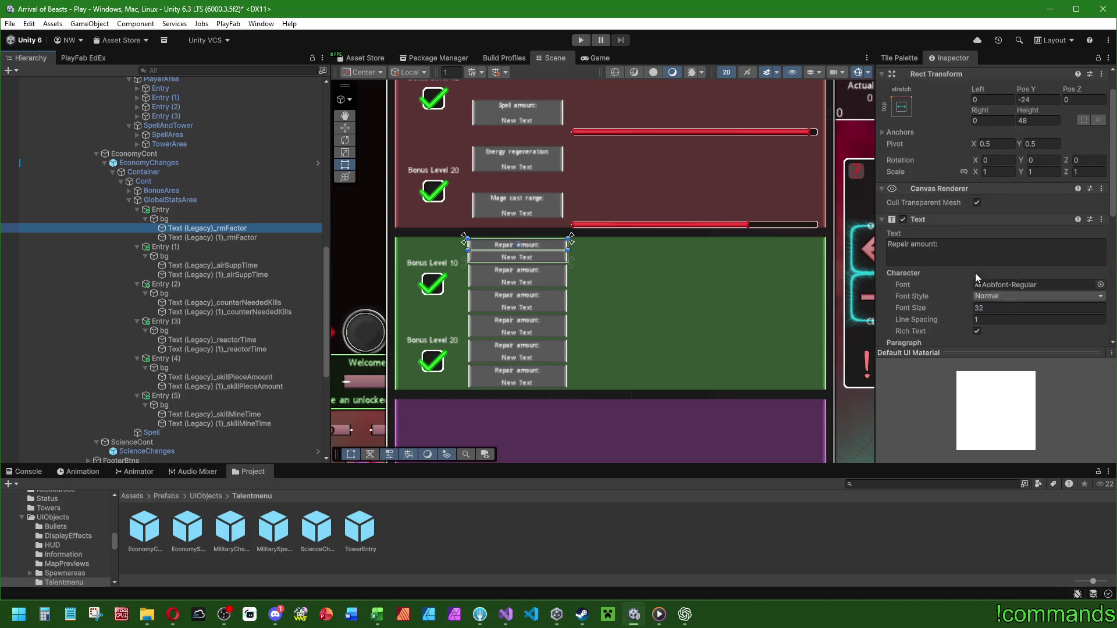
scroll(933, 340, down, 2)
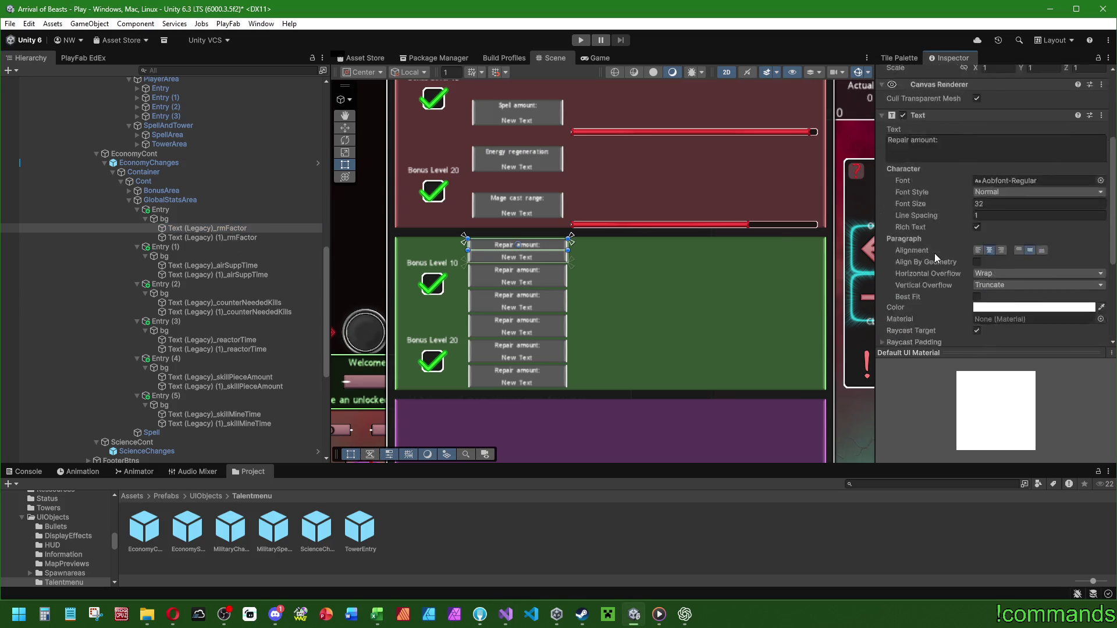
key(alt+Tab)
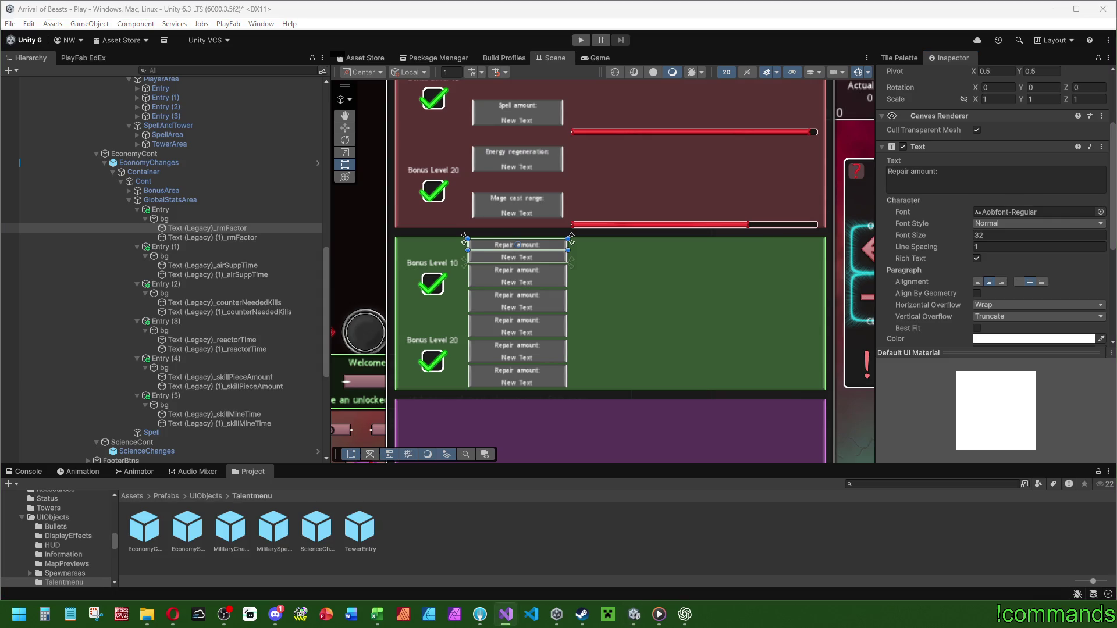
click(939, 168)
scroll(966, 233, down, 1)
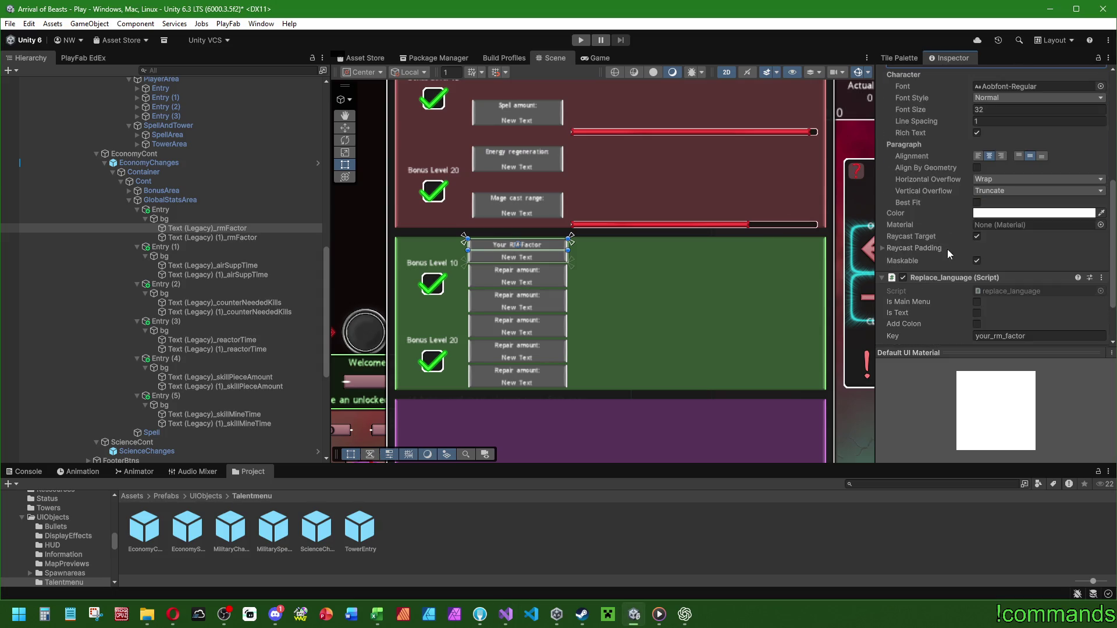
click(977, 324)
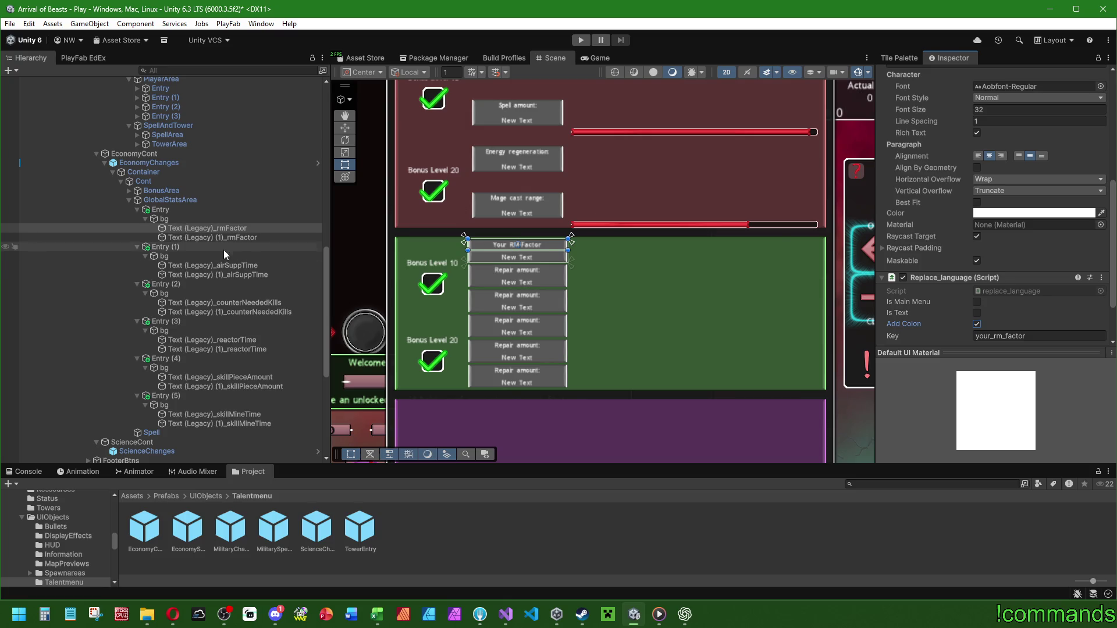
click(233, 266)
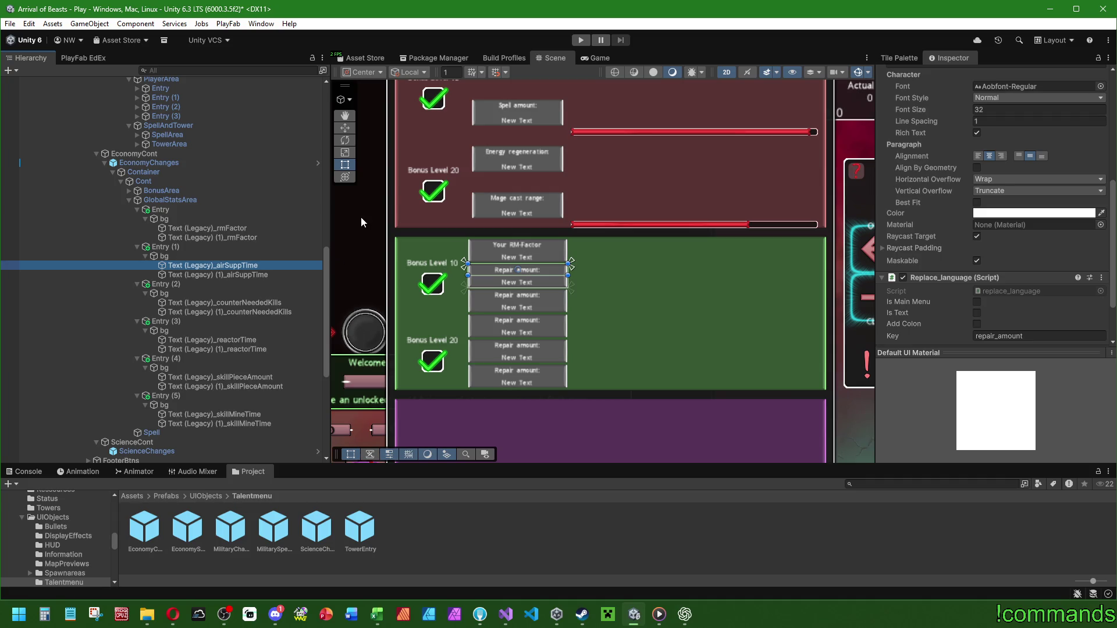
key(alt+Tab)
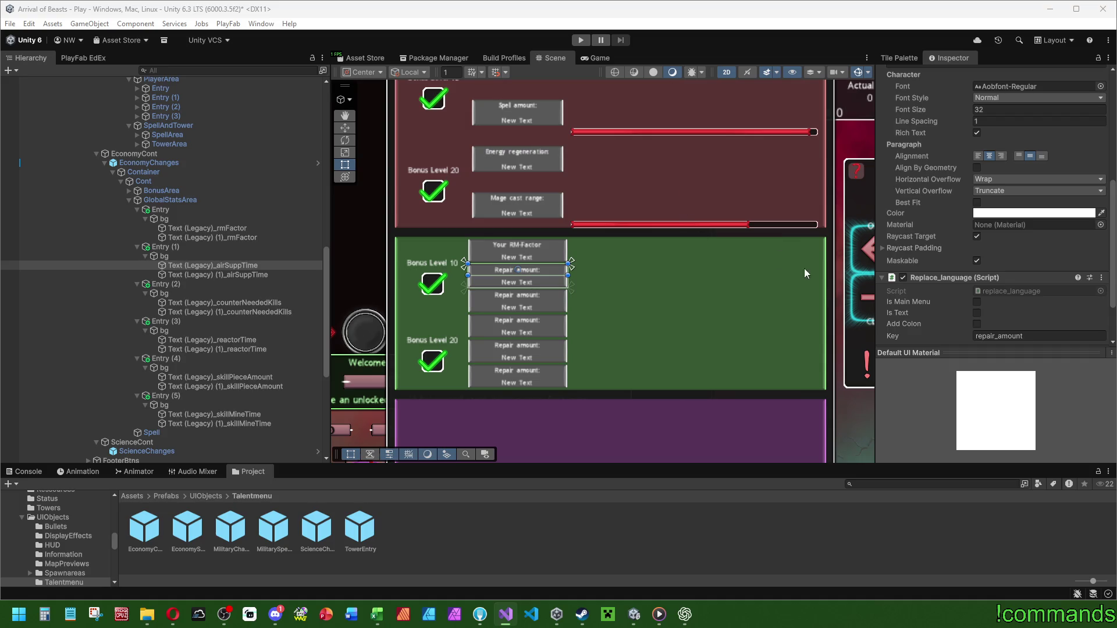
click(262, 265)
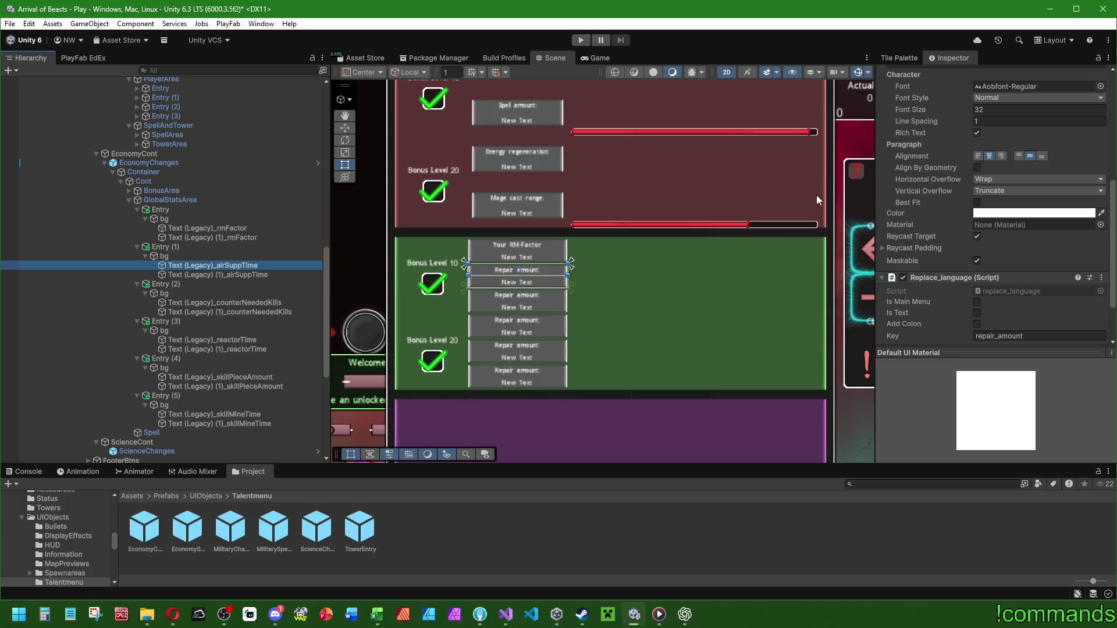
key(alt+Tab)
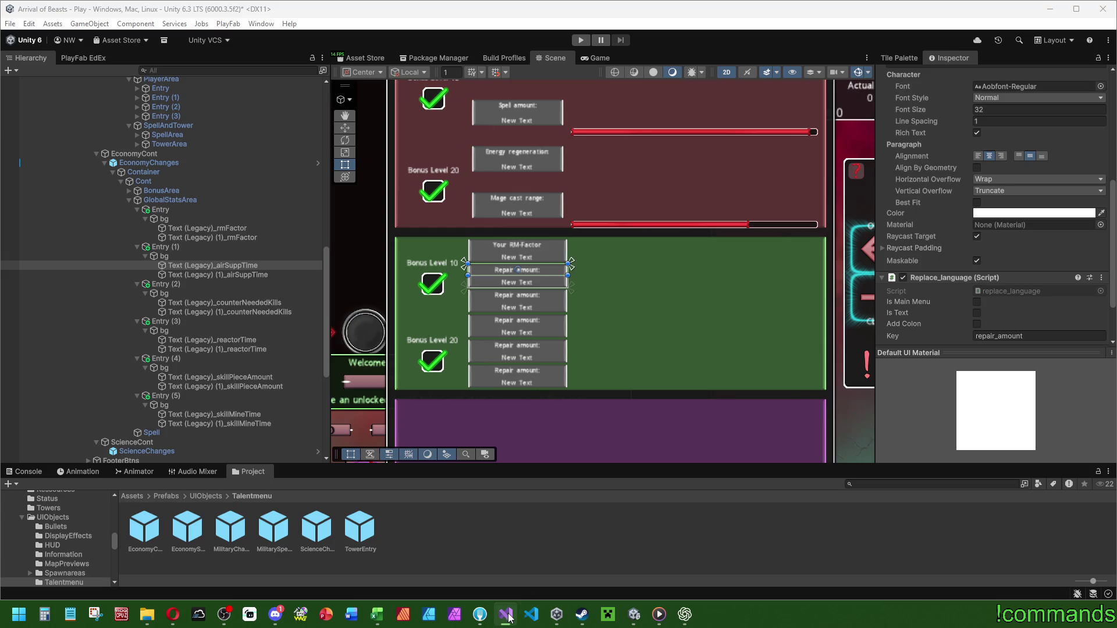
Ask ChatGPT to translate the line "air_supp_time": "Air support time:".
mouse_move(509, 618)
click(685, 614)
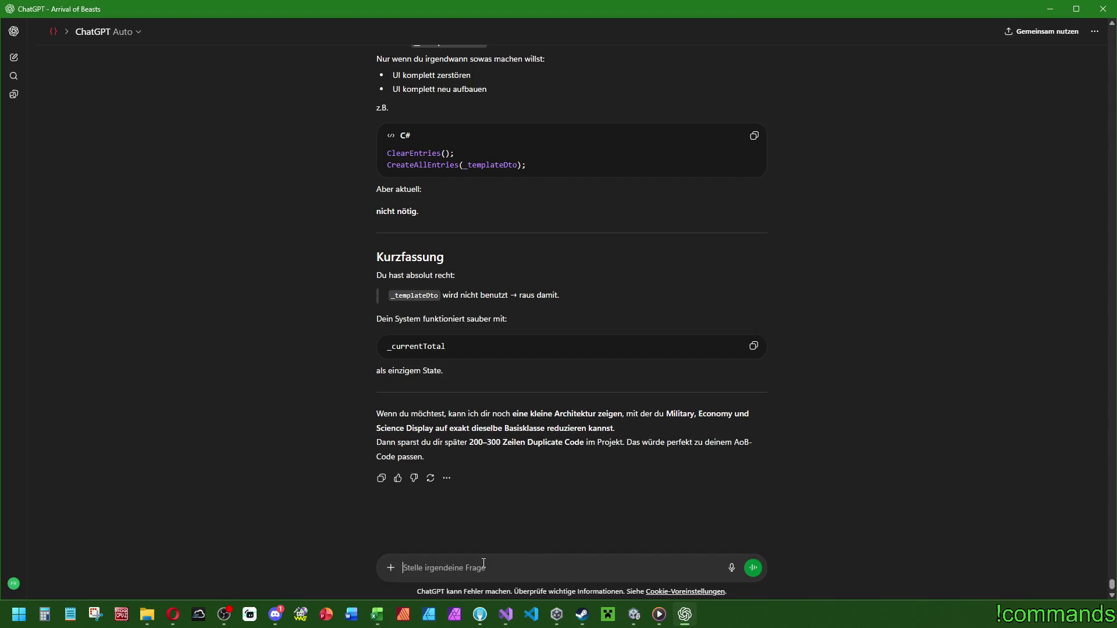
text(übersetzen:)
key(shift+Return)
key(shift+Return)
text(")
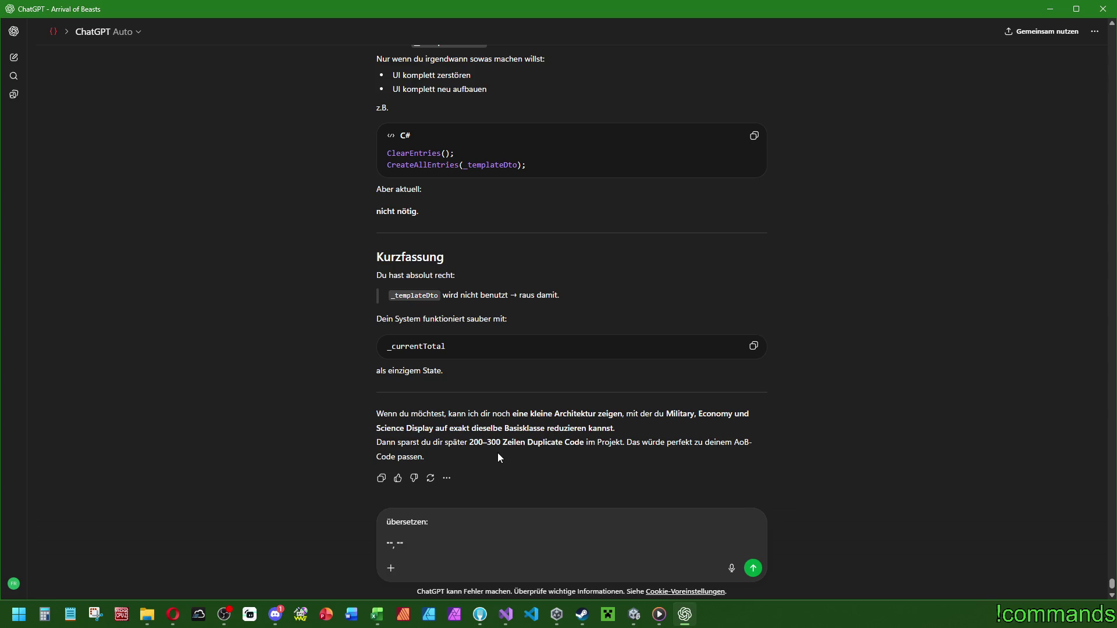
text(air", "")
key(Left)
key(Left)
key(Left)
text(air_supp_toim)
key(BackSpace)
key(BackSpace)
key(BackSpace)
text(ime)
key(Right)
key(Right)
key(Right)
text(Air support time:")
text(,)
key(Return)
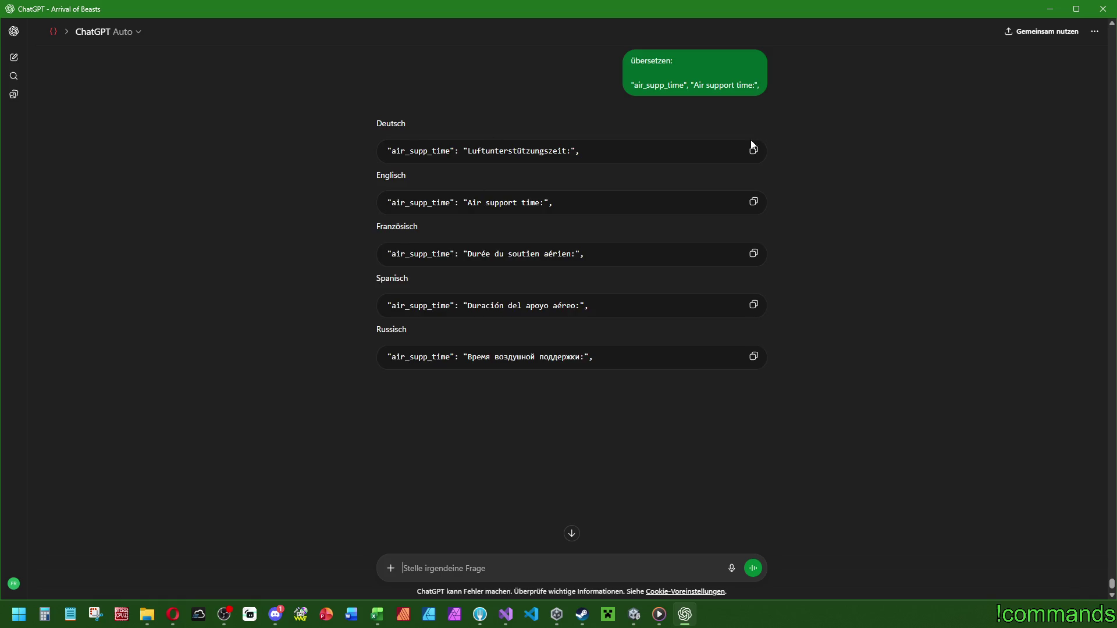
Copy the German and English air_supp_time lines into Visual Studio, then return to Unity.
click(753, 150)
key(alt+Tab)
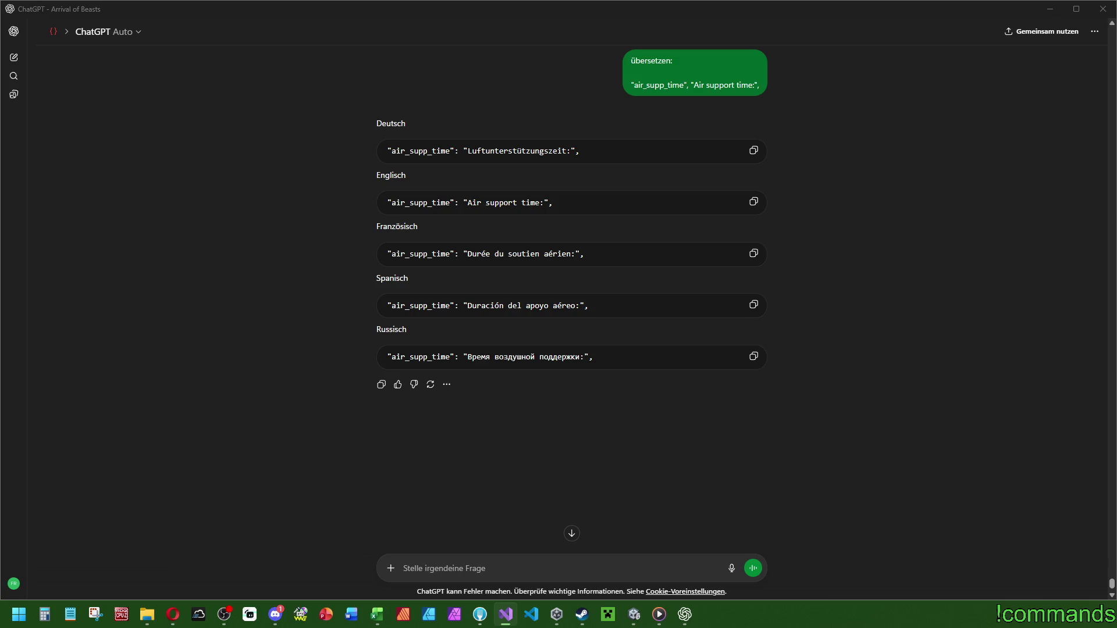
click(753, 202)
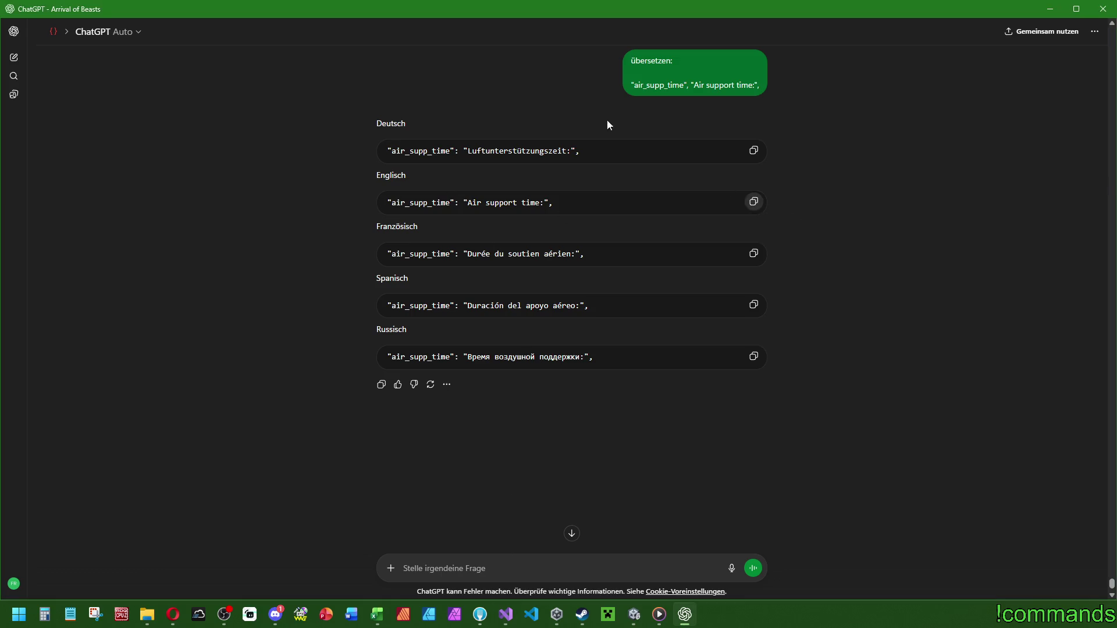
key(alt+Tab)
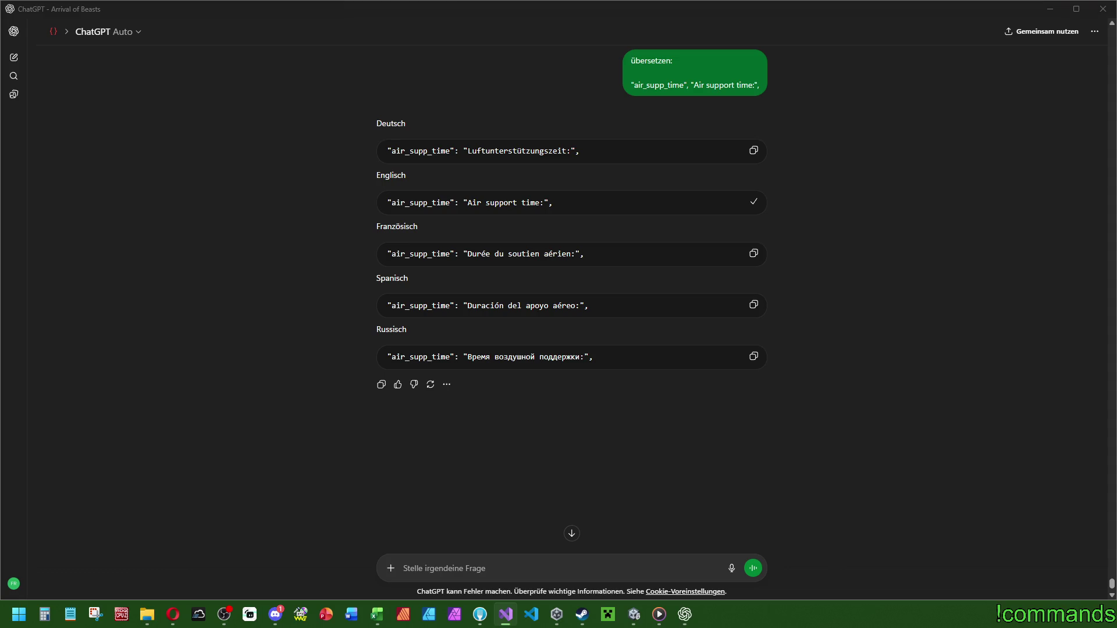
key(alt+Tab)
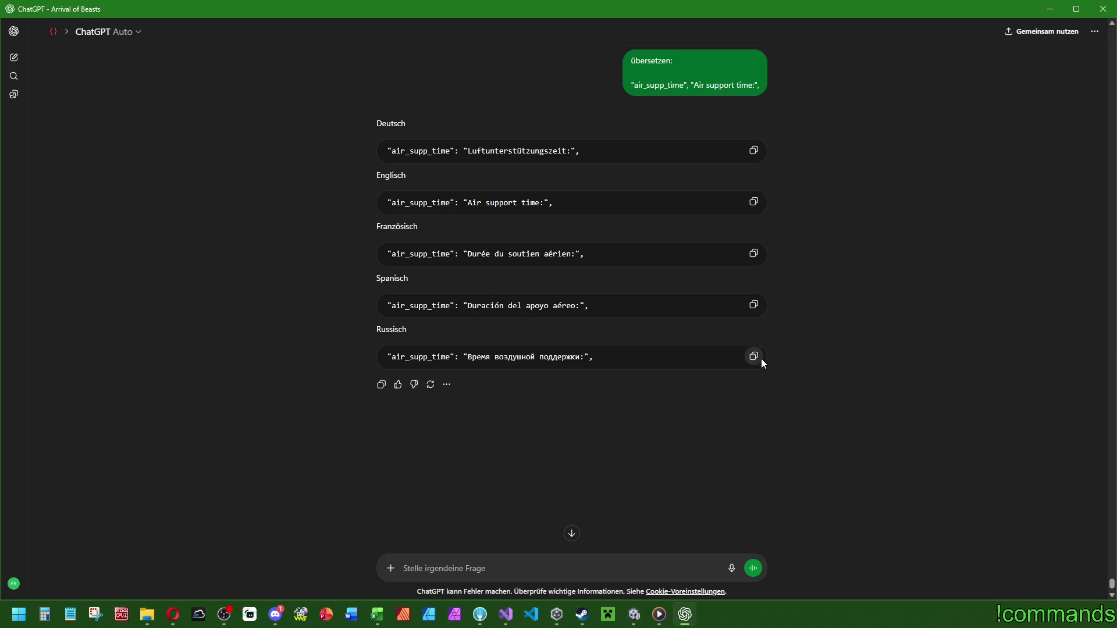
key(alt+Tab)
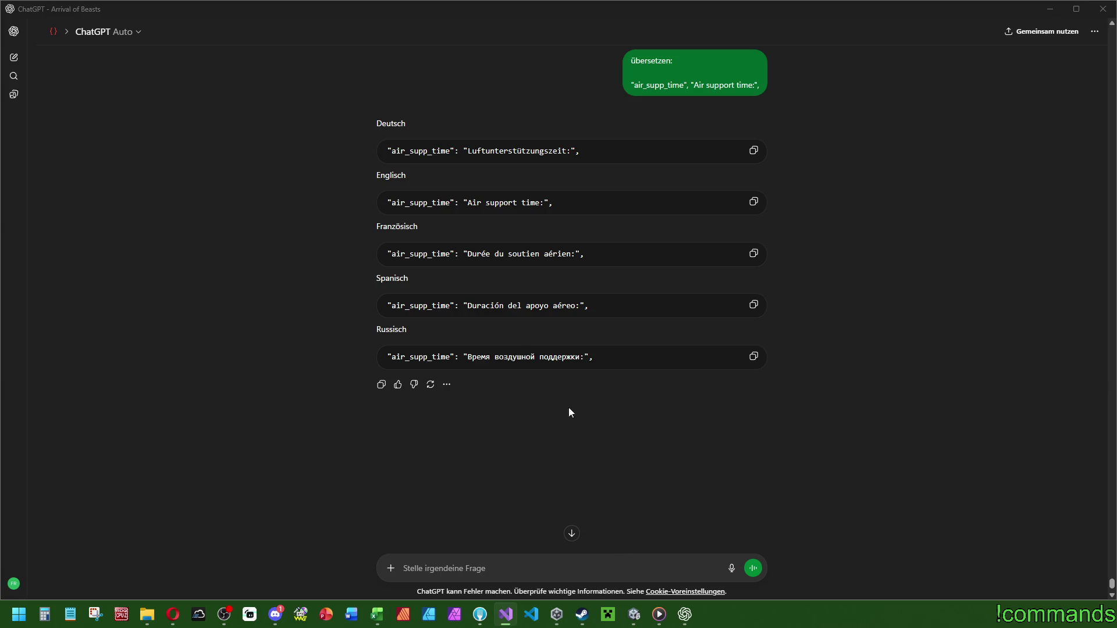
click(628, 620)
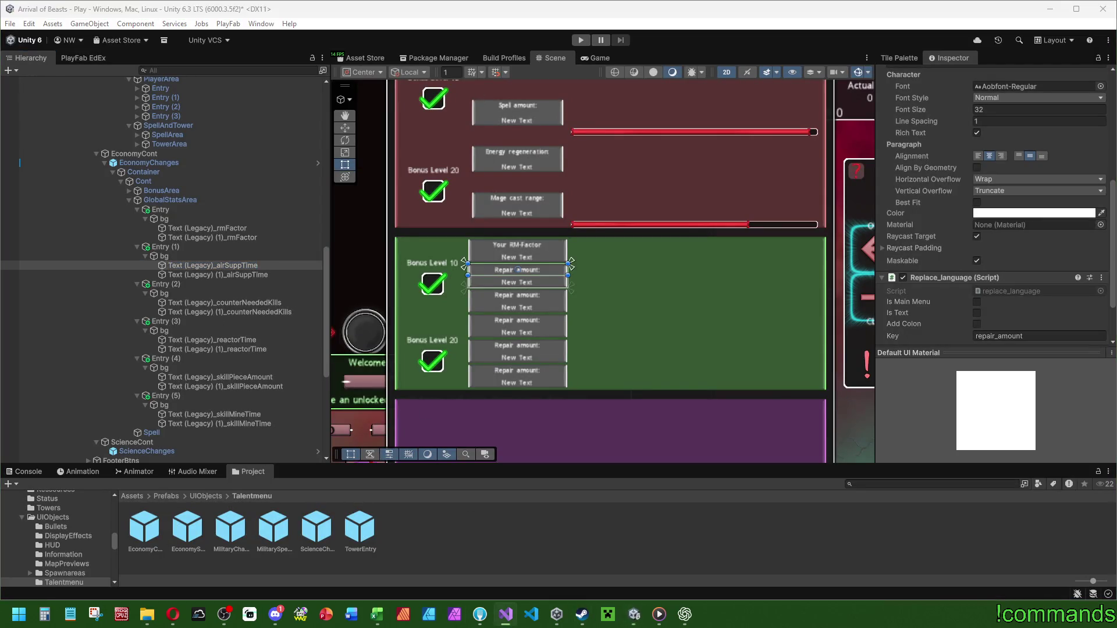
Set the airSuppTime label's key to air_supp_time and its text to 'Air support time:'.
click(256, 266)
scroll(990, 233, down, 3)
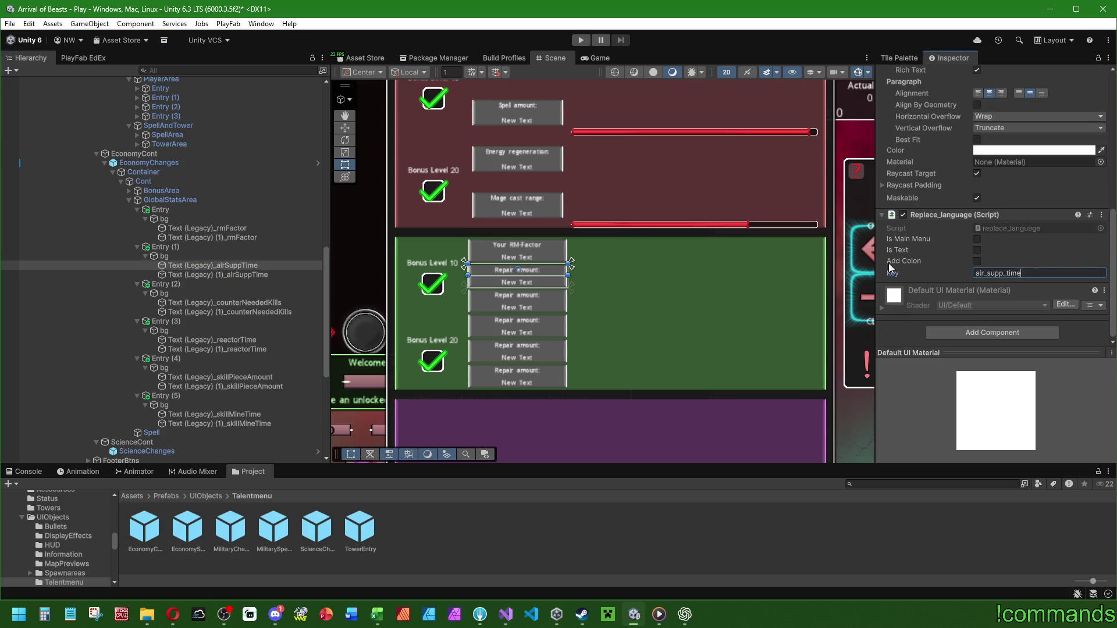
scroll(915, 274, up, 5)
scroll(919, 233, up, 2)
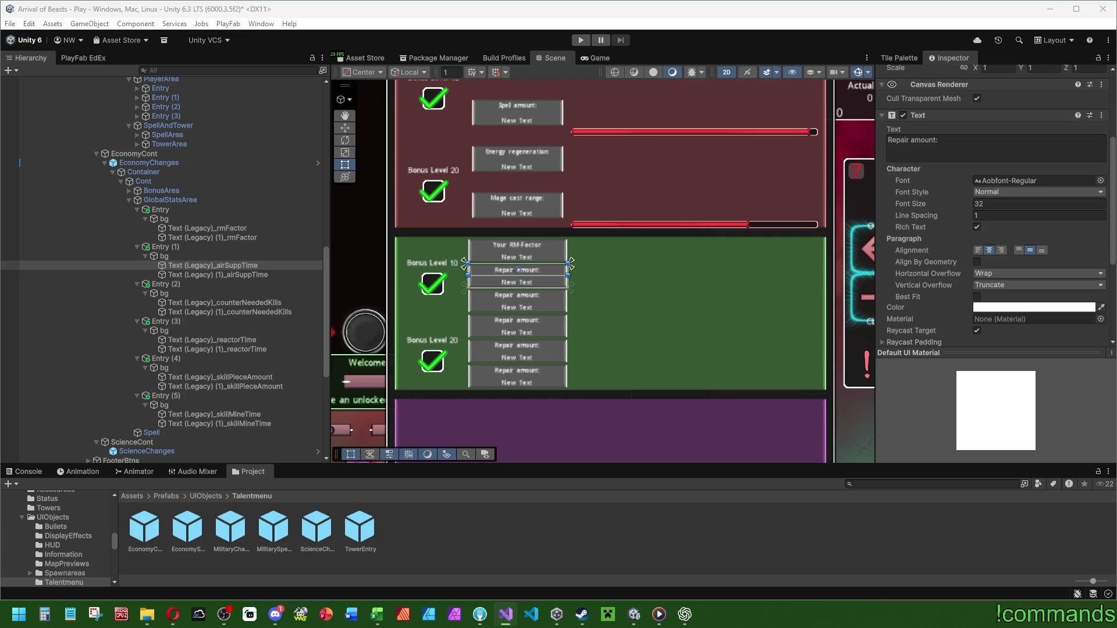
click(958, 140)
key(ctrl+v)
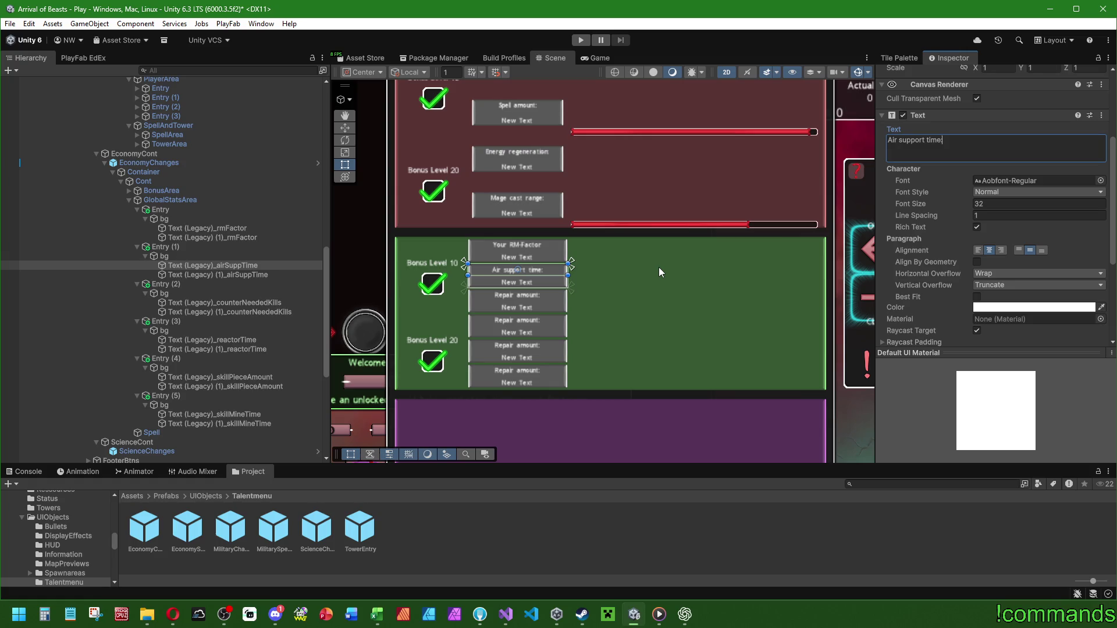
Briefly check the Fork git client and the WorkingTables bug list.
click(480, 615)
click(480, 615)
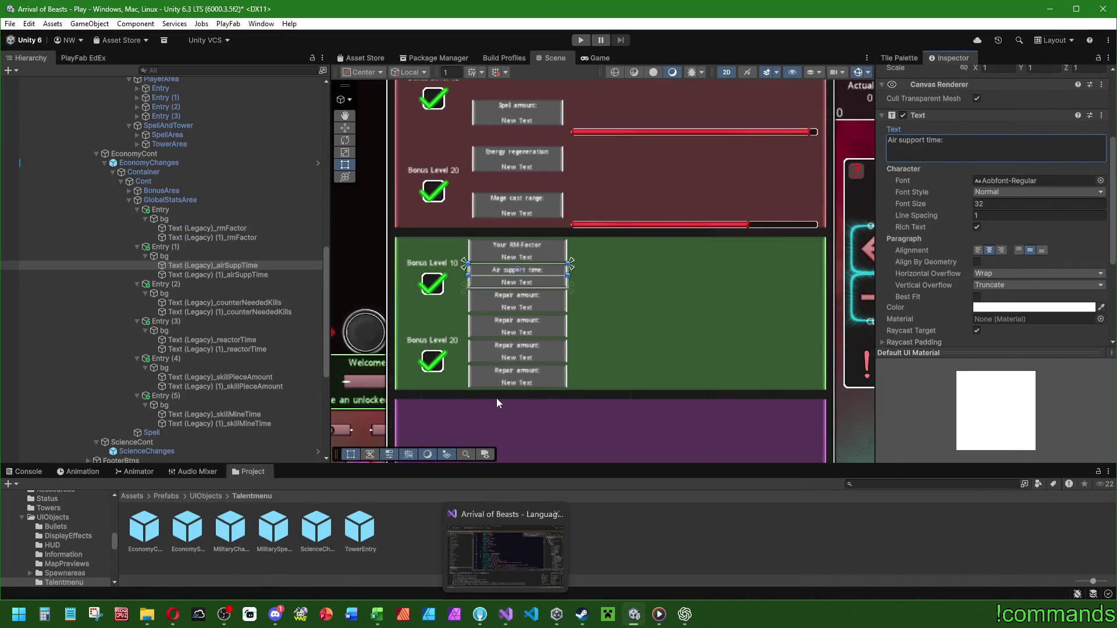
click(377, 616)
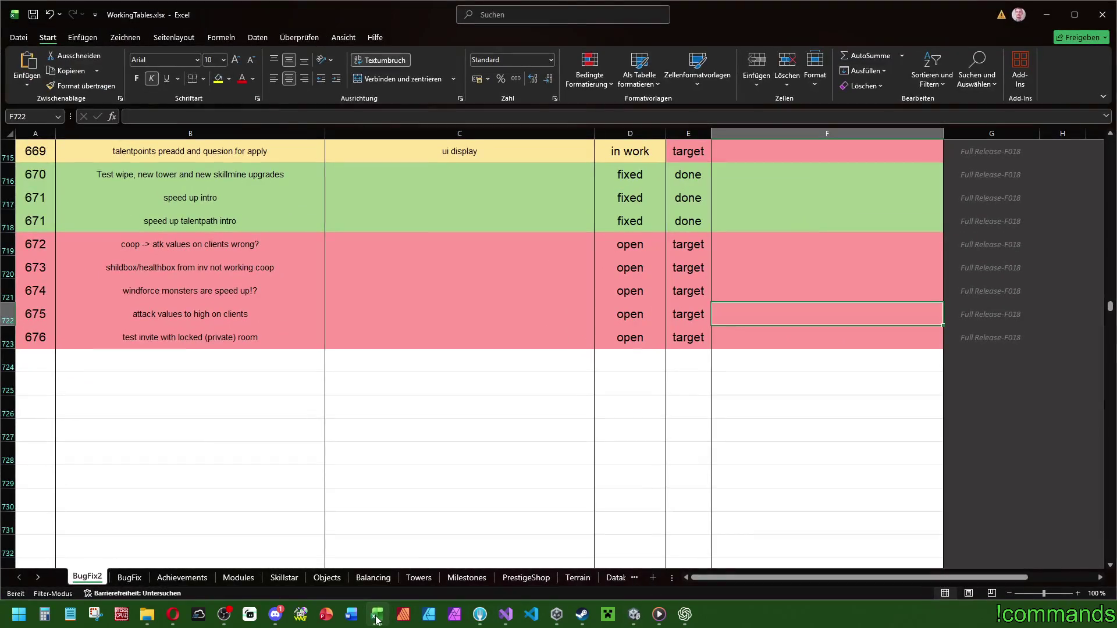
click(377, 617)
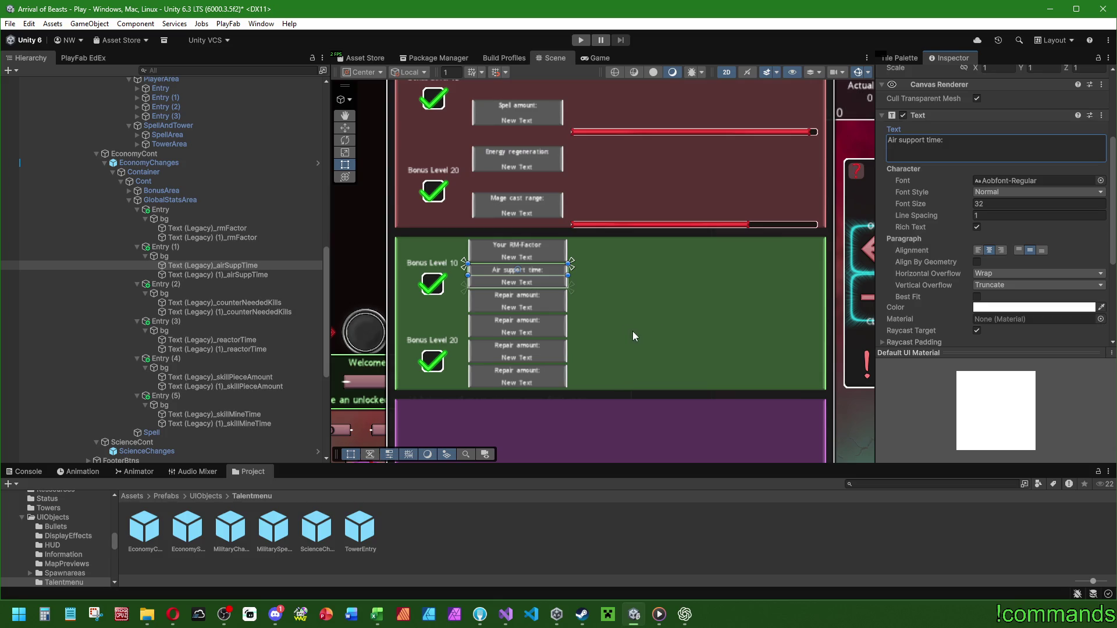
Select Text (Legacy)_counterNeededKills, then bring ChatGPT to the front.
drag(633, 337, 614, 327)
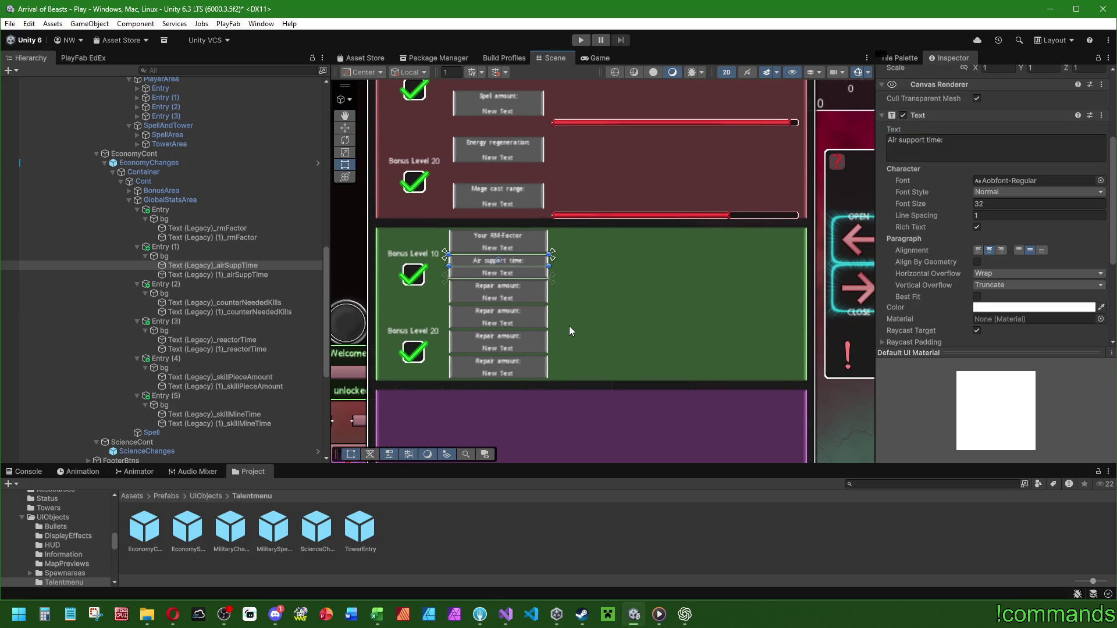
click(236, 303)
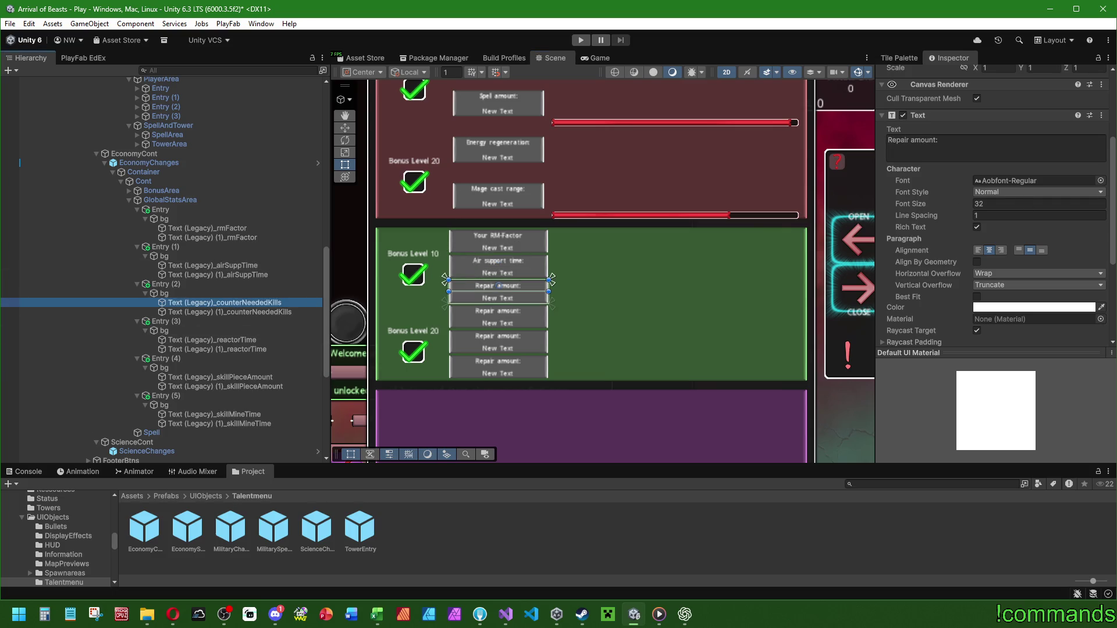
key(alt+Tab)
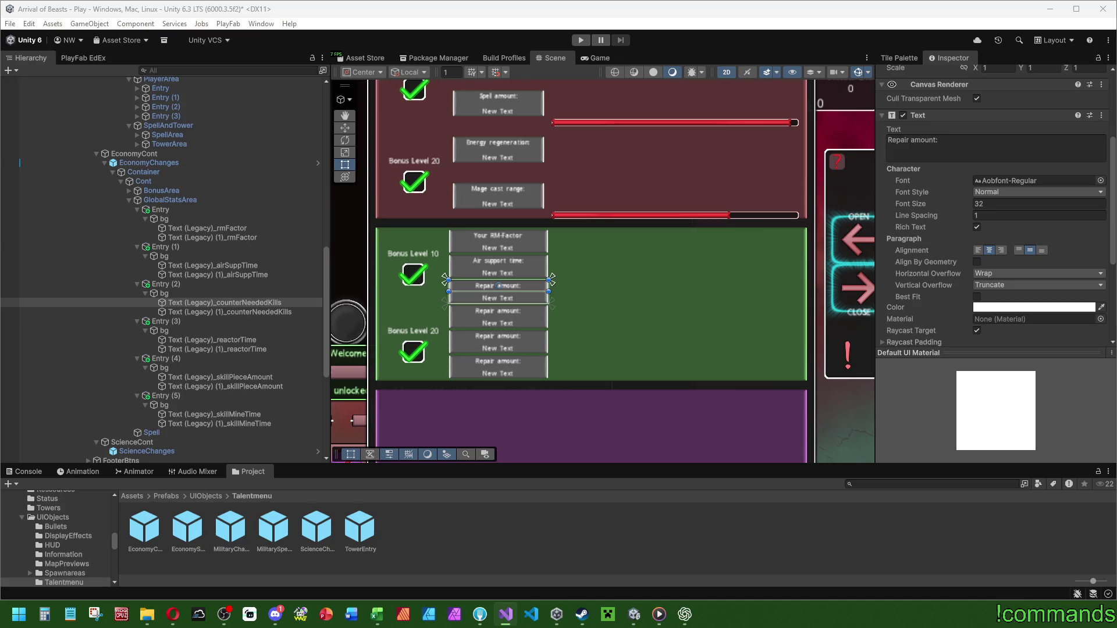
click(685, 614)
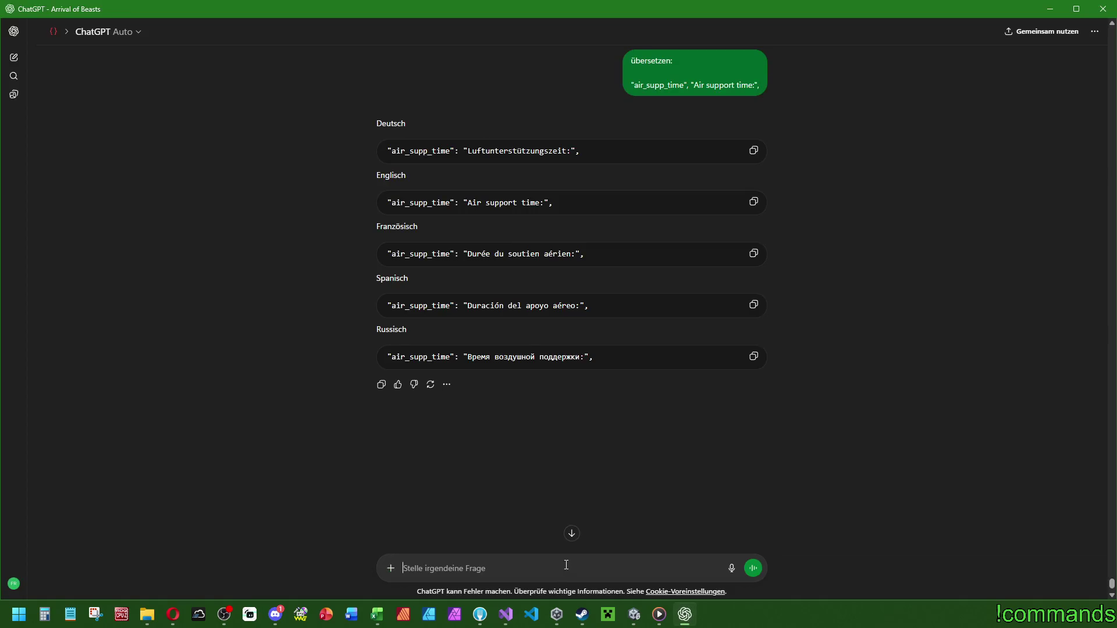
Ask ChatGPT to translate "beastkill_counter_amount": "Biester-Kill-Zähler Menge" into five languages.
text(das noch)
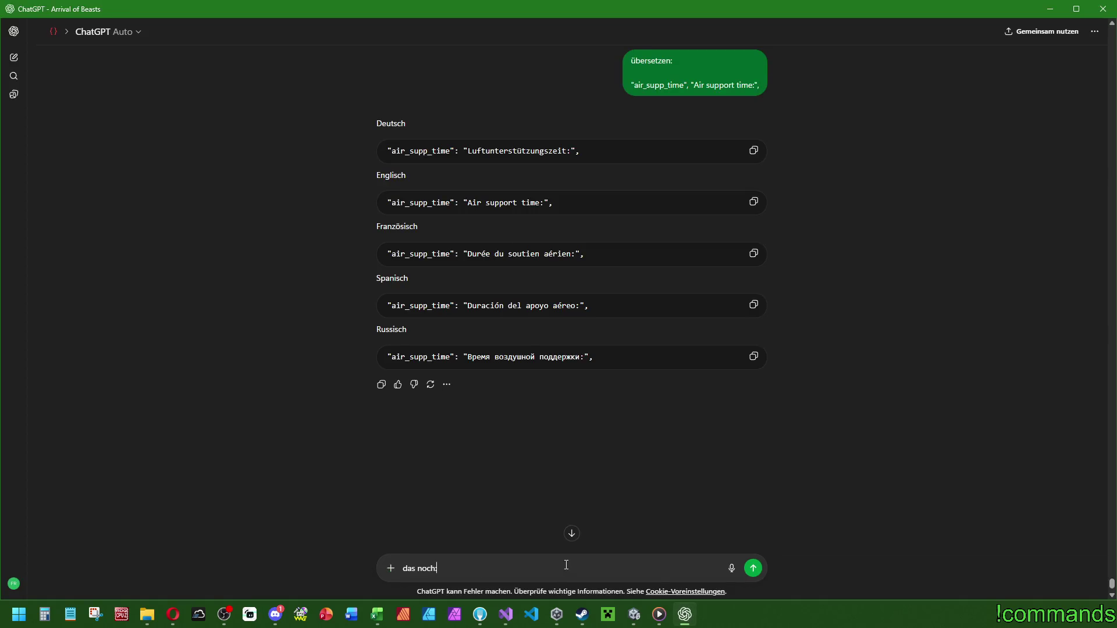
key(shift+Return)
text("")
key(Left)
key(ctrl+v)
text(_amo)
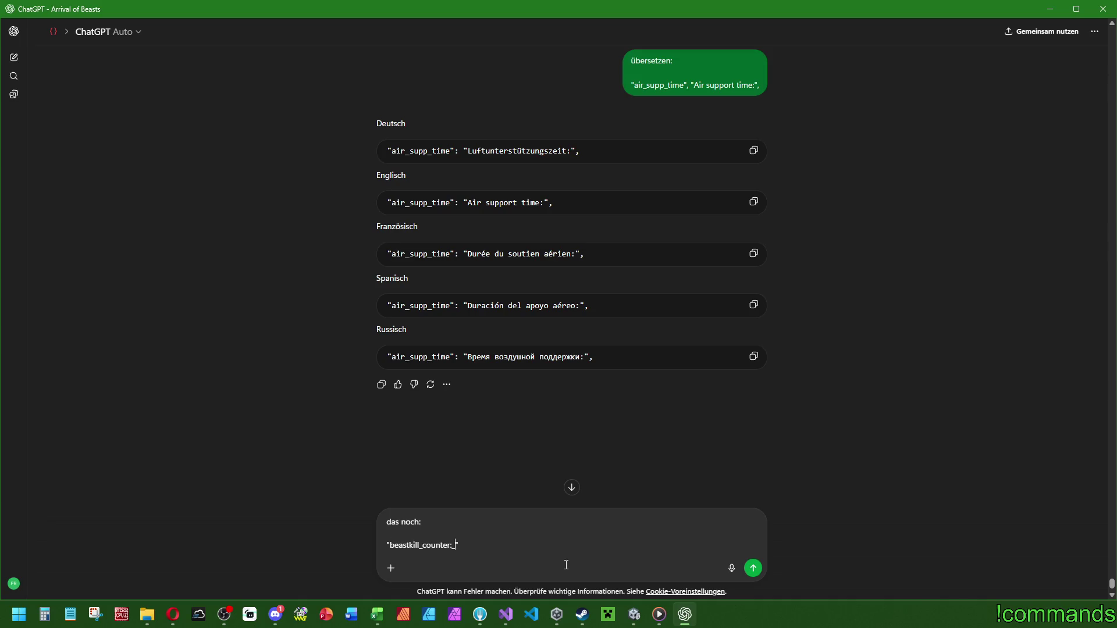
text(unt)
key(End)
text(: ")
text(")
key(Left)
key(Left)
text(Monster)
key(alt+Tab)
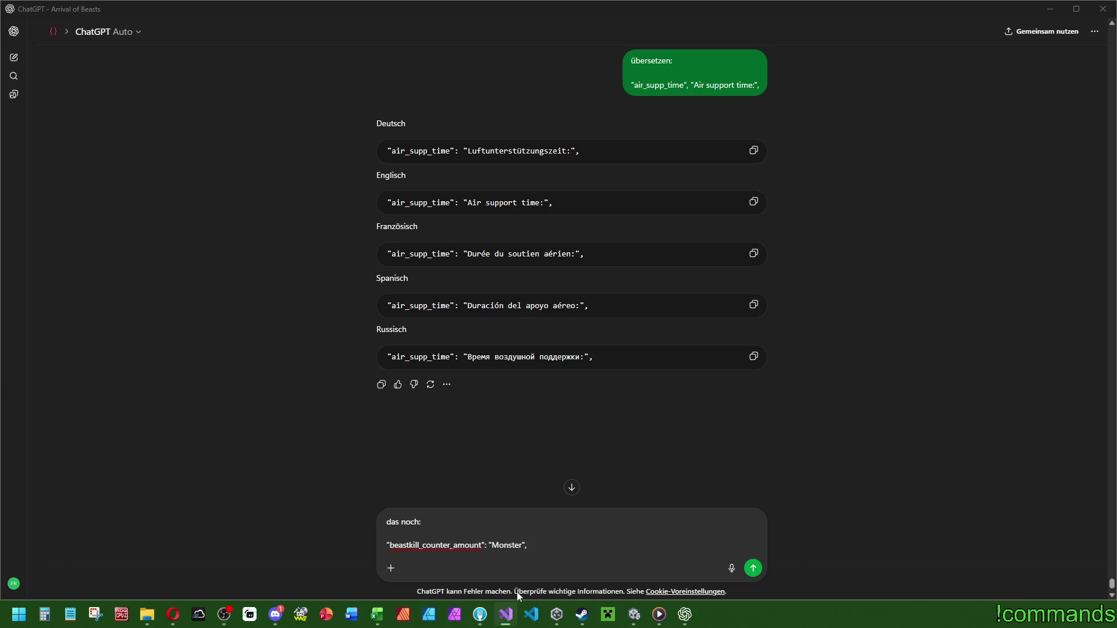
key(alt+Tab)
text(Biester-Kill-Zähler)
double_click(516, 545)
drag(586, 545, 492, 549)
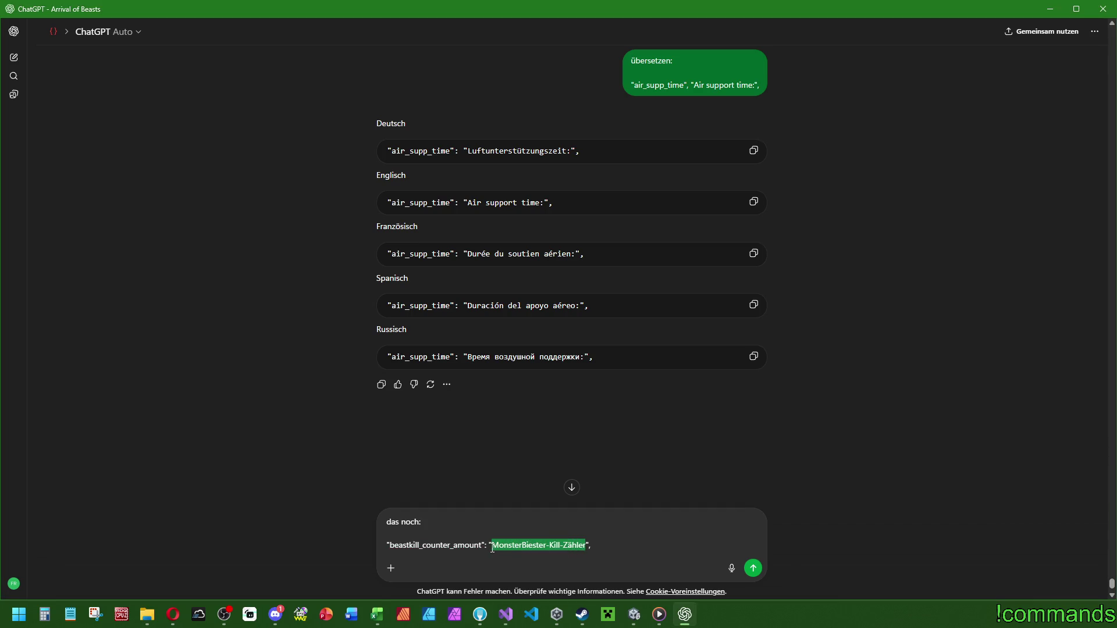
text(Biester-Kill-Zähler)
text(Menge)
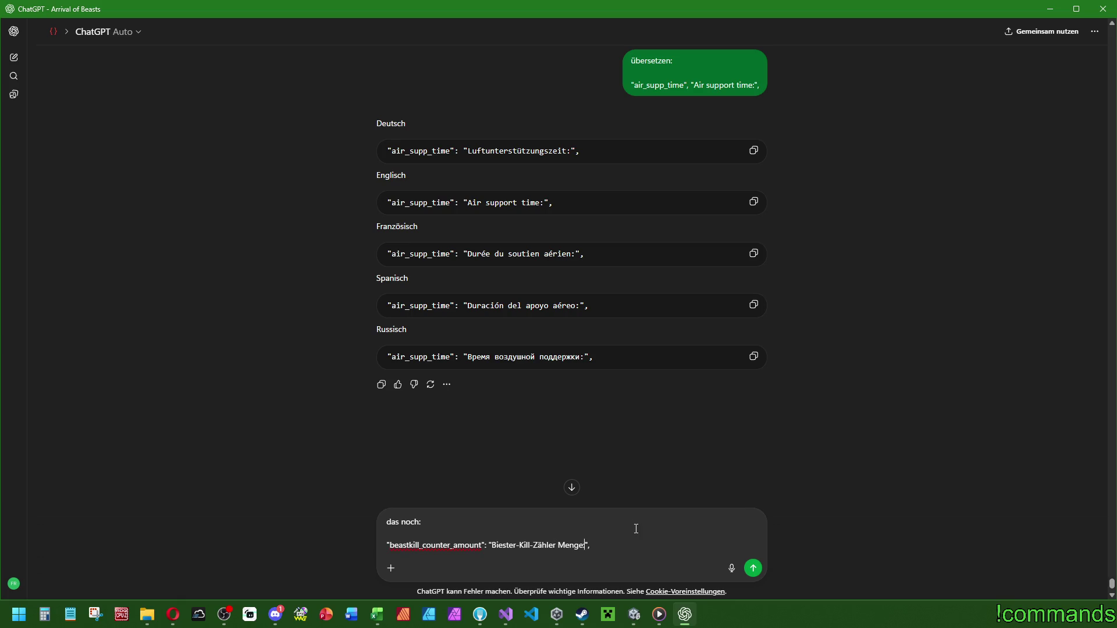
key(Return)
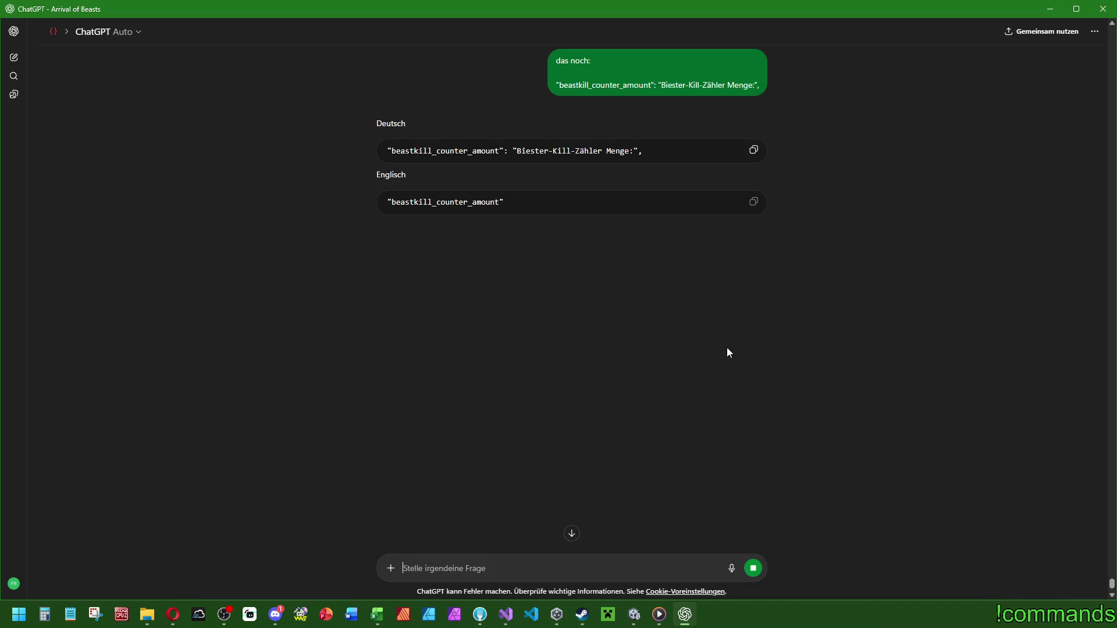
Copy the German, English and Russian beastkill_counter_amount lines into Visual Studio.
click(753, 150)
key(alt+Tab)
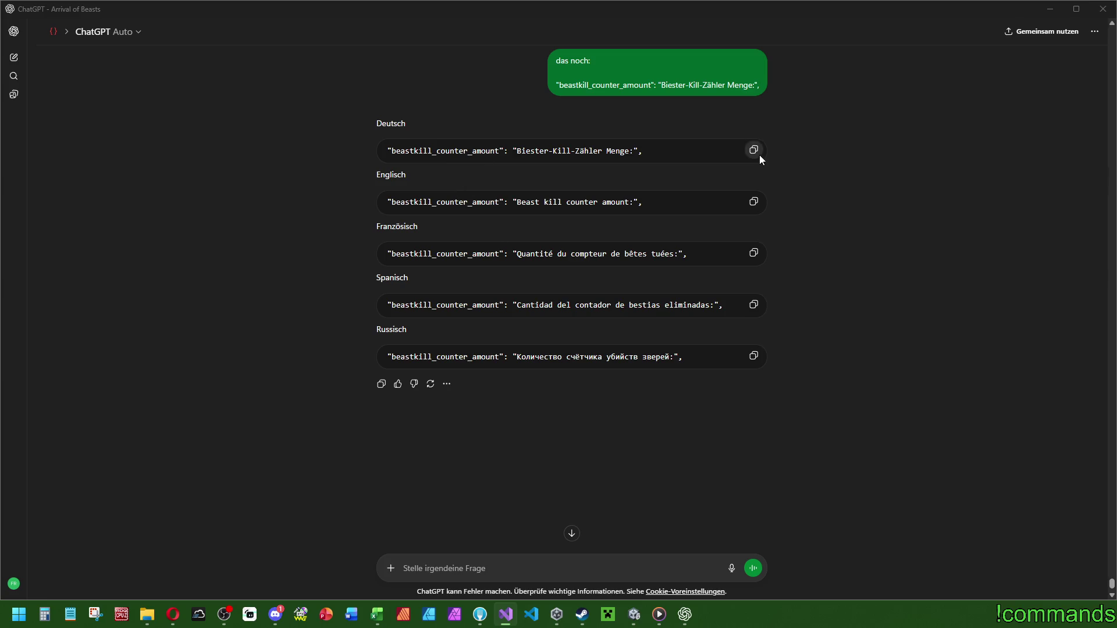
key(alt+Tab)
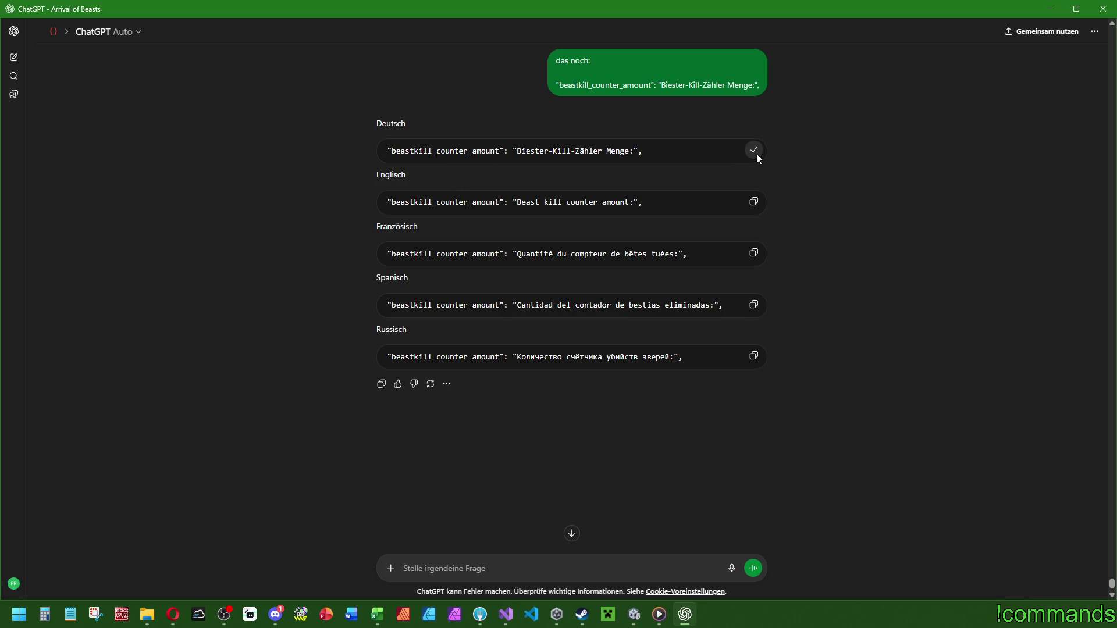
click(753, 201)
key(alt+Tab)
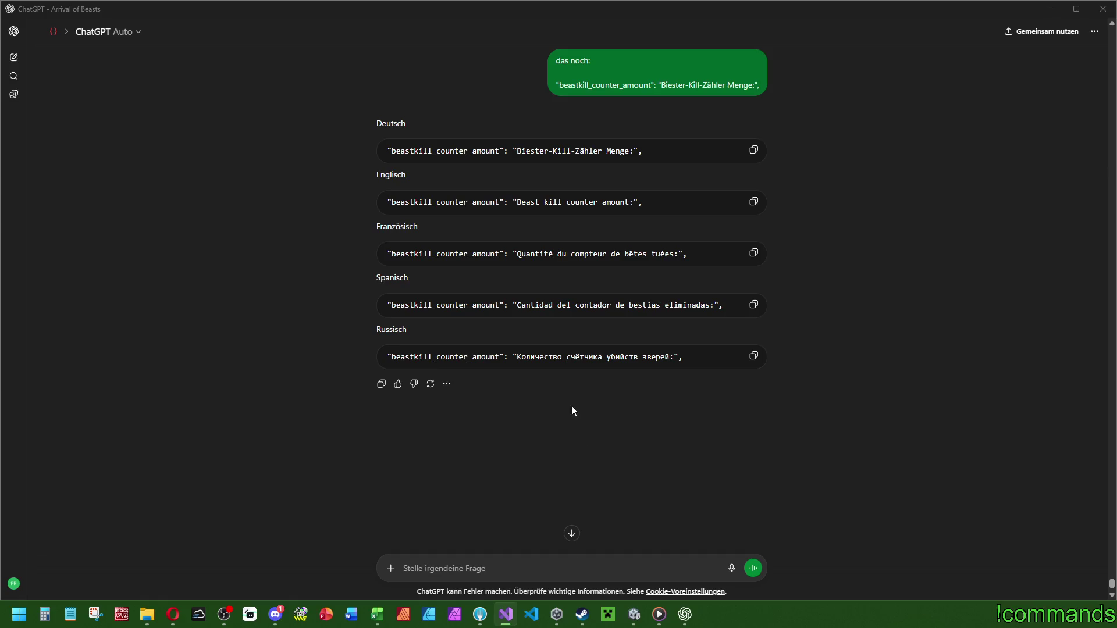
click(754, 356)
Paste beastkill_counter_amount as the kill-counter label's key, then select the reactorTime label.
click(634, 614)
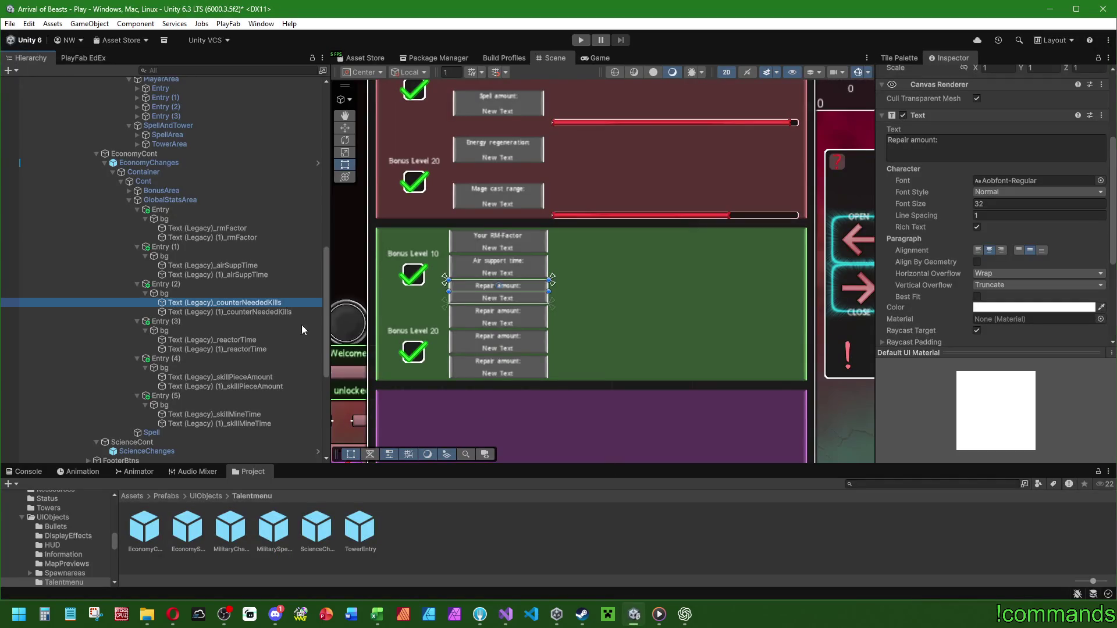
scroll(931, 262, down, 3)
click(1024, 304)
key(ctrl+v)
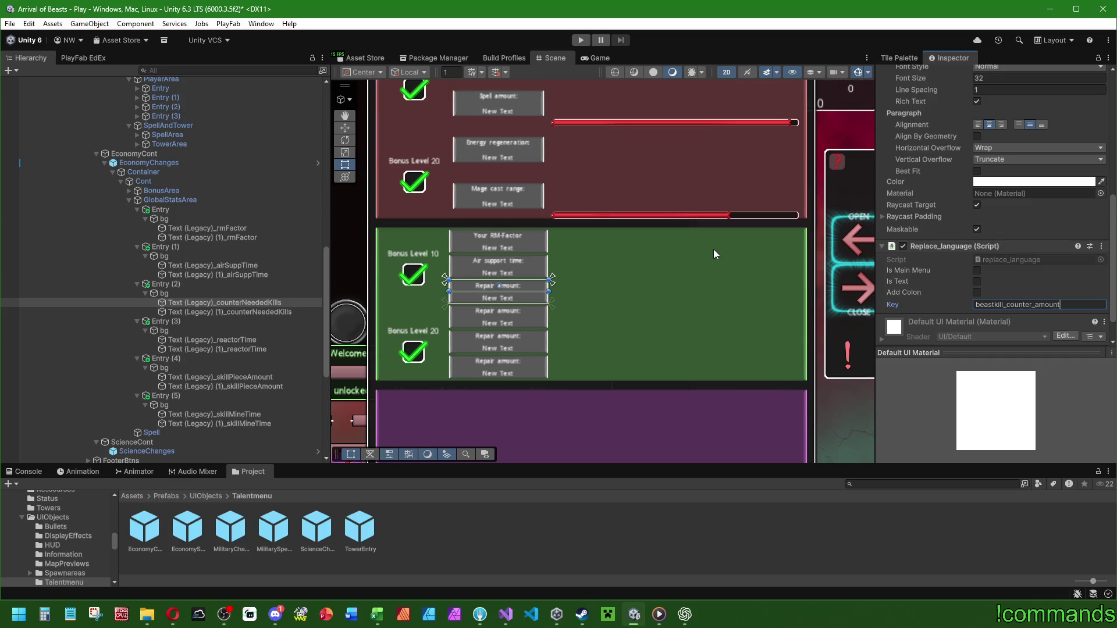
click(246, 340)
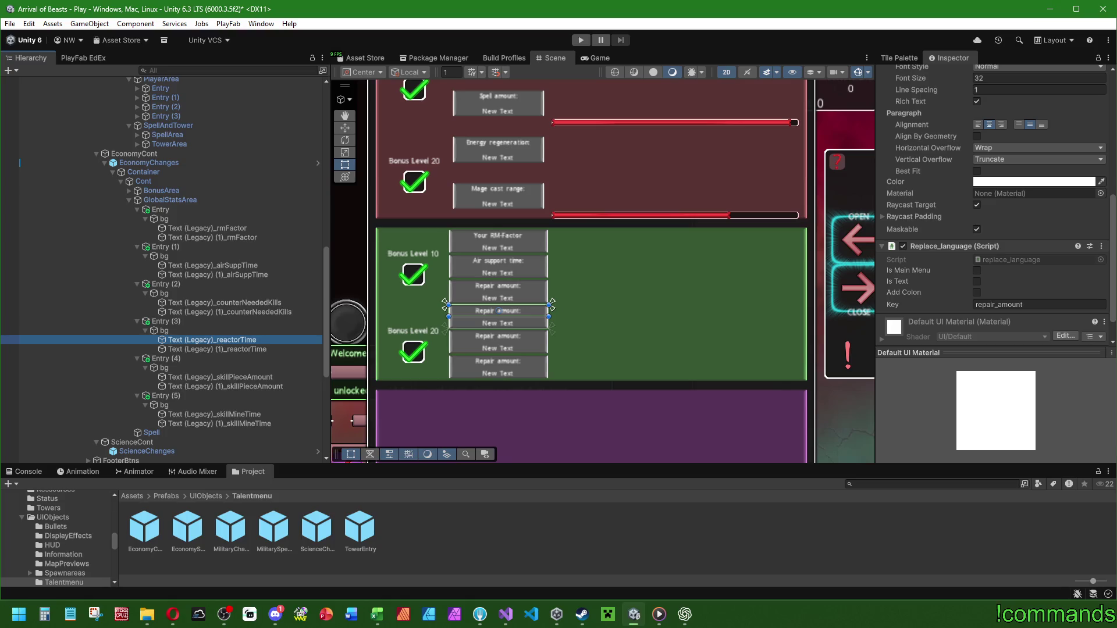
Close skillreactor.cs in Visual Studio and return to the Unity editor.
key(alt+Tab)
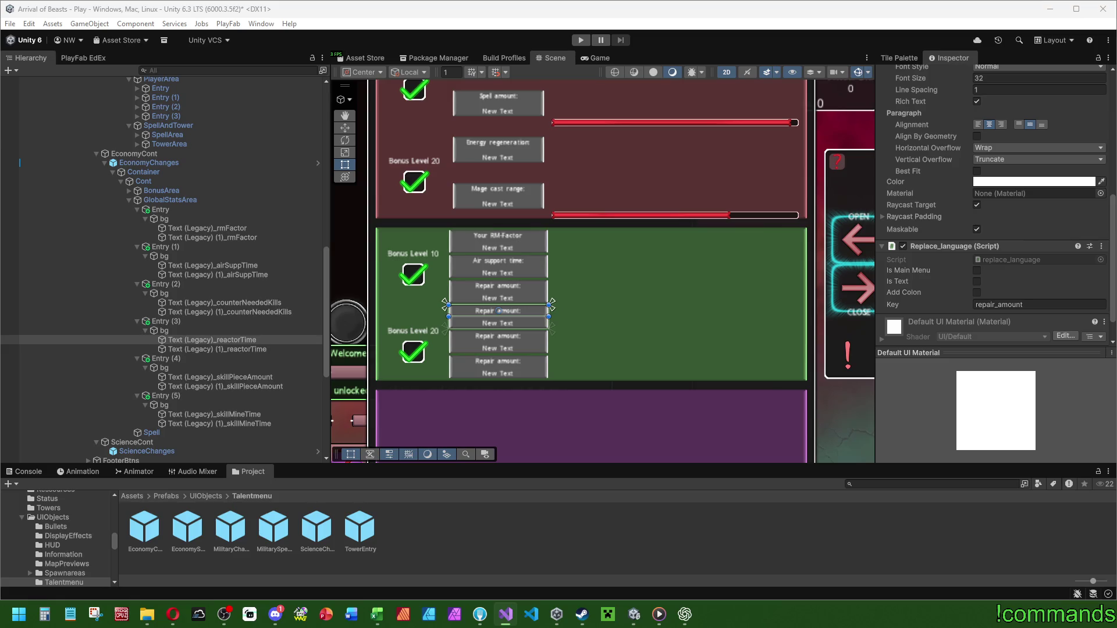
key(alt+Tab)
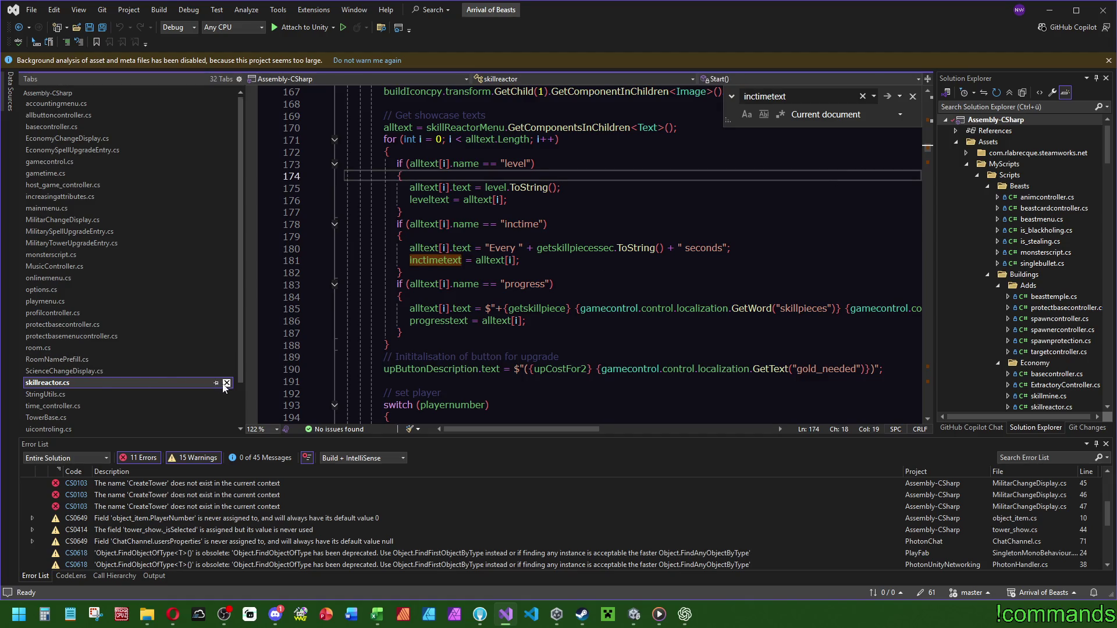
click(227, 383)
key(alt+Tab)
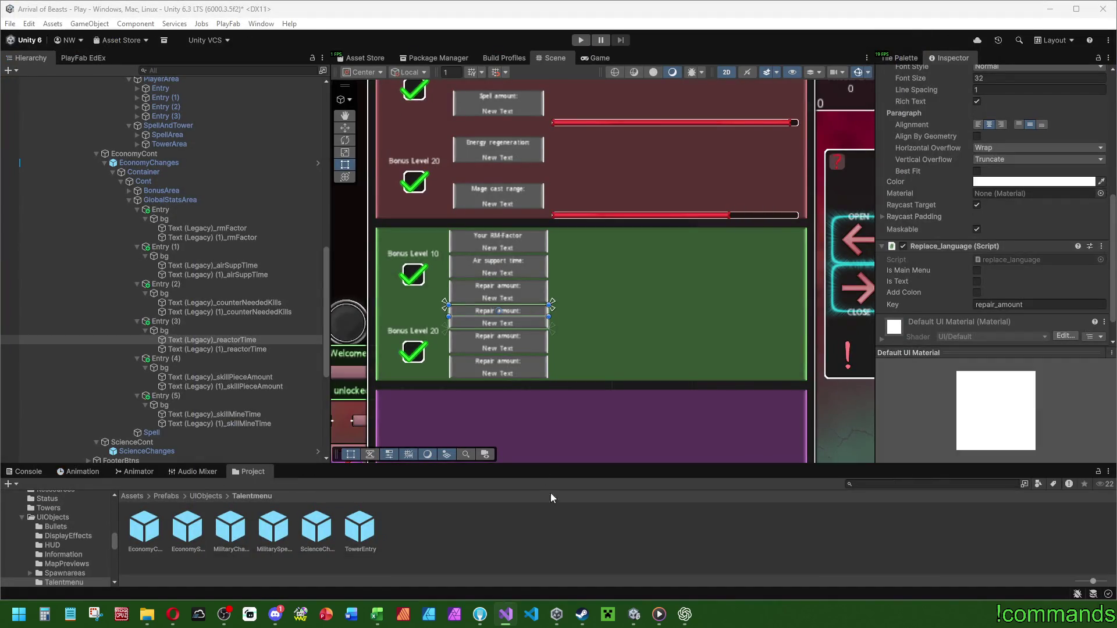
click(431, 543)
Open the Skillreactor256 prefab from Prefabs > Buildings in Prefab Mode.
click(167, 495)
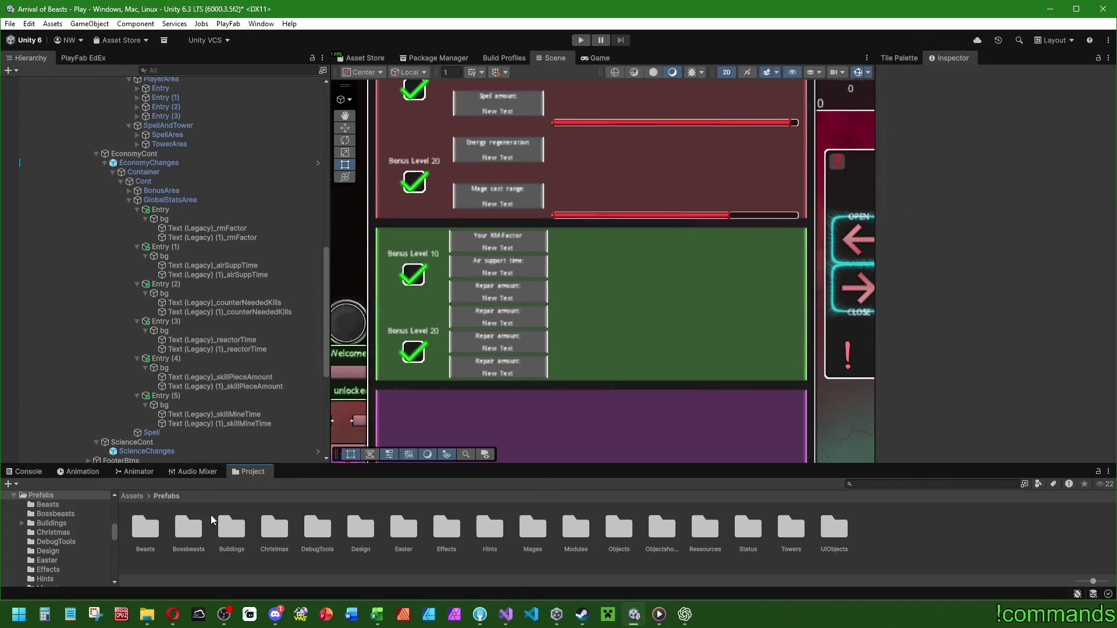
double_click(232, 526)
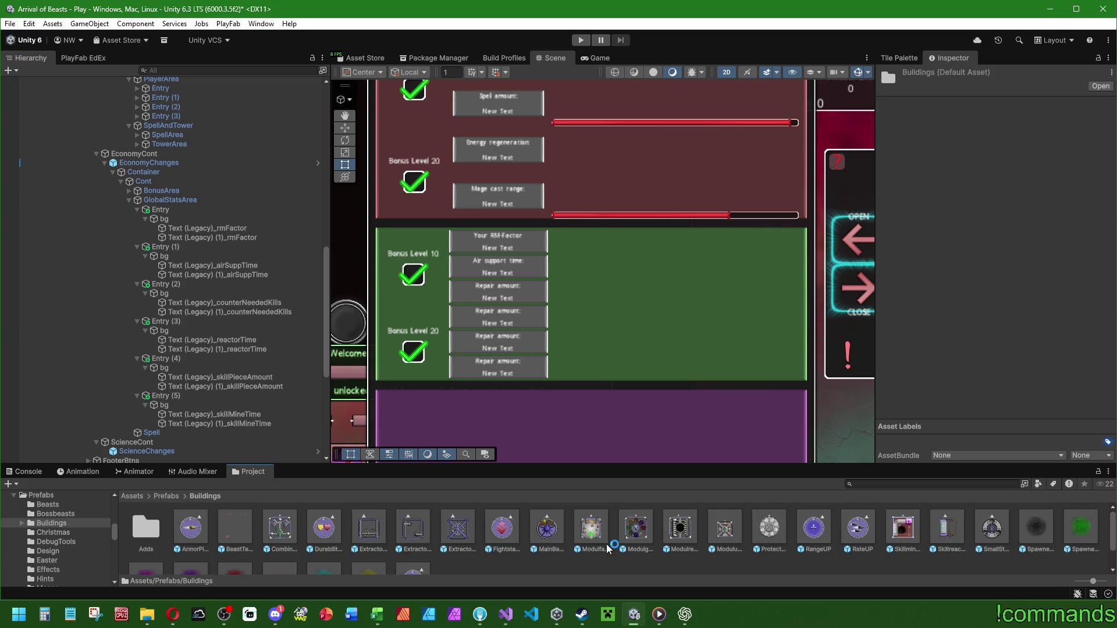
click(961, 532)
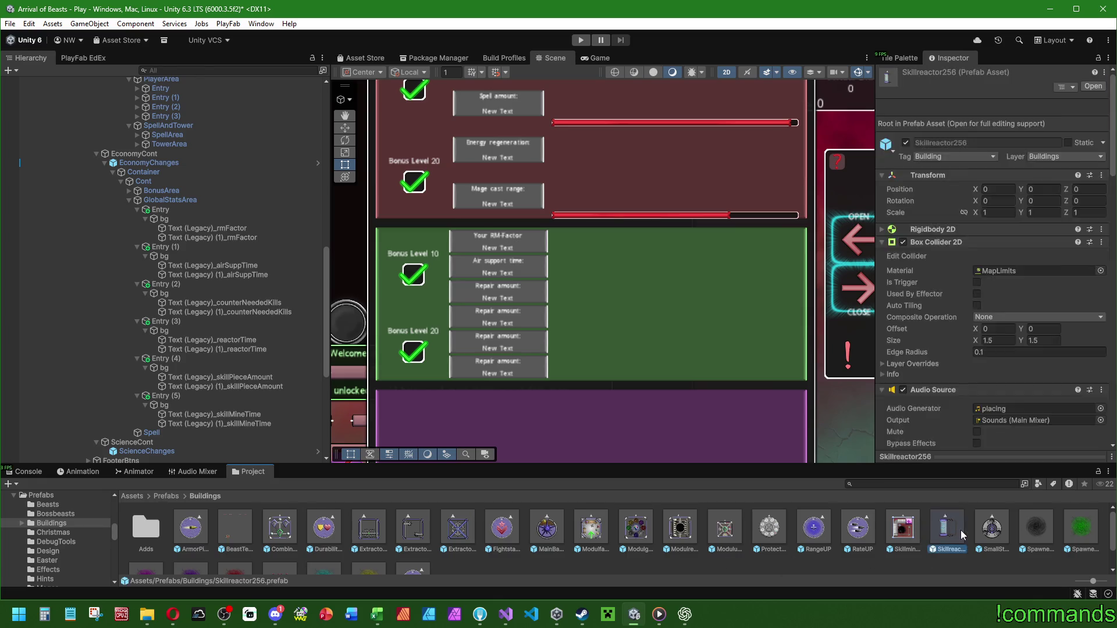
double_click(961, 530)
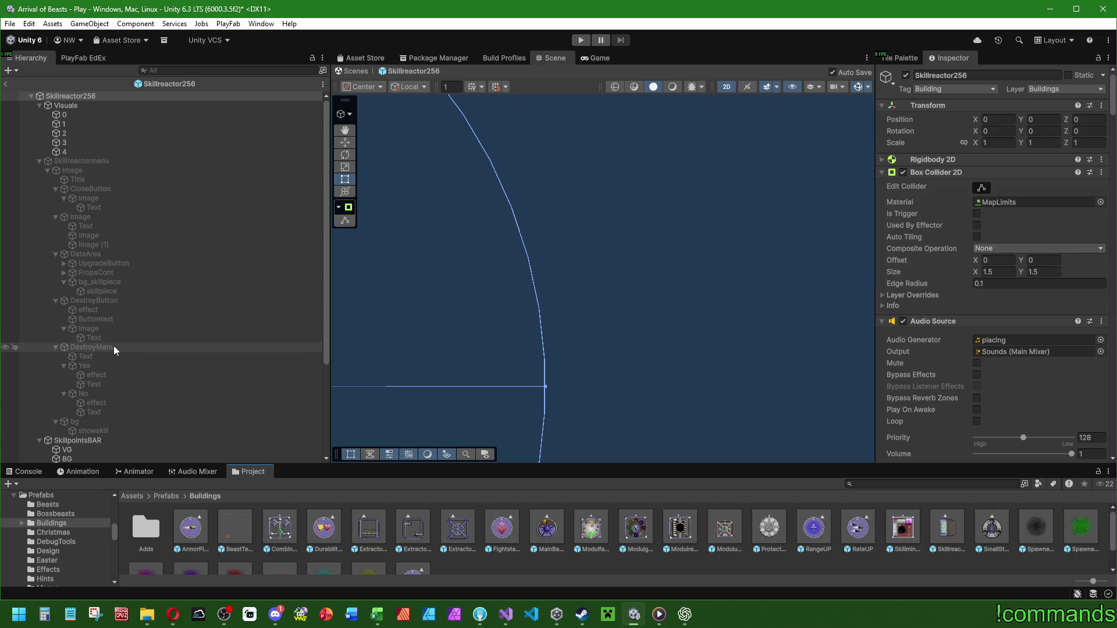
Inspect IncometimeText's Key under PropsCont > bg_Incometime, then exit Prefab Mode.
click(86, 273)
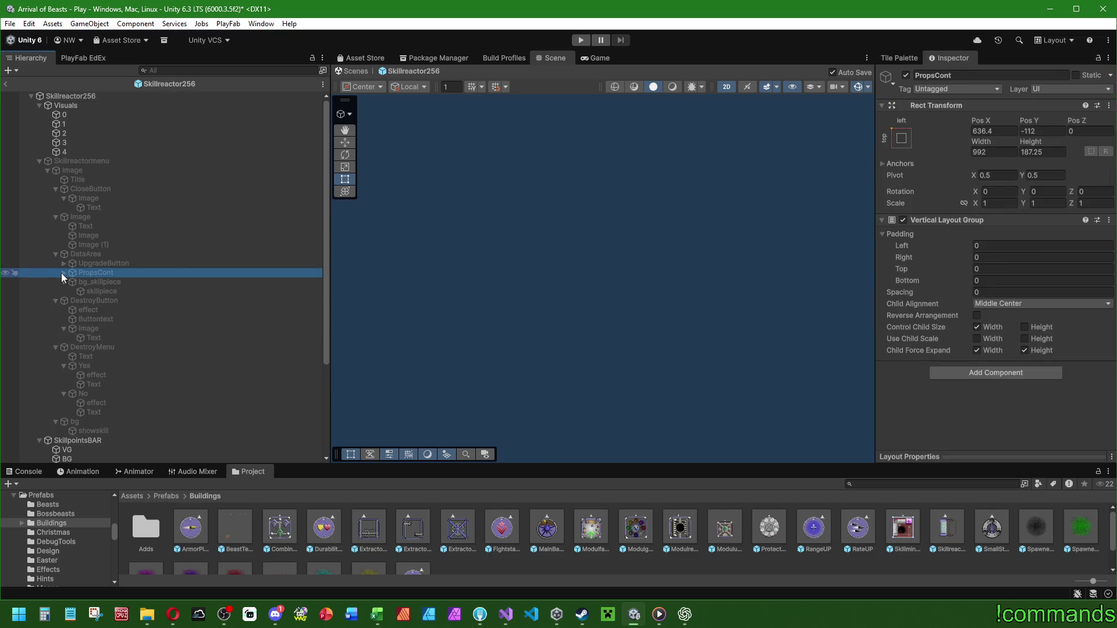
click(63, 273)
click(72, 292)
click(129, 301)
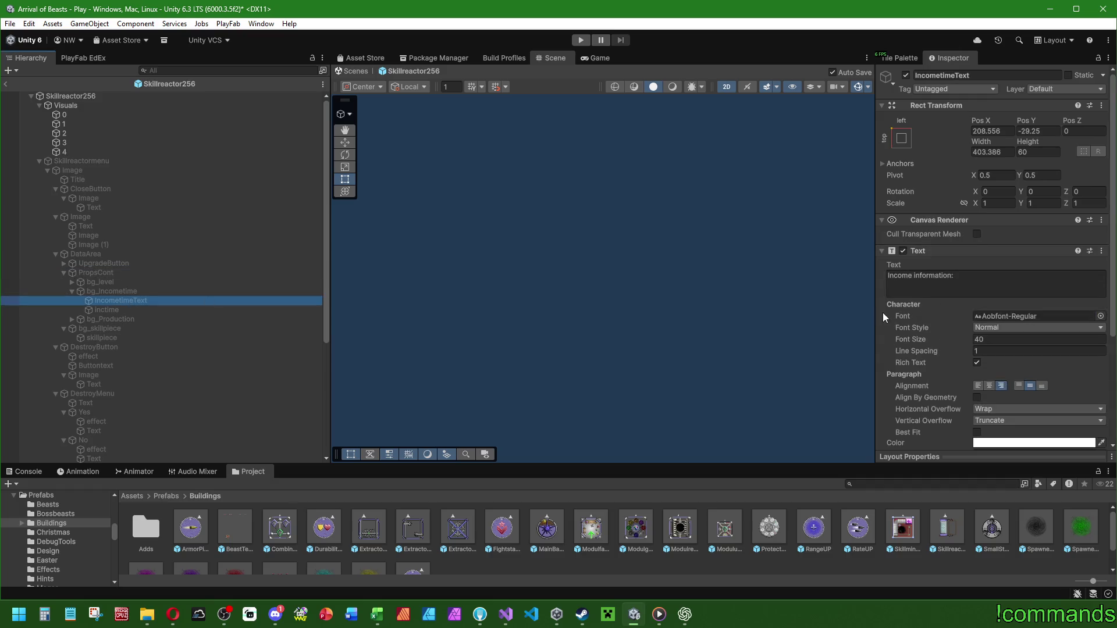
scroll(932, 327, down, 3)
scroll(934, 326, down, 2)
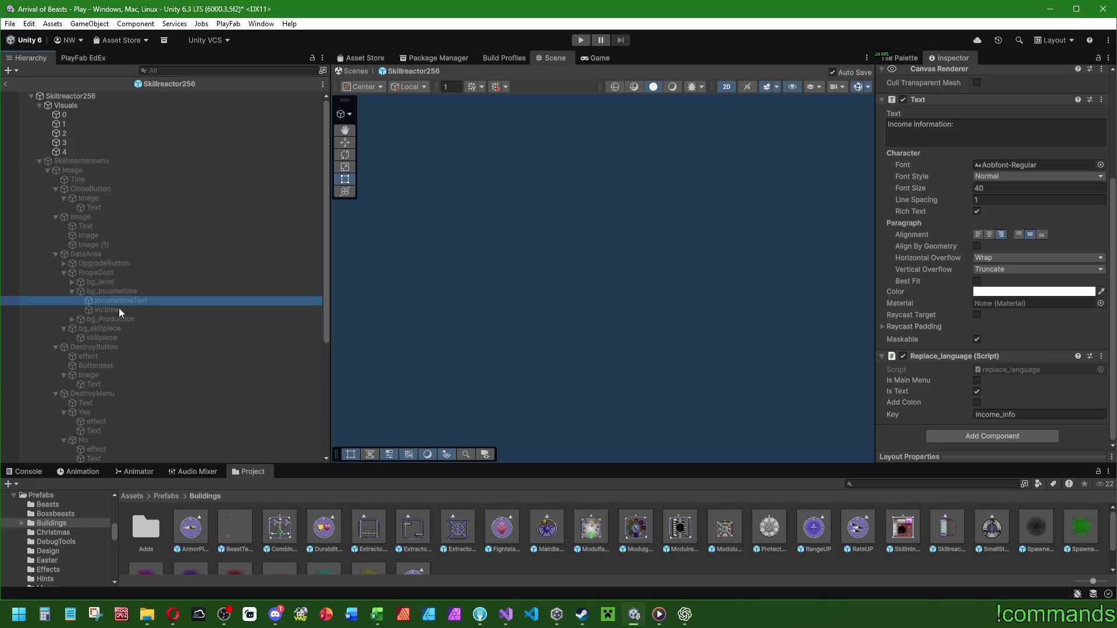
click(6, 84)
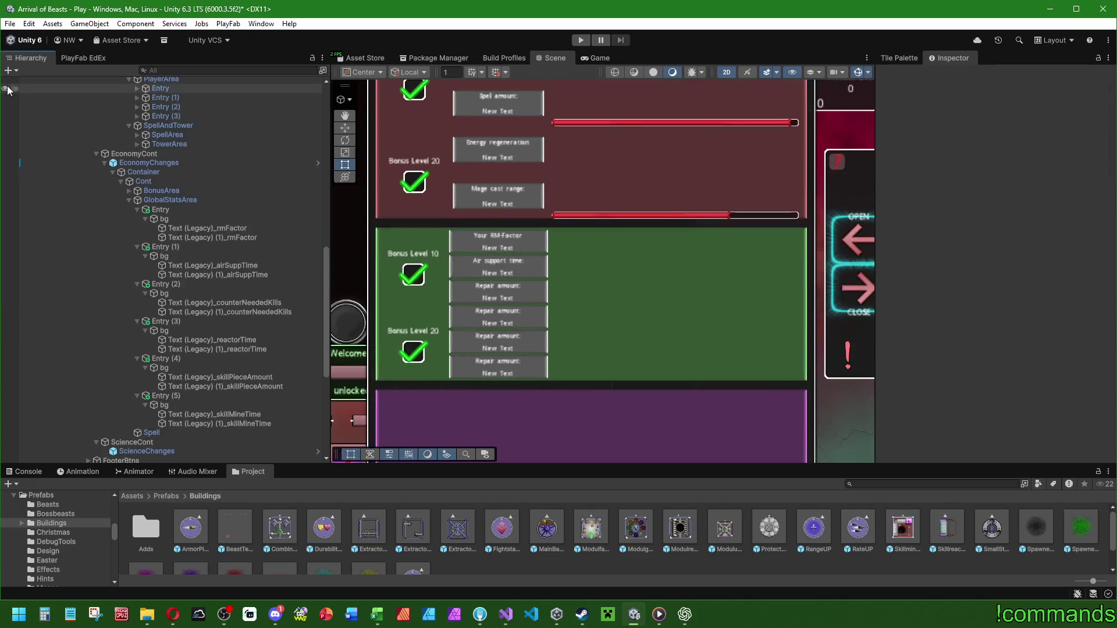
Select the Text (Legacy)_reactorTime label and bring the ChatGPT conversation forward.
click(258, 340)
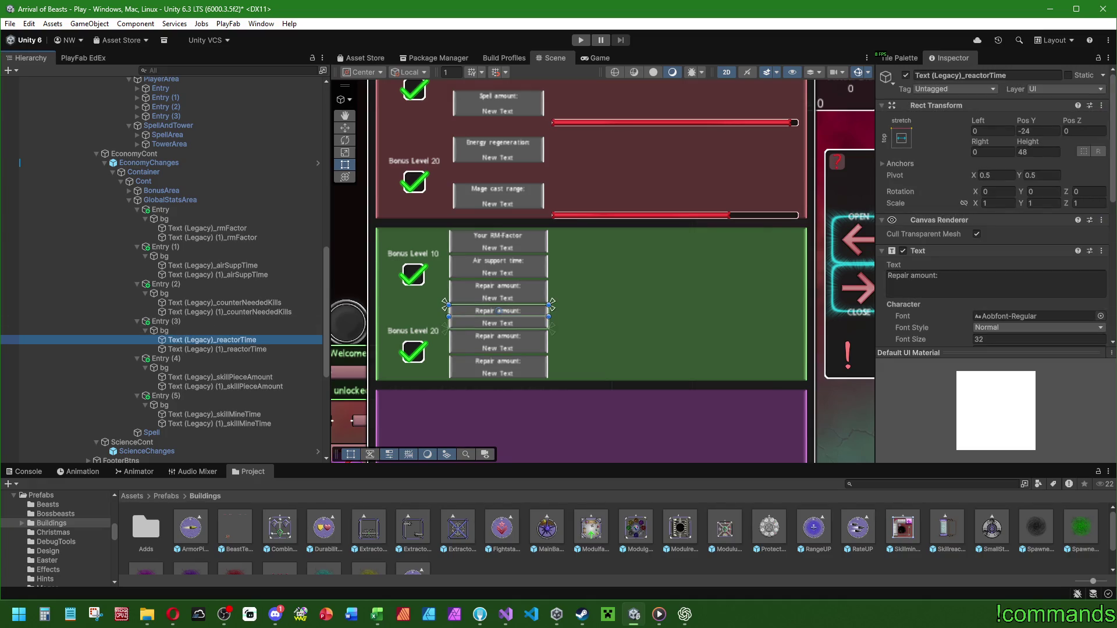
key(alt+Tab)
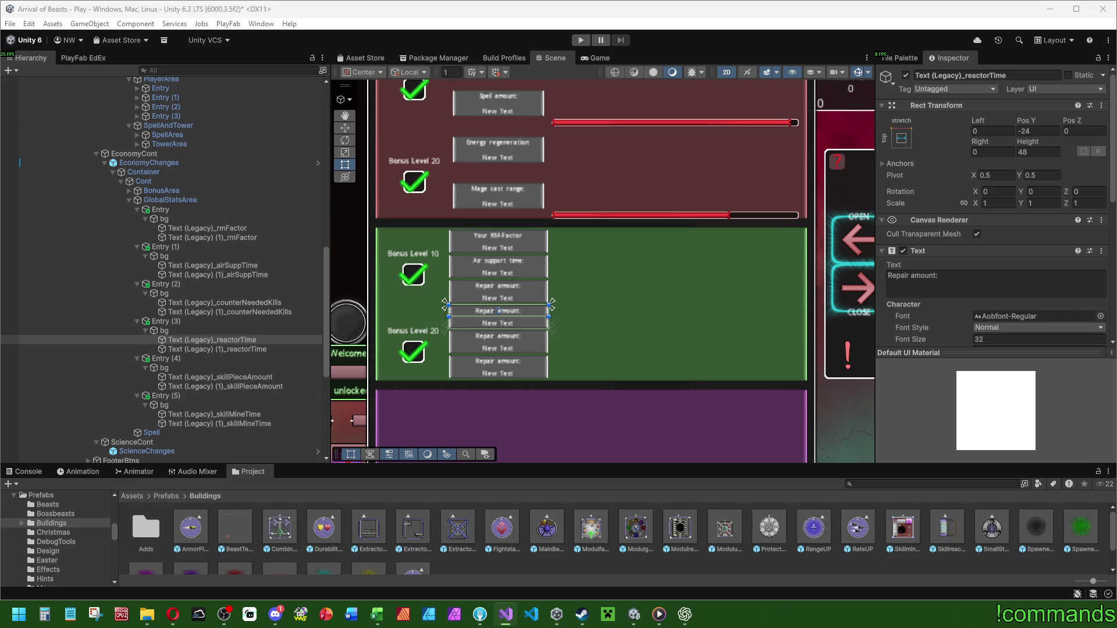
click(685, 614)
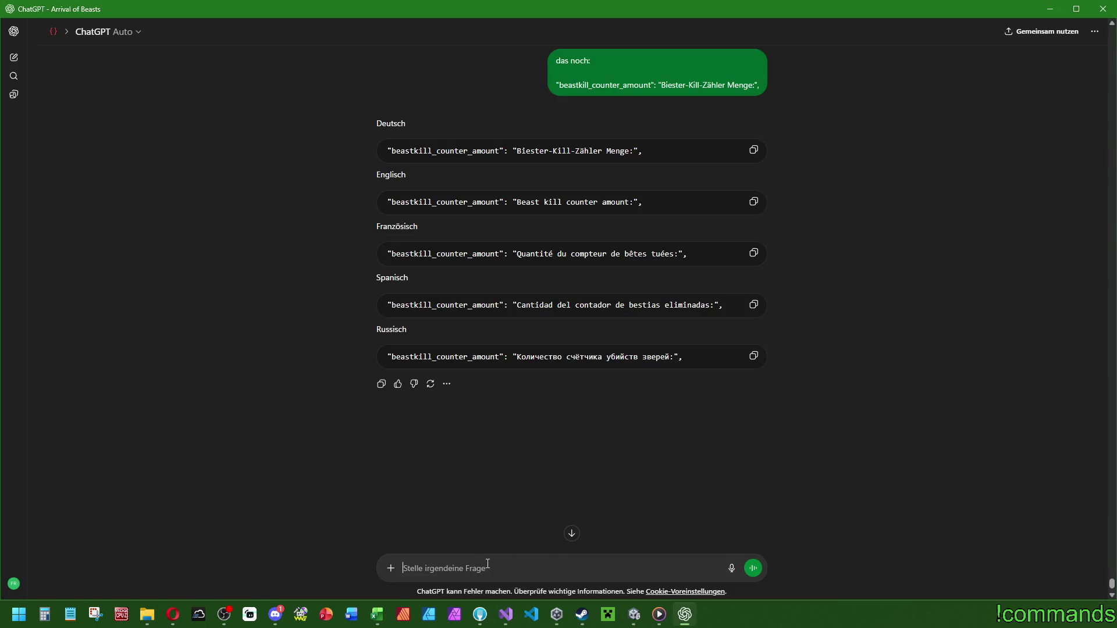
Ask ChatGPT to translate the reactor_time entry "Reactor production time:" into five languages.
text(das noch)
key(shift+Return)
key(shift+Return)
text("",)
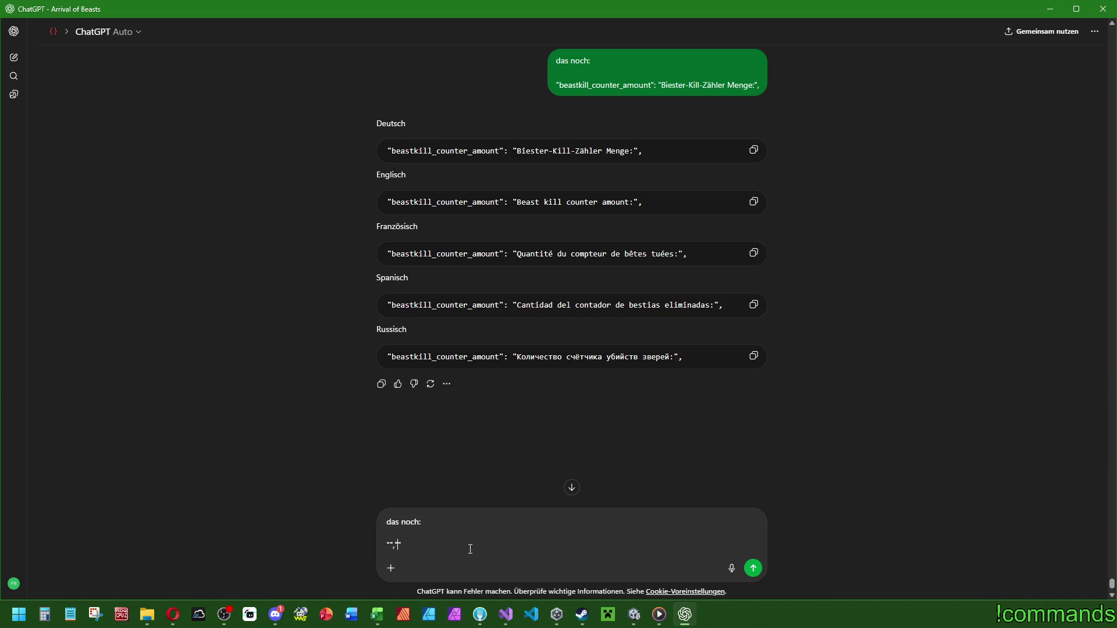
text("")
text(skillpiece_)
text(time)
text(Skillpiece)
key(BackSpace)
key(BackSpace)
key(BackSpace)
text(Reactor)
text(prod)
text(uction time)
text(:)
drag(423, 545, 389, 545)
text(reactor)
click(574, 542)
key(Return)
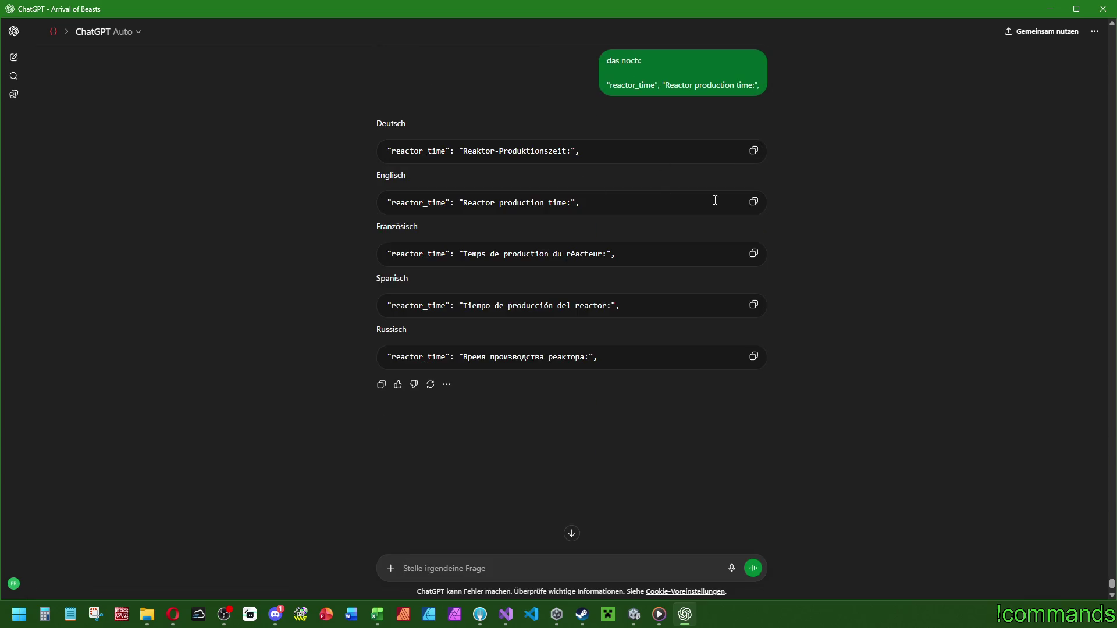
Copy the English, German and Russian reactor_time translations.
click(753, 202)
key(alt+Tab)
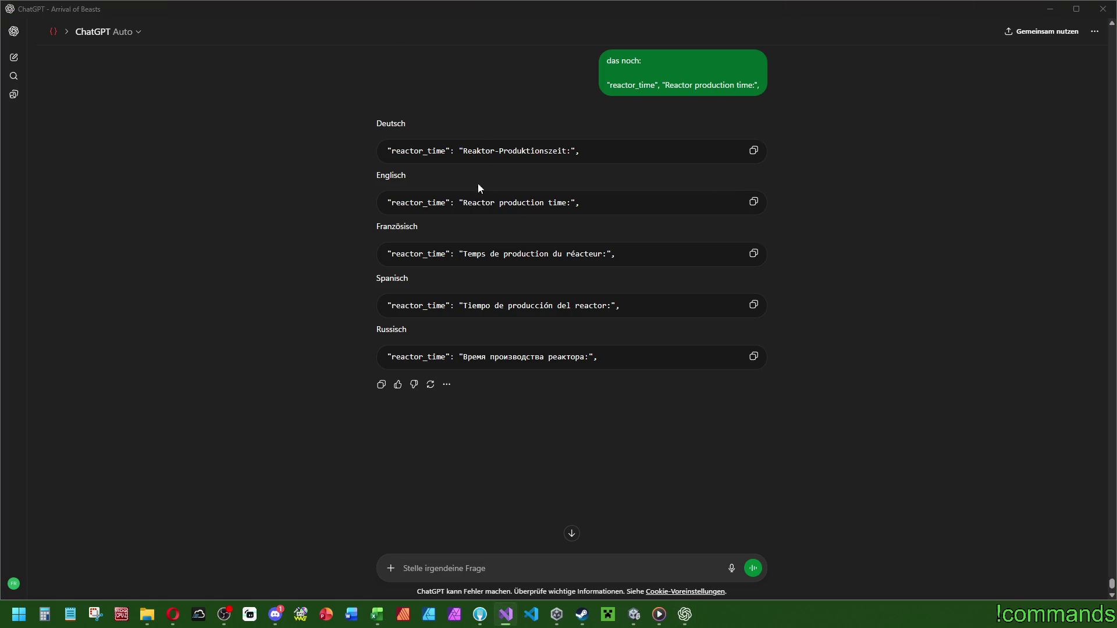
click(754, 150)
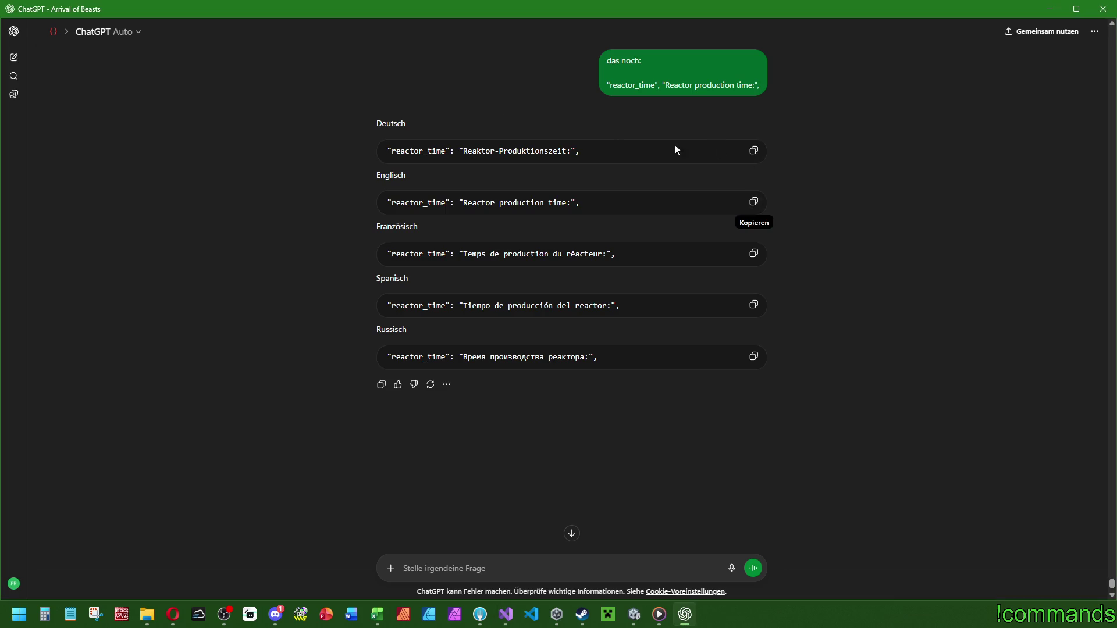
key(alt+Tab)
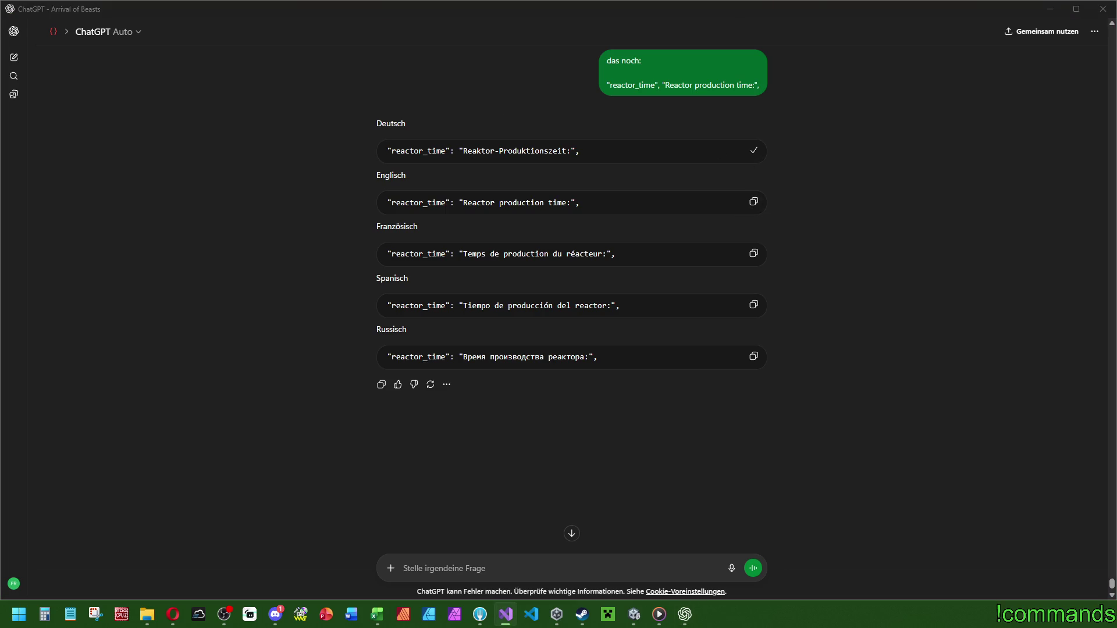
click(754, 357)
Set the reactorTime label's key to reactor_time and its text to "Reactor production time:".
click(634, 614)
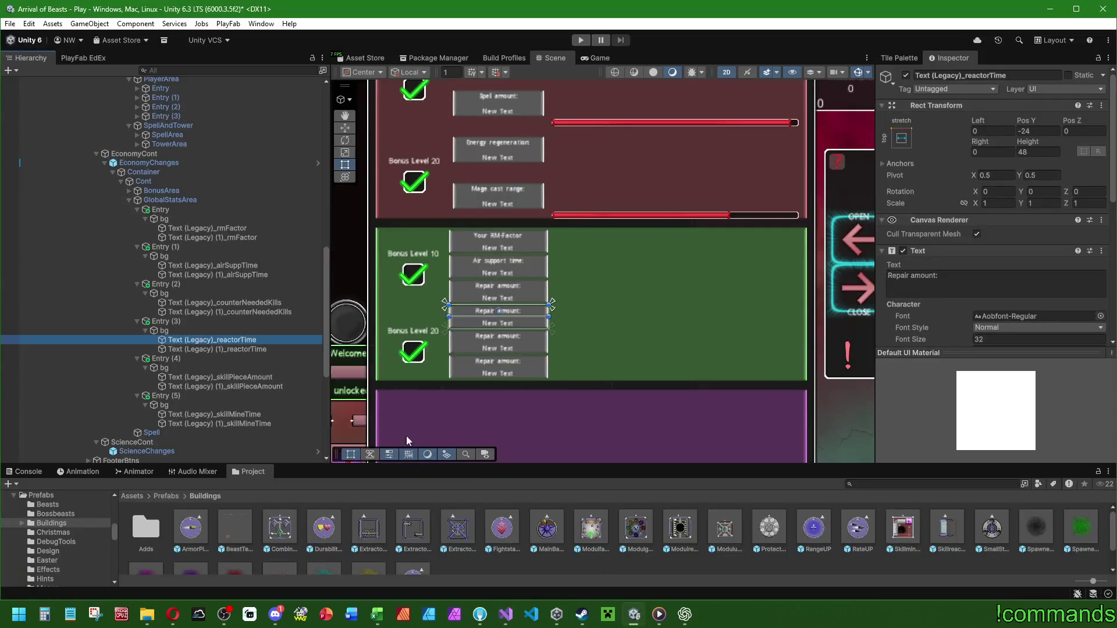
scroll(911, 284, down, 5)
click(995, 273)
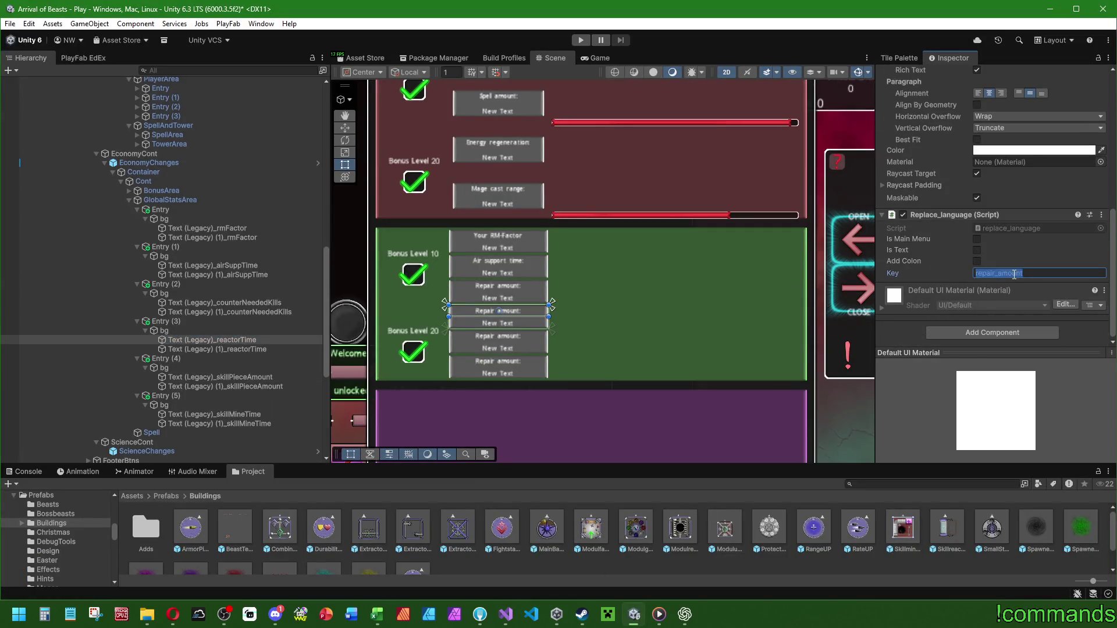
key(alt+Tab)
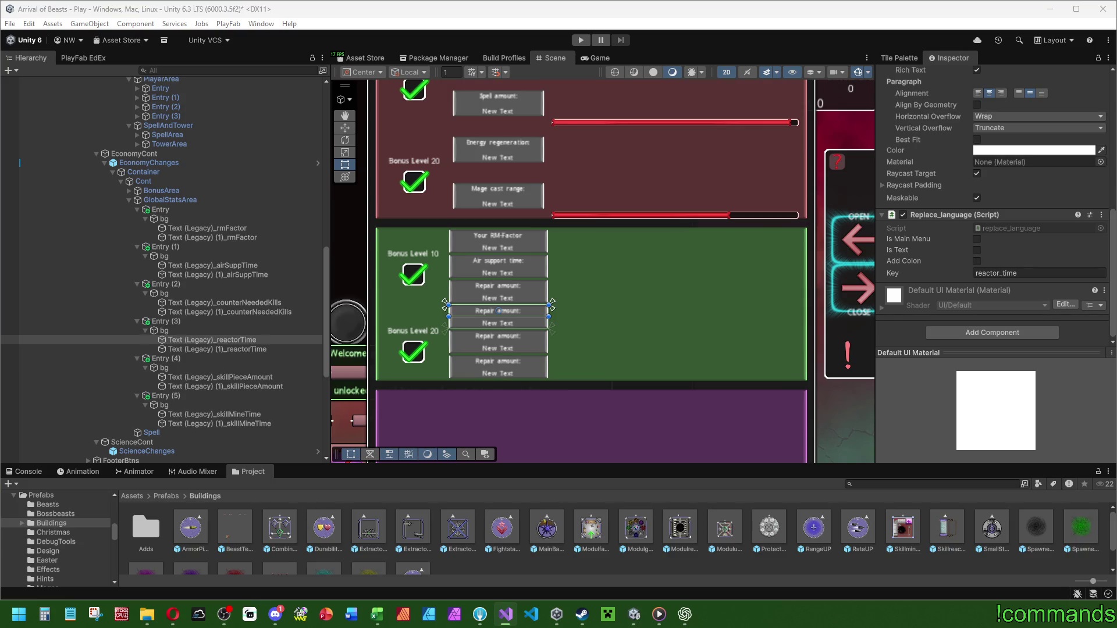
click(227, 341)
scroll(941, 184, up, 3)
click(960, 151)
key(ctrl+v)
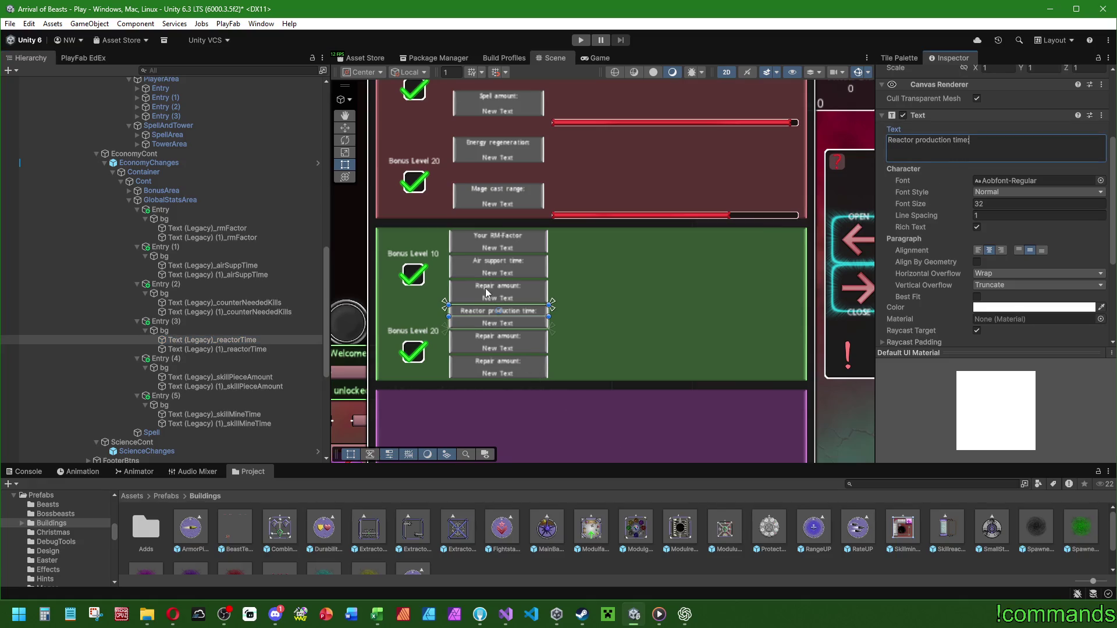
Set the counterNeededKills label text to "Beast kill counter amount:", testing the Russian version in between.
click(248, 303)
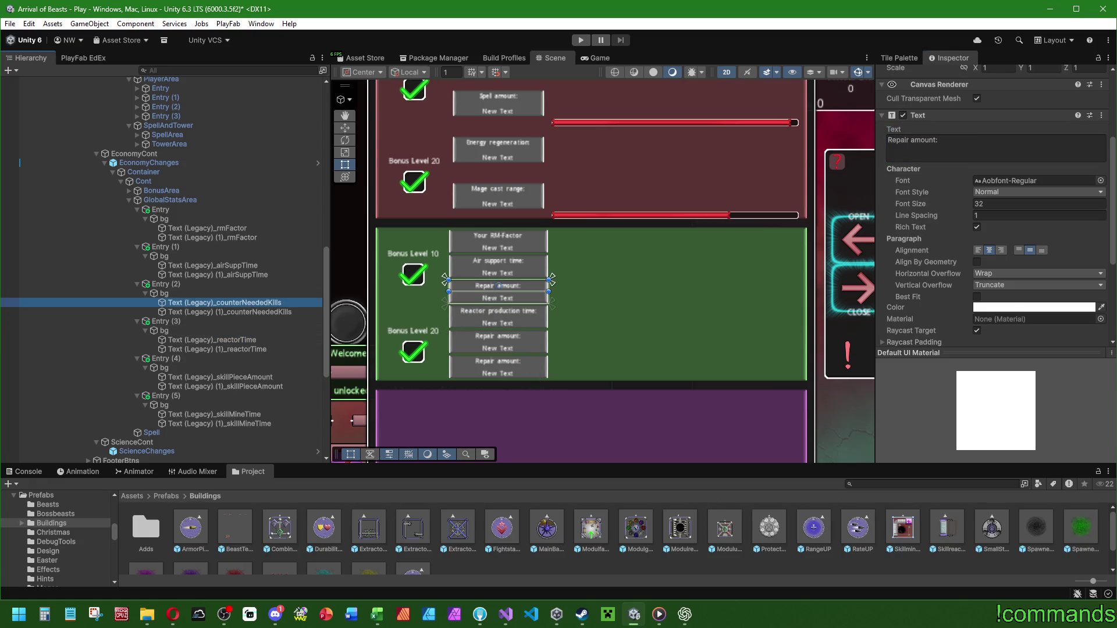
key(alt+Tab)
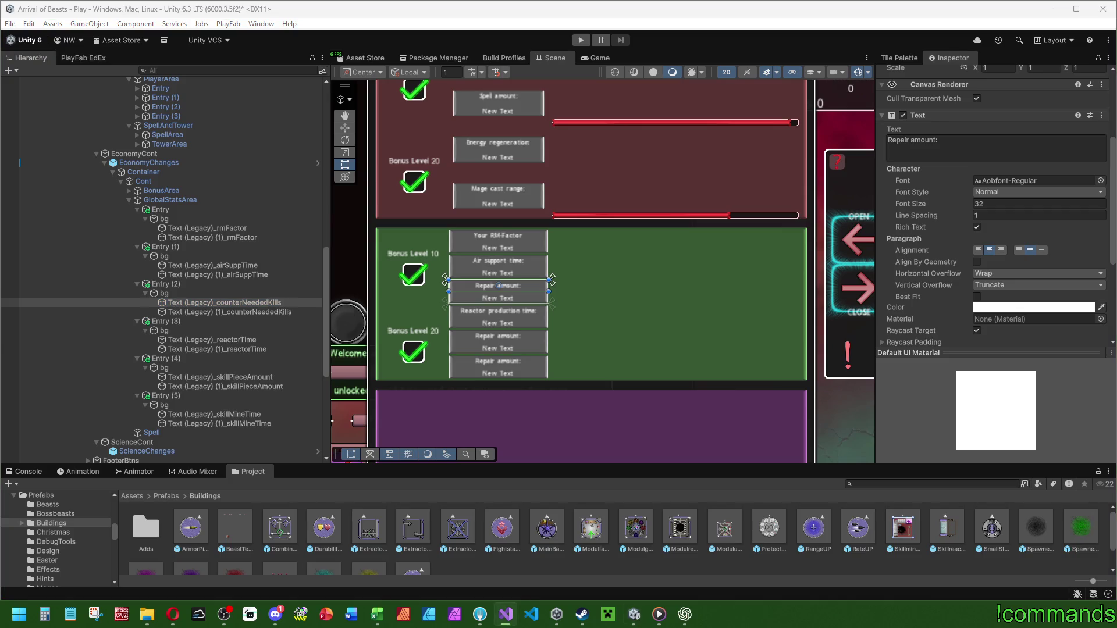
click(957, 154)
key(ctrl+a)
key(ctrl+v)
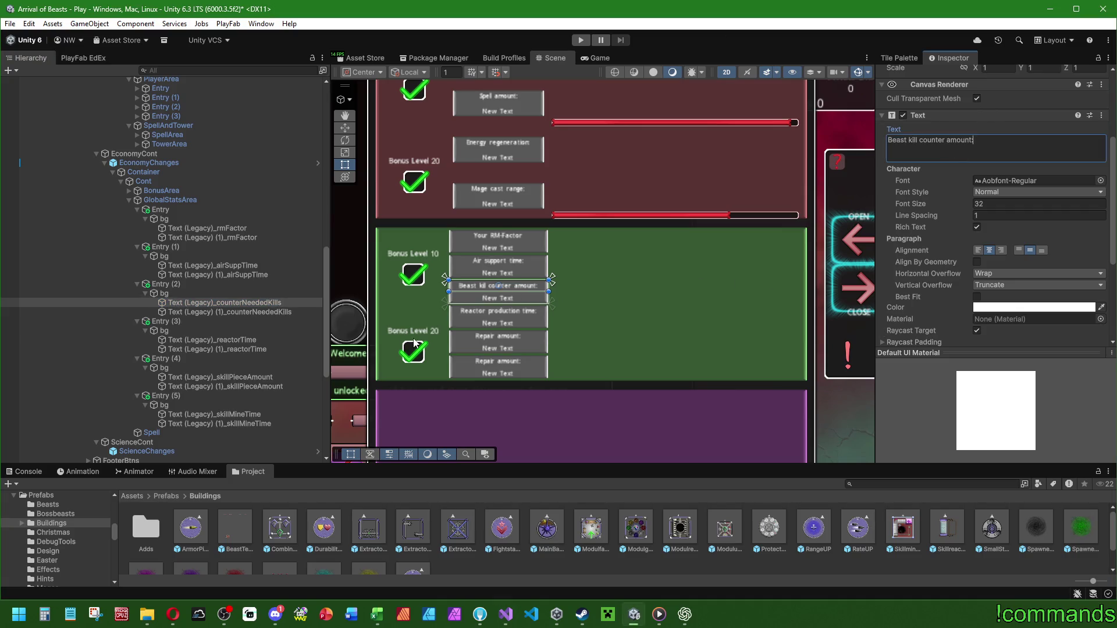
key(alt+Tab)
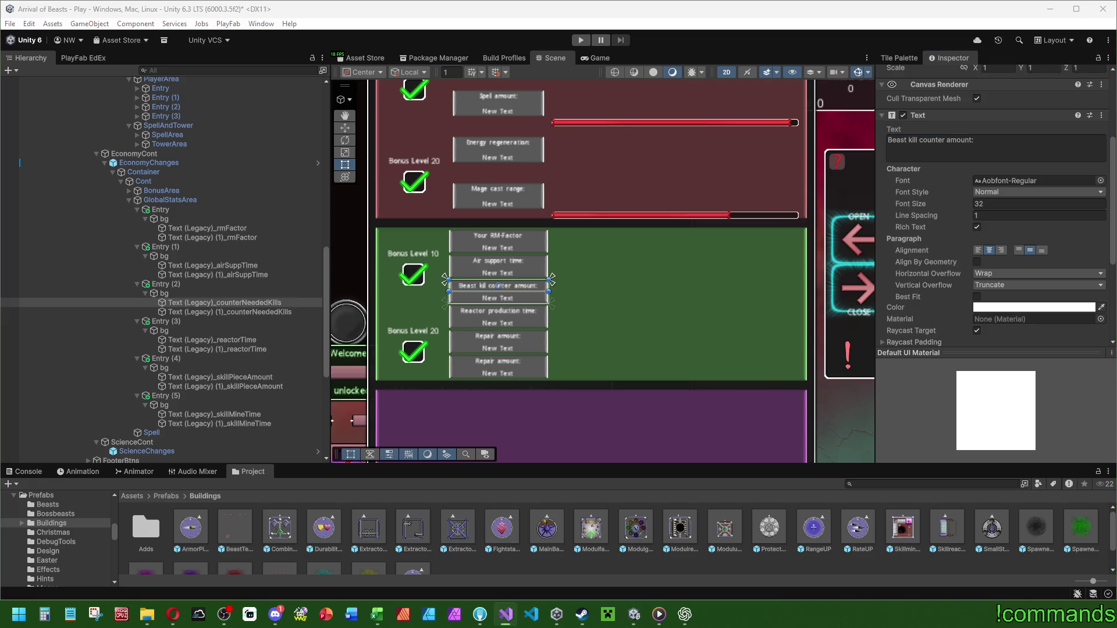
click(966, 149)
key(ctrl+a)
key(ctrl+v)
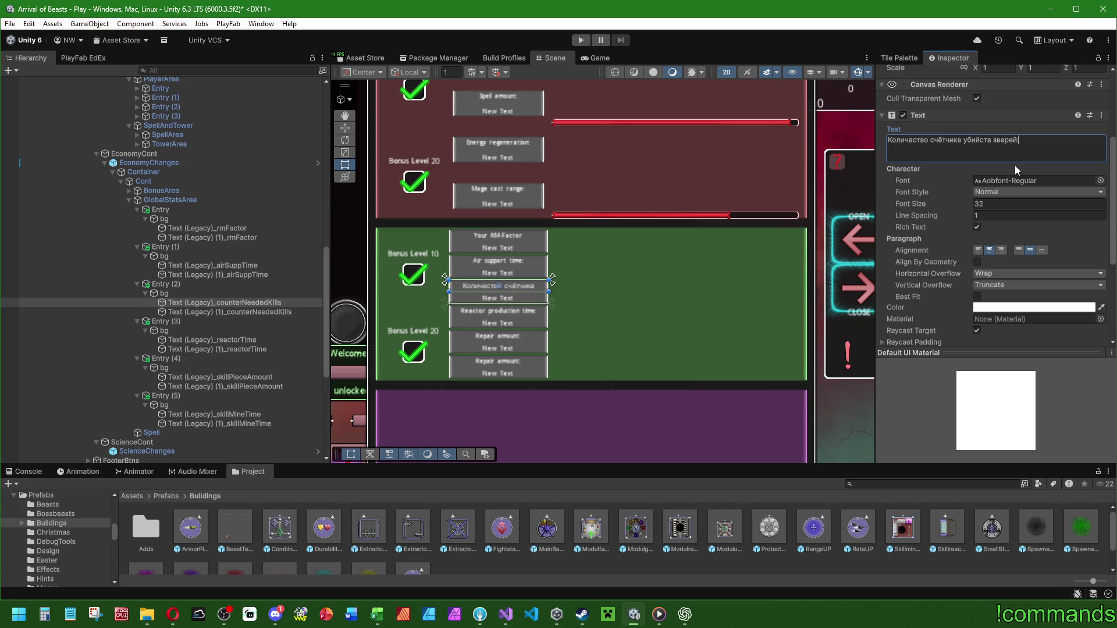
key(ctrl+a)
key(ctrl+v)
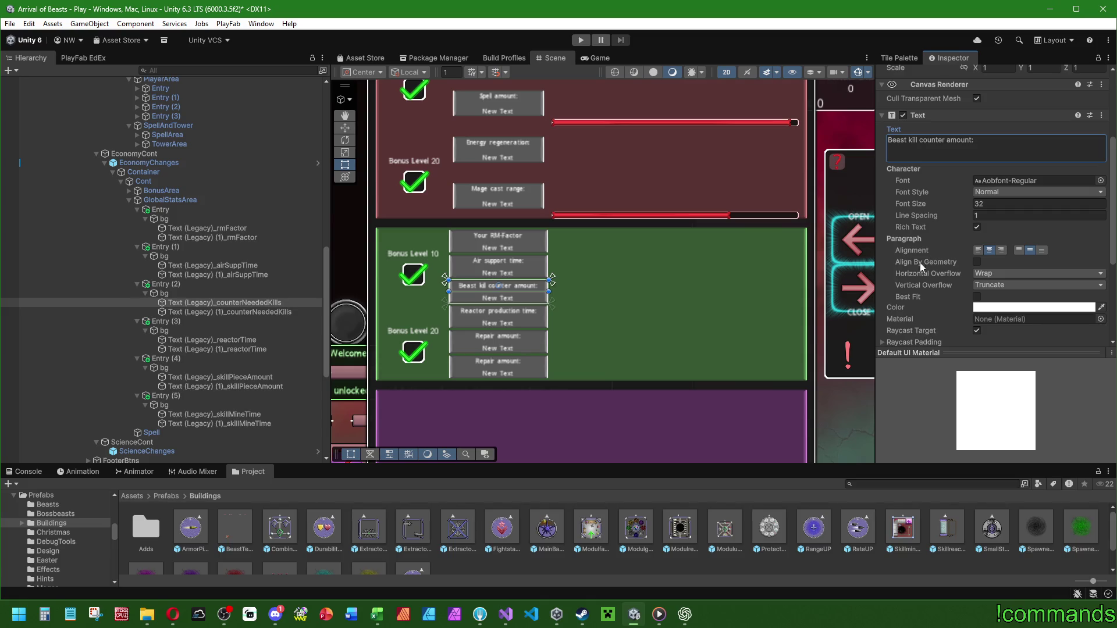
Reselect the counterNeededKills label and return to ChatGPT.
click(278, 302)
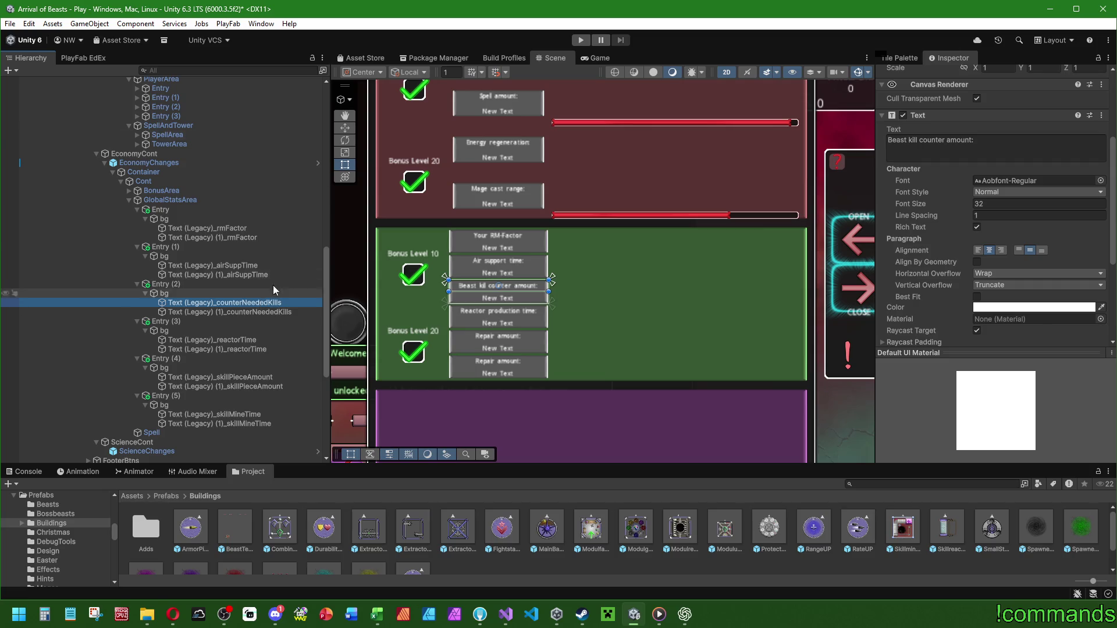
key(alt+Tab)
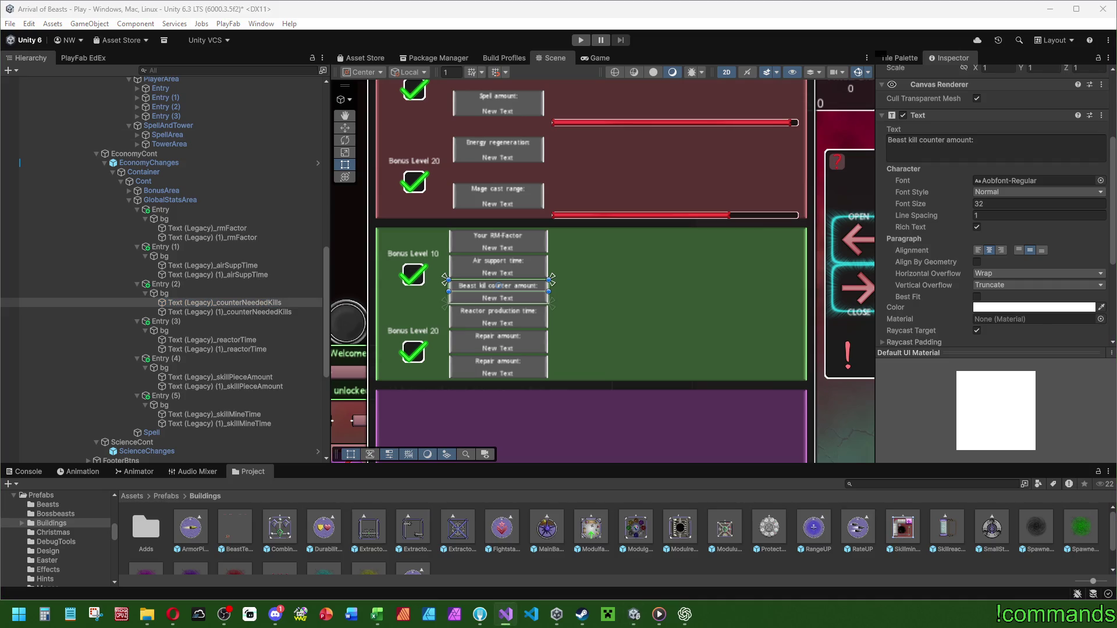
click(685, 615)
Request translations of the beastkill_counter_amount entry with 'amount' removed: "Beast kill counter:".
text(das hier gekürz)
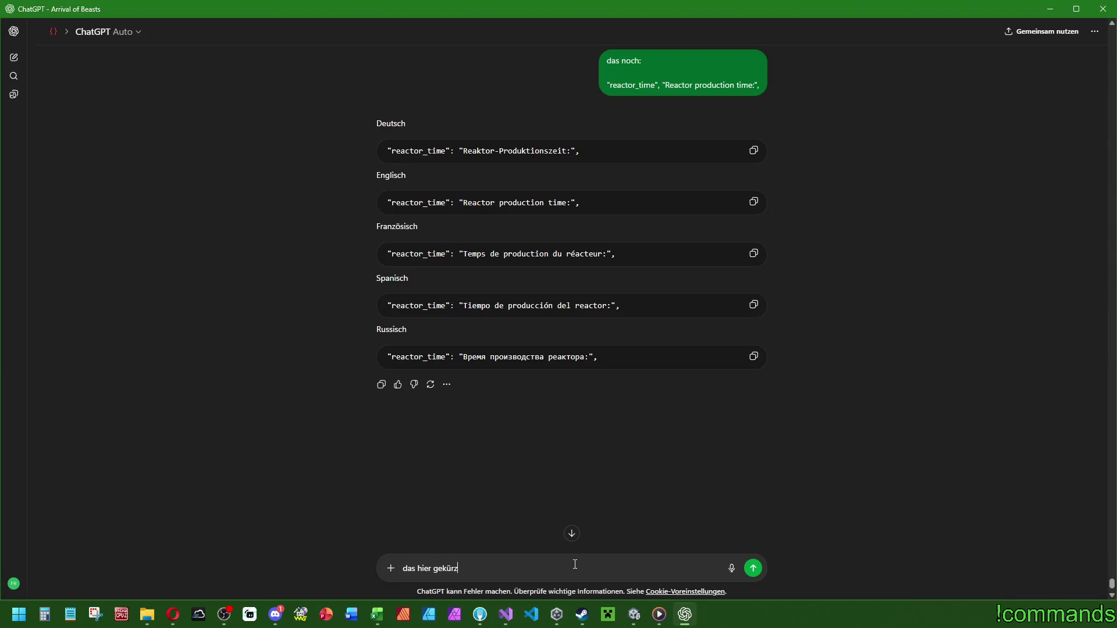
key(BackSpace)
key(BackSpace)
key(BackSpace)
text(:)
key(shift+Return)
key(shift+Return)
key(ctrl+v)
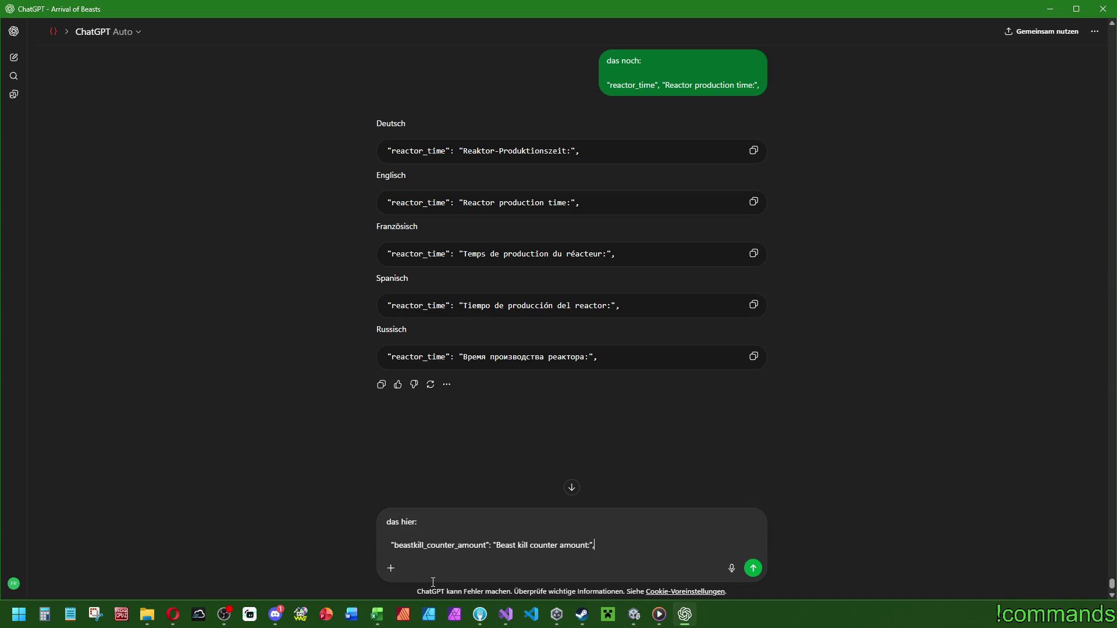
double_click(582, 546)
key(BackSpace)
key(BackSpace)
key(Return)
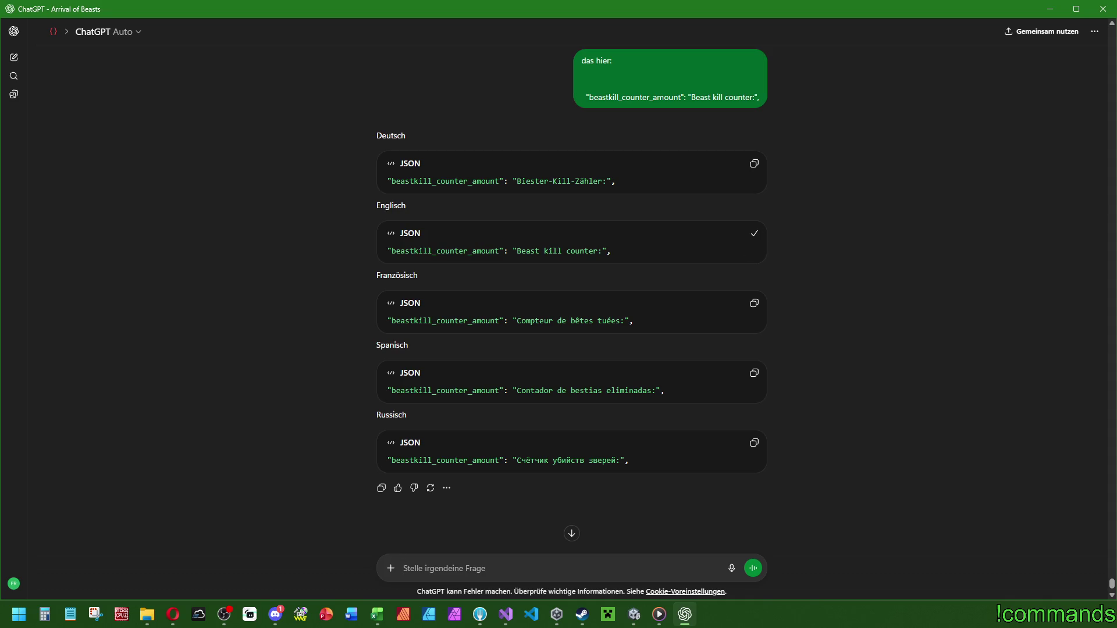
Copy the Russian and German "Beast kill counter:" translations.
key(alt+Tab)
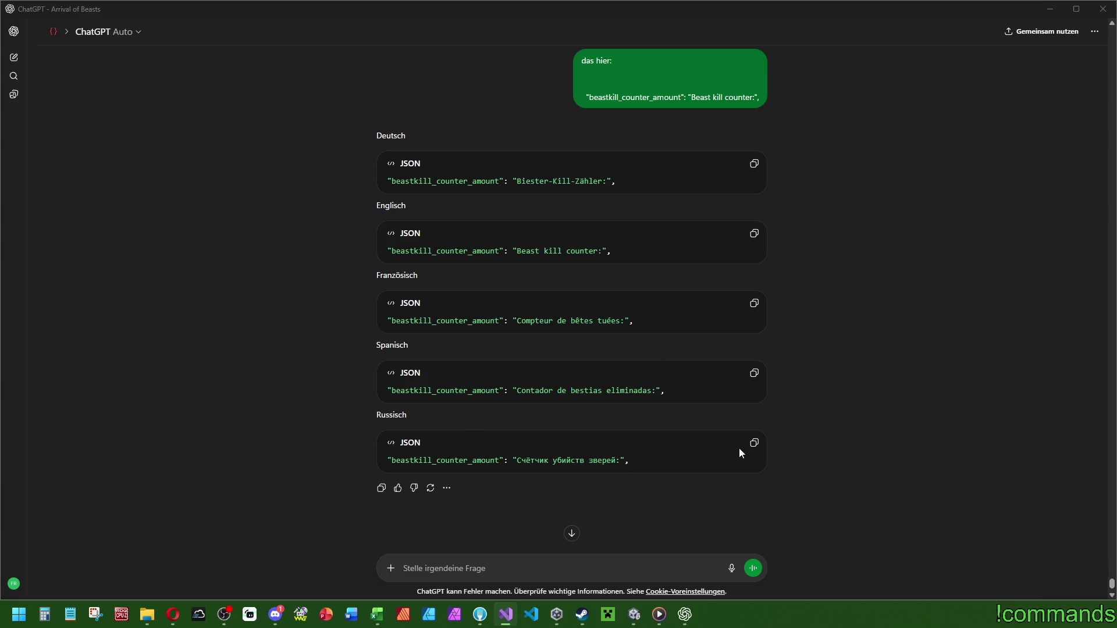
click(754, 442)
key(alt+Tab)
click(754, 164)
key(alt+Tab)
Test the Russian text, restore English, and trim the label to "Beast kill counter:".
click(634, 614)
click(1009, 150)
key(ctrl+v)
key(ctrl+a)
key(ctrl+v)
key(alt+Tab)
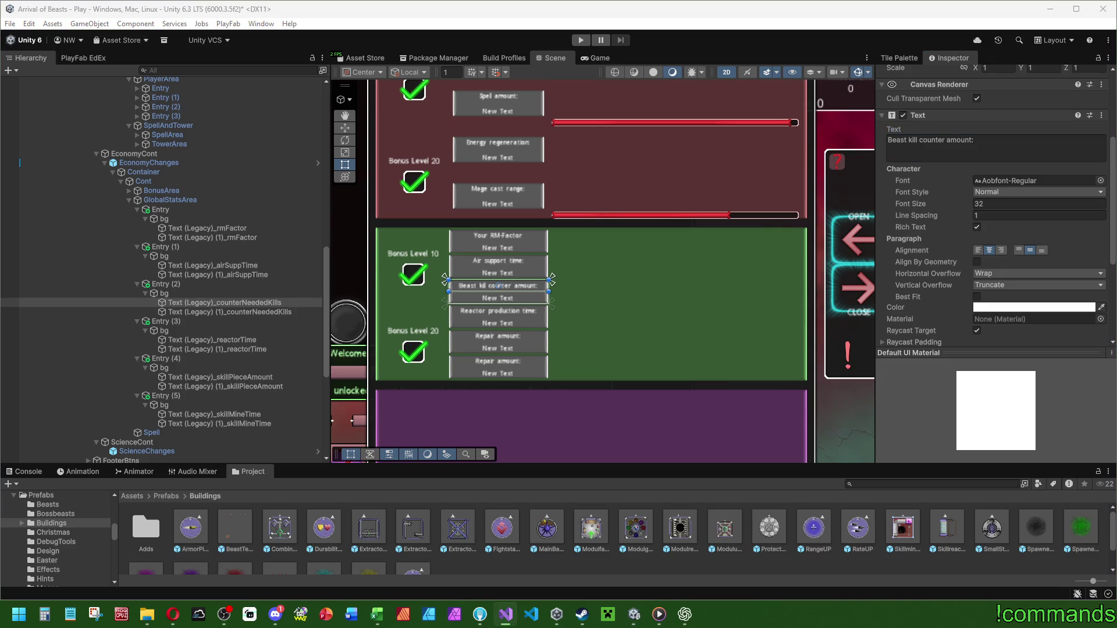
click(997, 144)
key(BackSpace)
key(BackSpace)
key(BackSpace)
Select the reactor production time and Repair amount labels to check their keys.
scroll(515, 332, up, 3)
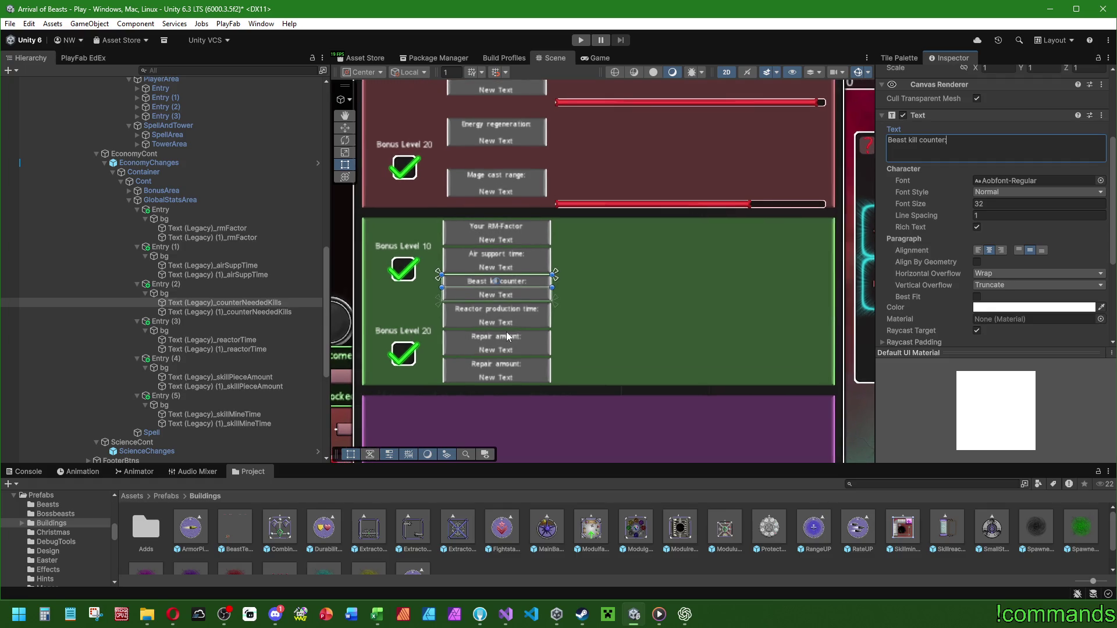
click(260, 341)
click(264, 377)
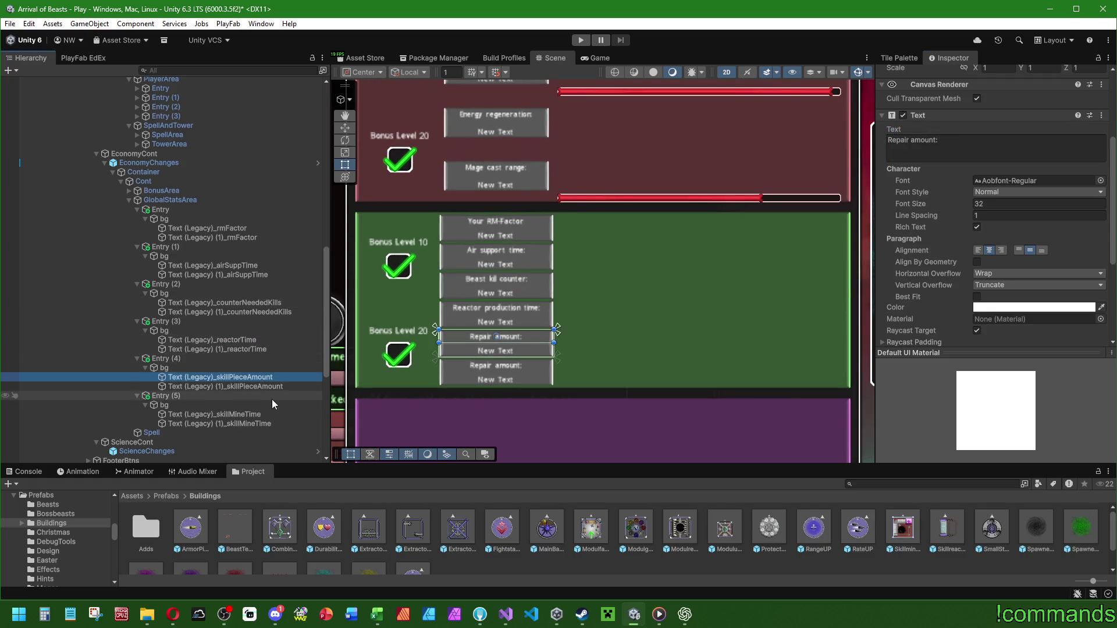
scroll(940, 214, down, 5)
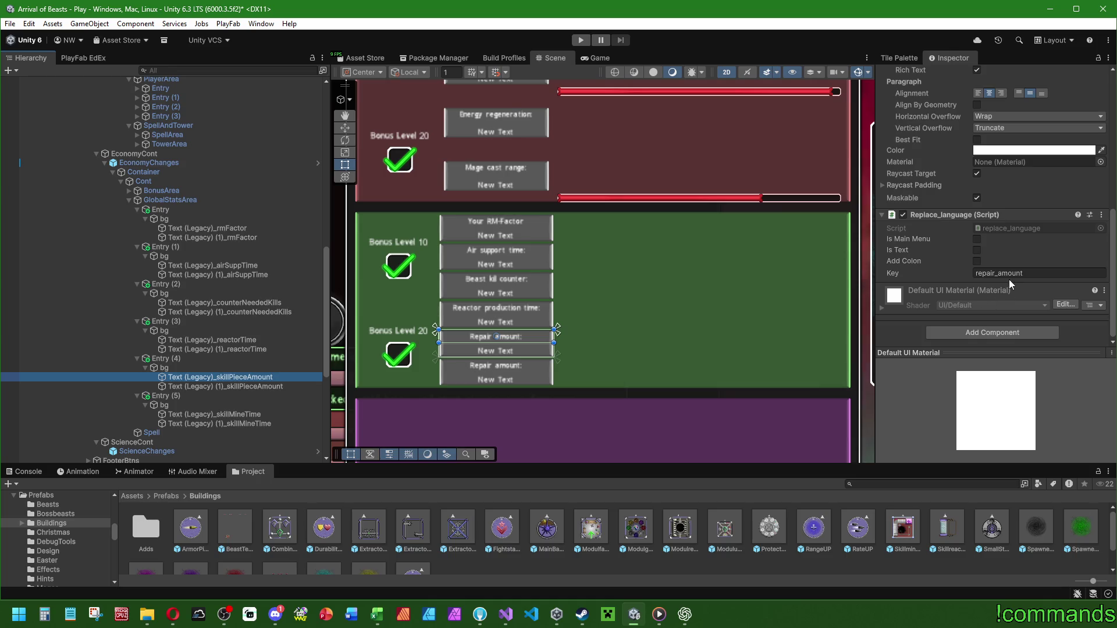
scroll(934, 281, up, 5)
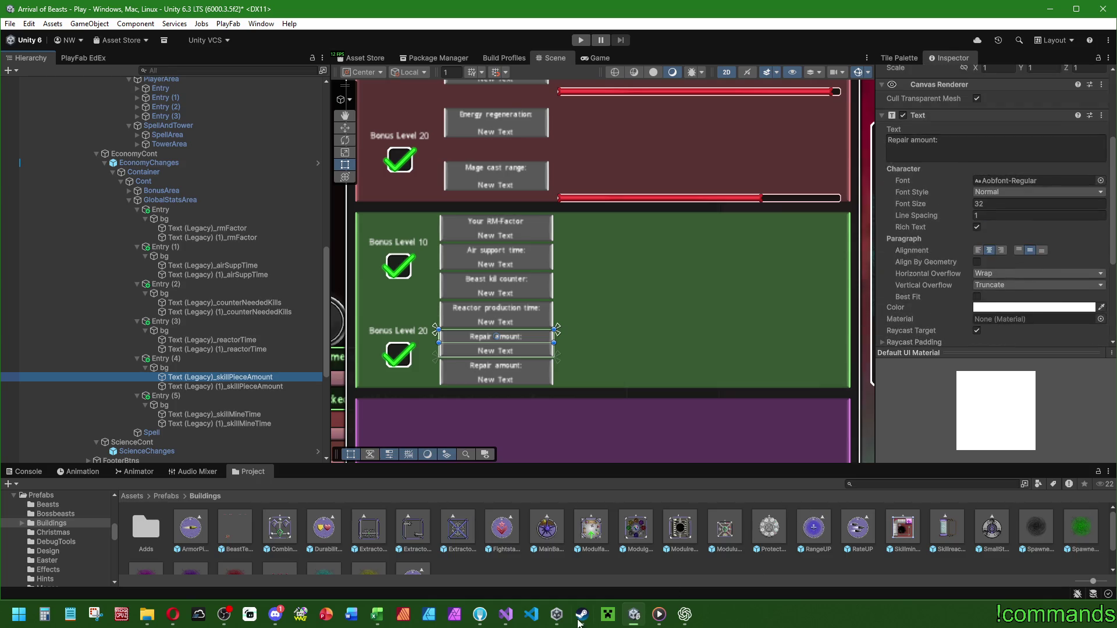
key(alt+Tab)
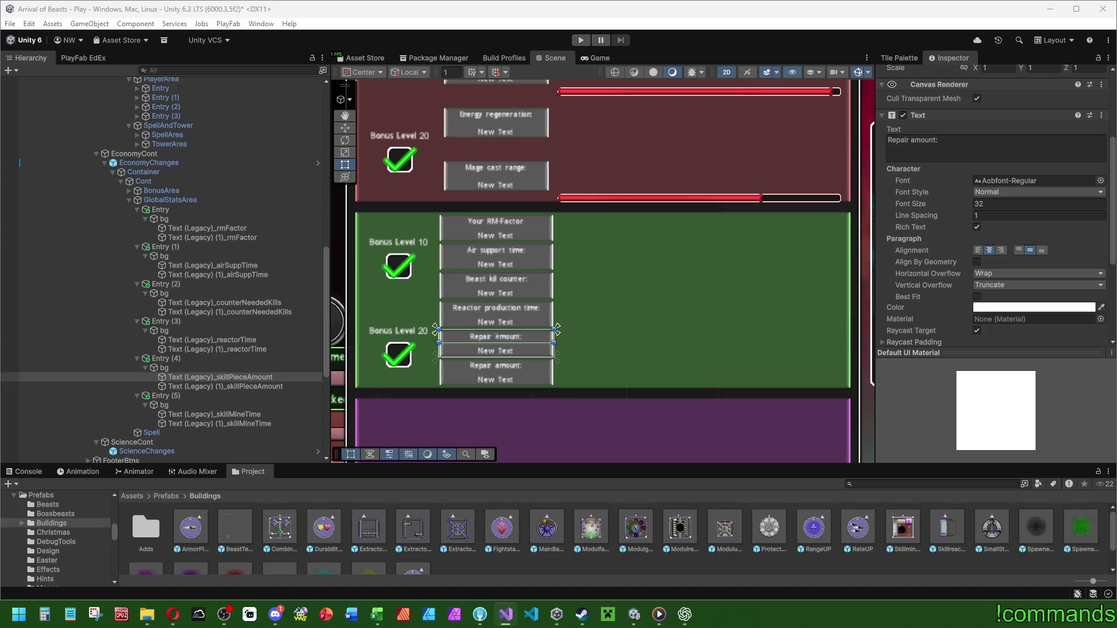
Request reactor_time translations with 'production' removed, as "Skill reactor time:".
click(685, 615)
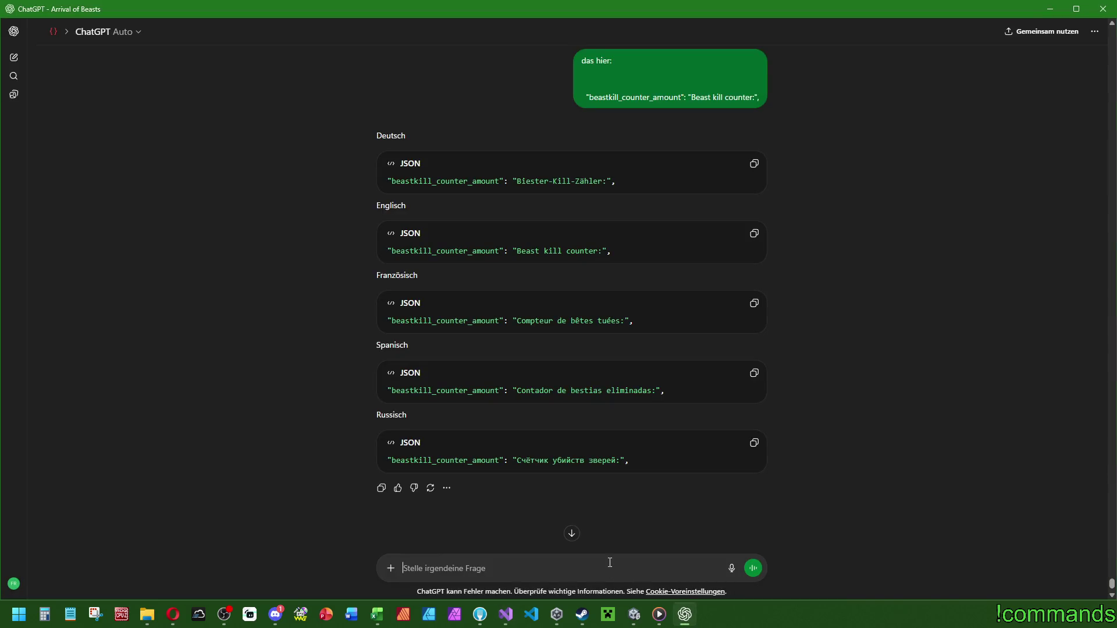
text(das noch)
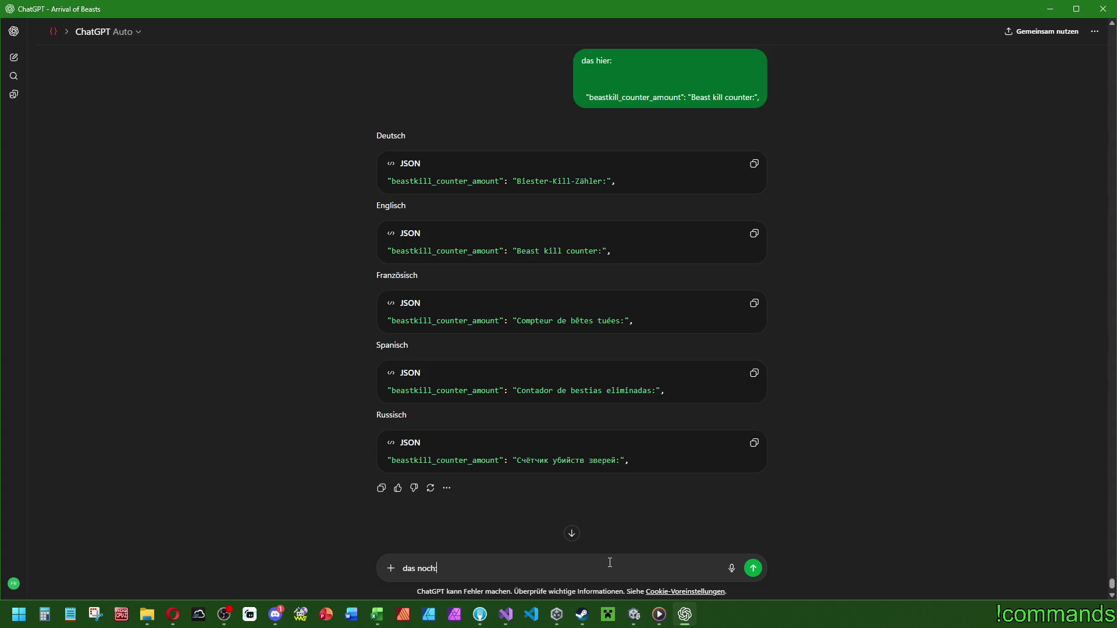
key(shift+Return)
key(shift+Return)
key(ctrl+v)
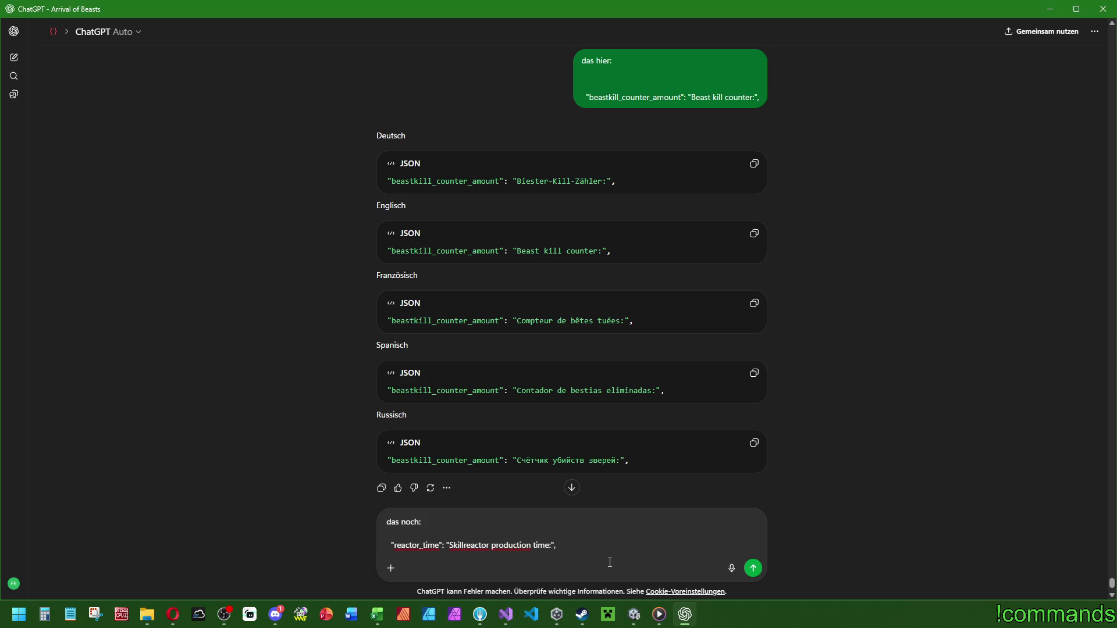
key(Left)
key(Left)
key(Left)
key(BackSpace)
key(BackSpace)
key(BackSpace)
key(BackSpace)
key(Return)
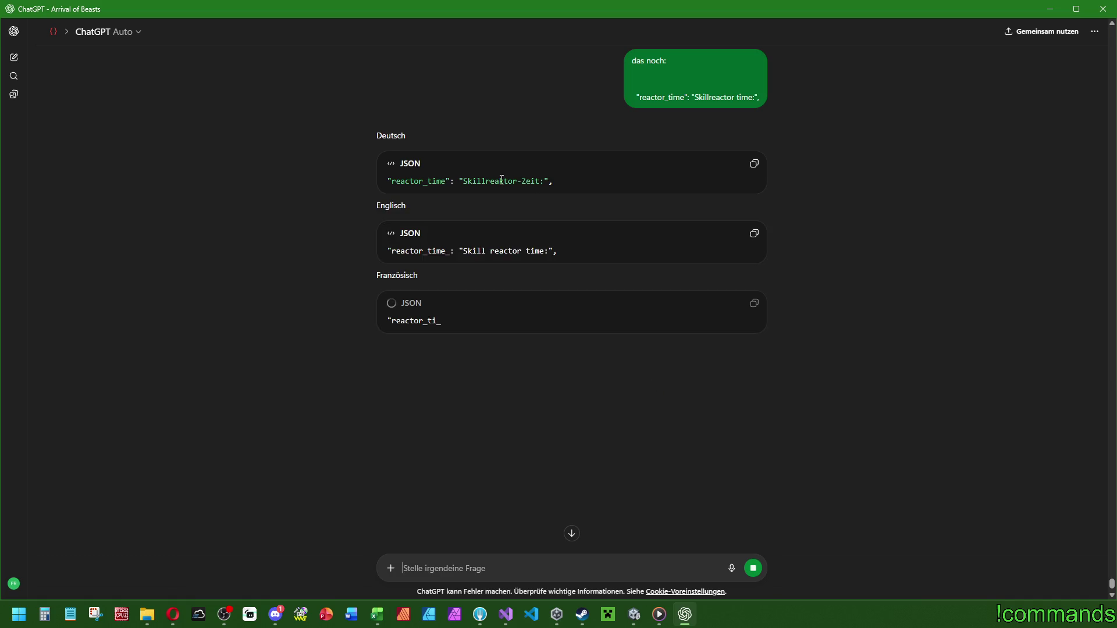
Copy the English, German and Russian reactor_time translations, then return to Unity.
click(754, 233)
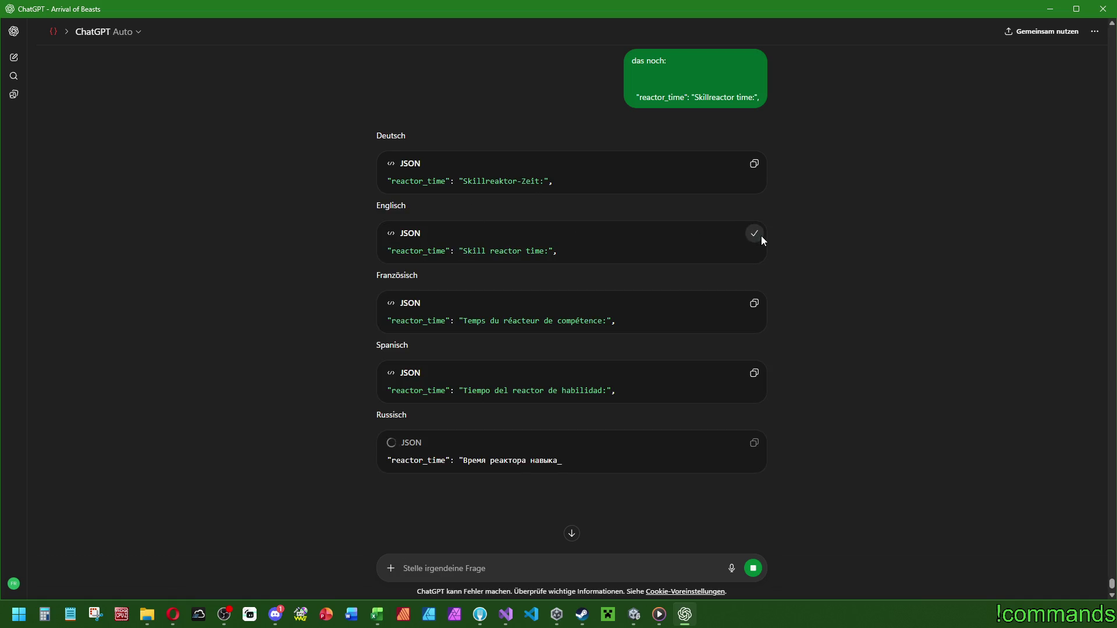
key(alt+Tab)
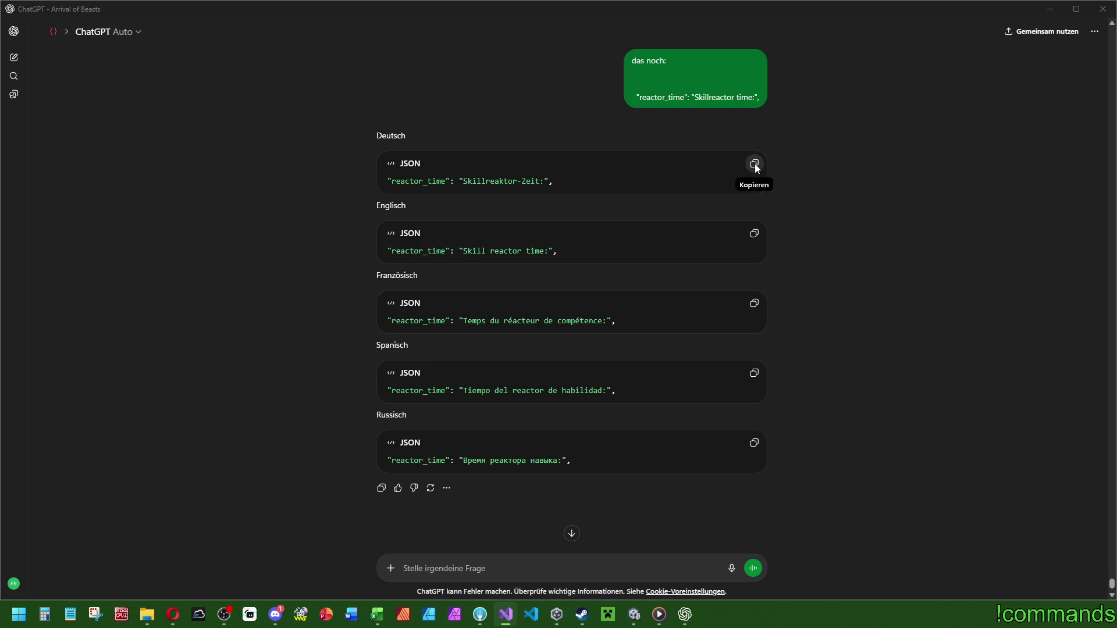
key(alt+Tab)
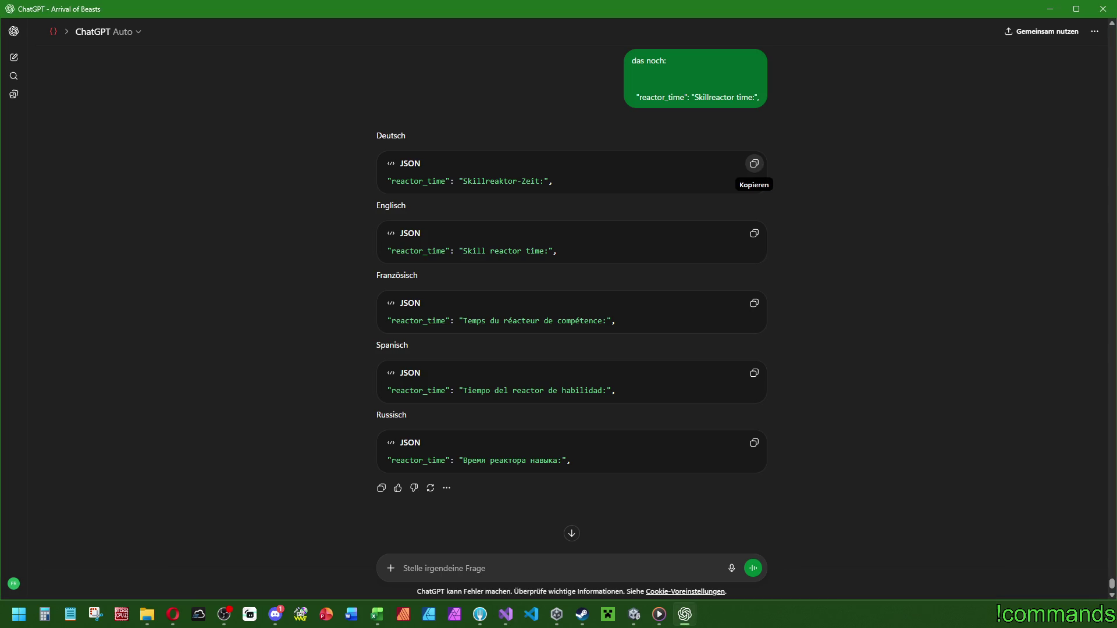
click(754, 163)
key(alt+Tab)
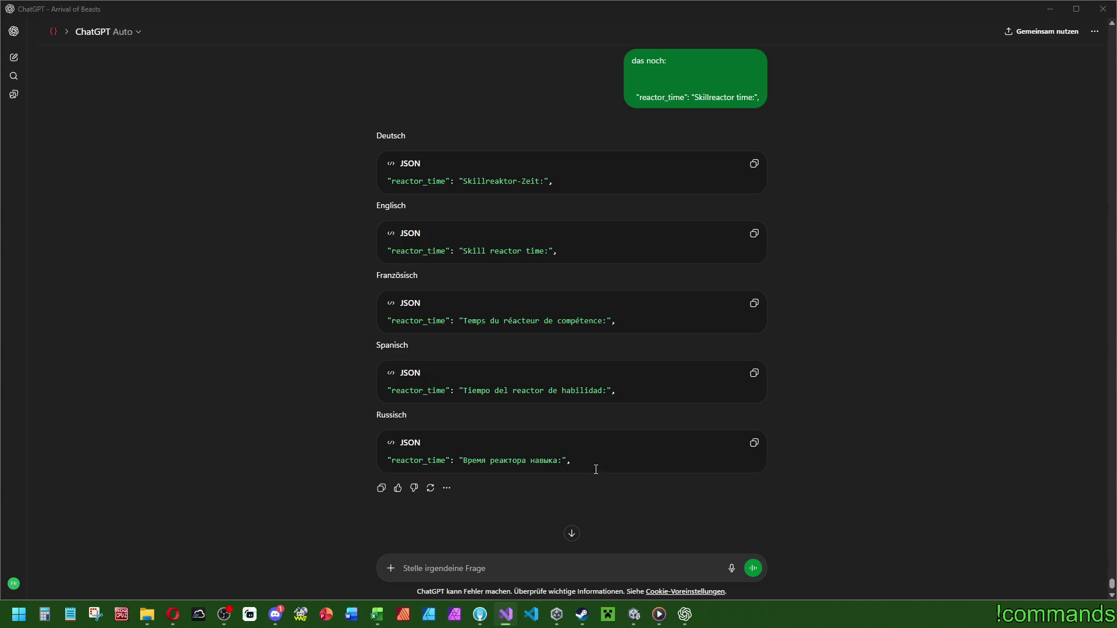
click(754, 442)
click(634, 615)
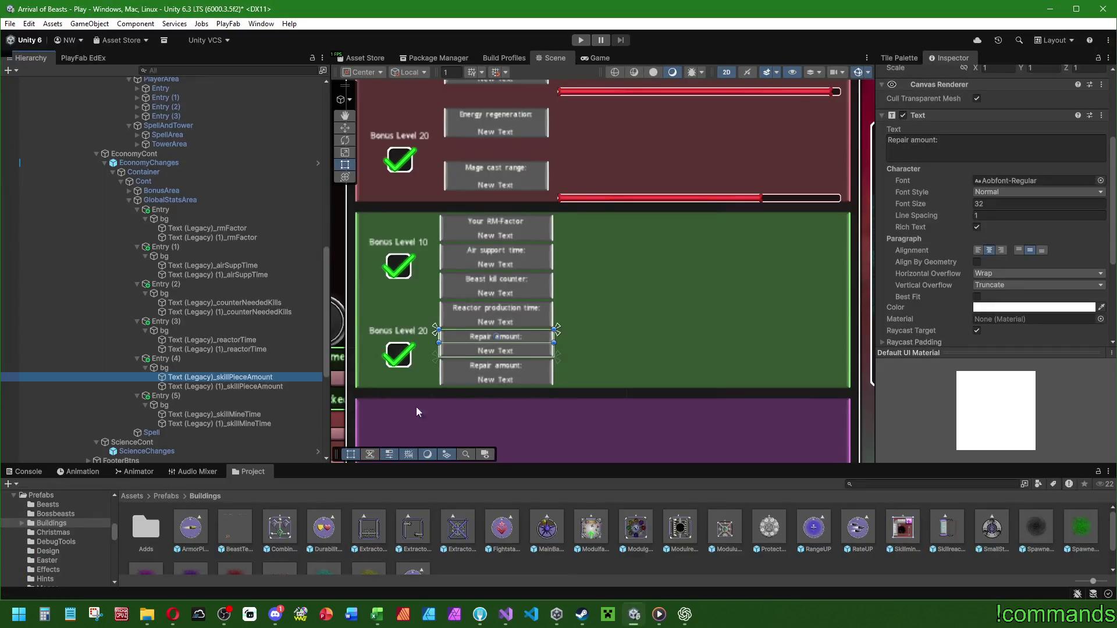
Relabel the reactorTime text as "Skill reactor time:" and compare it with the Repair amount label.
click(233, 340)
click(999, 149)
text(Skill reactor time:)
scroll(942, 224, up, 2)
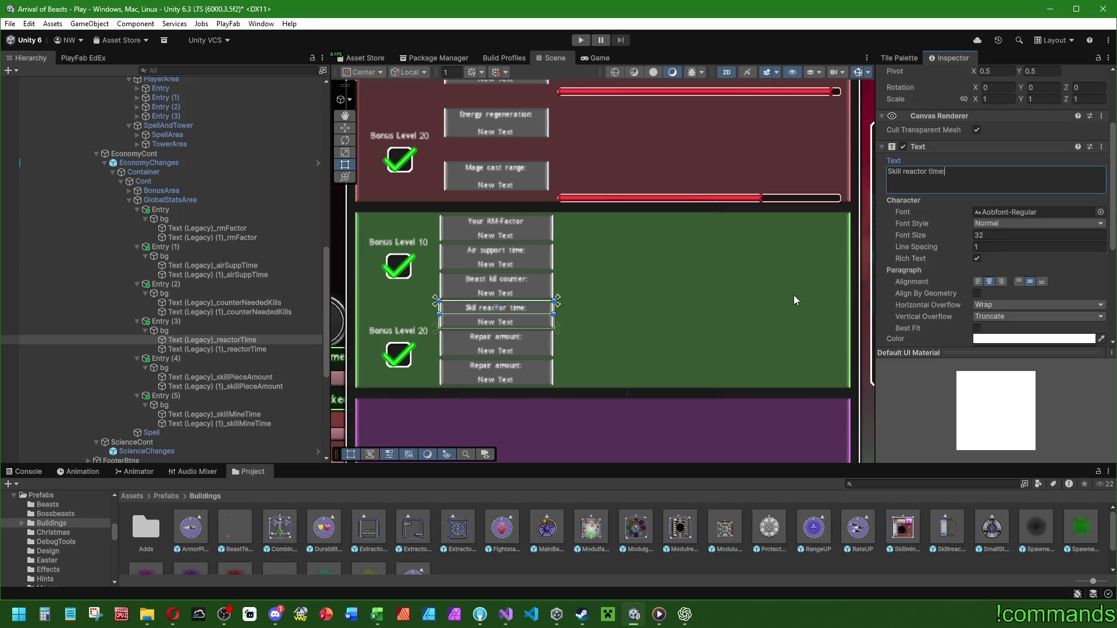
click(253, 378)
click(246, 339)
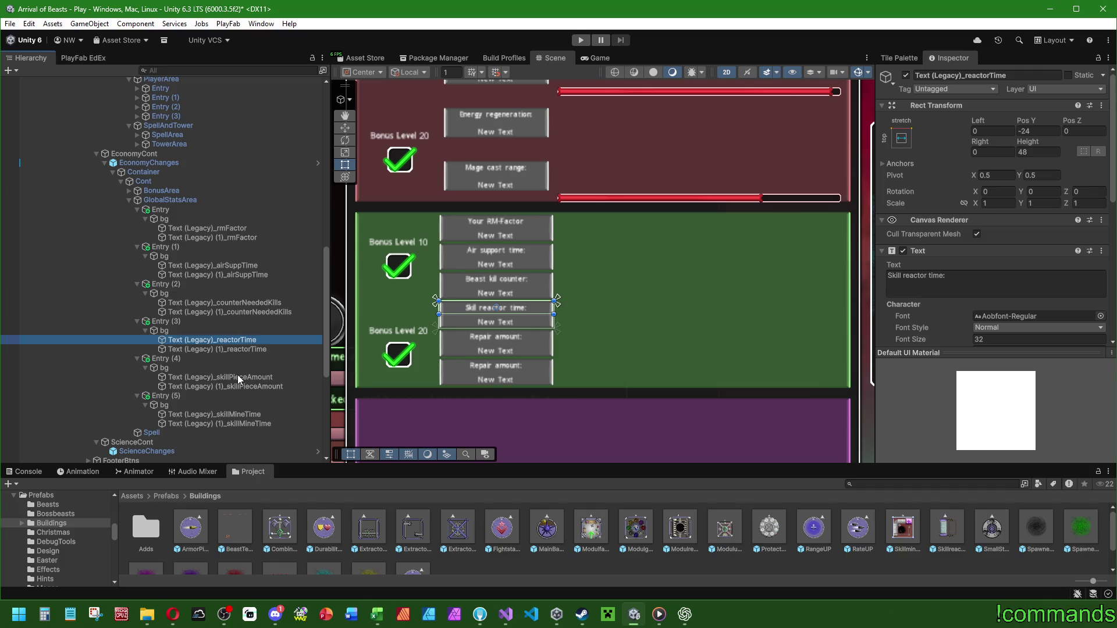
click(237, 376)
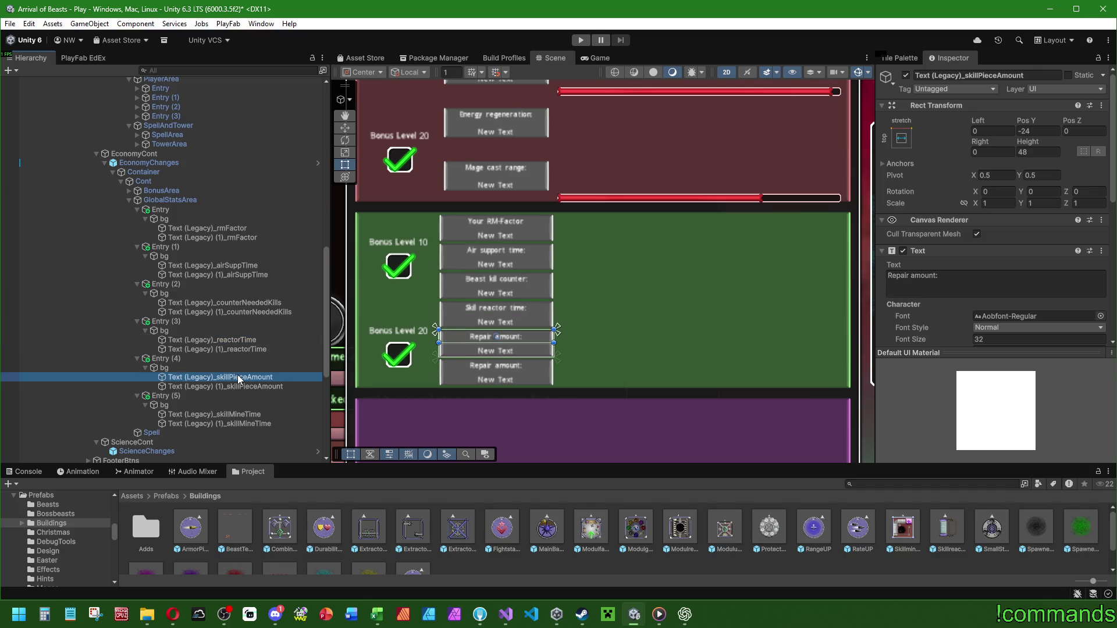
click(257, 340)
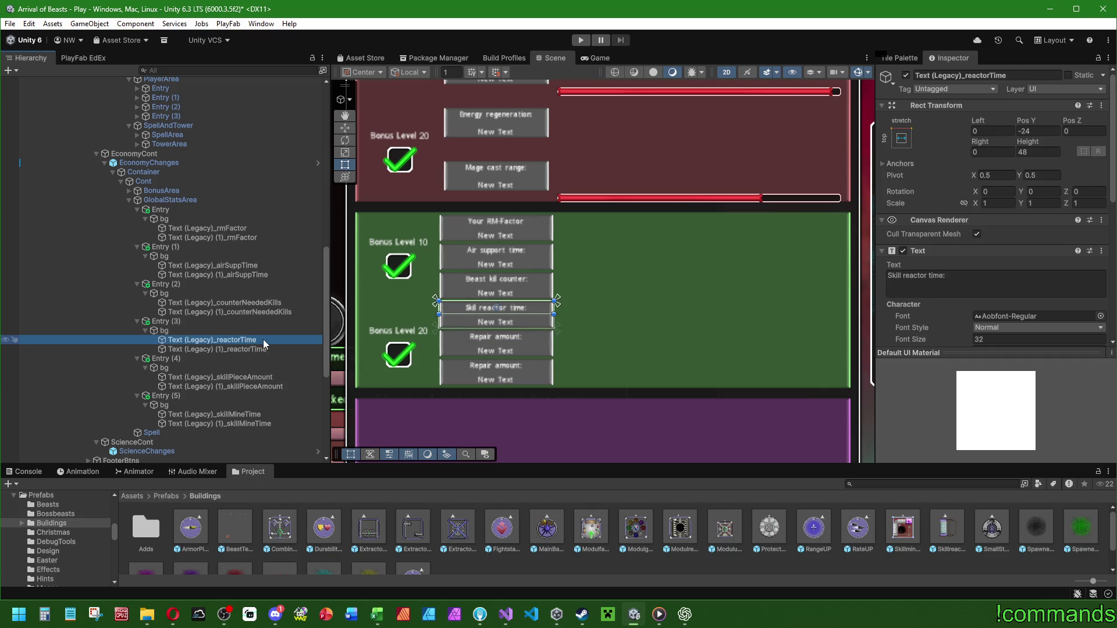
scroll(928, 295, down, 3)
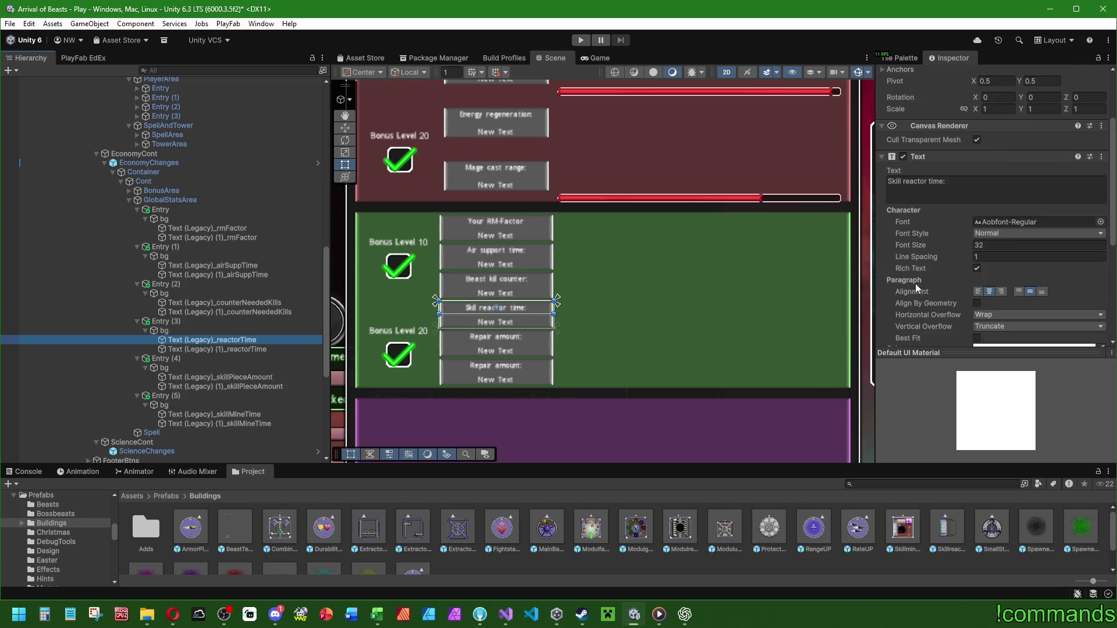
scroll(916, 284, down, 5)
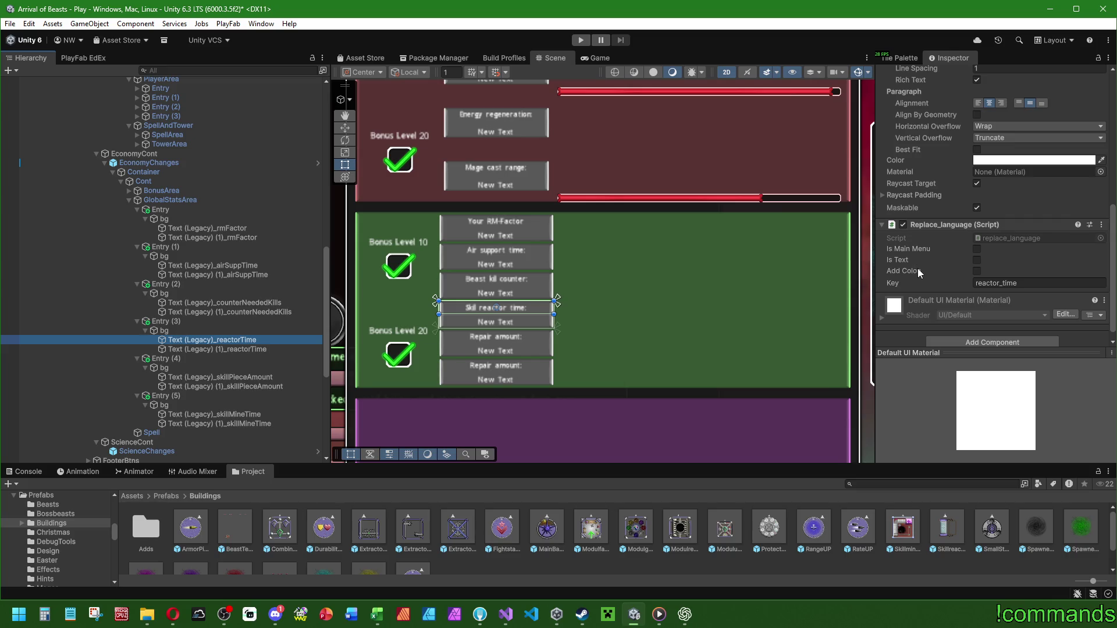
Change the Repair amount label's Replace_language Key from repair_amount to reactor_amount.
click(259, 377)
scroll(944, 288, up, 1)
click(1001, 315)
click(249, 340)
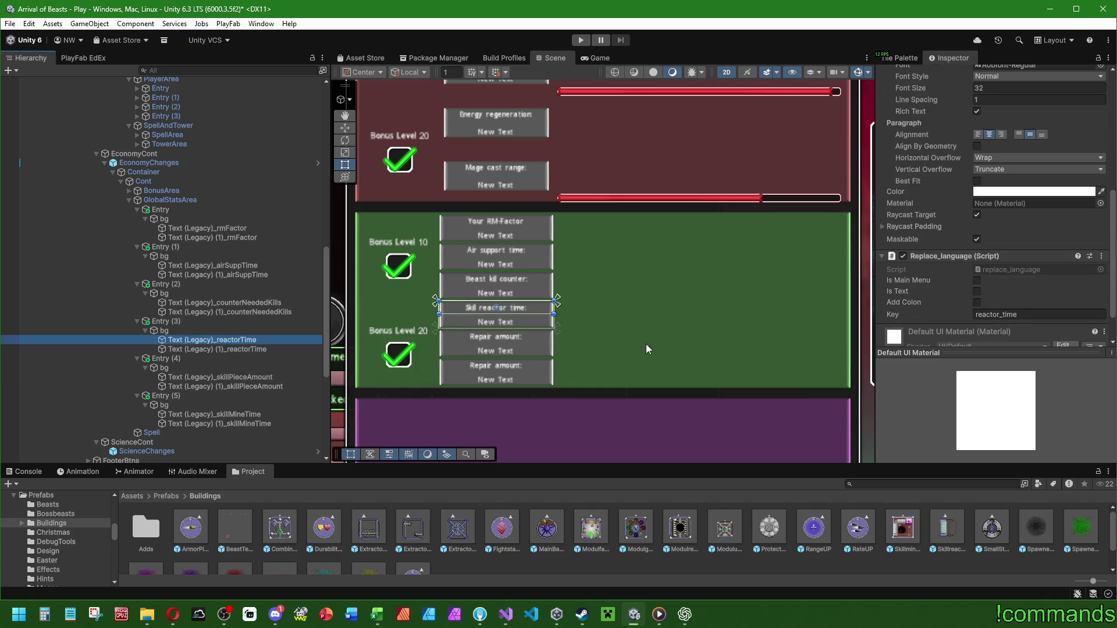
click(253, 379)
click(1058, 314)
text(reactor_amount)
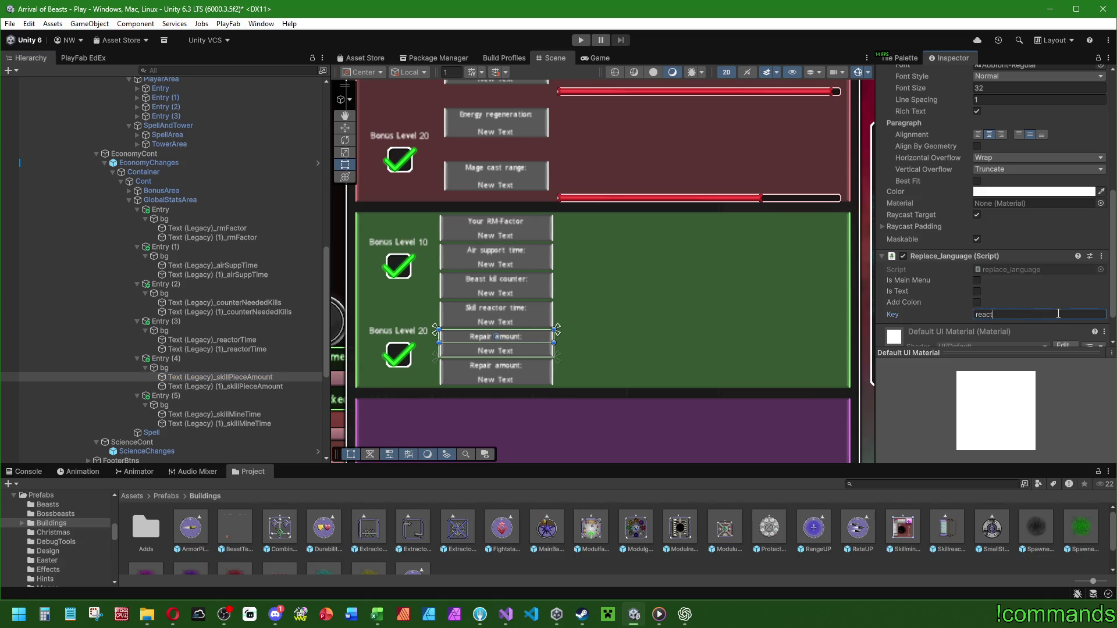
key(Return)
click(684, 614)
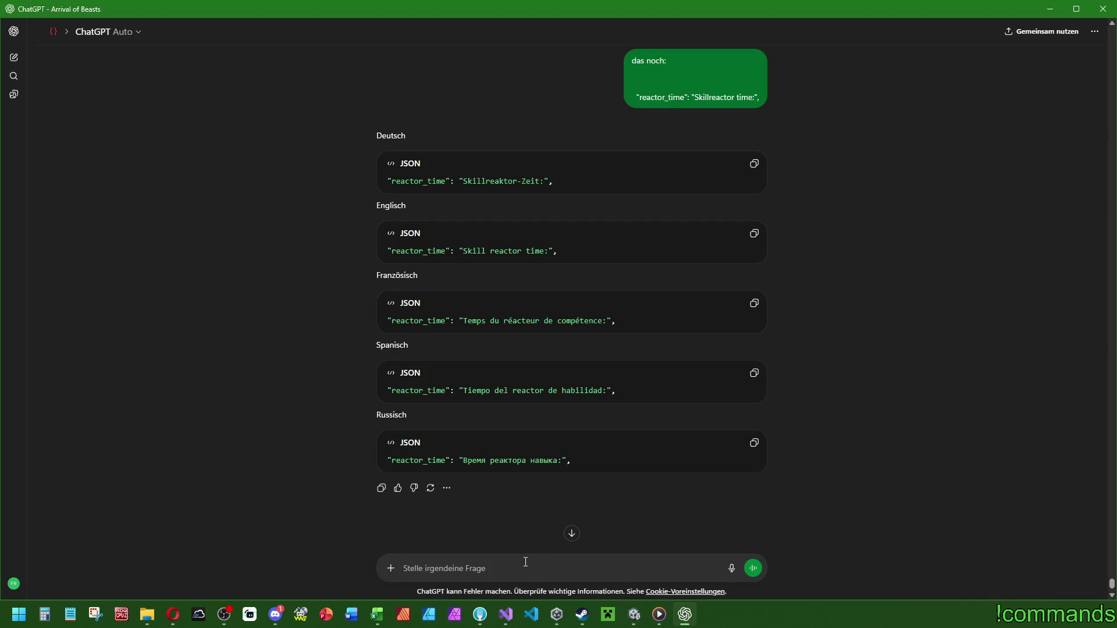
Ask ChatGPT to translate the reactor_amount entry "Skill reactor amount:" into five languages.
text(das noch:)
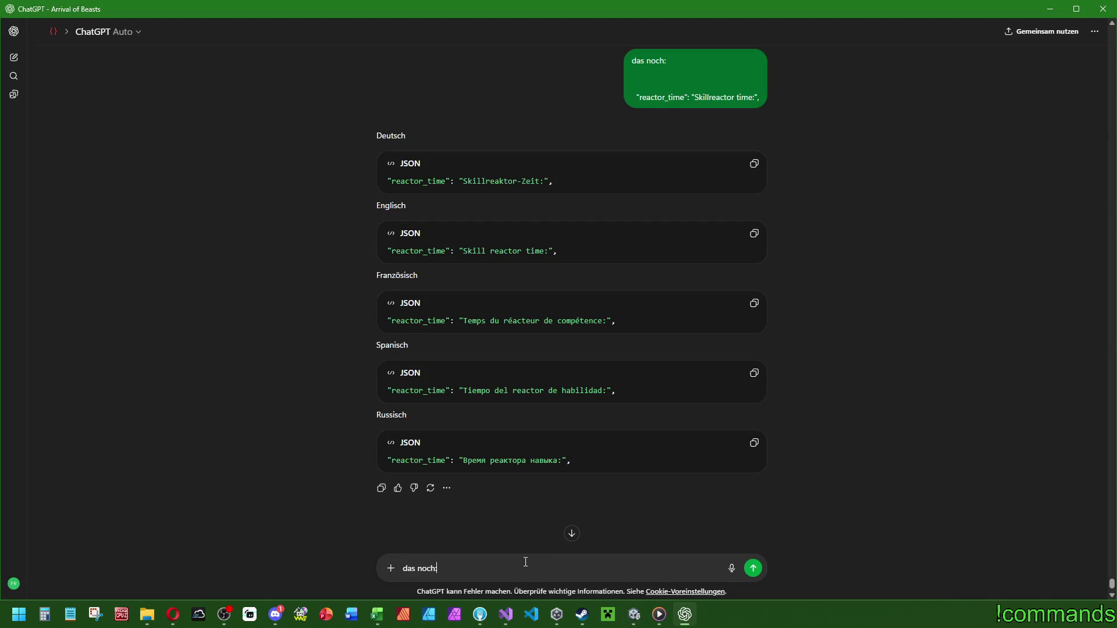
key(shift+Return)
key(shift+Return)
text("",)
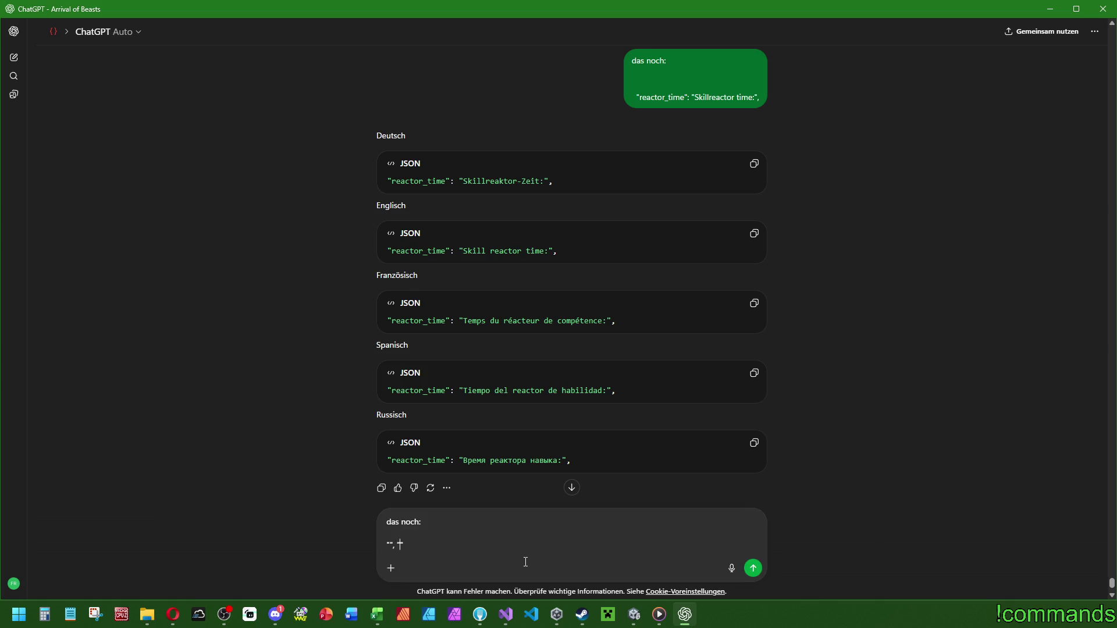
key(ctrl+v)
text(Skill reactopr)
key(BackSpace)
text(r )
text(amount:)
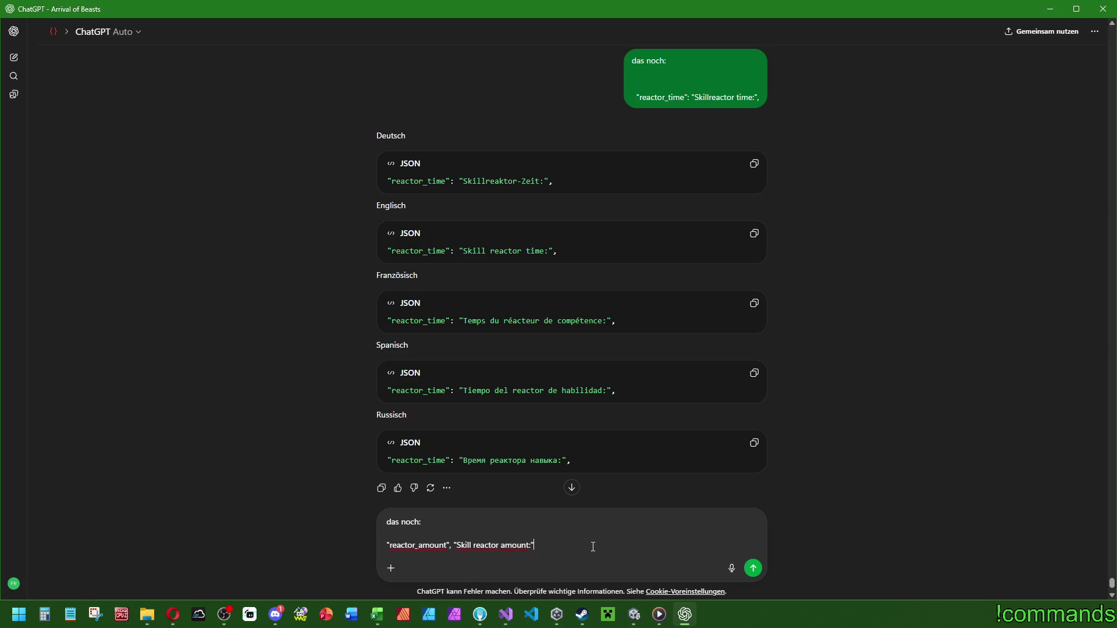
key(Return)
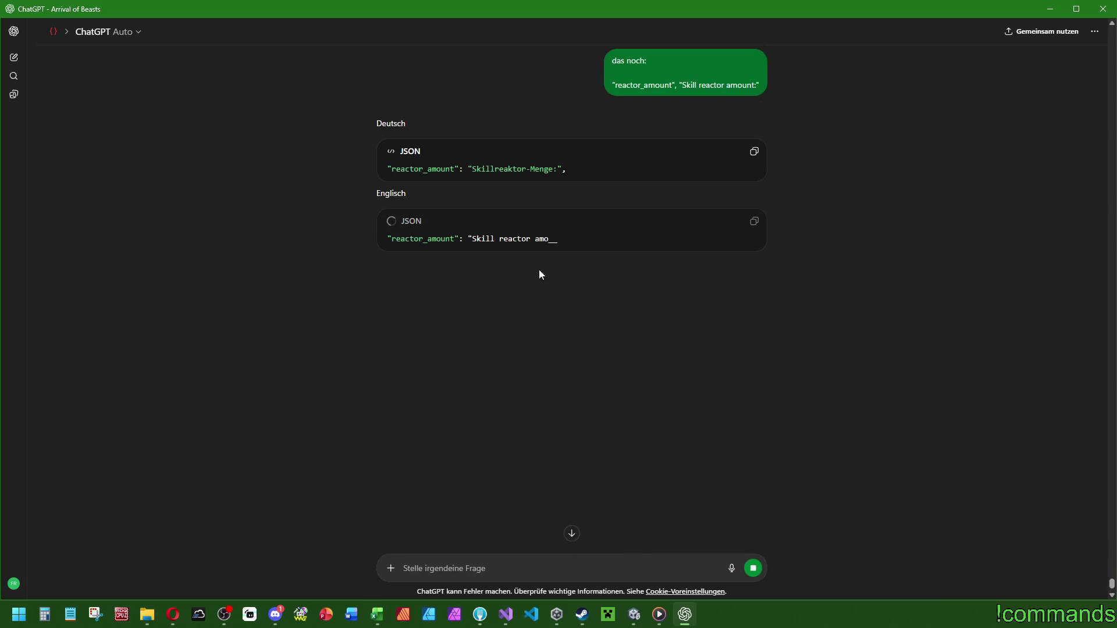
Copy the English, German and Russian reactor_amount translations for the language files.
click(754, 221)
key(alt+Tab)
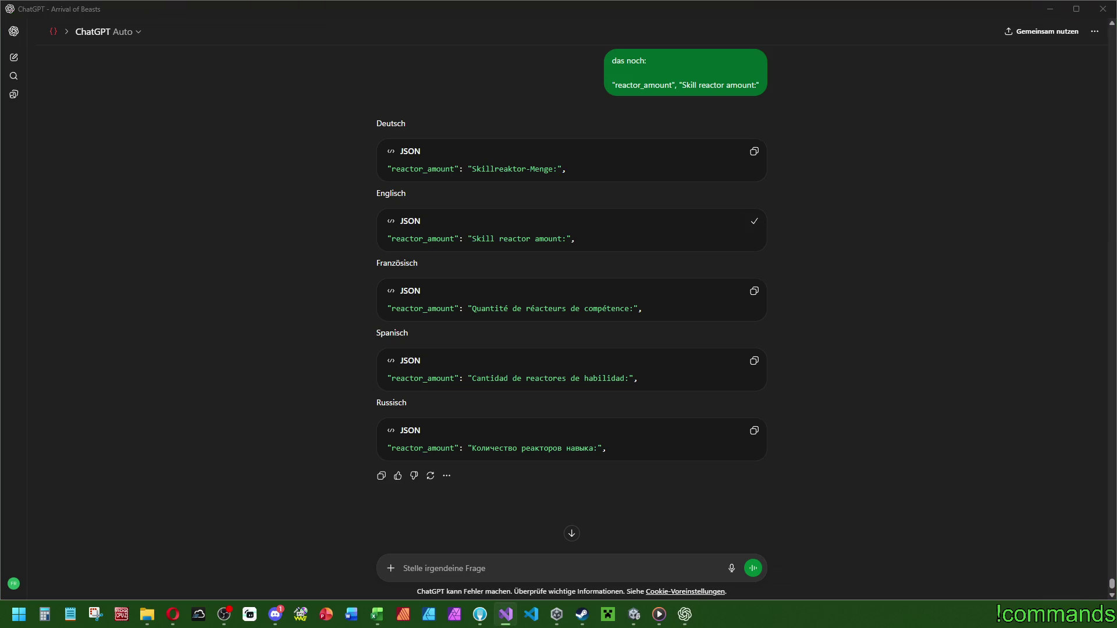
key(alt+Tab)
click(754, 151)
key(alt+Tab)
key(alt+Tab)
click(754, 430)
key(alt+Tab)
Paste the Russian translation into the skillPieceAmount label's Text field.
click(634, 614)
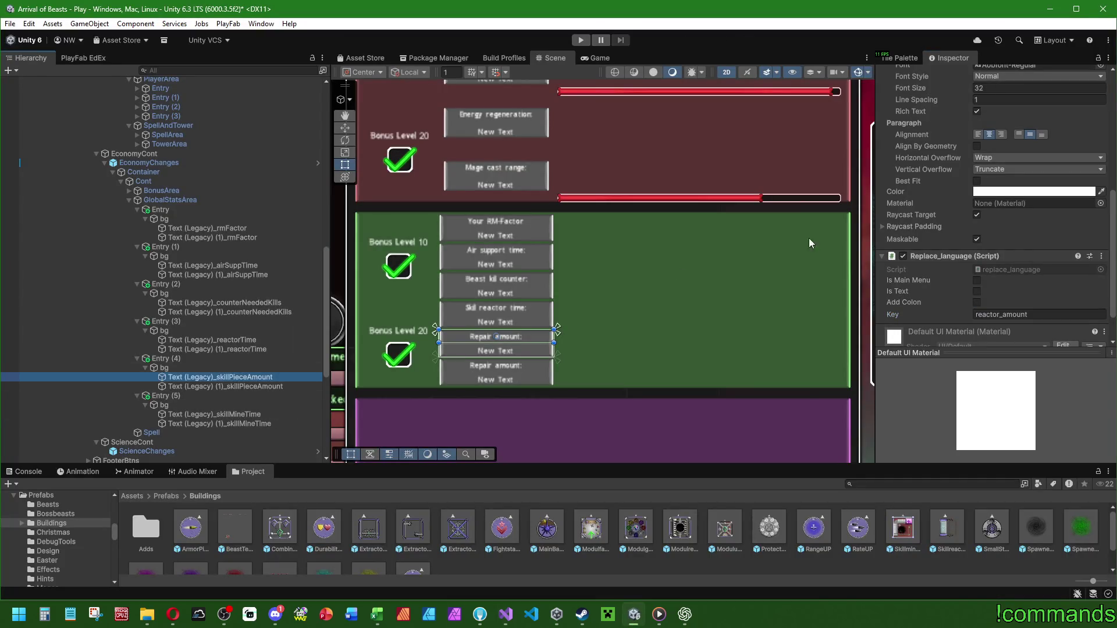
scroll(989, 203, up, 5)
click(972, 191)
key(ctrl+a)
key(ctrl+v)
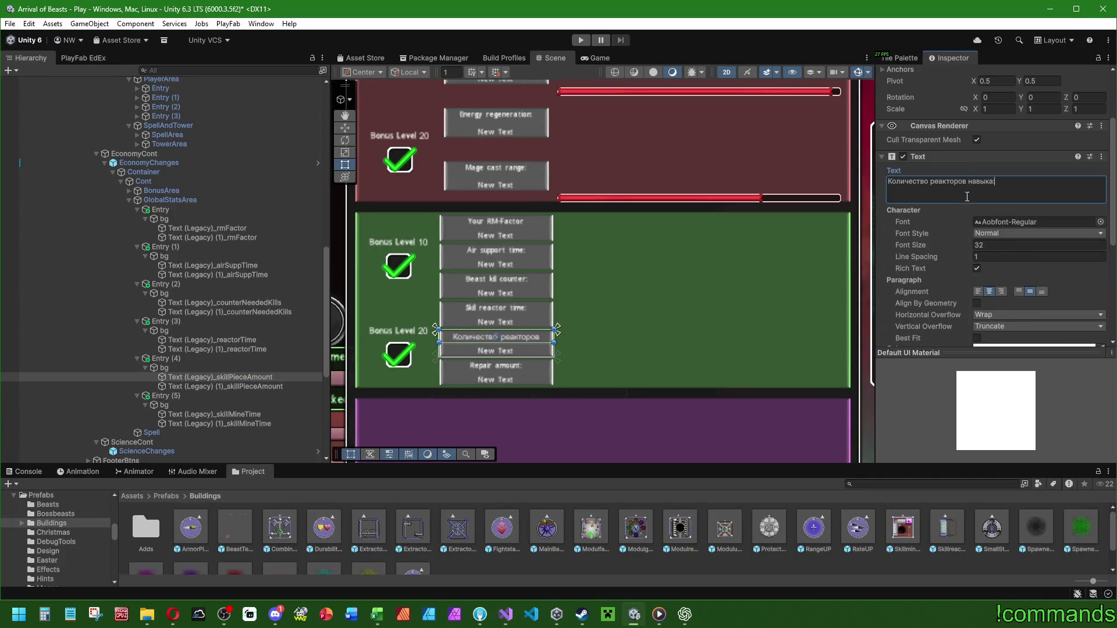
scroll(553, 316, up, 5)
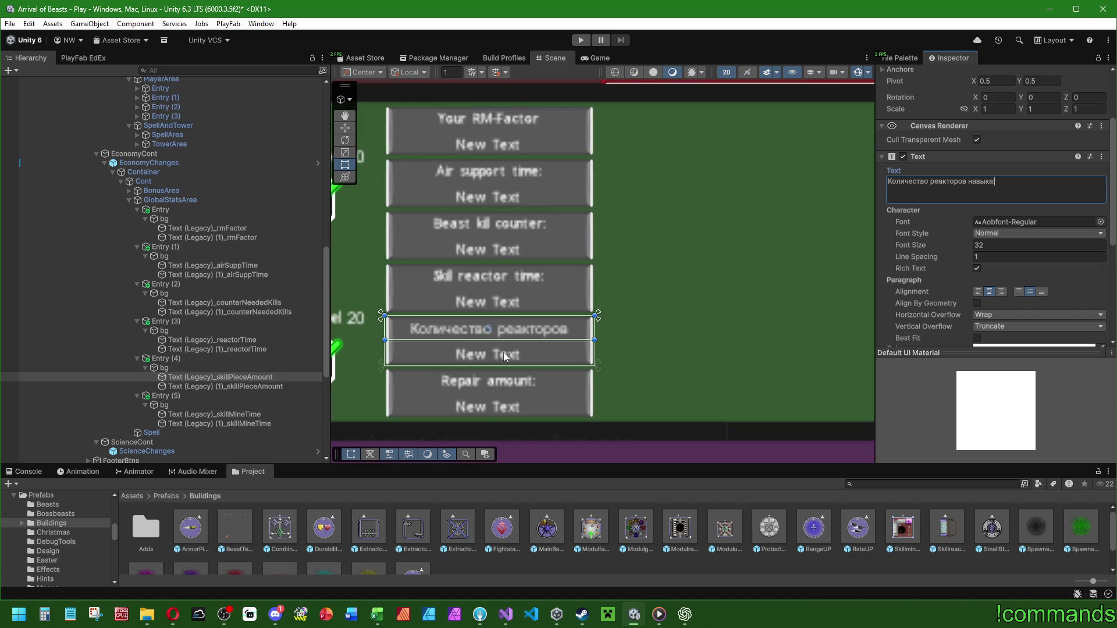
scroll(947, 295, down, 3)
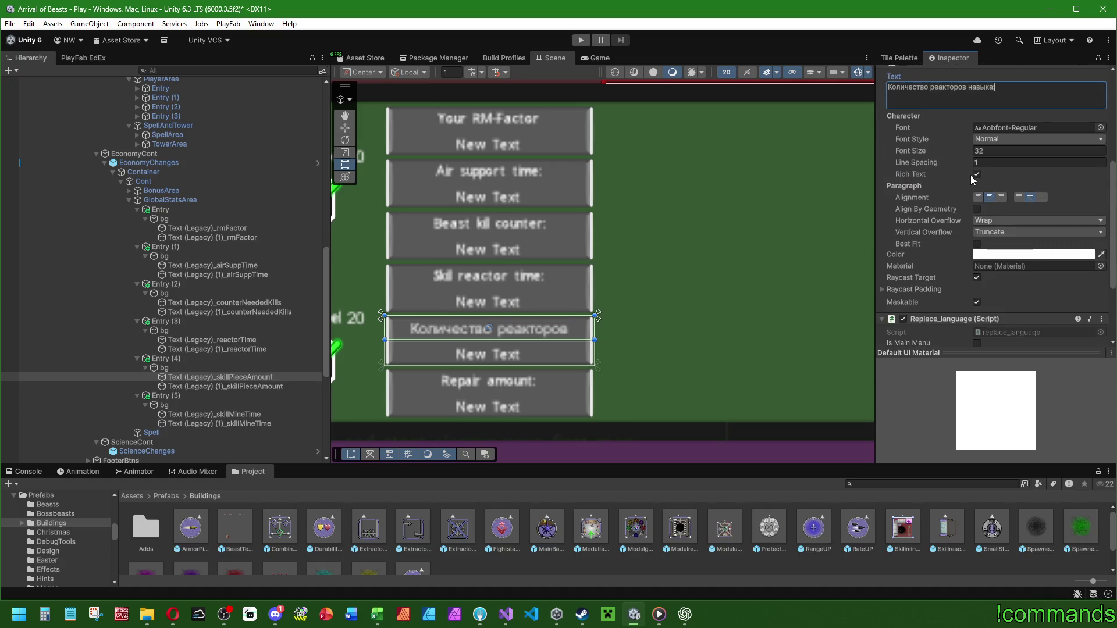
Set the label's Horizontal Overflow to Overflow.
click(975, 219)
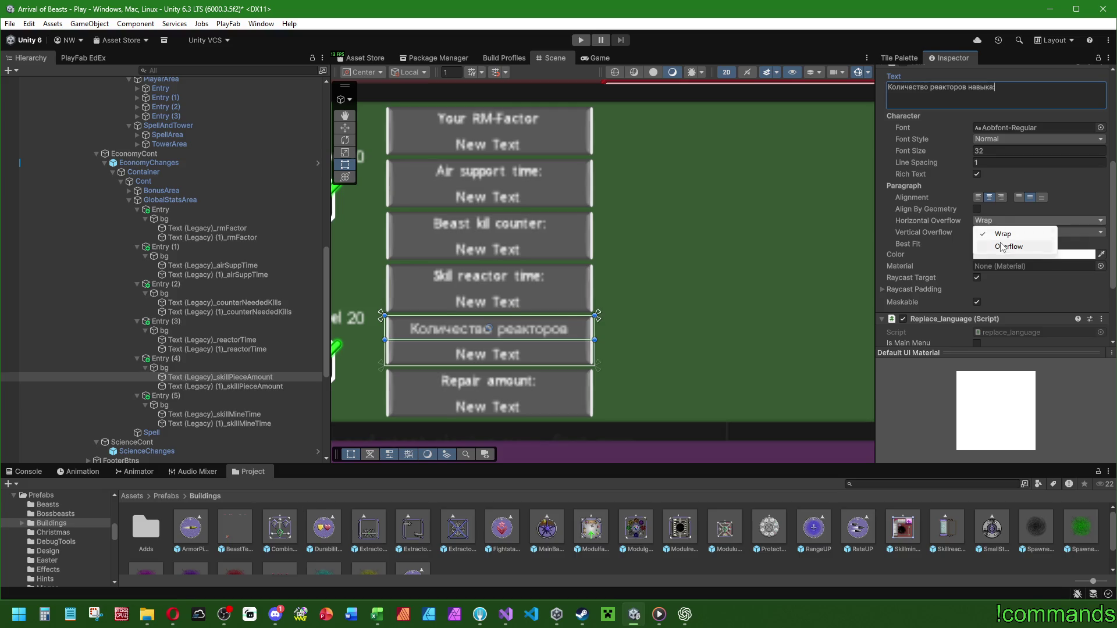
click(989, 244)
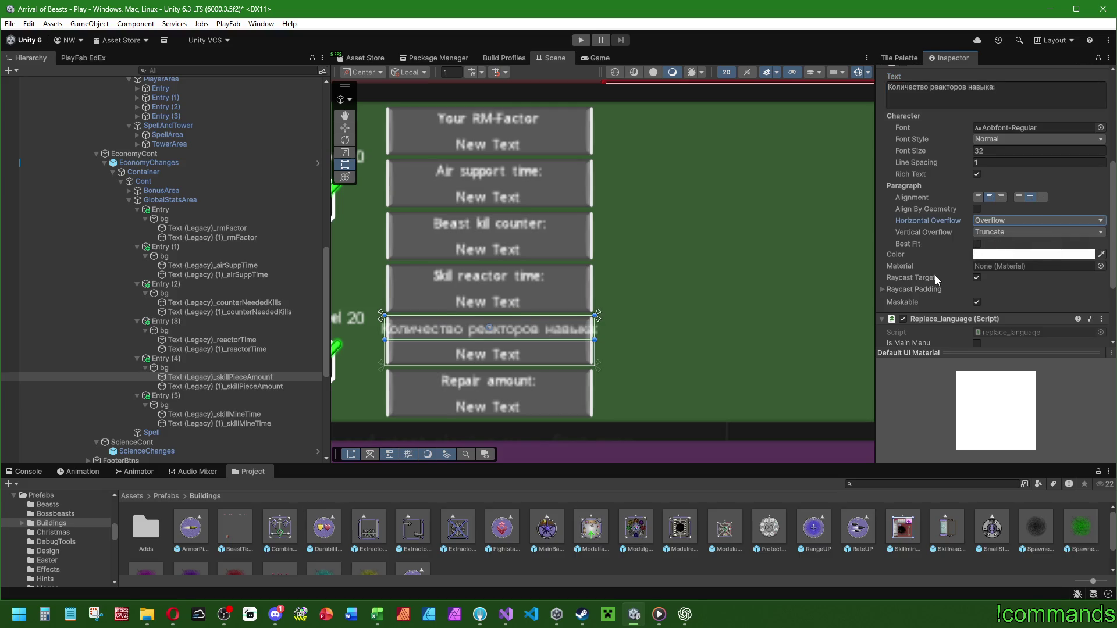
scroll(935, 275, up, 6)
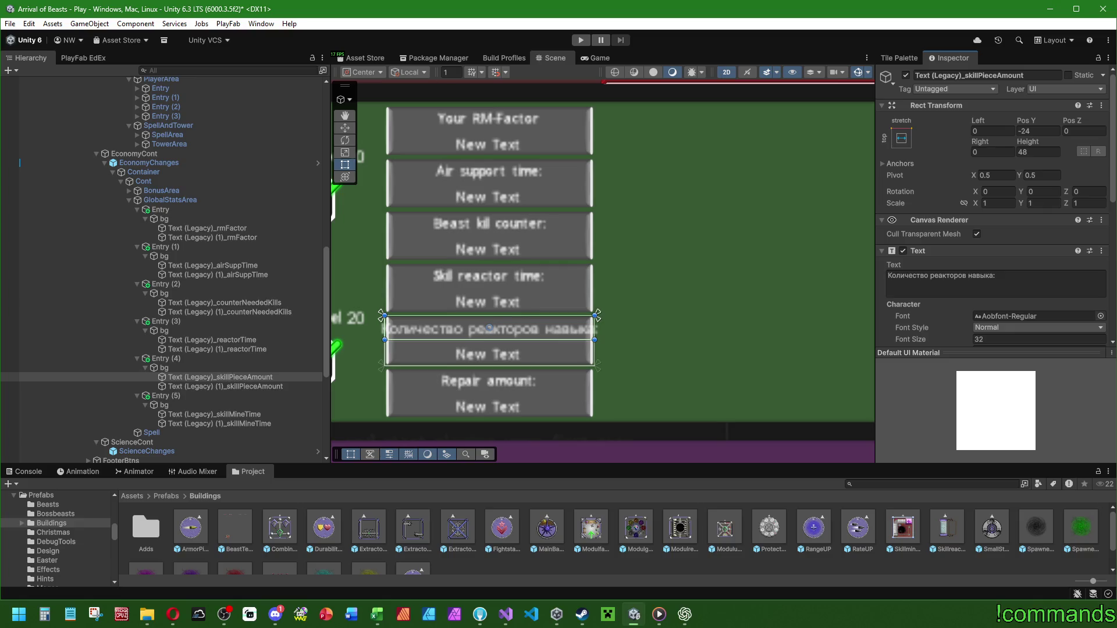
Replace the label text with 'Skill reactor amount:'.
key(alt+Tab)
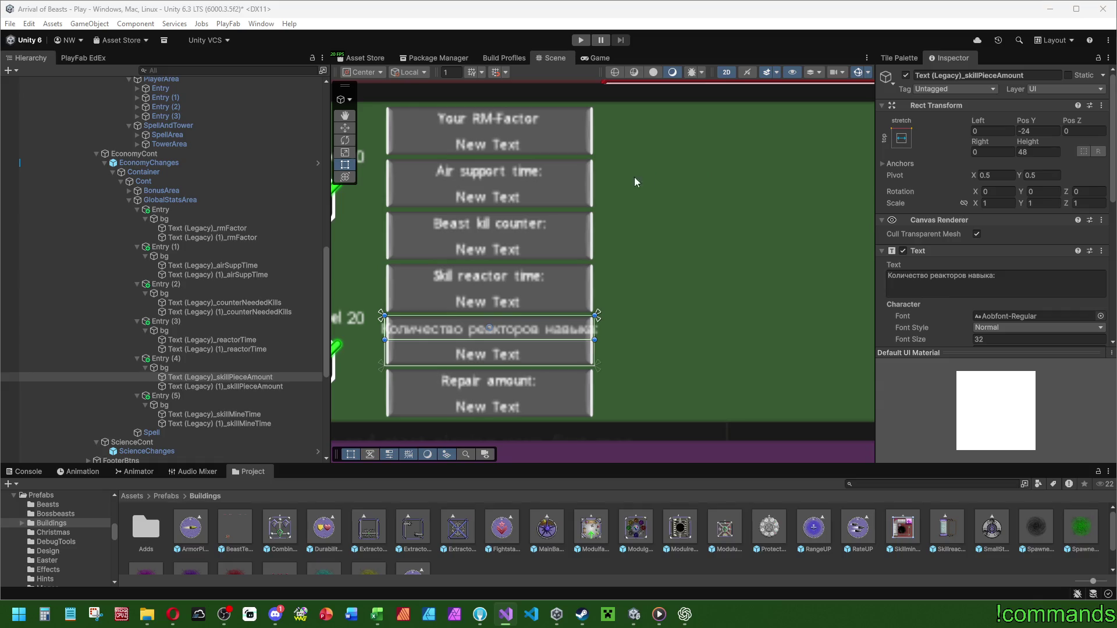
click(988, 280)
key(ctrl+v)
scroll(734, 315, down, 1)
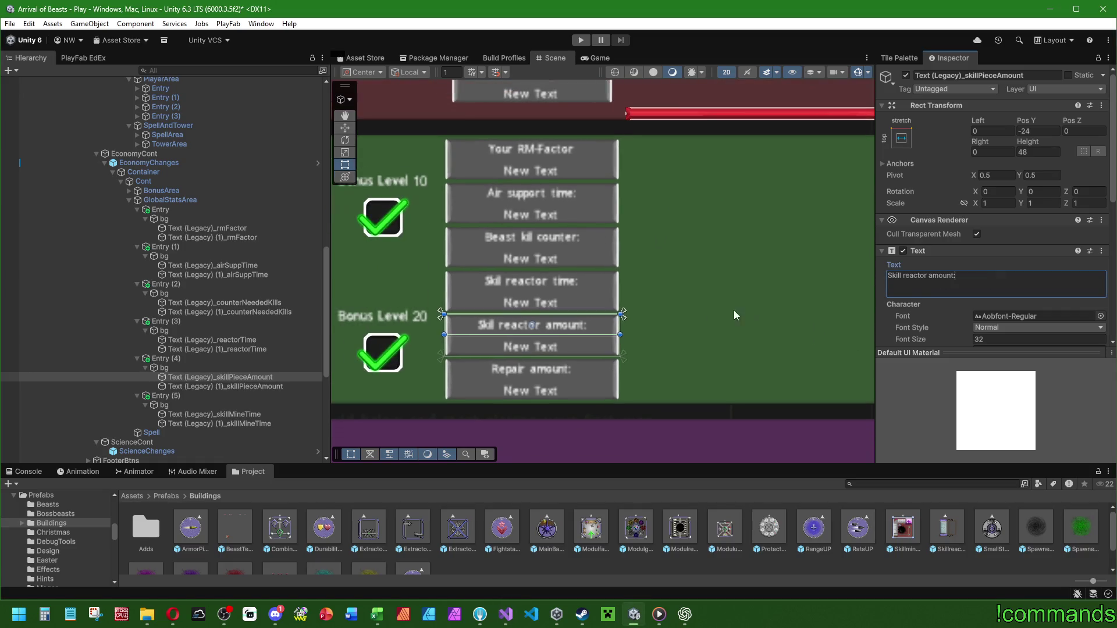
Multi-select the stat Text labels from skillMineTime up to rmFactor, excluding bg.
click(295, 414)
ctrl+click(247, 377)
ctrl+click(249, 340)
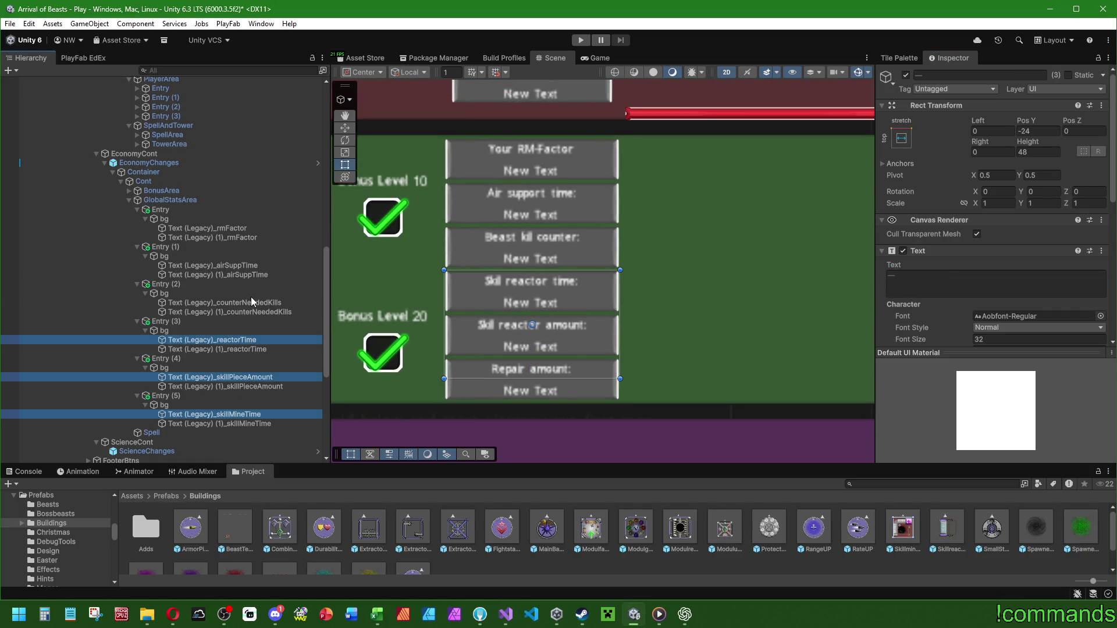
ctrl+click(250, 294)
ctrl+click(247, 303)
ctrl+click(250, 294)
ctrl+click(243, 266)
ctrl+click(246, 228)
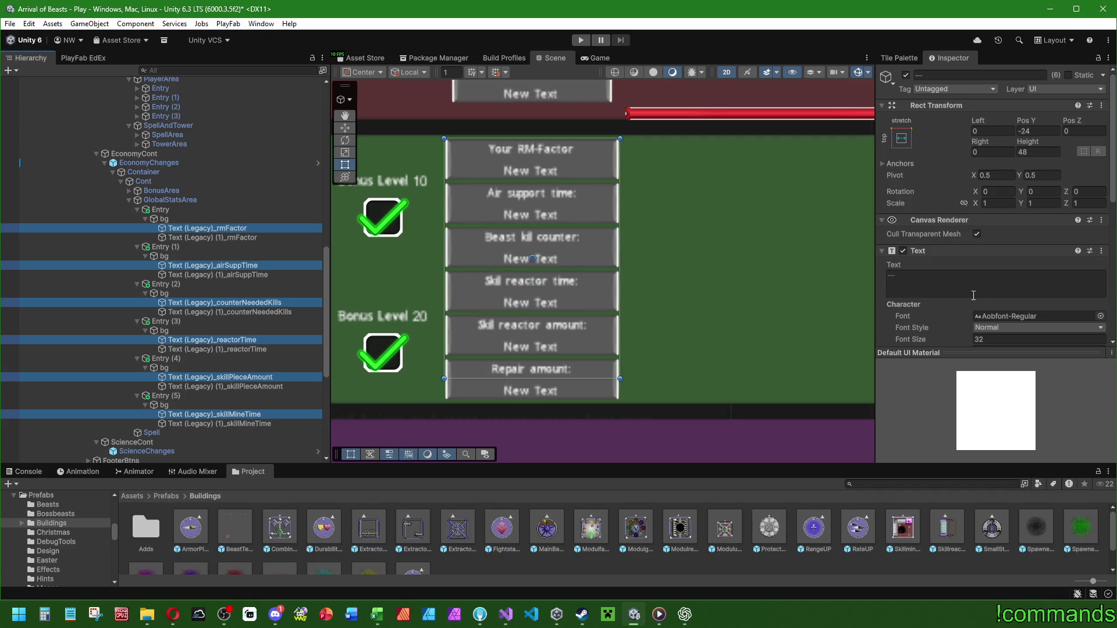
scroll(964, 246, down, 3)
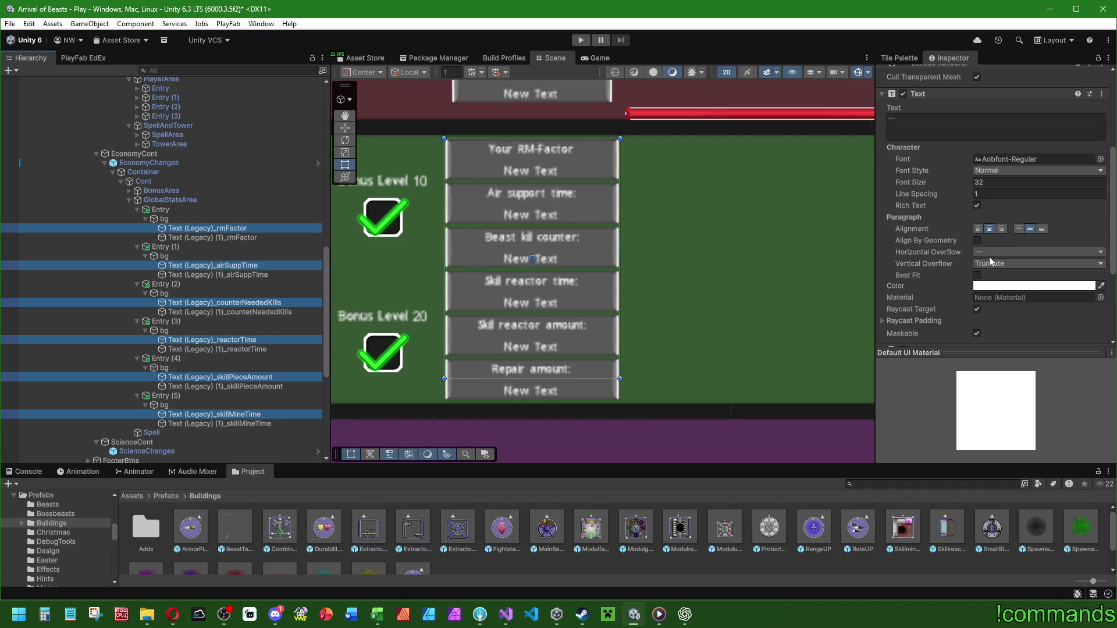
Set Horizontal Overflow to Overflow on all selected stat labels.
click(990, 257)
click(957, 261)
click(989, 256)
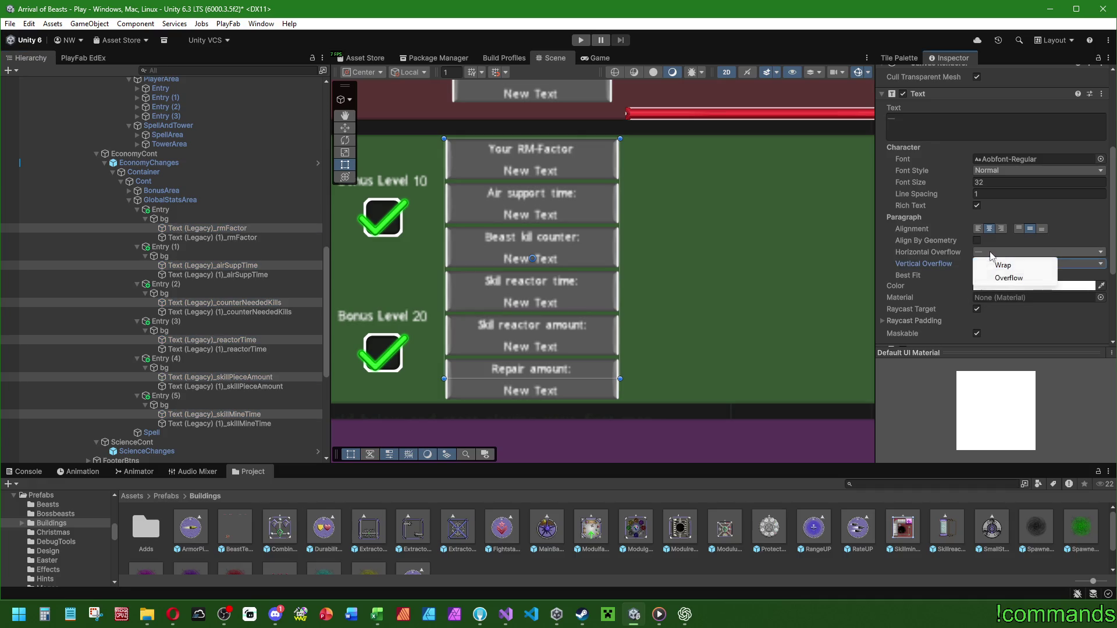
click(945, 254)
click(990, 256)
click(989, 280)
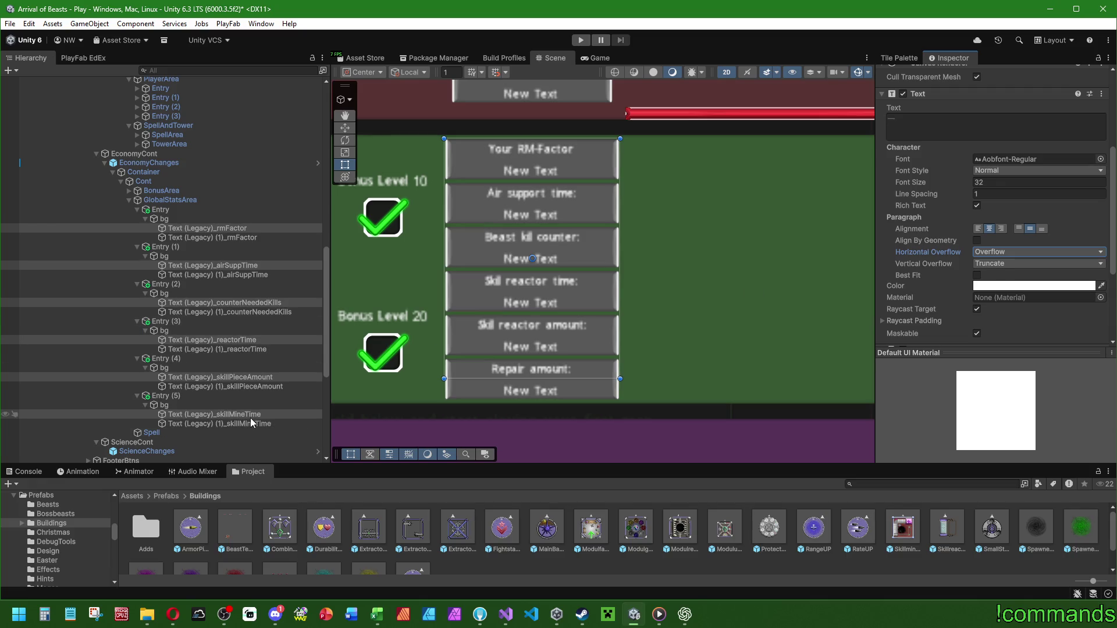
Give the skillMineTime label the Replace_language Key skillmine_time.
click(256, 379)
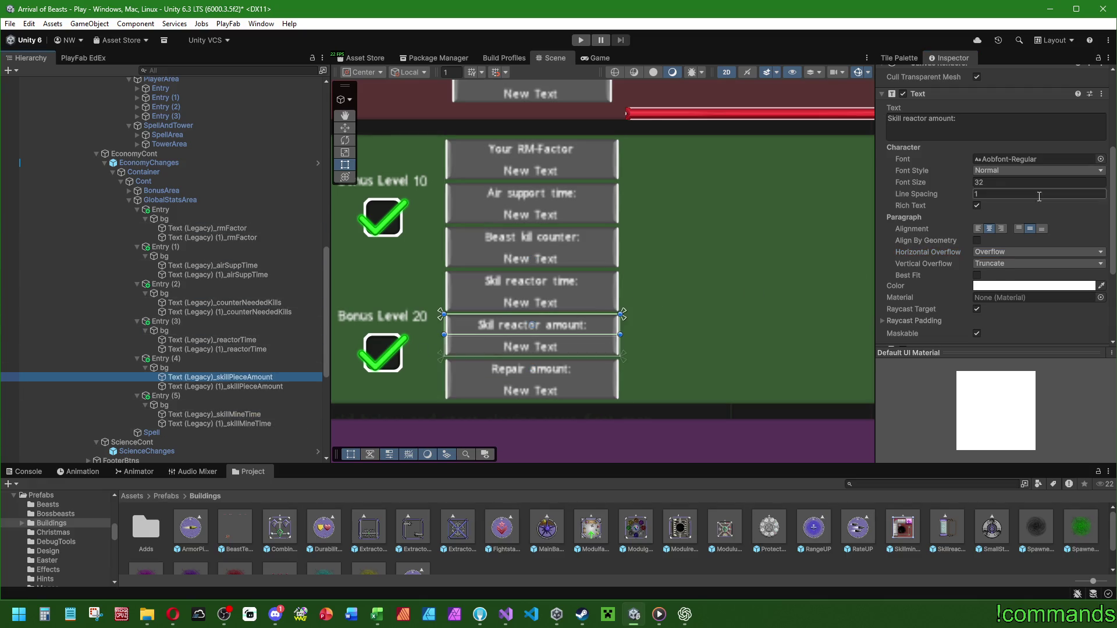
scroll(962, 221, down, 4)
scroll(924, 263, up, 2)
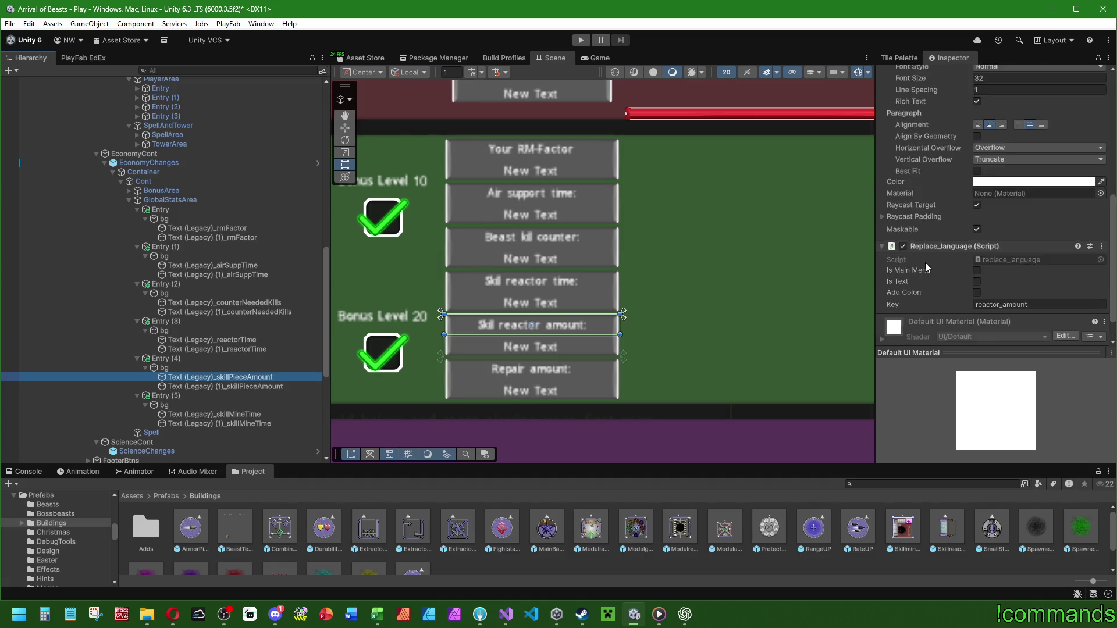
scroll(925, 263, down, 2)
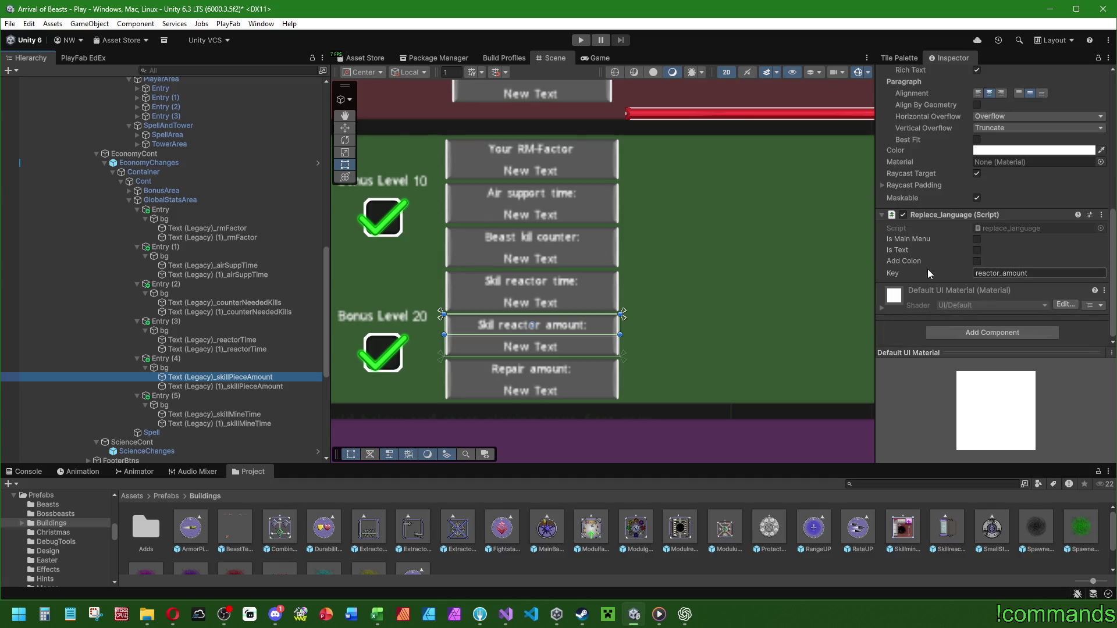
click(241, 415)
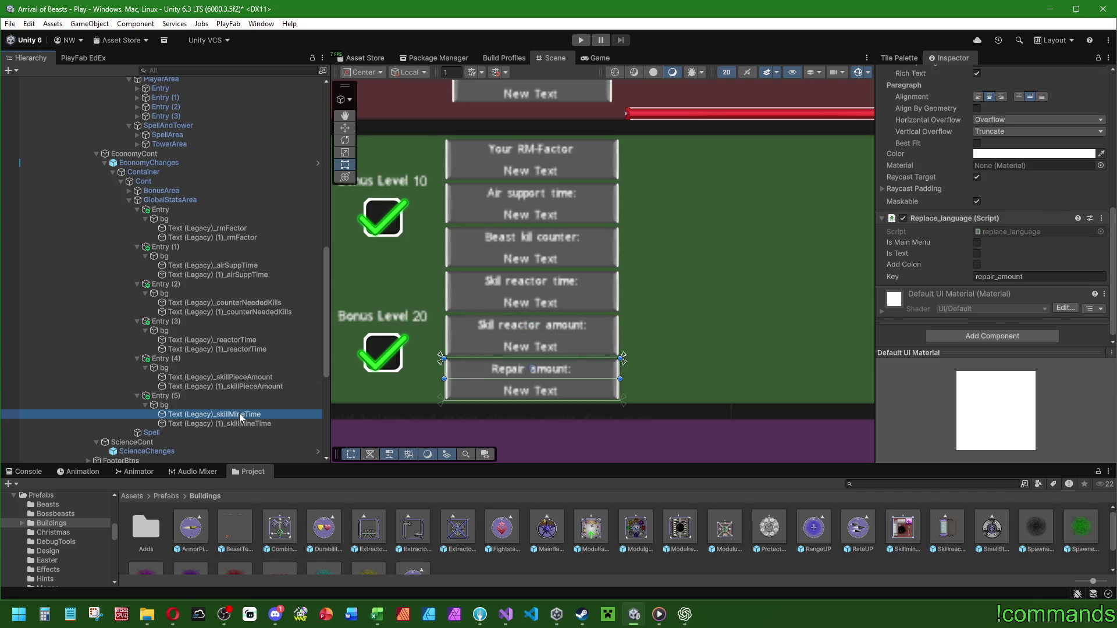
click(1040, 280)
text(skillmine_time)
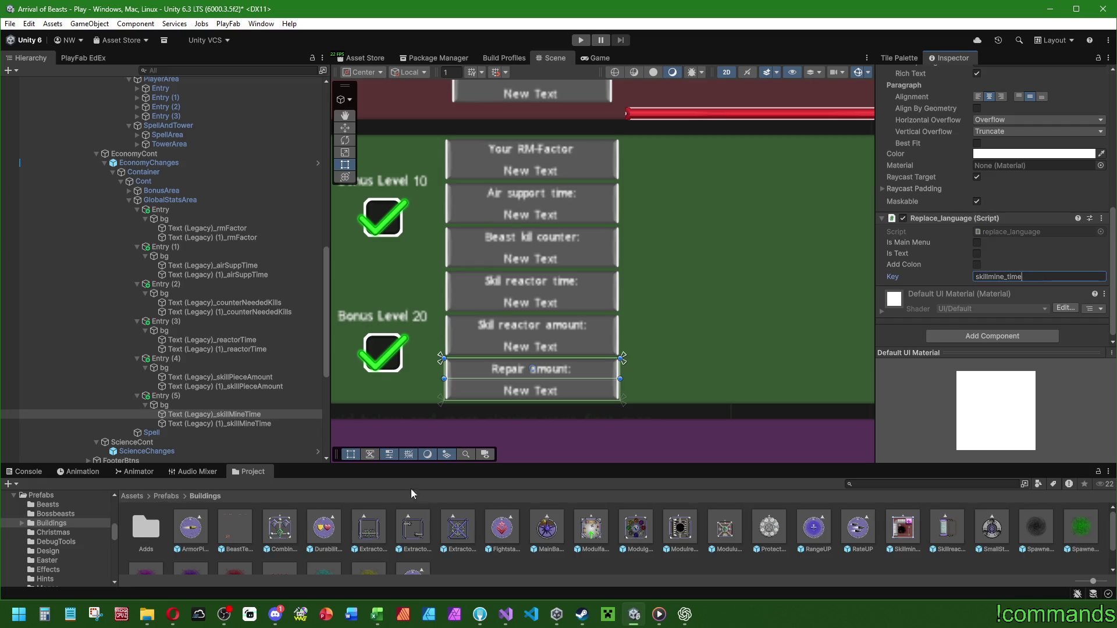
Copy the skillmine_time key from skillMineTime, comparing it with the skill reactor time label.
click(258, 341)
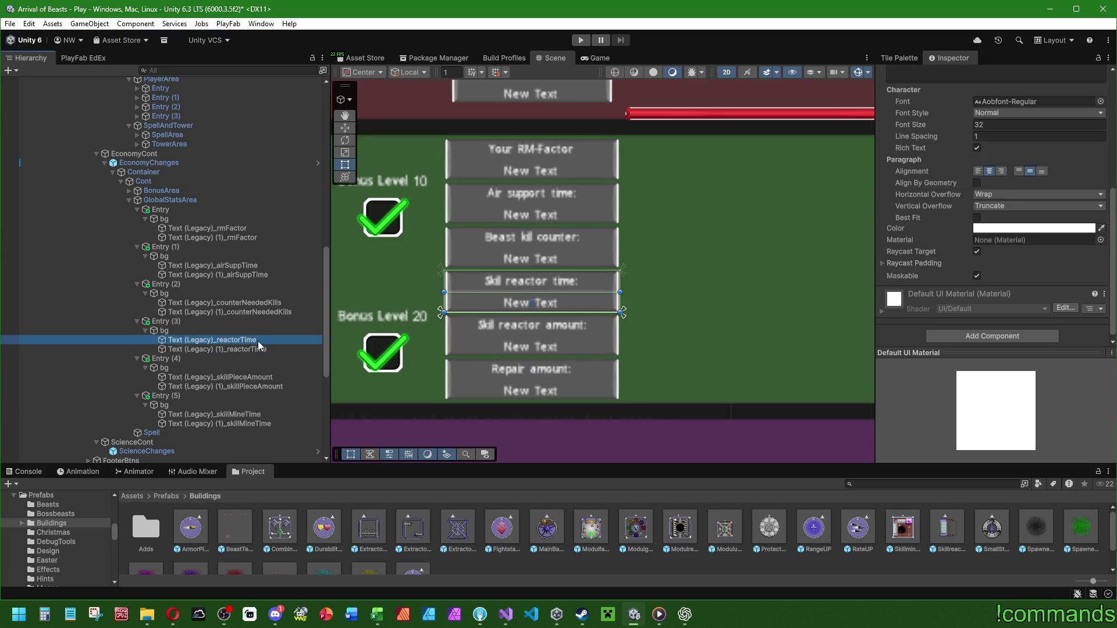
scroll(946, 312, down, 2)
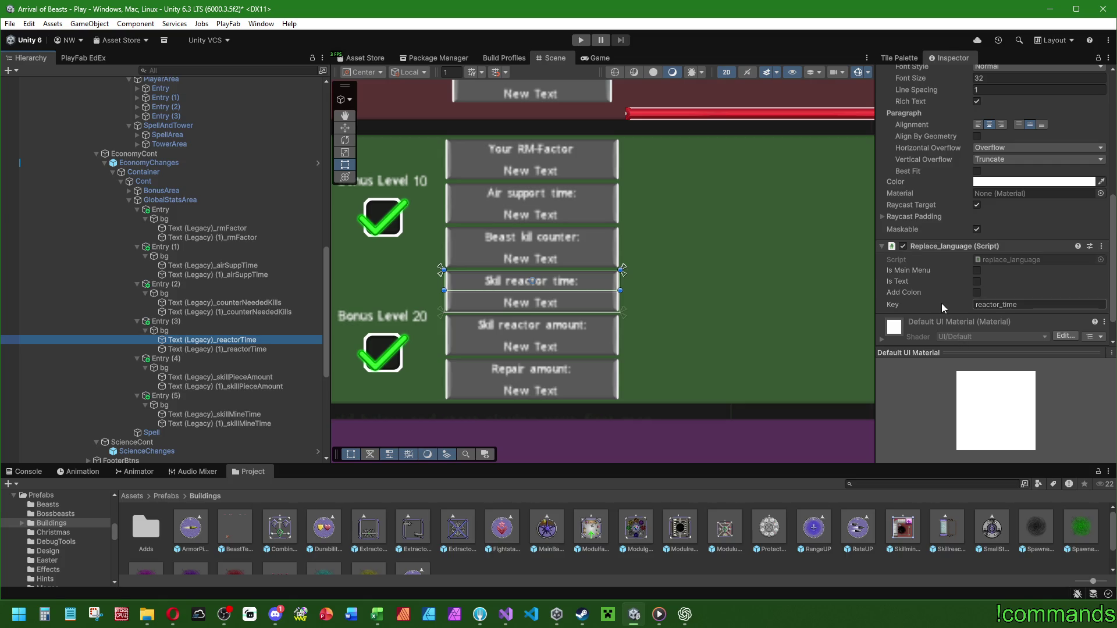
click(232, 424)
click(232, 416)
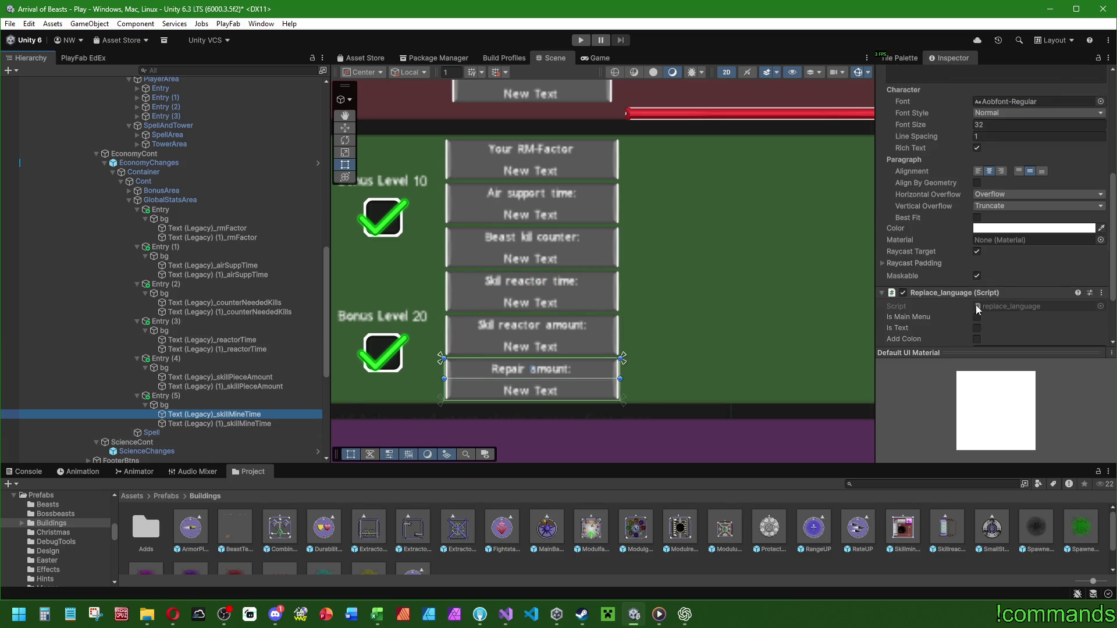
scroll(976, 304, down, 3)
click(1035, 275)
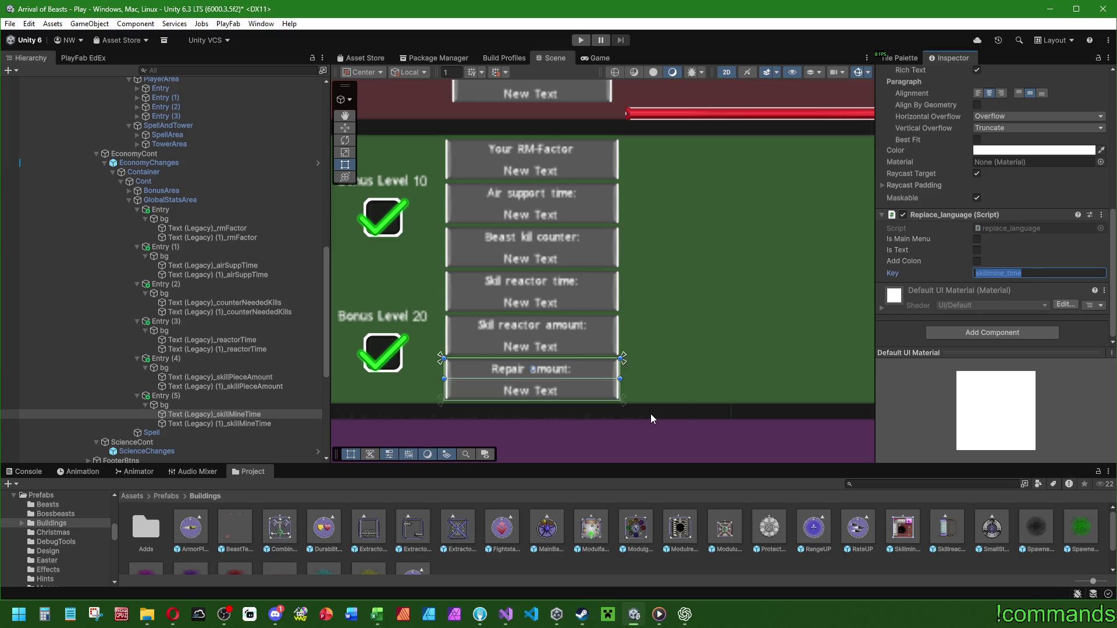
click(247, 341)
scroll(948, 269, up, 5)
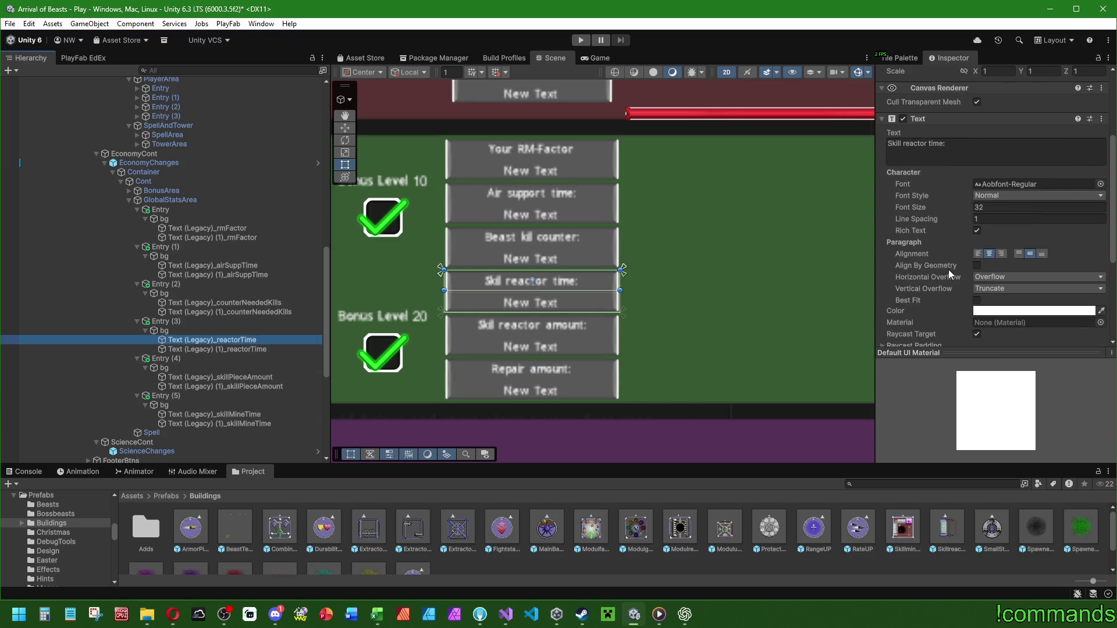
click(685, 615)
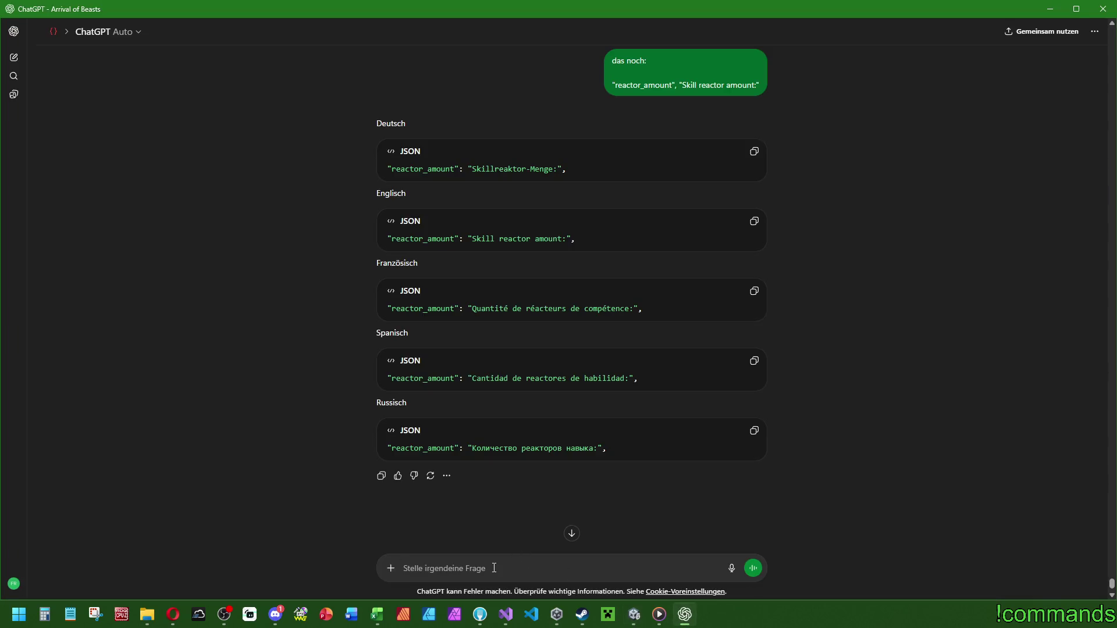
Ask ChatGPT 'das noch:' for the "skillmine_time", "Skillmine time:" translations.
text(das noch:)
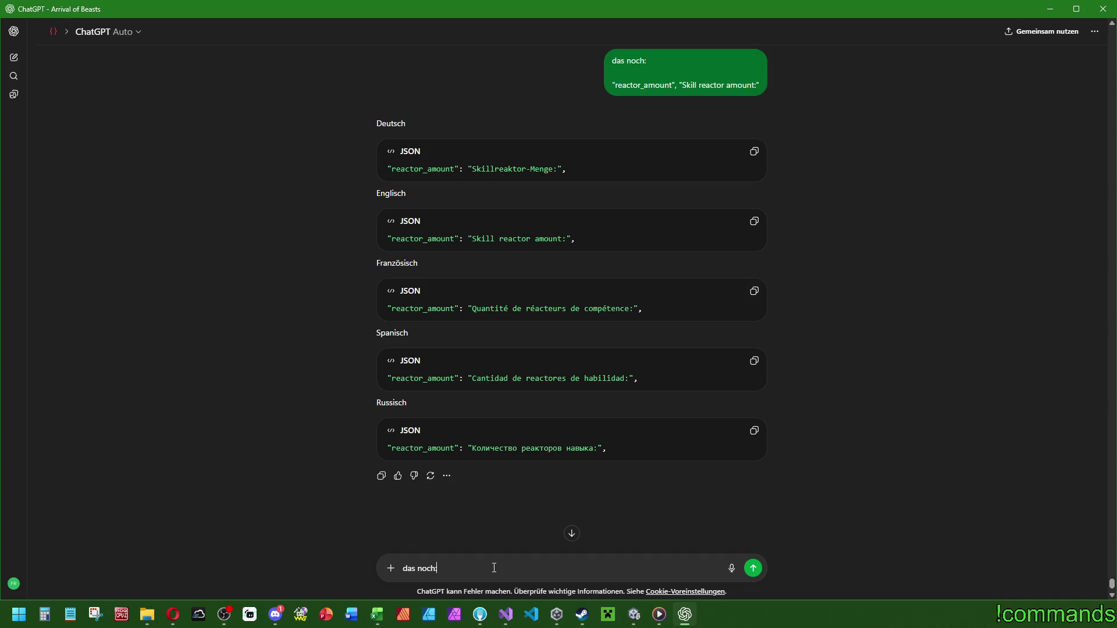
key(shift+Return)
key(shift+Return)
text("", ")
key(Left)
key(Left)
text(skillmine_time", ")
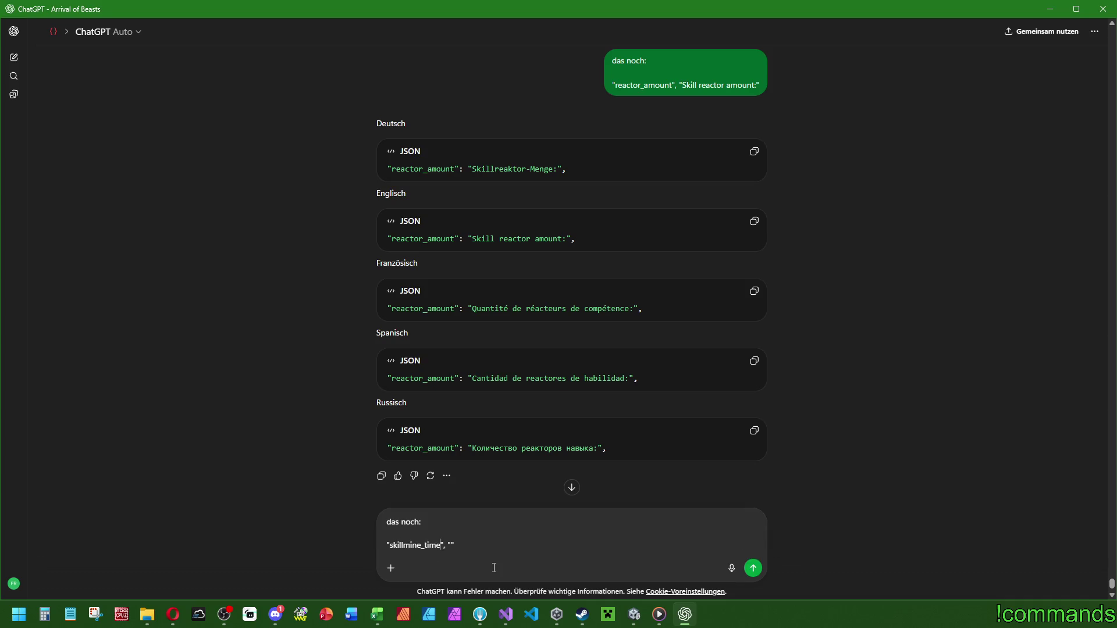
text(Skill)
text(mine time:)
key(Return)
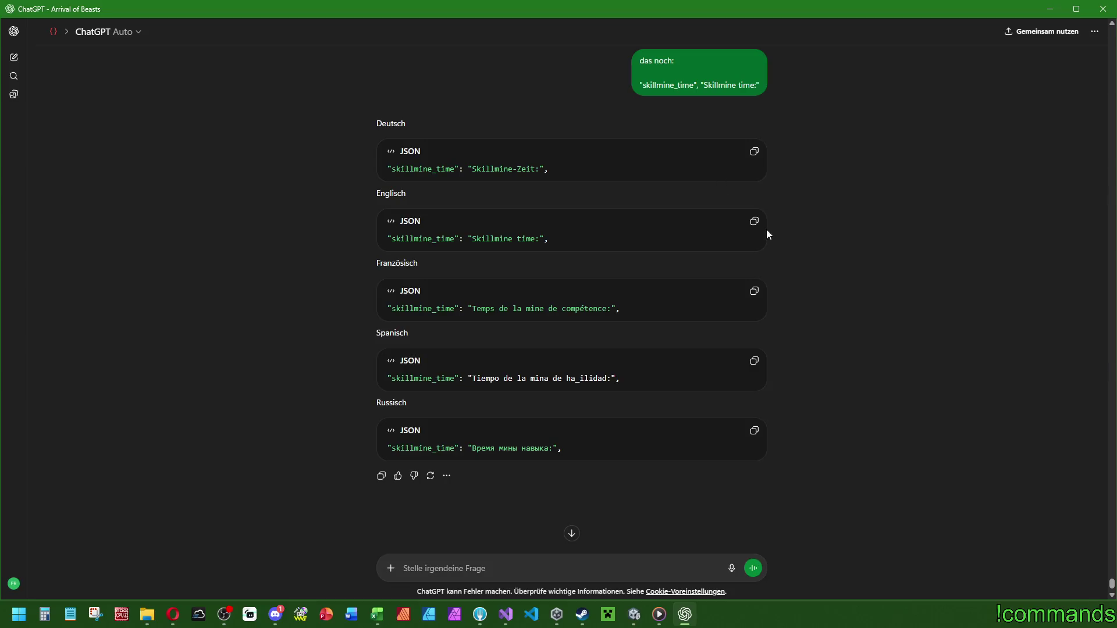
Copy the English, German and Russian skillmine_time lines, then return to Unity.
click(754, 221)
click(505, 615)
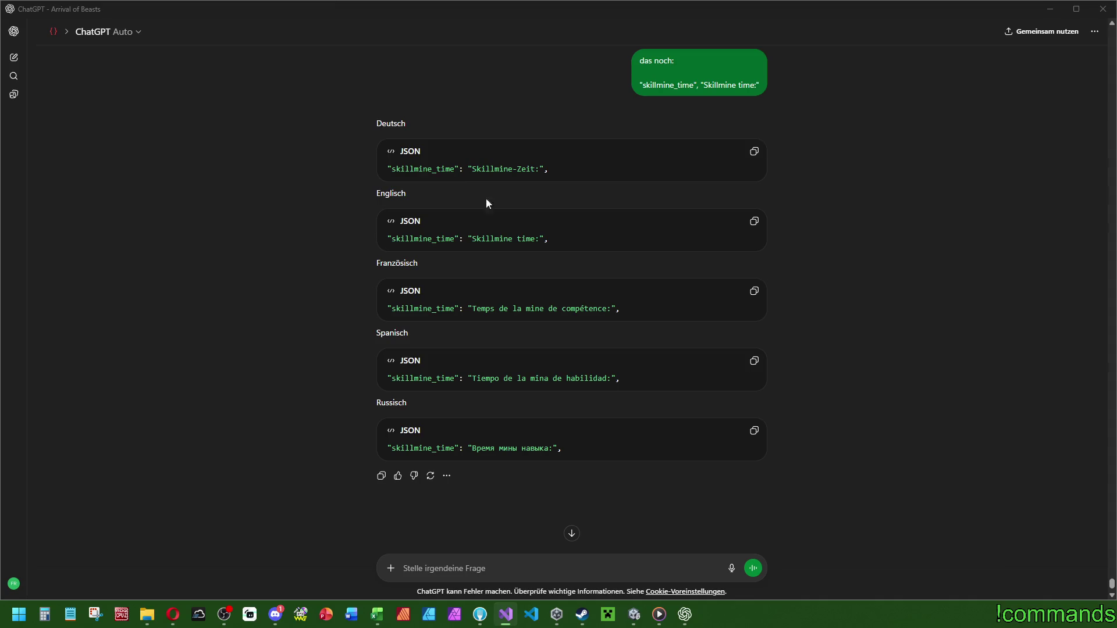
click(755, 152)
click(754, 431)
click(634, 614)
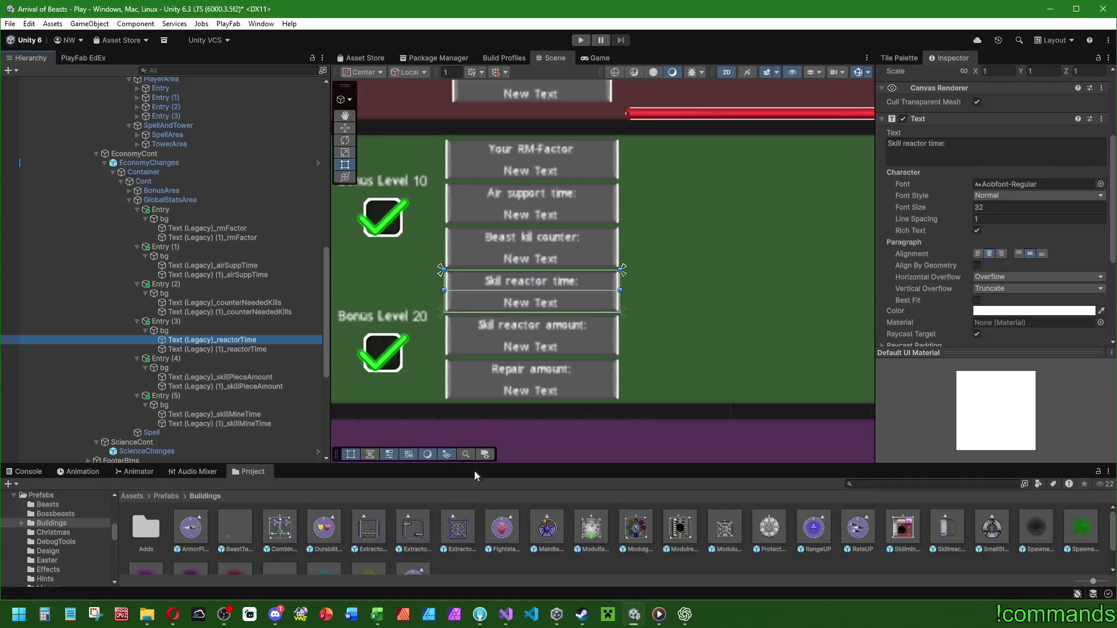
Set the skillMineTime label text to 'Skillmine time:' and verify its key.
click(242, 414)
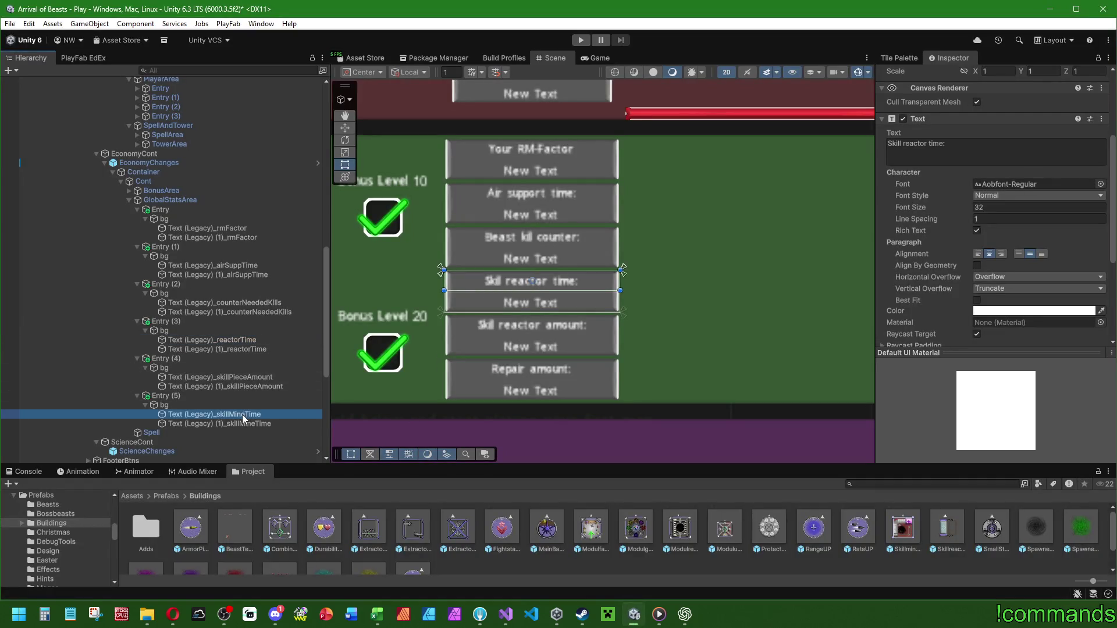
click(954, 149)
scroll(941, 235, down, 1)
scroll(941, 235, down, 3)
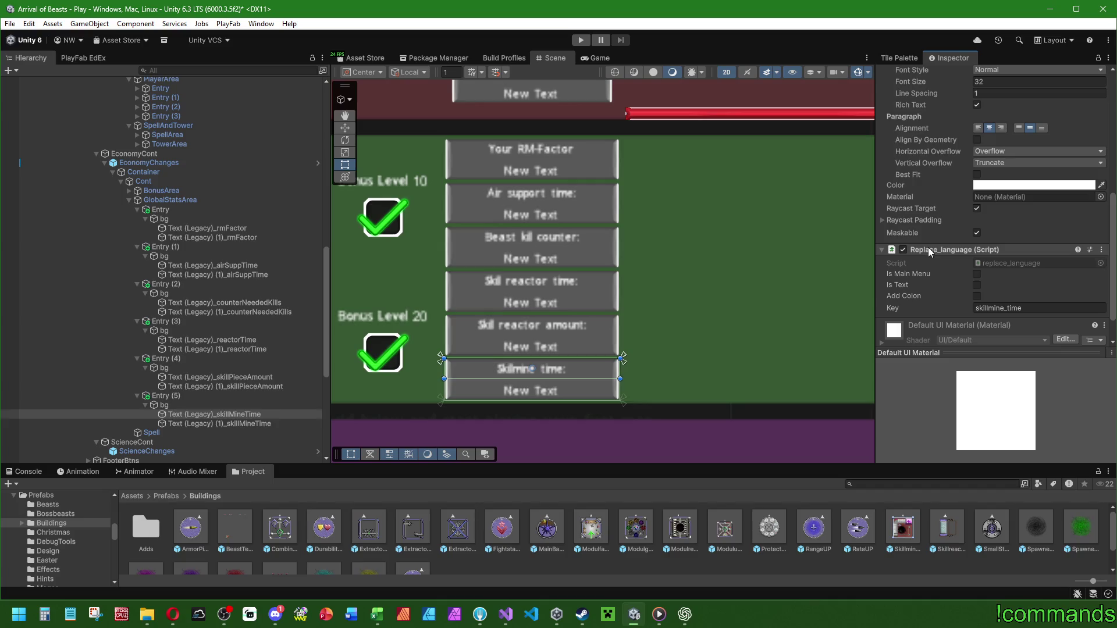
scroll(479, 339, down, 6)
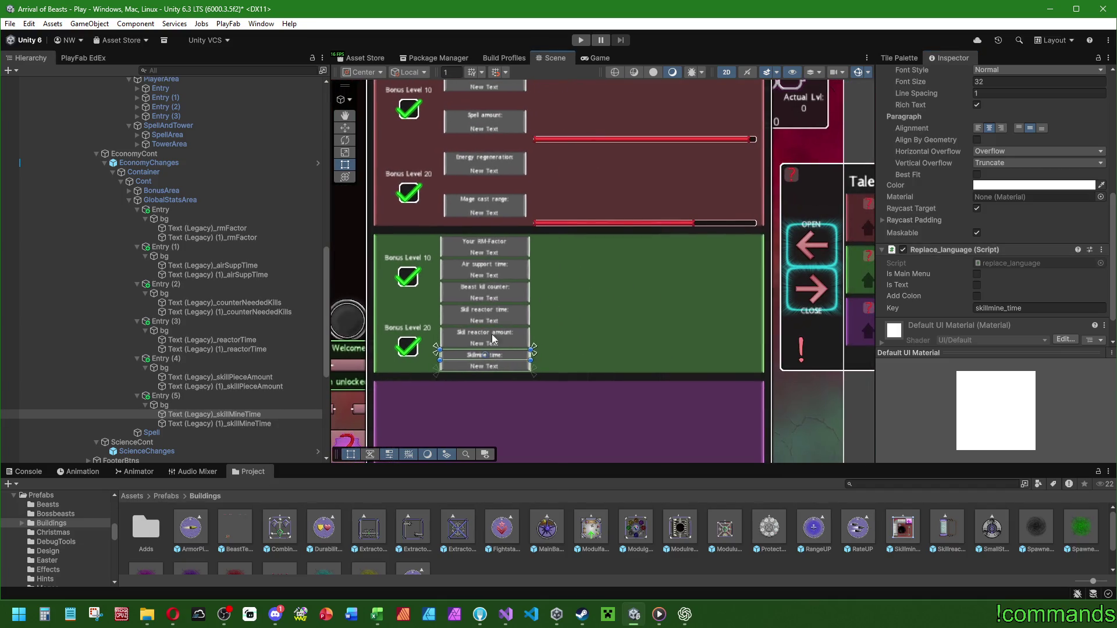
scroll(203, 228, up, 3)
Collapse the six stat Entry items under EconomyChanges.
click(165, 197)
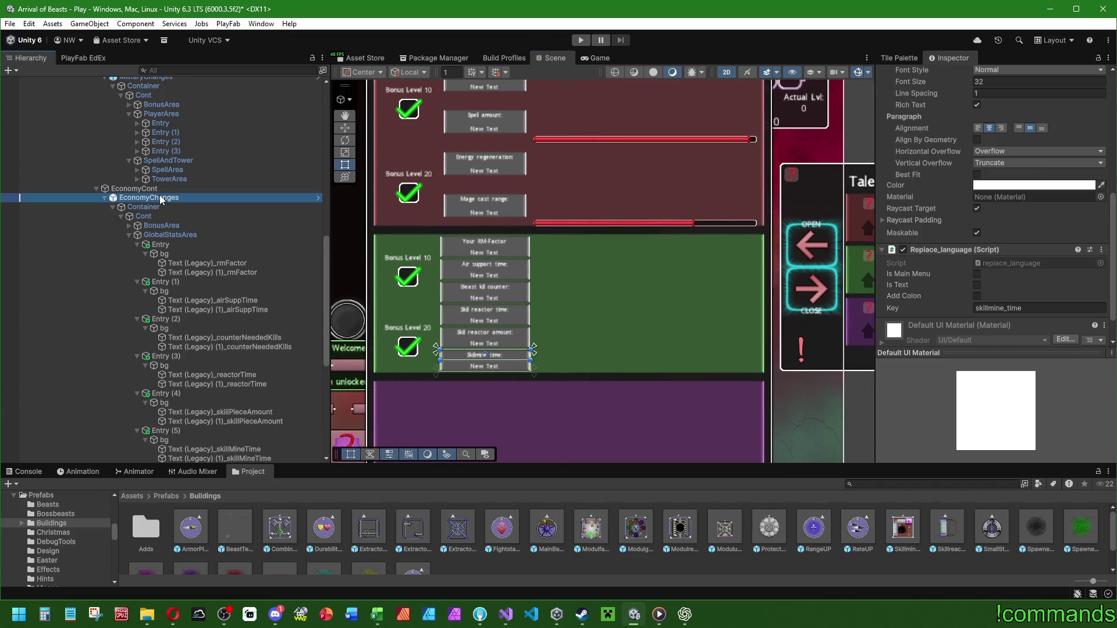
scroll(951, 98, up, 8)
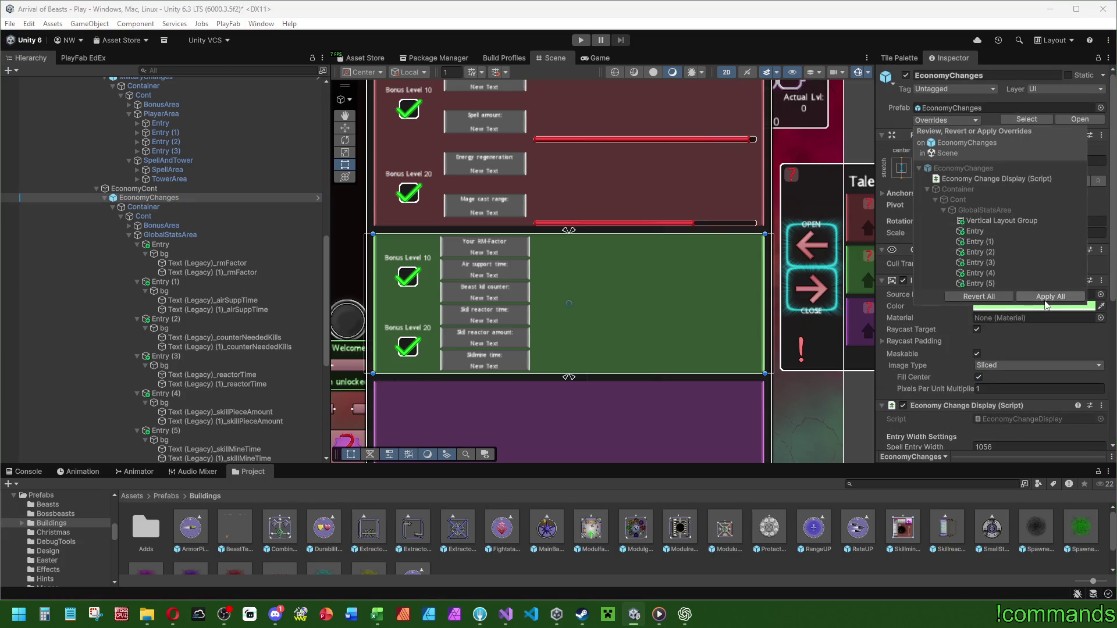
scroll(569, 361, down, 1)
scroll(198, 355, down, 5)
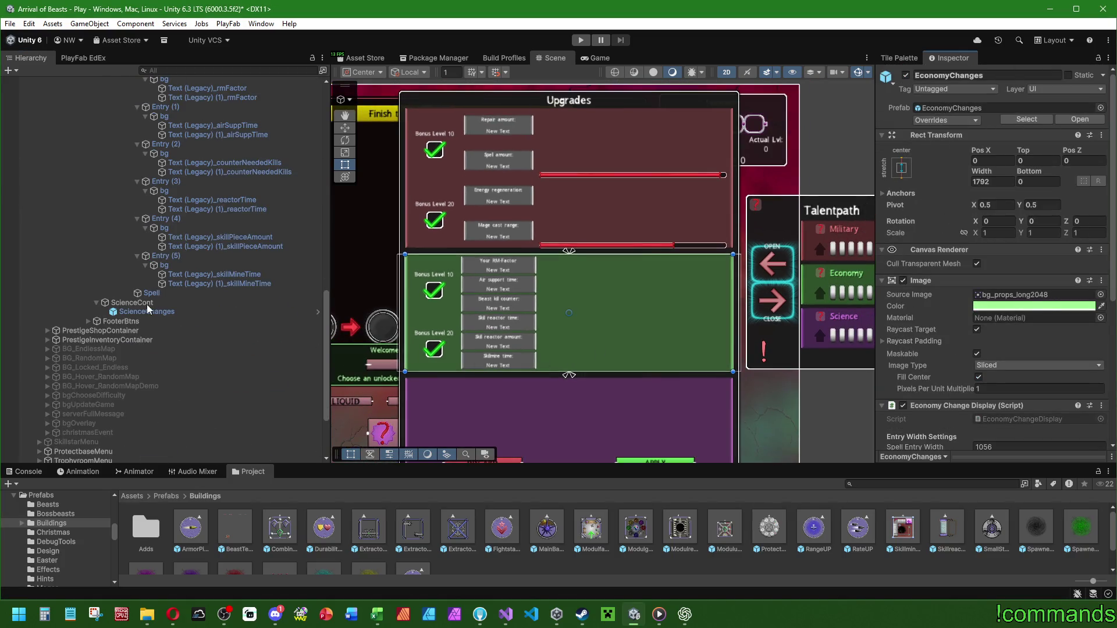
scroll(161, 315, up, 4)
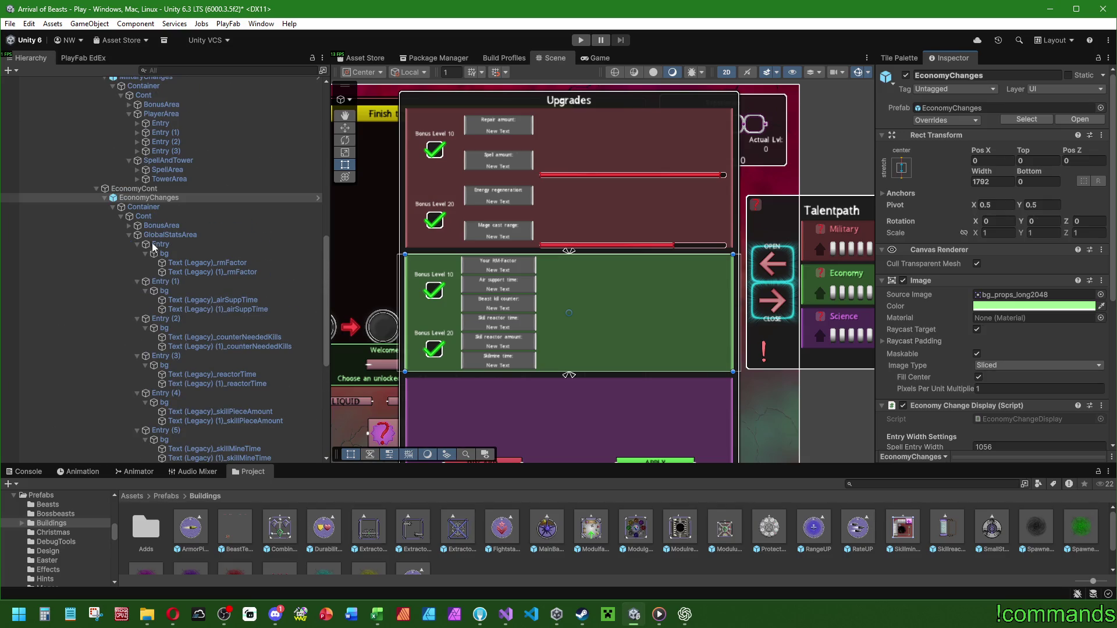
click(137, 244)
click(137, 254)
click(137, 263)
click(138, 272)
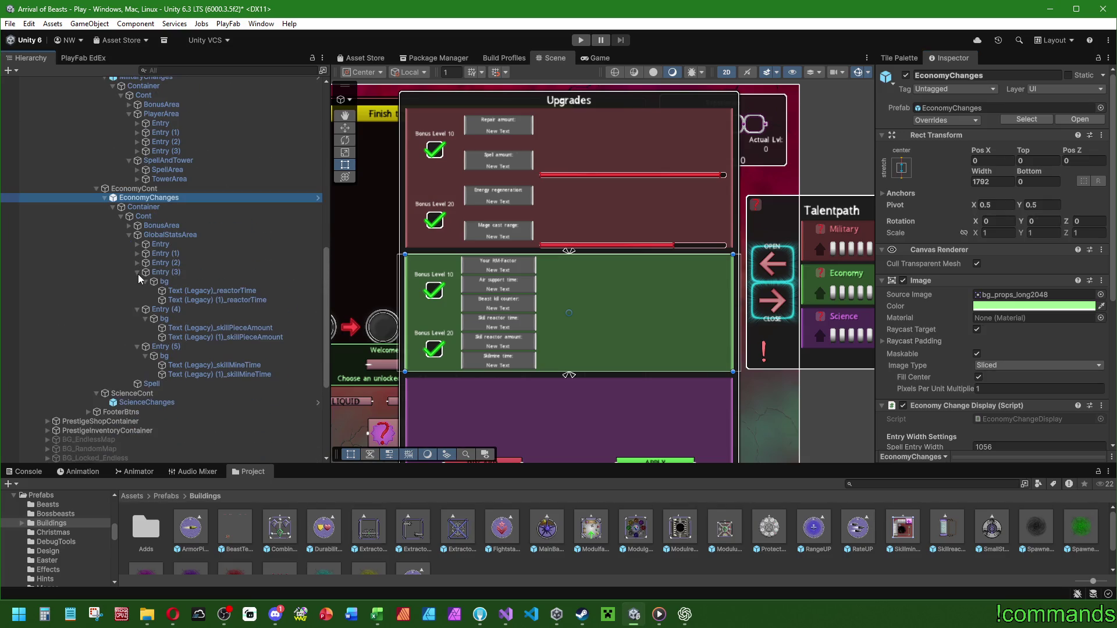
click(137, 282)
click(137, 290)
Collapse GlobalStatsArea and the military PlayerArea, then select the military SpellArea.
click(129, 235)
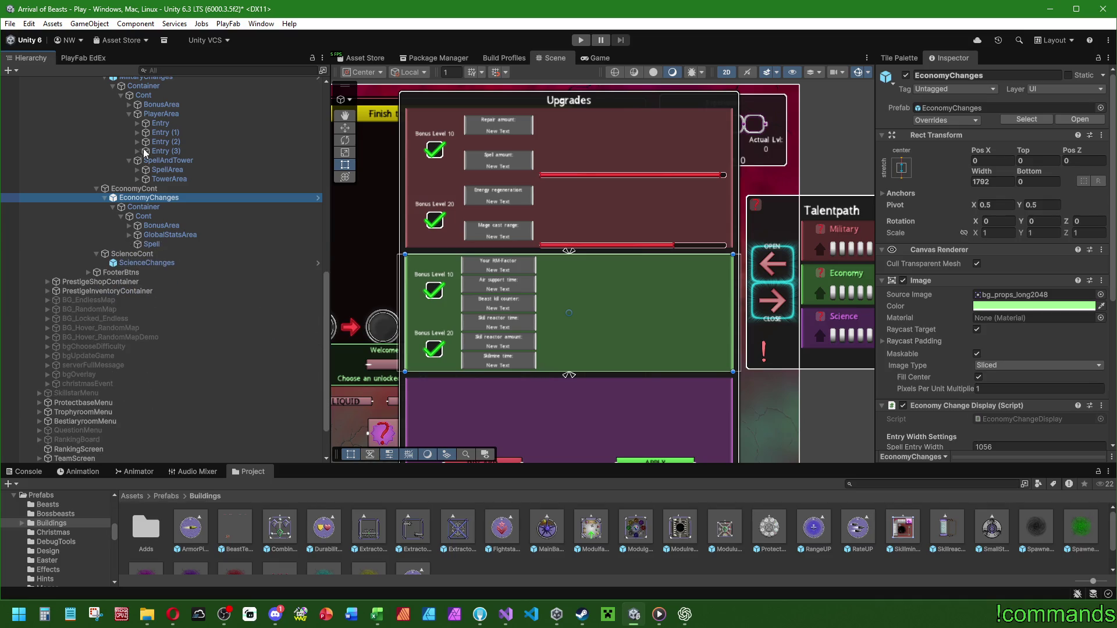
click(129, 114)
click(168, 133)
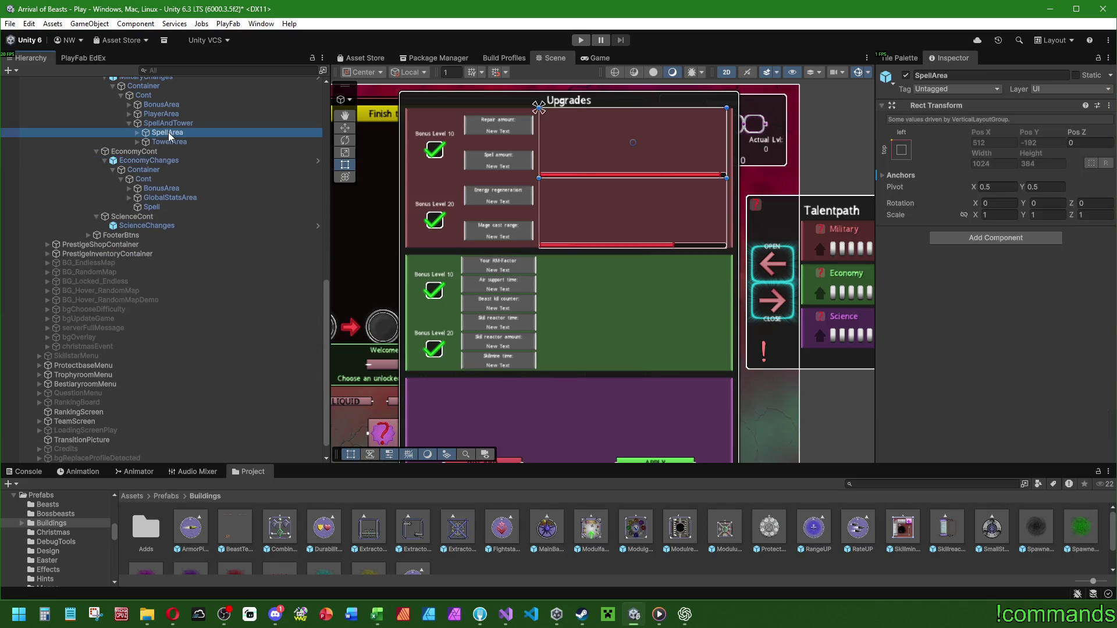
Paste SpellArea as a child of the economy panel's Spell object.
scroll(175, 237, up, 3)
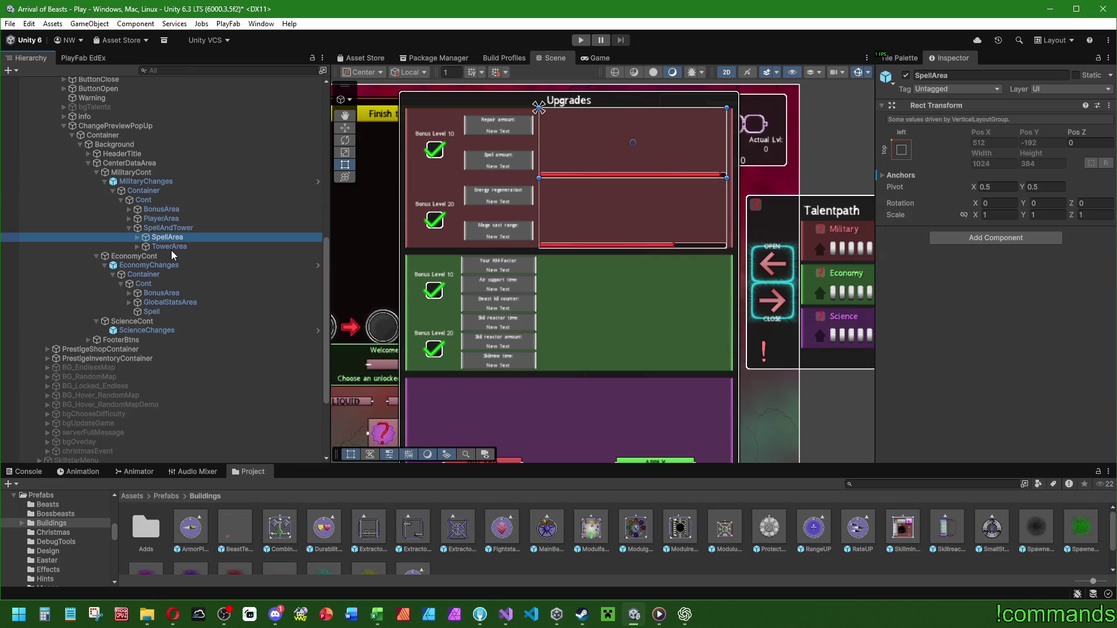
right_click(155, 310)
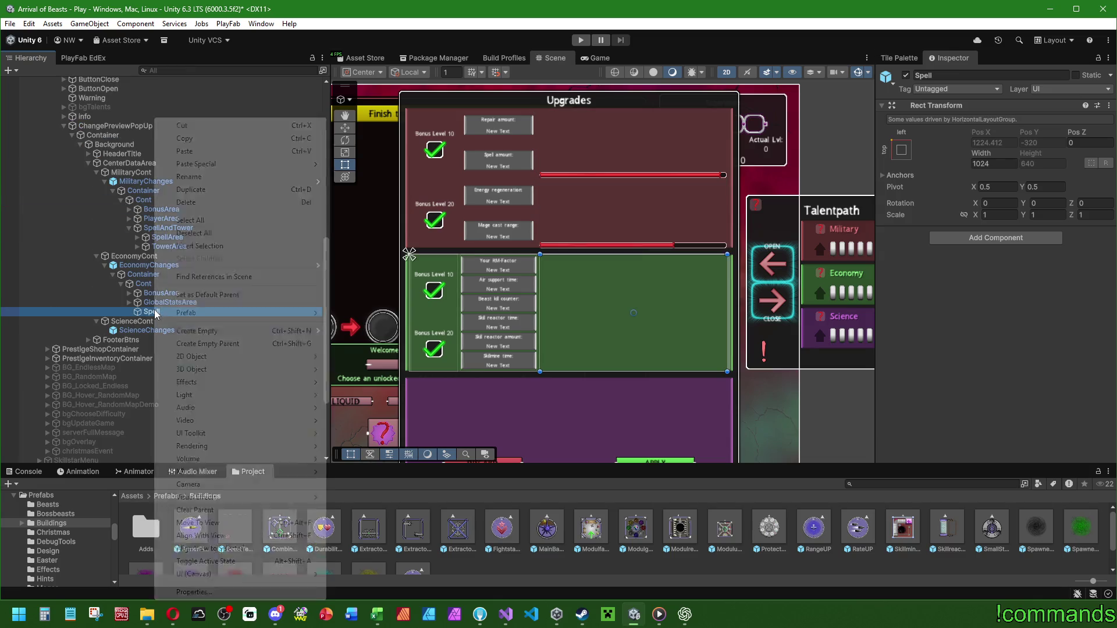
mouse_move(230, 169)
click(384, 163)
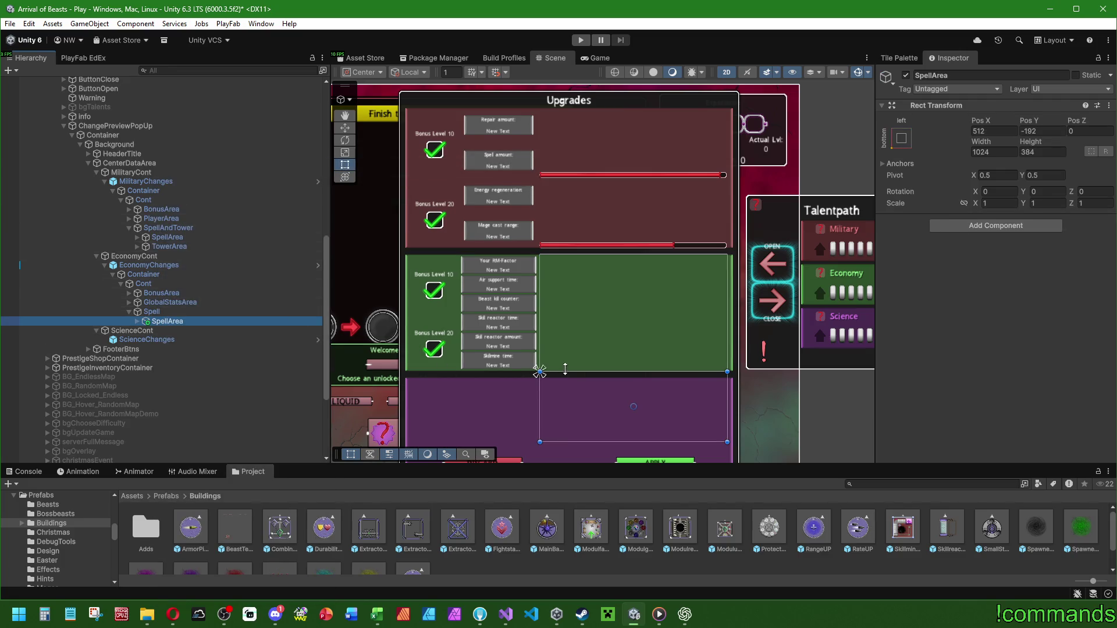
Anchor the pasted SpellArea to middle-centre after checking the Spell and Cont layouts.
scroll(570, 364, up, 3)
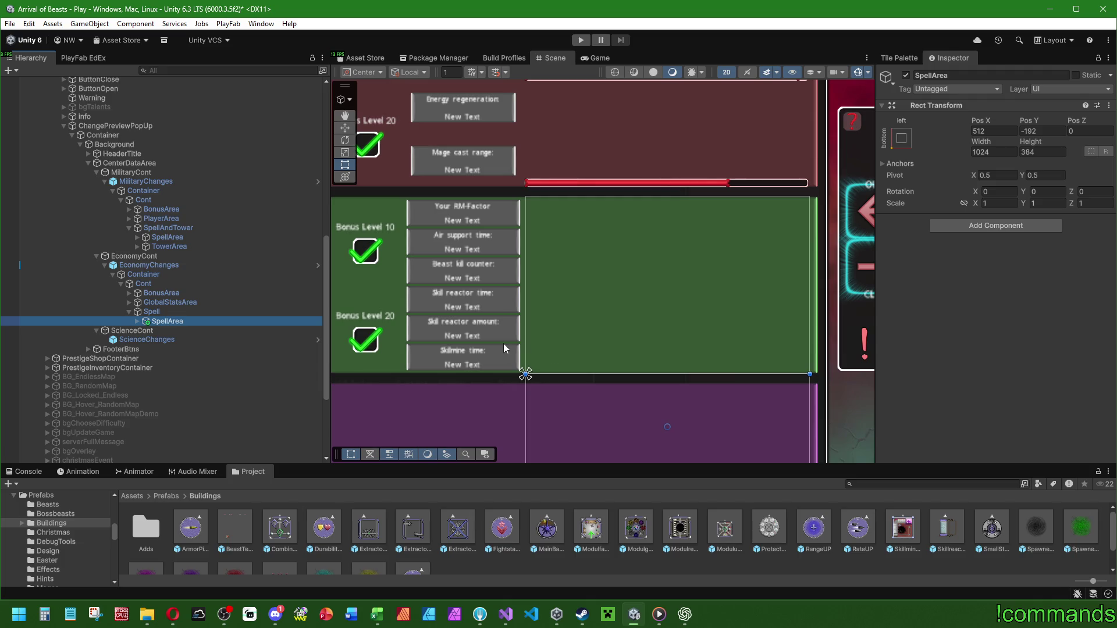
click(171, 312)
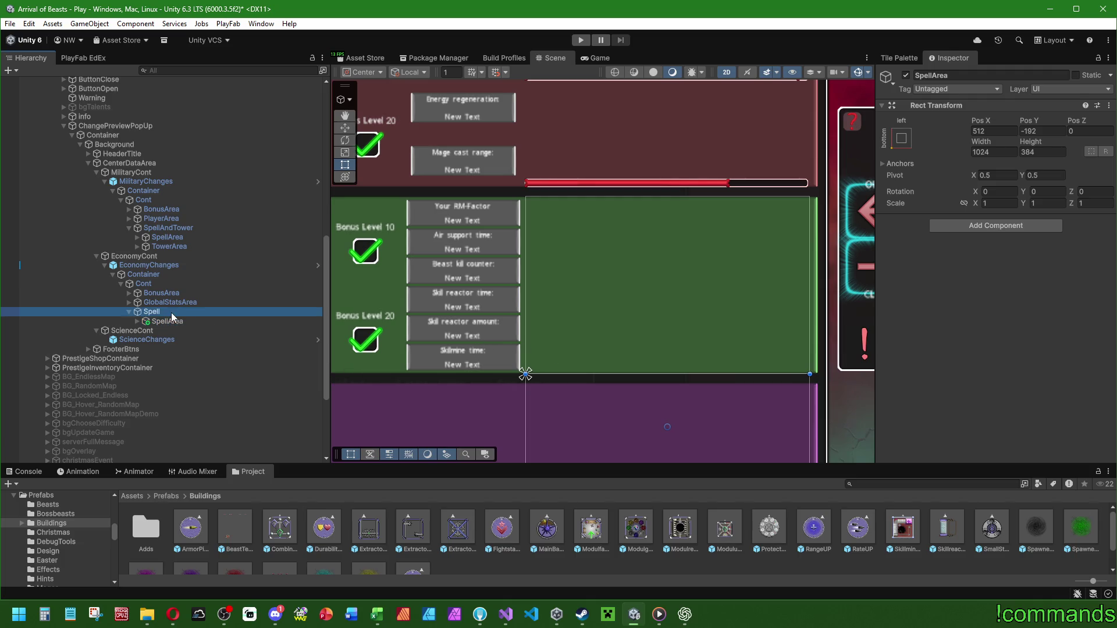
click(169, 321)
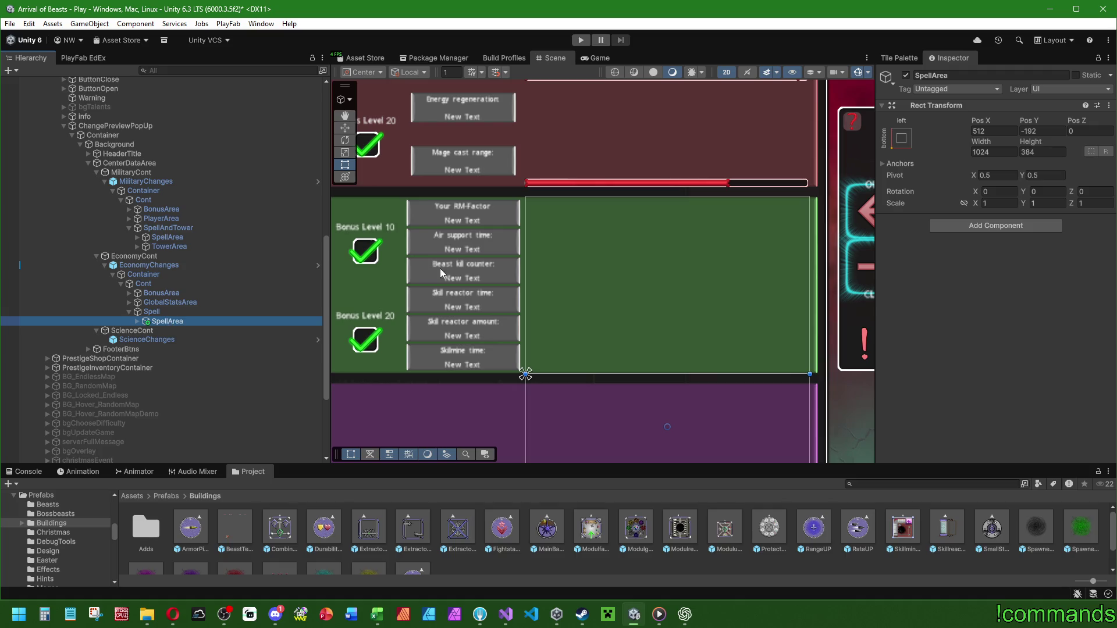
click(899, 139)
alt+click(967, 280)
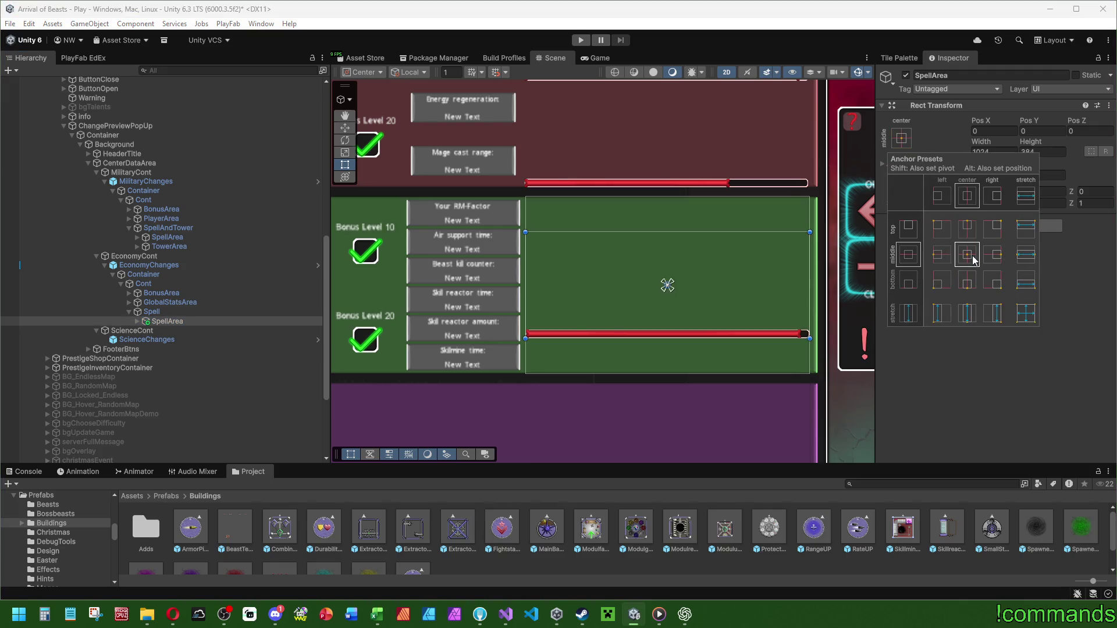
click(185, 322)
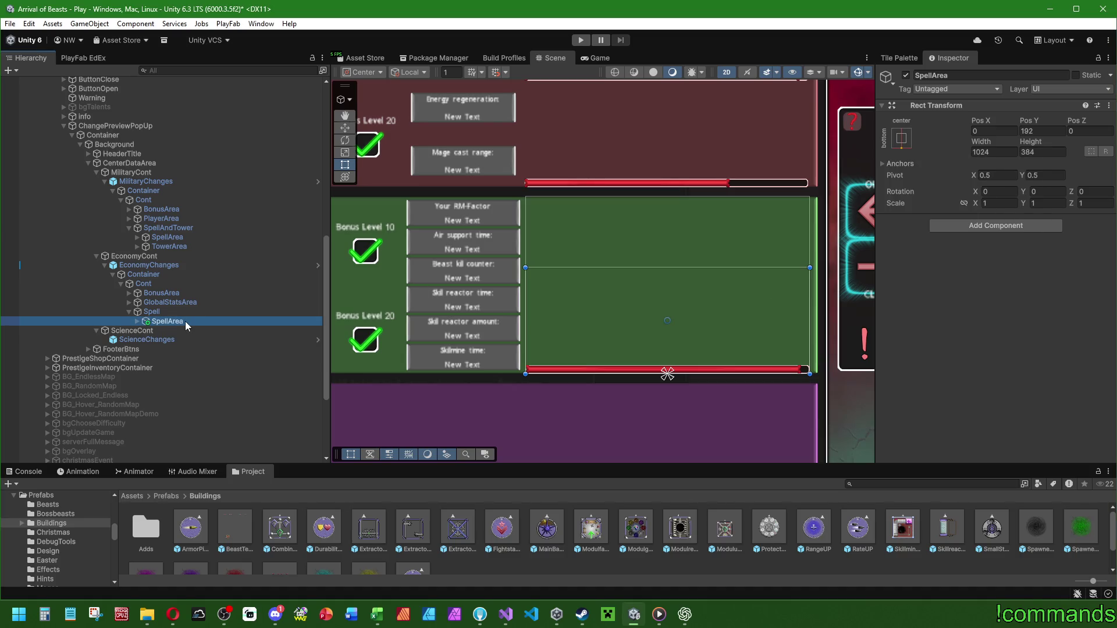
click(180, 313)
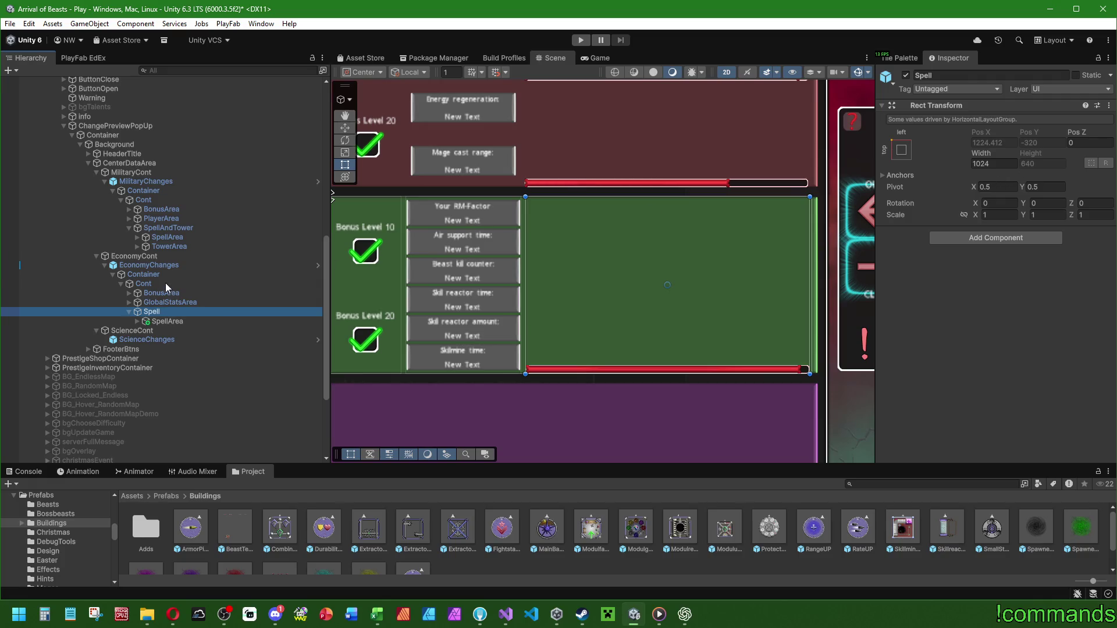
click(143, 284)
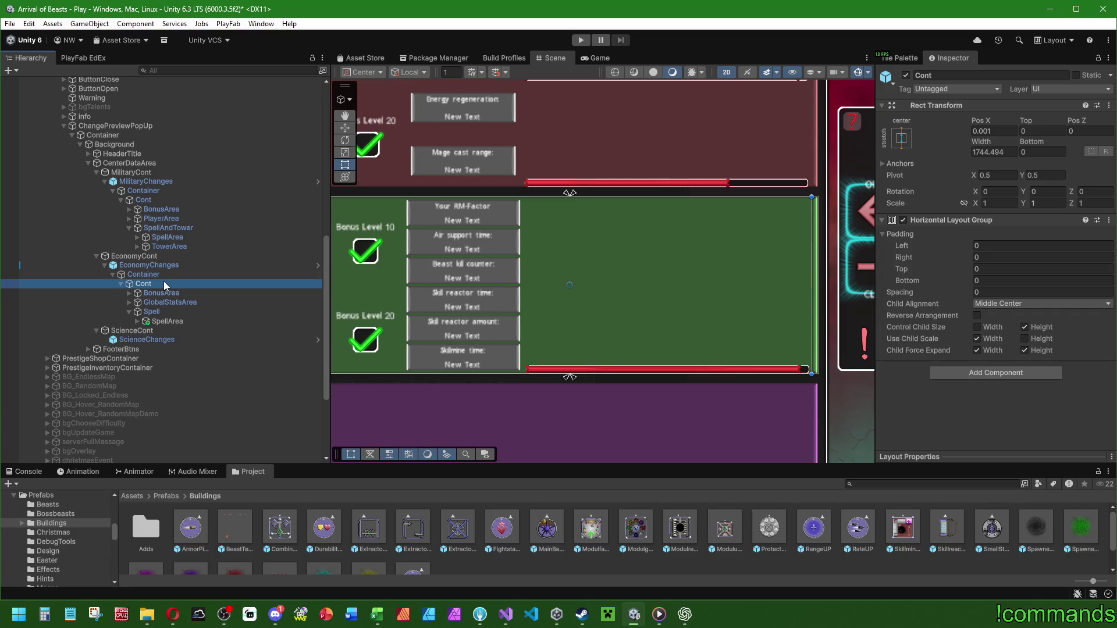
click(160, 321)
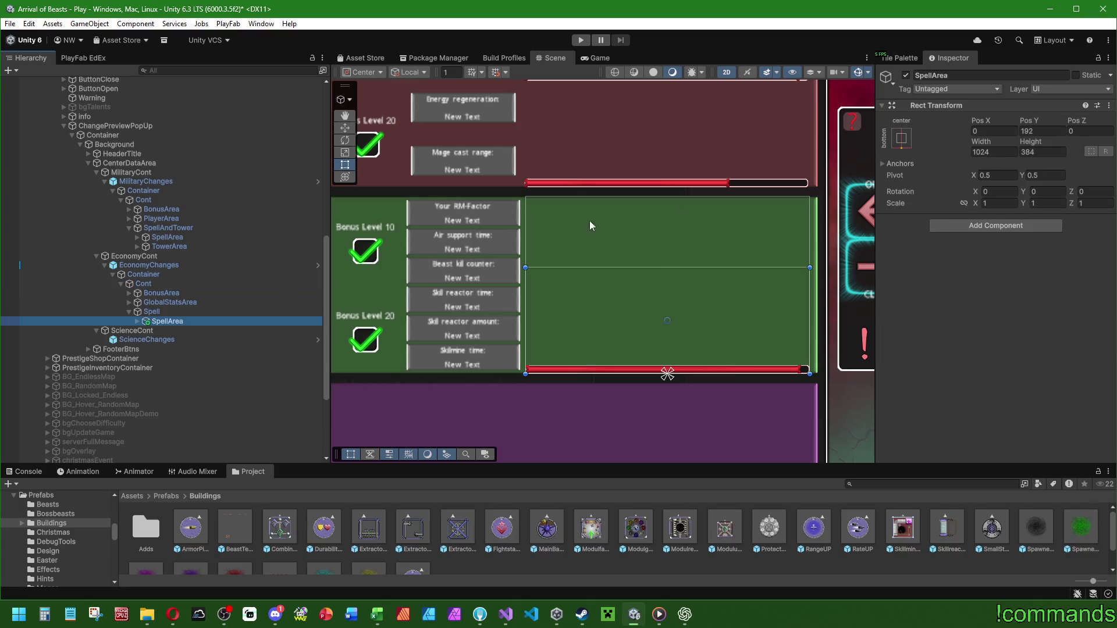
click(905, 140)
click(969, 258)
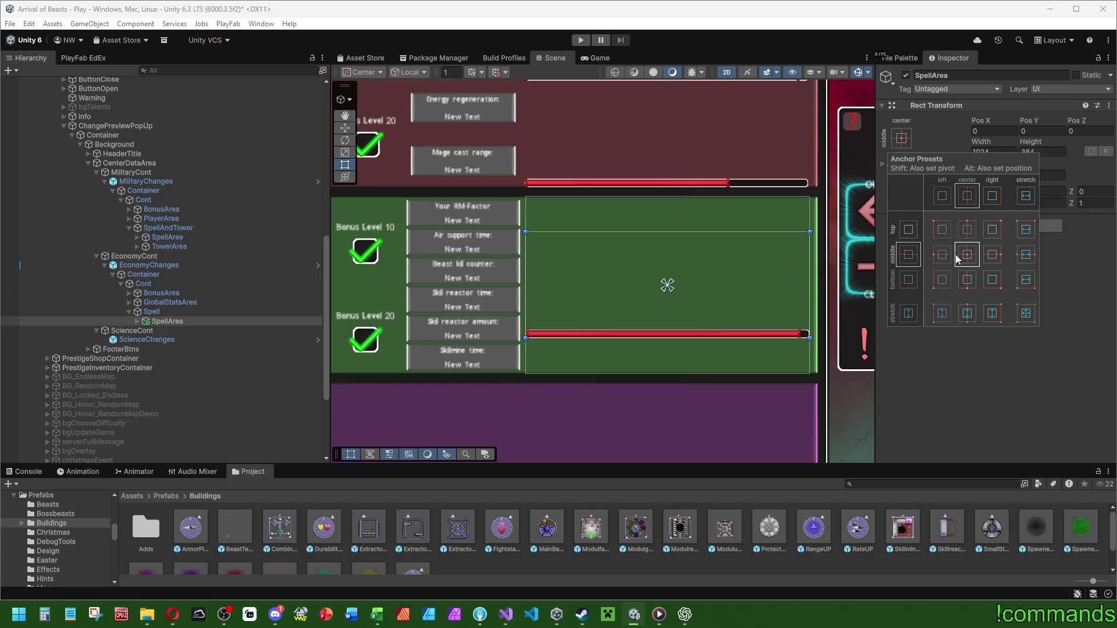
Raise SpellArea's height to 448 (384+64).
click(1041, 152)
text(+128)
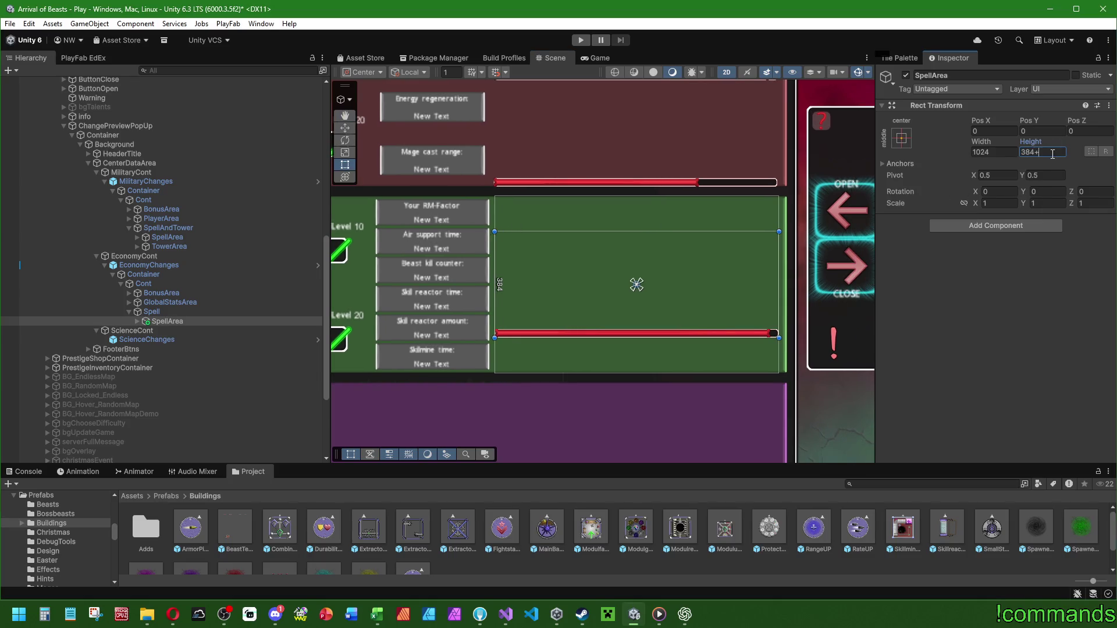
key(BackSpace)
key(BackSpace)
key(BackSpace)
text(64)
key(Return)
scroll(571, 316, down, 2)
scroll(608, 314, down, 3)
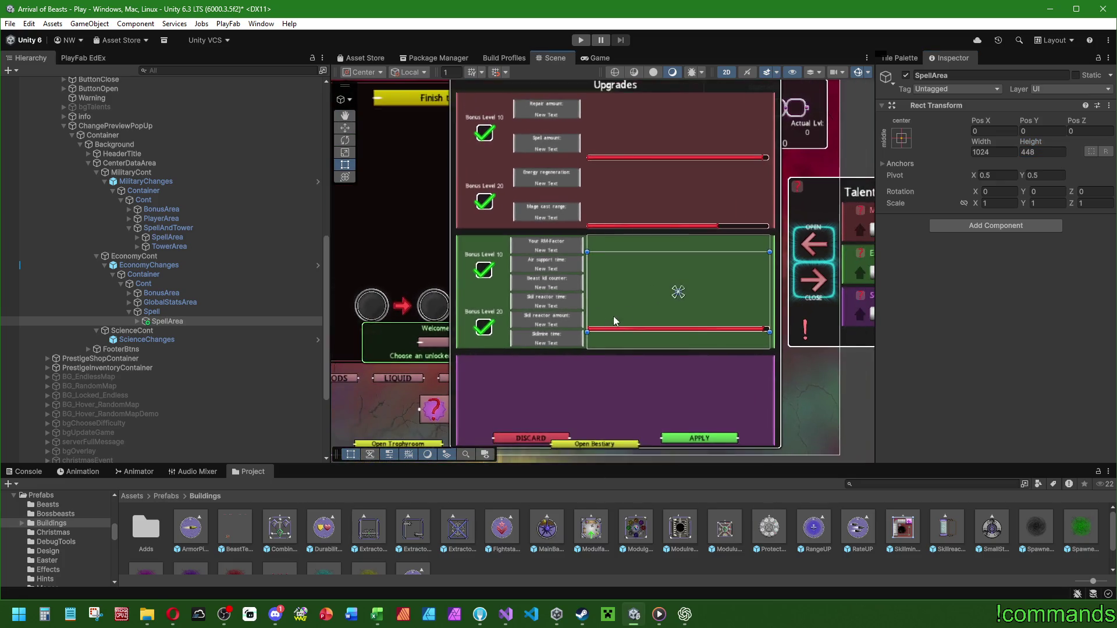
click(148, 264)
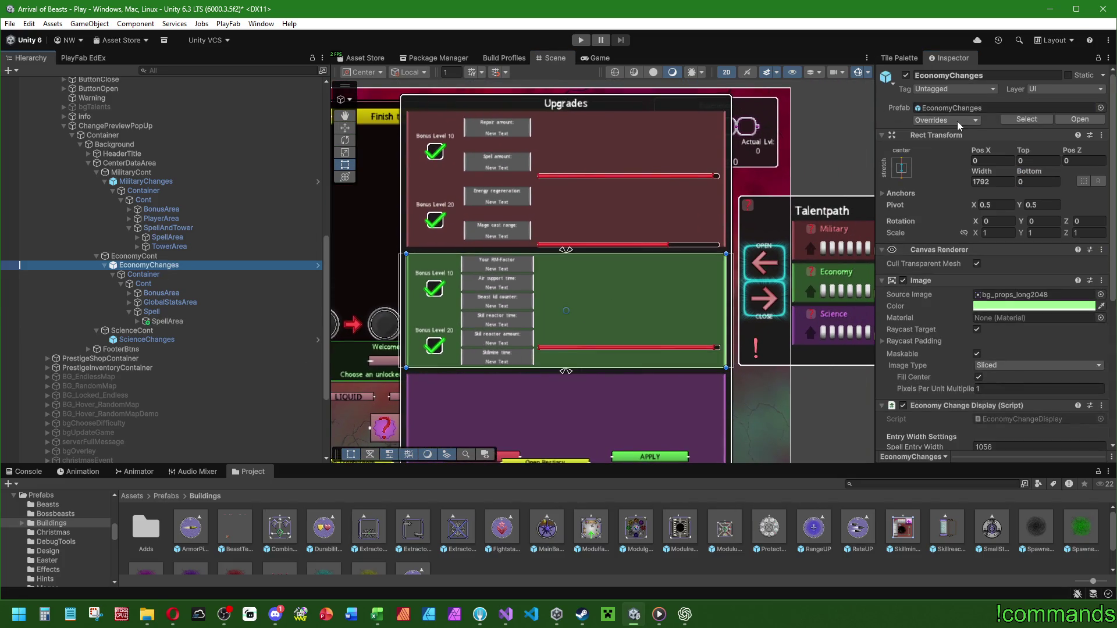
Expand GlobalStatsArea and its six Entry items to reveal the stat texts.
scroll(935, 329, down, 1)
scroll(935, 329, down, 3)
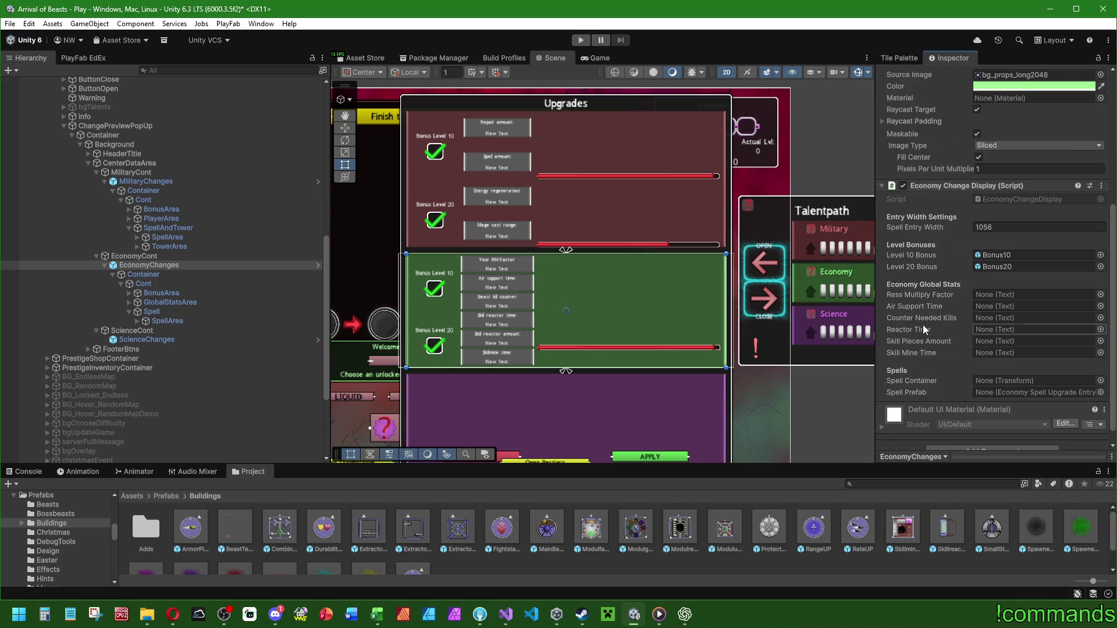
scroll(596, 326, up, 1)
scroll(595, 326, up, 3)
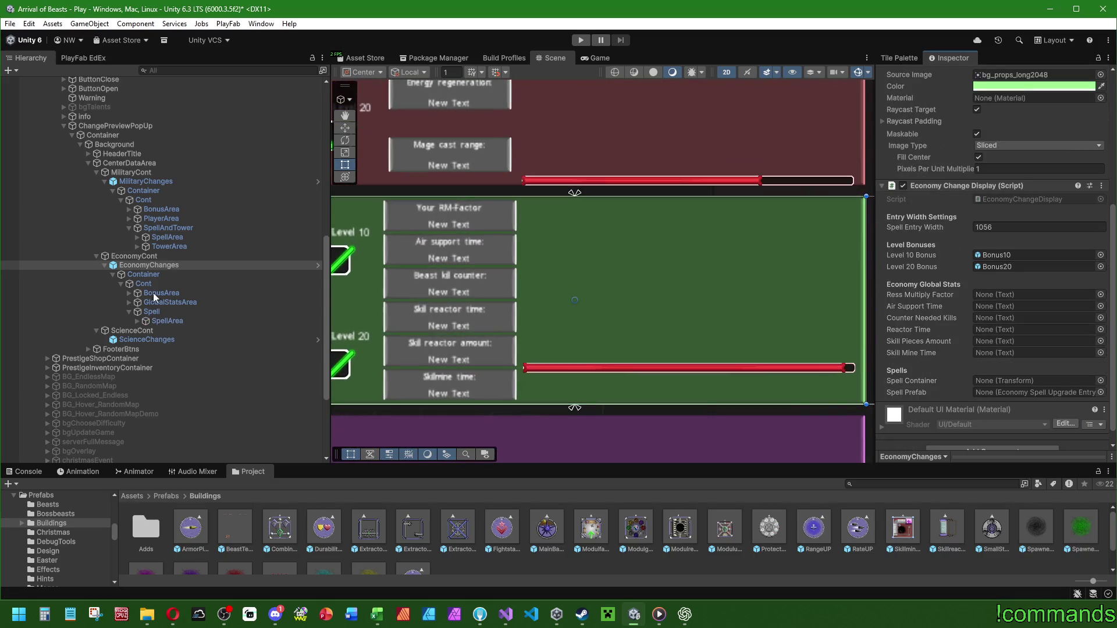
click(130, 302)
click(139, 356)
click(137, 349)
click(136, 339)
click(136, 330)
click(136, 322)
click(137, 312)
Link the six stat value texts, rmFactor through skillMineTime, to the Economy Change Display fields.
drag(230, 339, 997, 292)
mouse_move(250, 377)
mouse_down()
mouse_move(1011, 329)
mouse_move(1014, 305)
mouse_up()
mouse_move(250, 414)
mouse_down()
mouse_move(582, 350)
mouse_move(987, 324)
mouse_up()
scroll(198, 378, down, 5)
drag(247, 380, 992, 330)
scroll(252, 341, down, 3)
mouse_move(245, 349)
mouse_down()
mouse_move(1042, 333)
mouse_move(1022, 338)
mouse_up()
drag(250, 385, 998, 350)
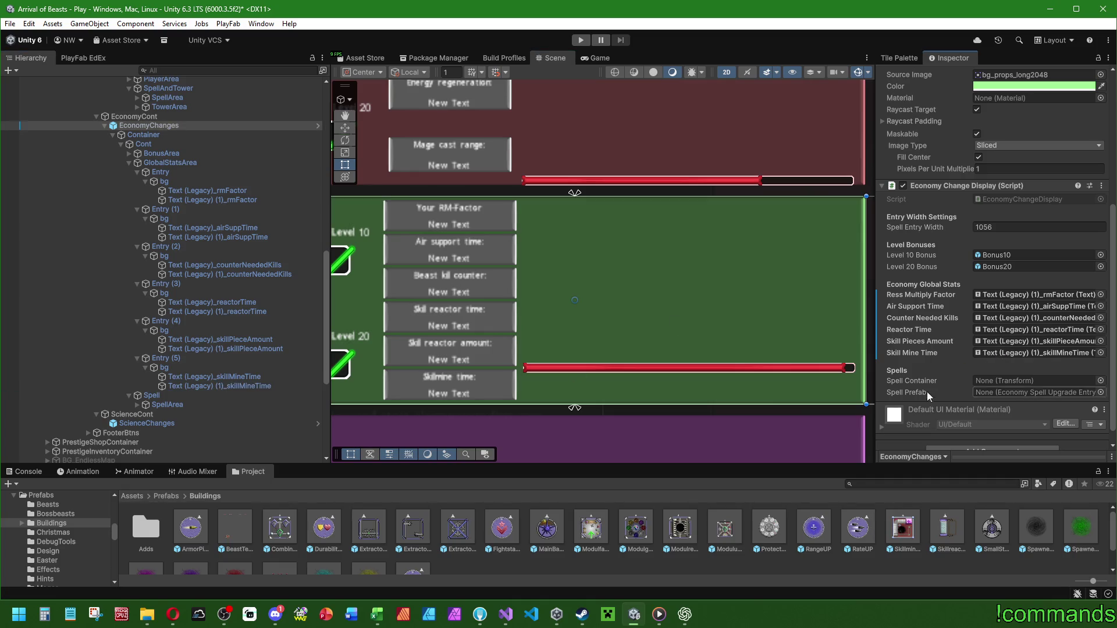
Assign the scroll view's Content object to the Spell Container field.
click(138, 404)
click(146, 413)
click(154, 423)
drag(198, 442, 1010, 383)
scroll(175, 334, down, 3)
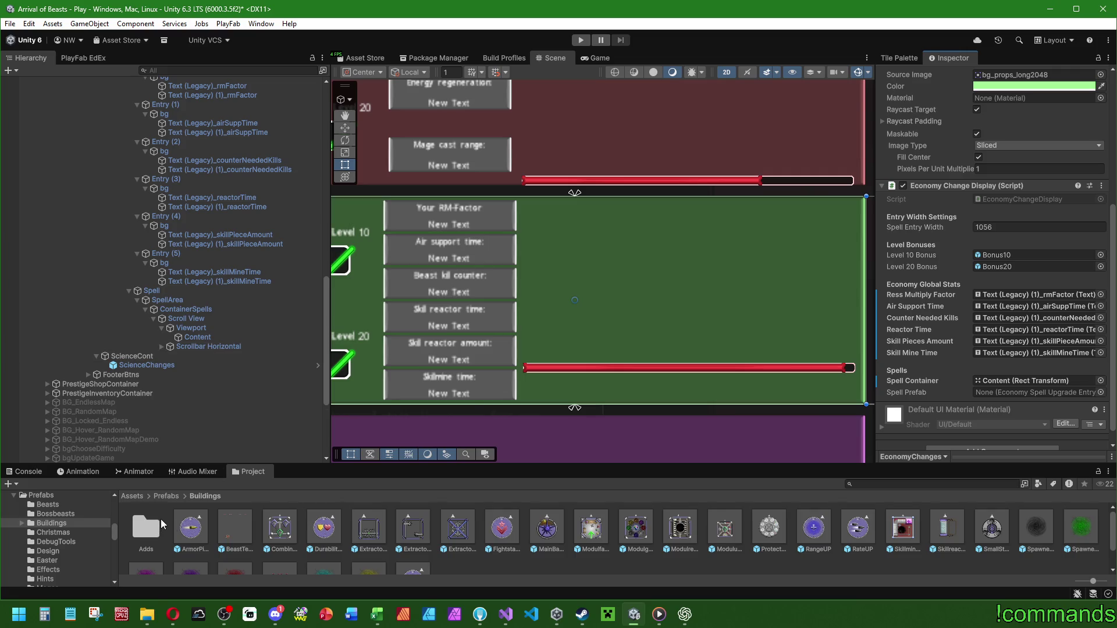
Locate the EconomySpellEntry prefab in Prefabs/UIObjects/Talentmenu.
click(1100, 392)
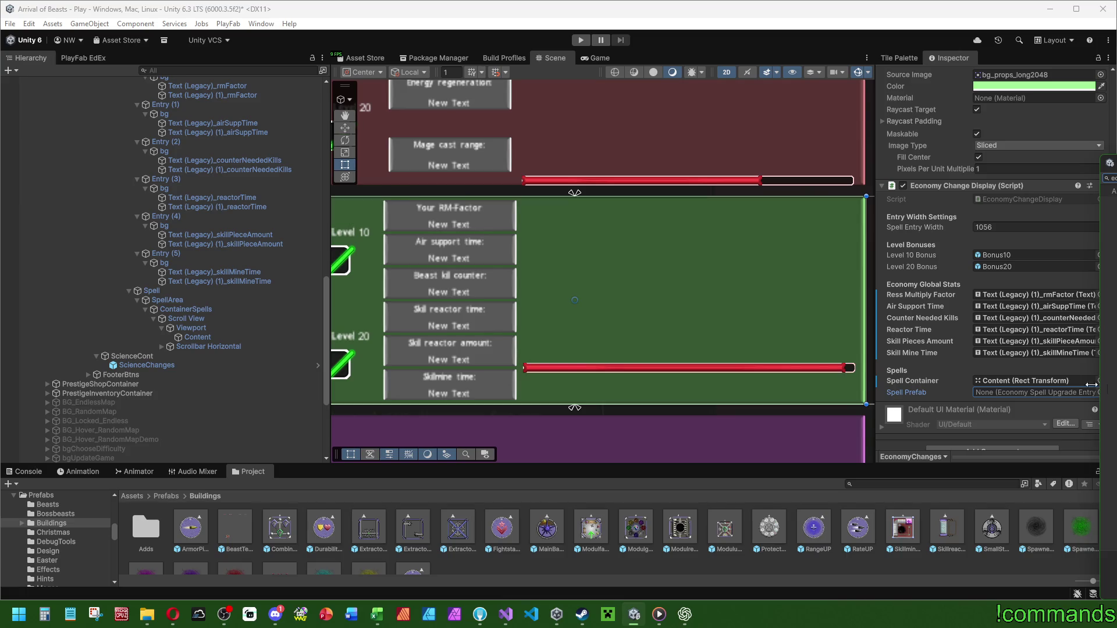
text(econ)
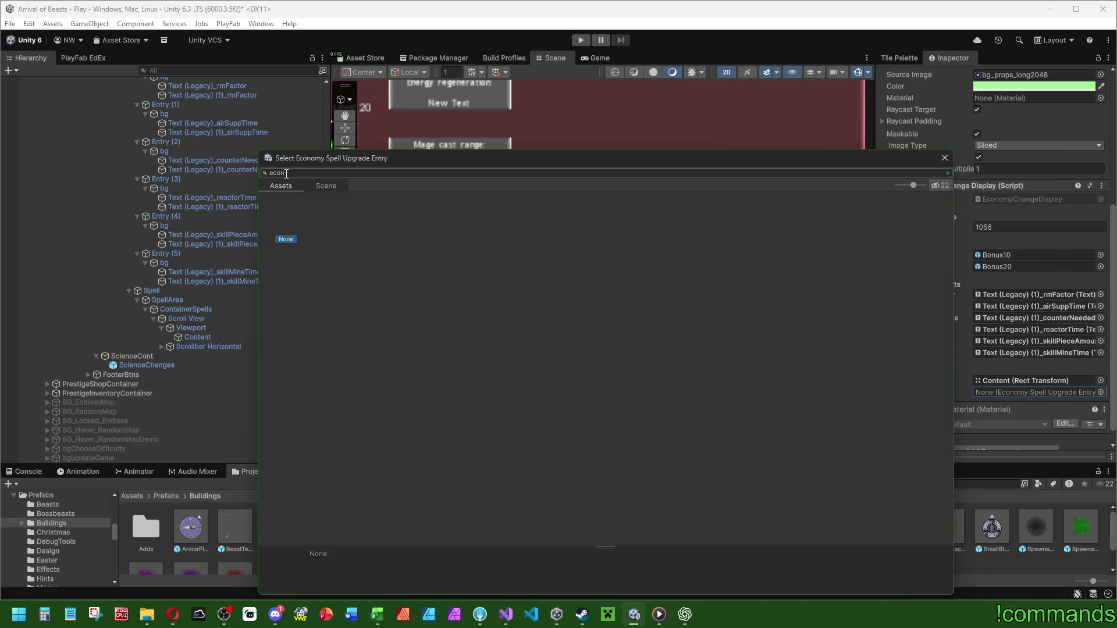
text(e)
click(945, 158)
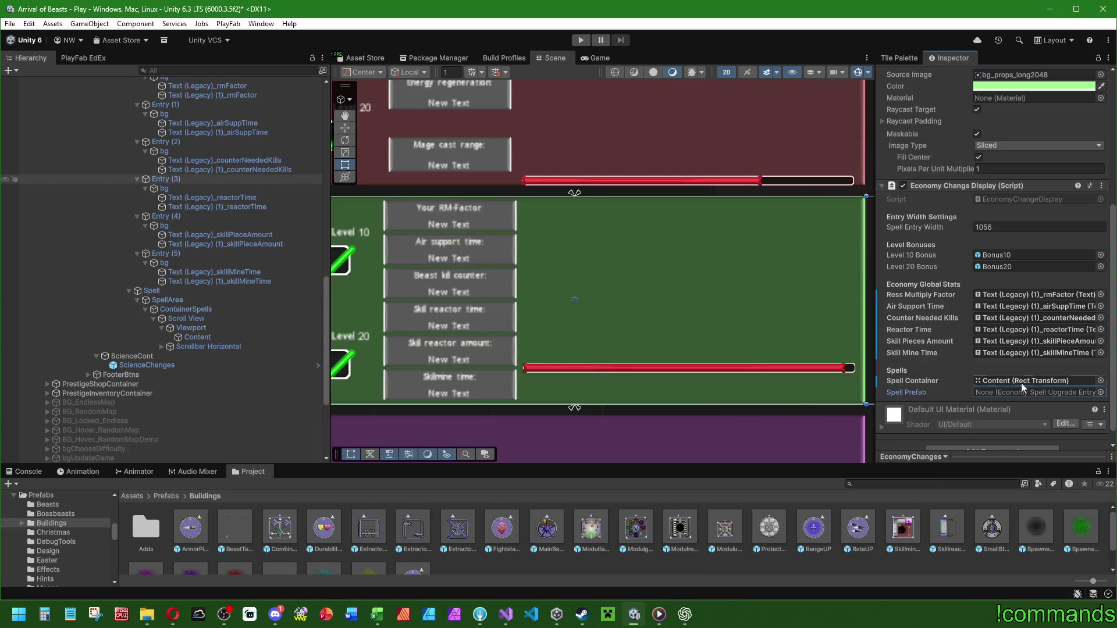
click(165, 498)
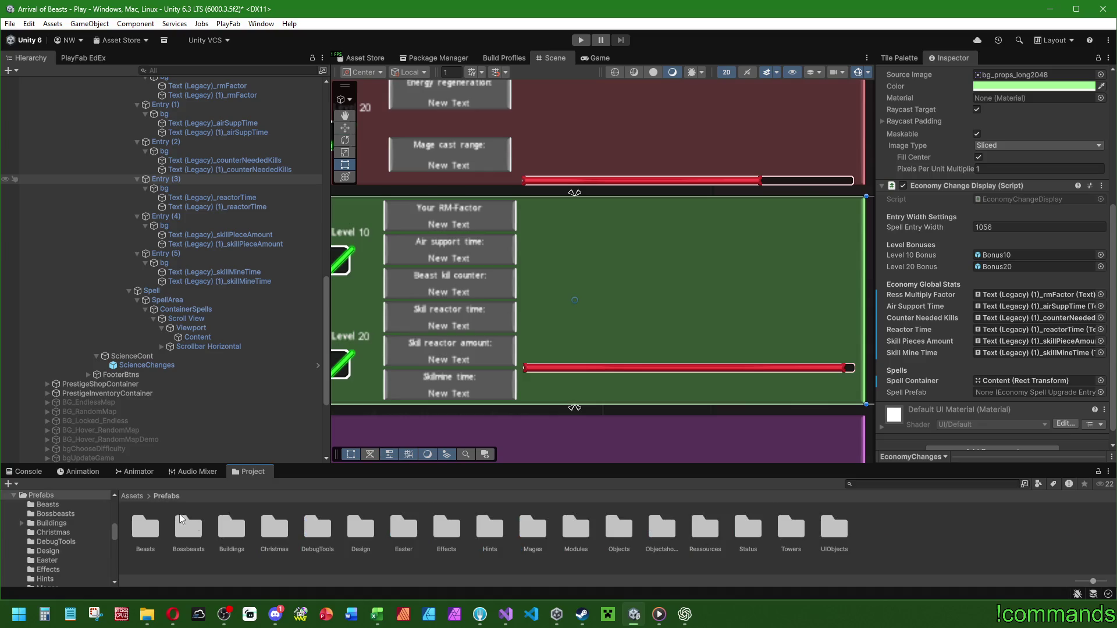
click(832, 534)
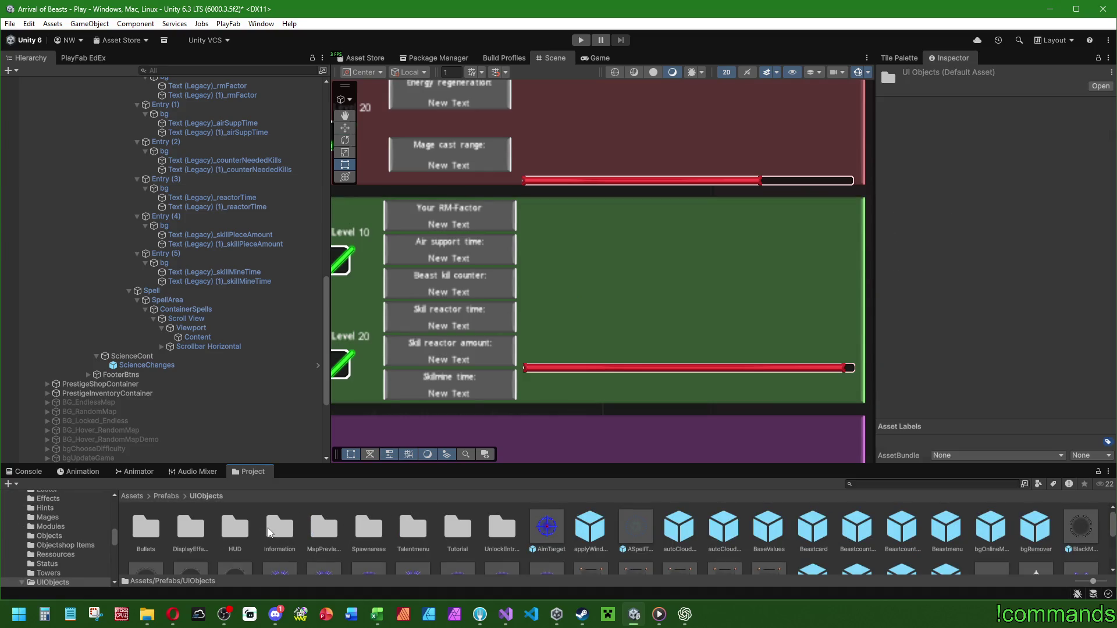
double_click(271, 530)
click(202, 497)
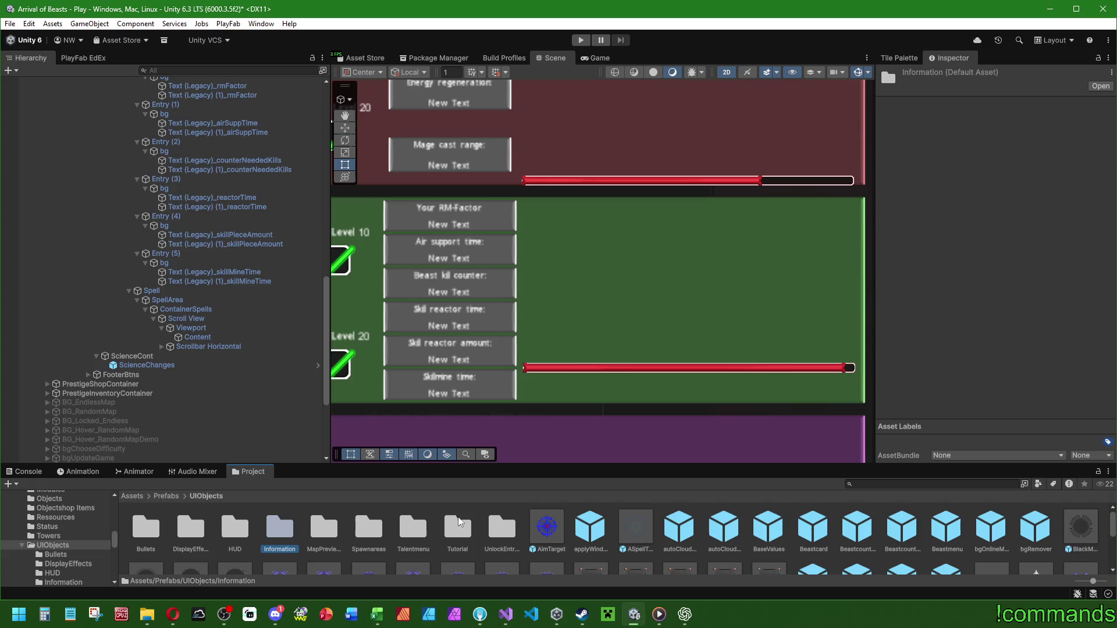
double_click(412, 526)
click(150, 527)
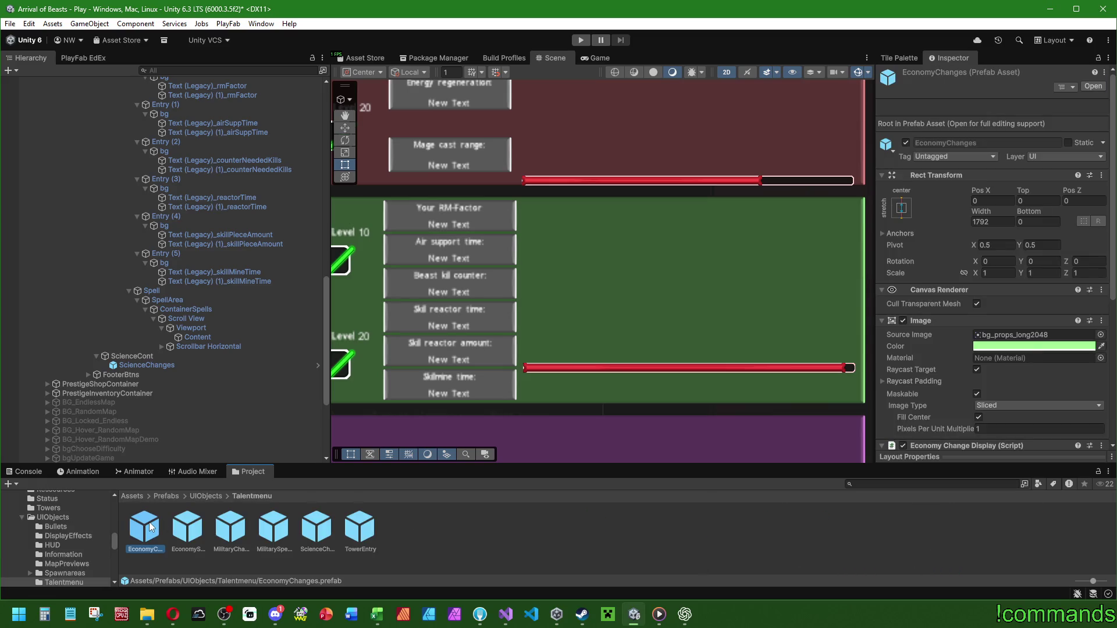
click(187, 526)
Assign EconomySpellEntry as EconomyChanges' Spell Prefab and open the prefab for editing.
scroll(220, 342, up, 10)
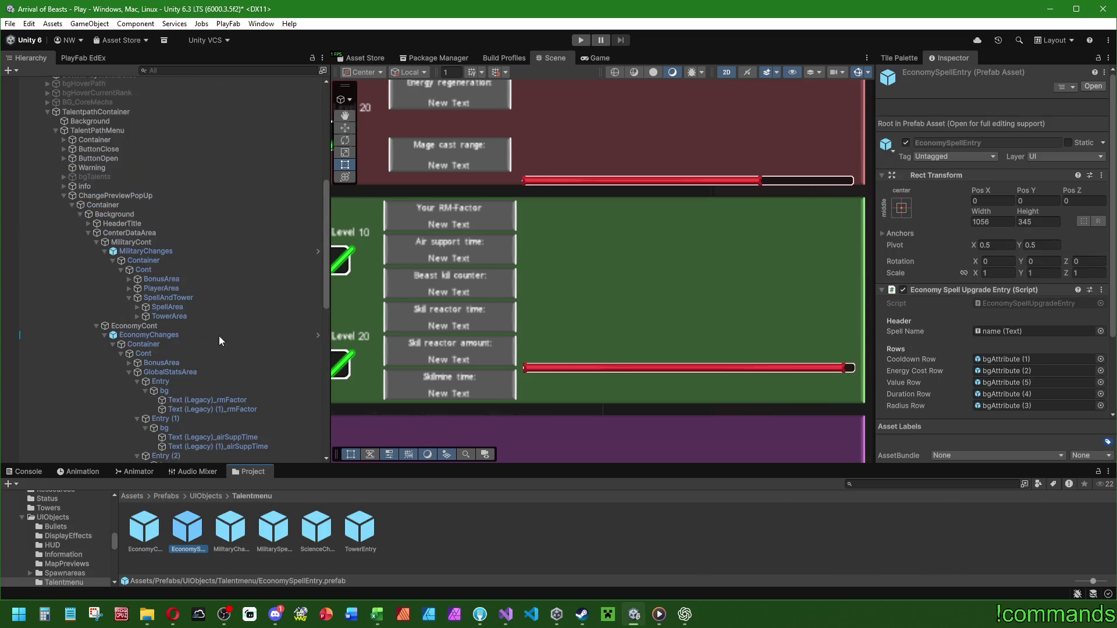
click(139, 337)
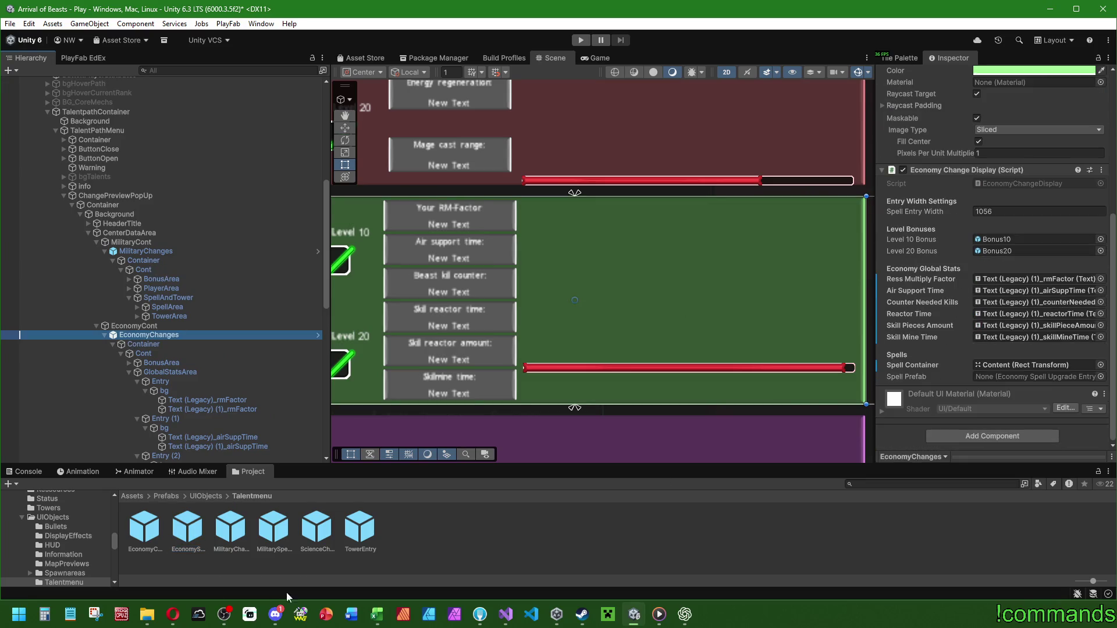
drag(183, 536, 1019, 378)
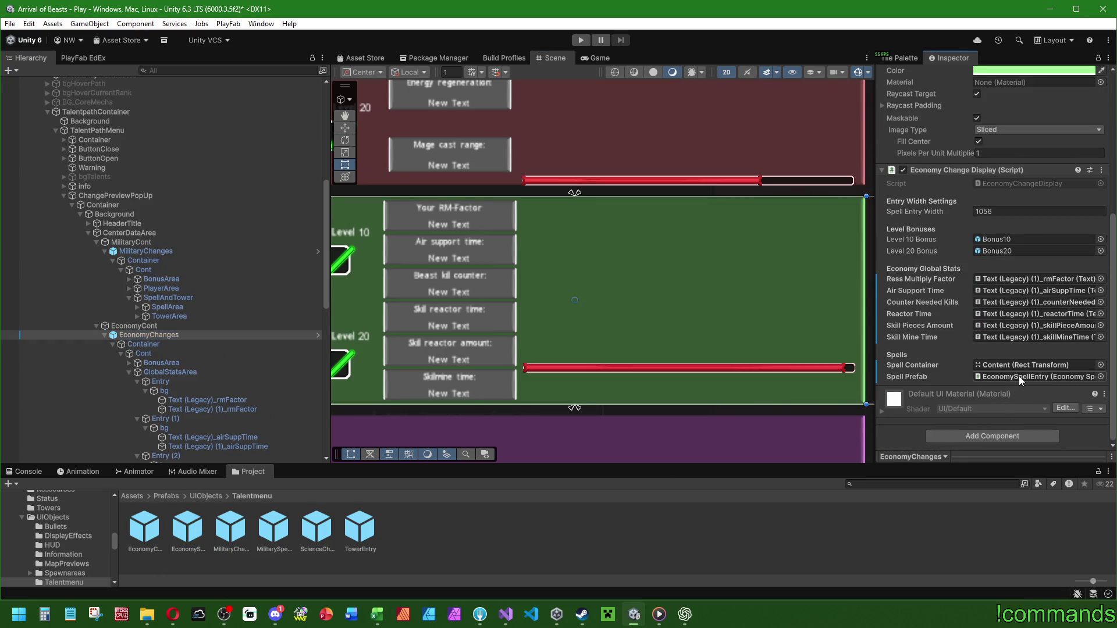
click(1020, 377)
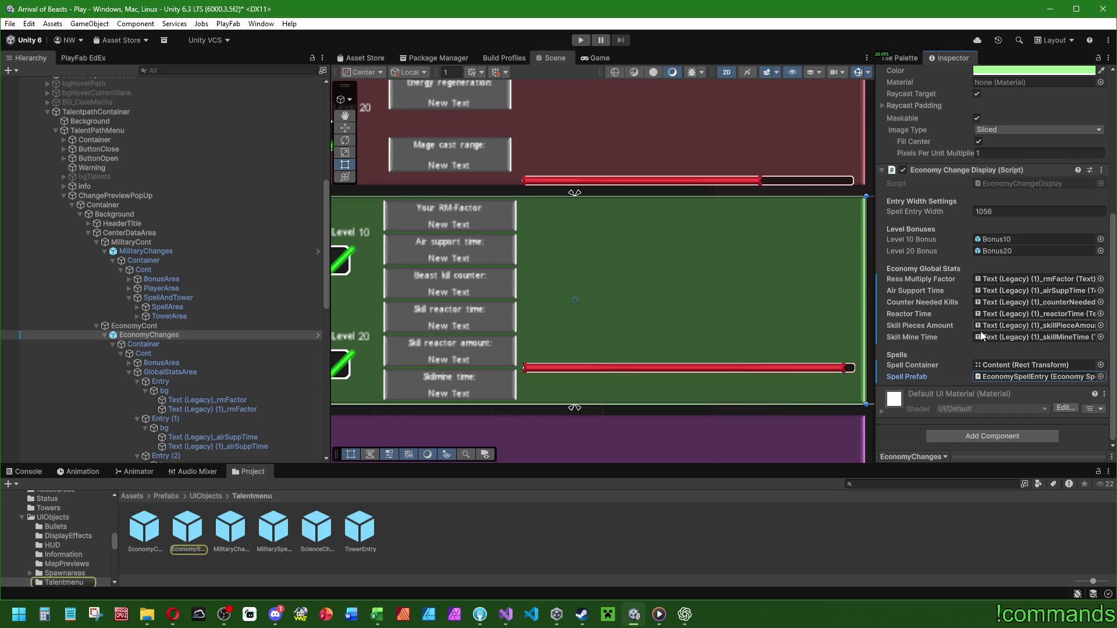
double_click(193, 532)
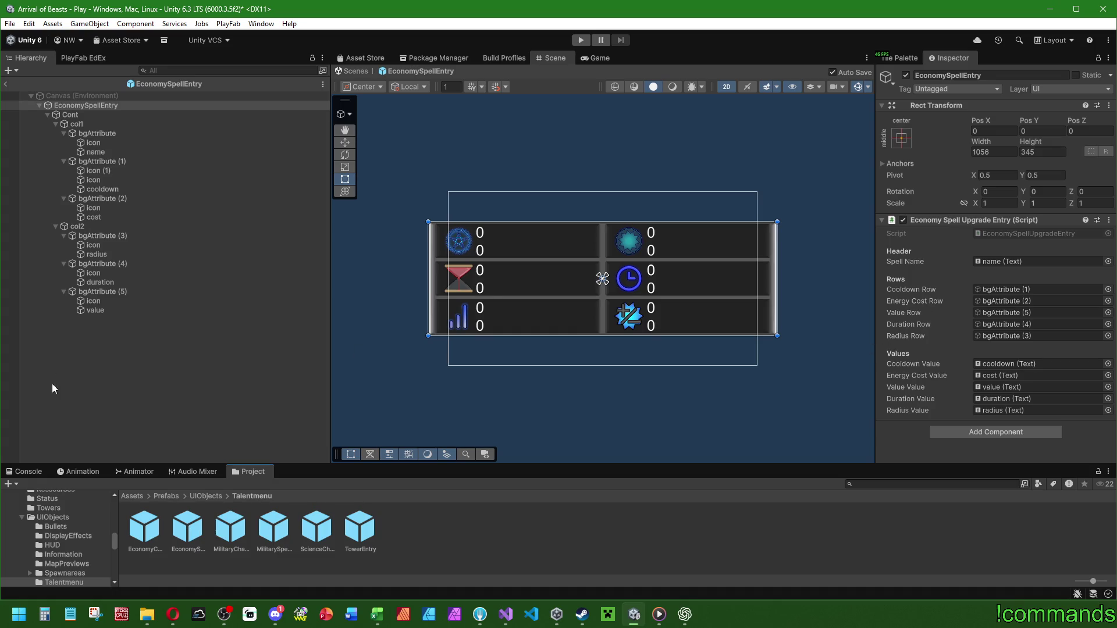
Leave Prefab Mode and compare the EconomyChanges and MilitaryChanges panels in the Hierarchy.
click(7, 84)
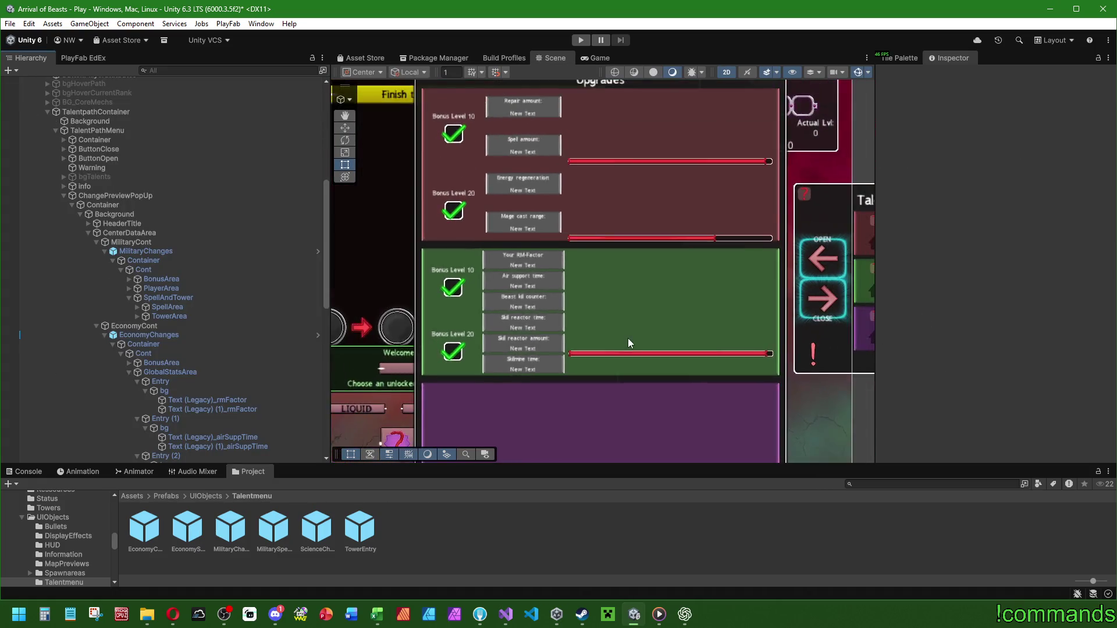
scroll(628, 343, down, 4)
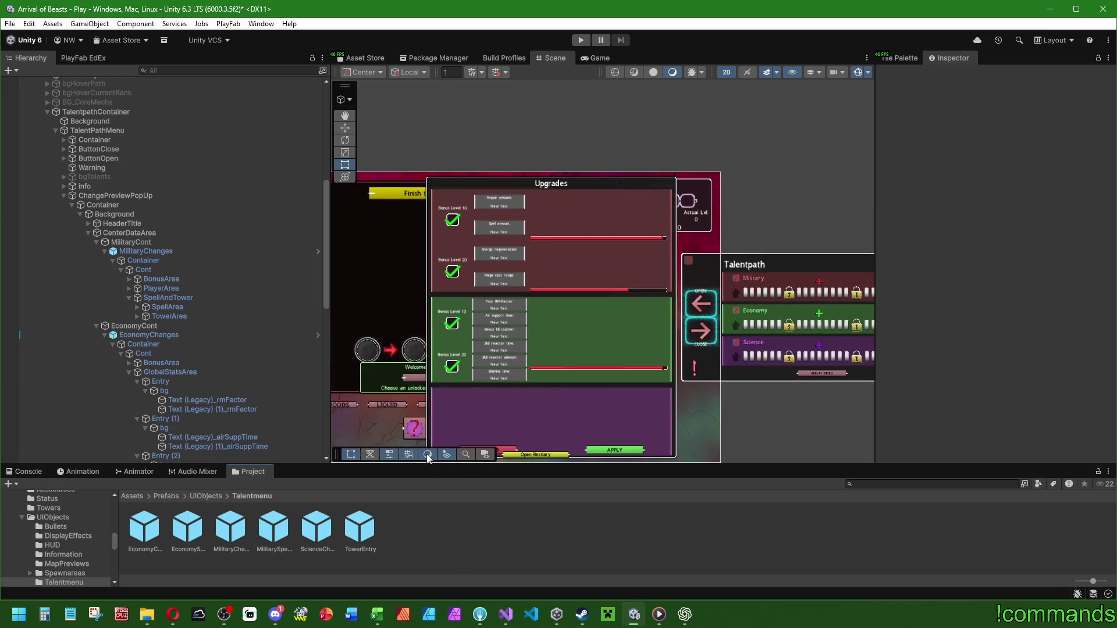
scroll(198, 376, down, 3)
scroll(191, 365, up, 3)
click(135, 333)
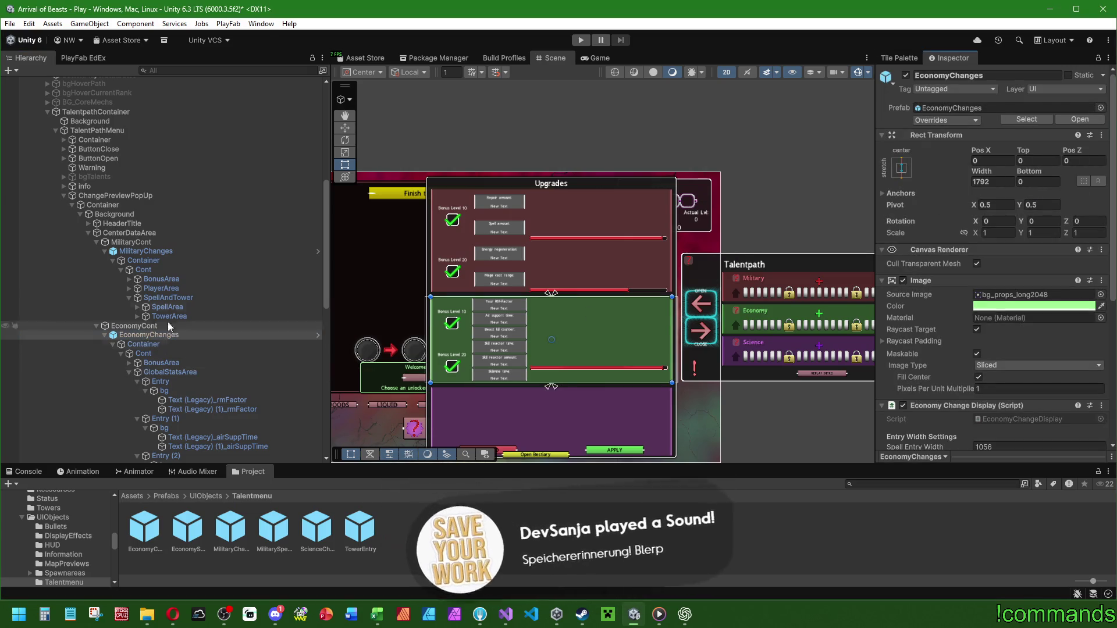
click(148, 252)
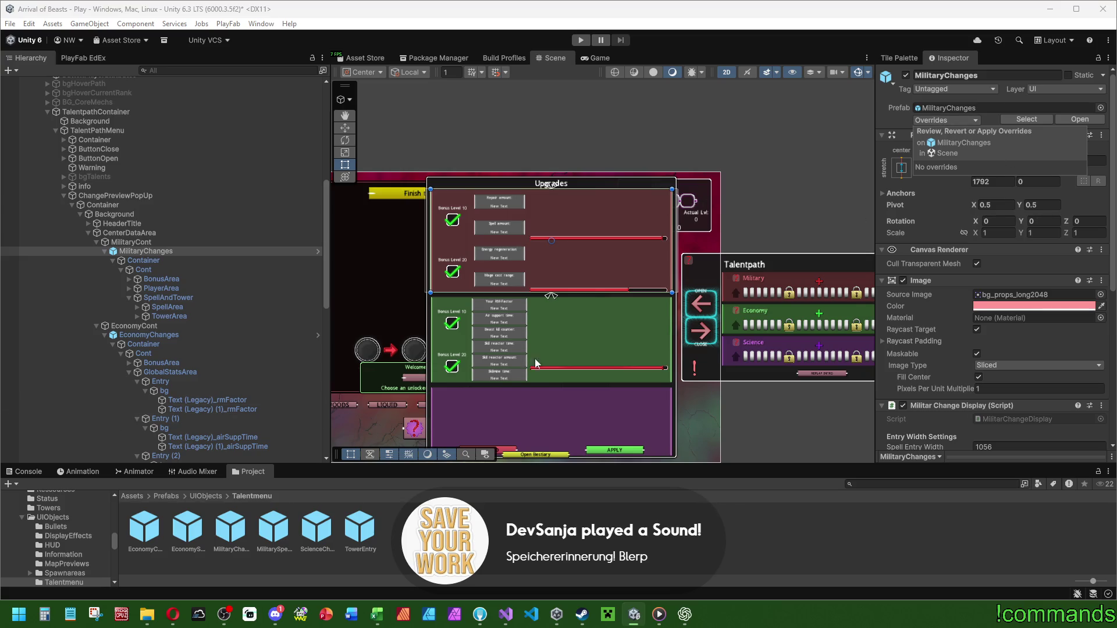
click(536, 364)
scroll(492, 393, down, 2)
Deactivate ChangePreviewPopUp so the upgrades preview is hidden.
click(131, 194)
click(906, 75)
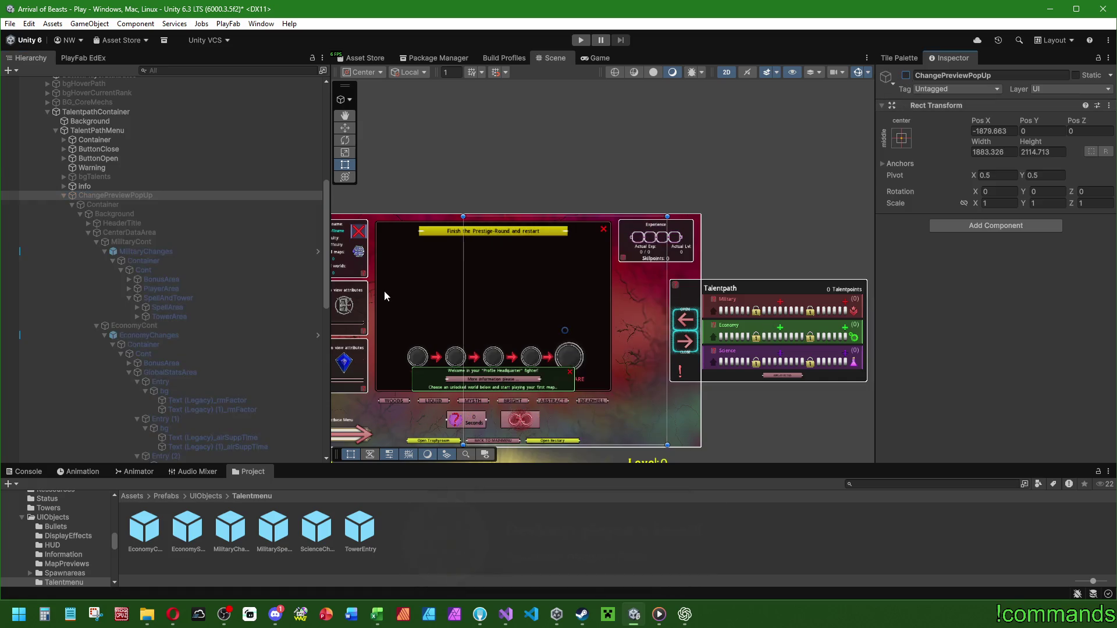
scroll(217, 275, up, 5)
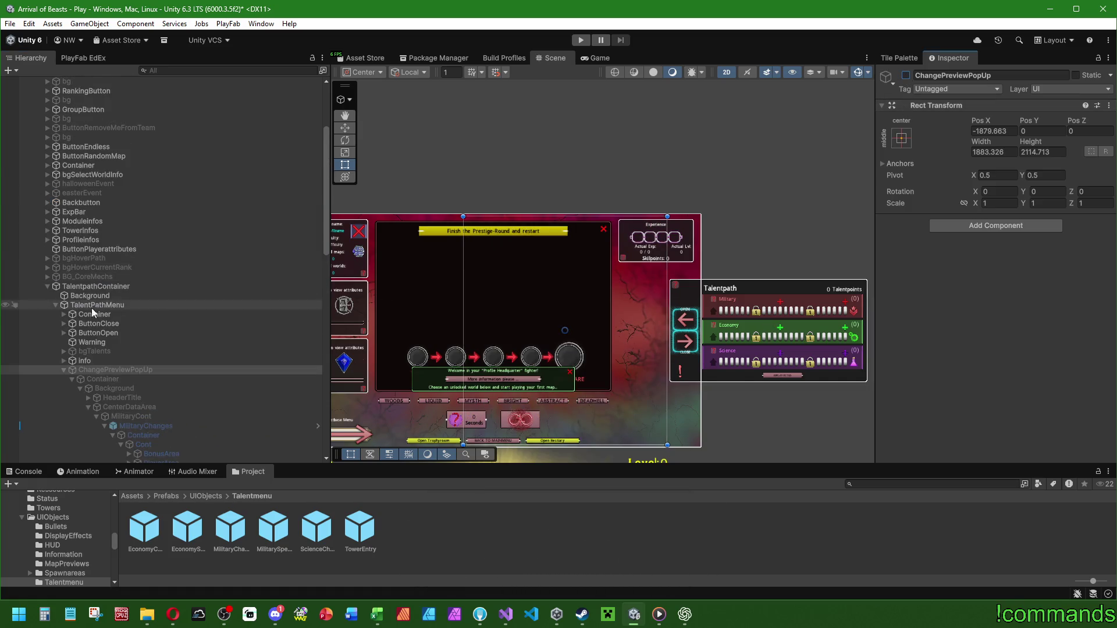
scroll(145, 307, down, 15)
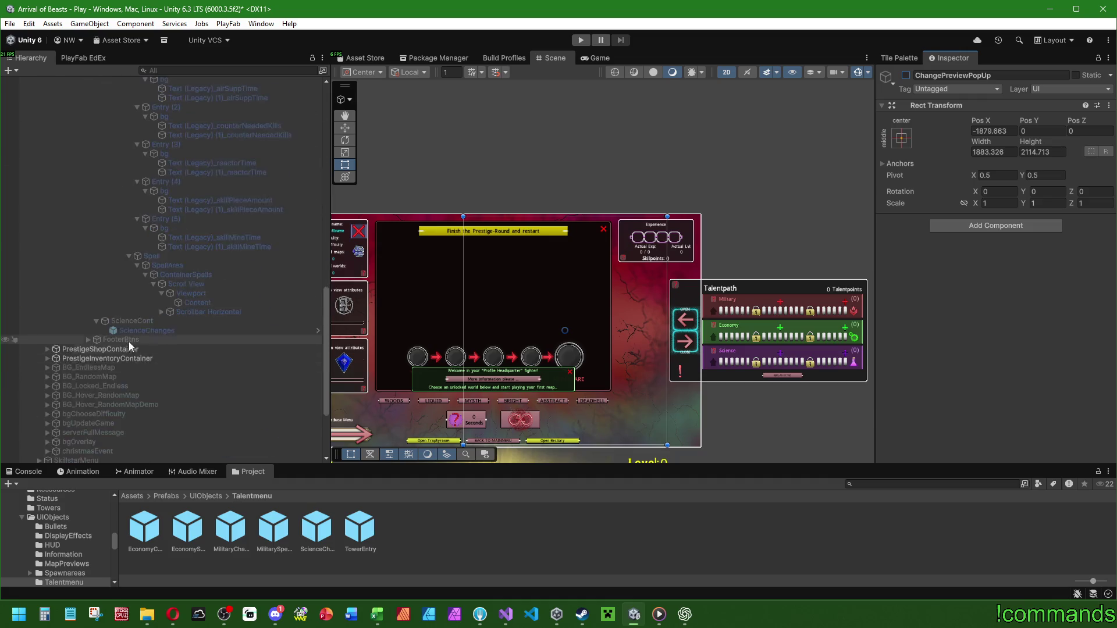
Frame SkillstarMenu in the scene and return the Project browser to the Assets root.
click(102, 337)
double_click(102, 337)
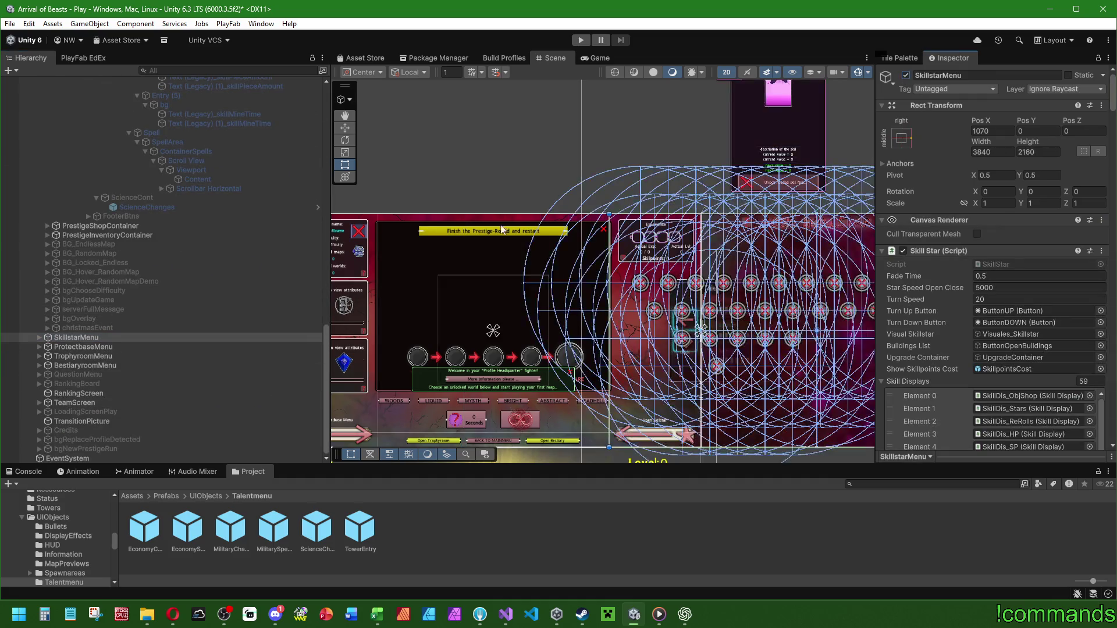
click(455, 329)
scroll(235, 243, up, 20)
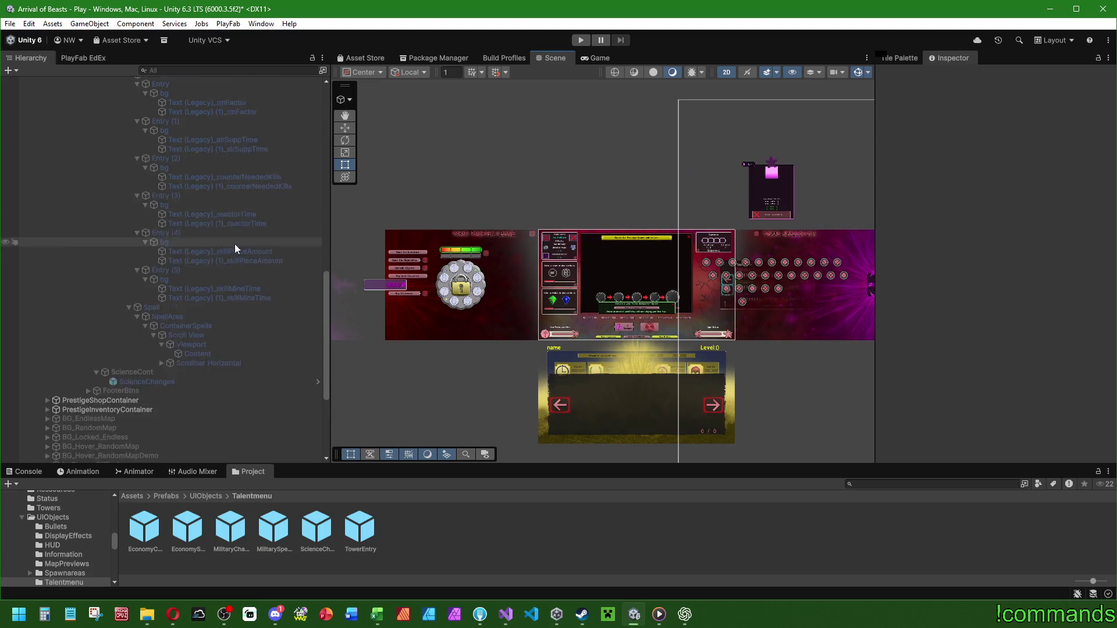
click(133, 496)
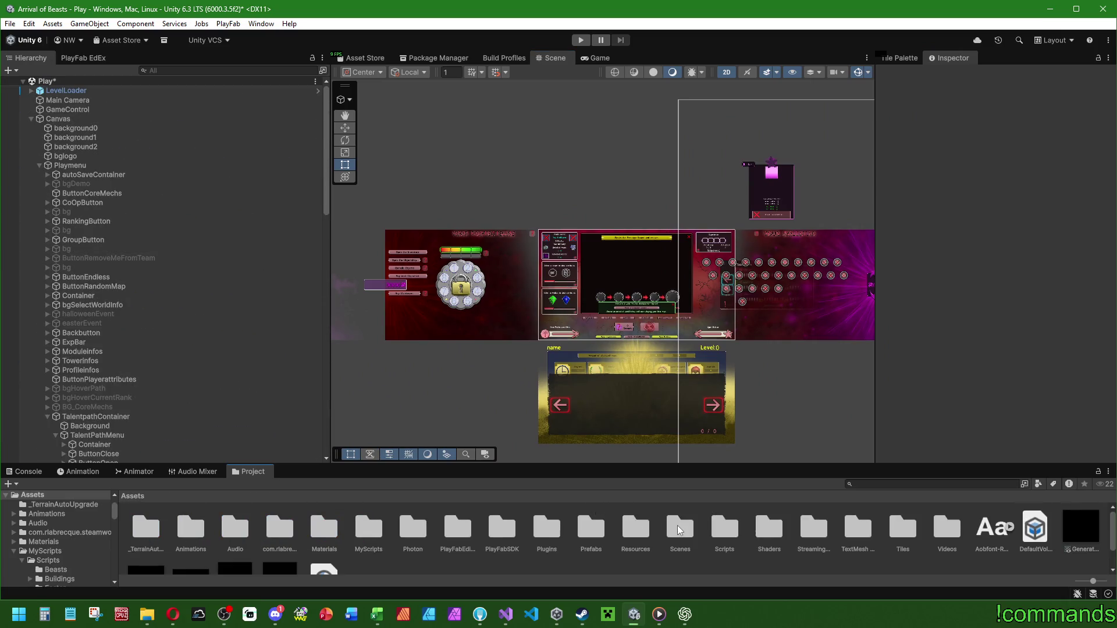
Open the Menu scene from Scenes > Menus, answering the save-changes prompt.
double_click(678, 530)
double_click(359, 536)
double_click(145, 526)
click(512, 332)
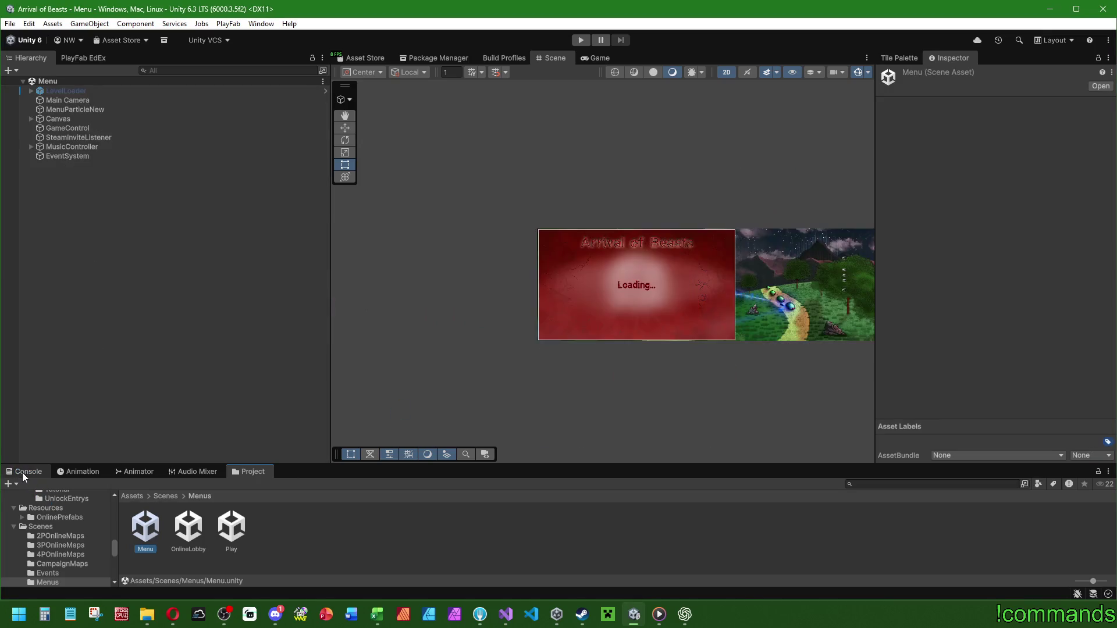
Play-test the game through the main menu and add an Economy point in the Talentpath panel.
click(581, 40)
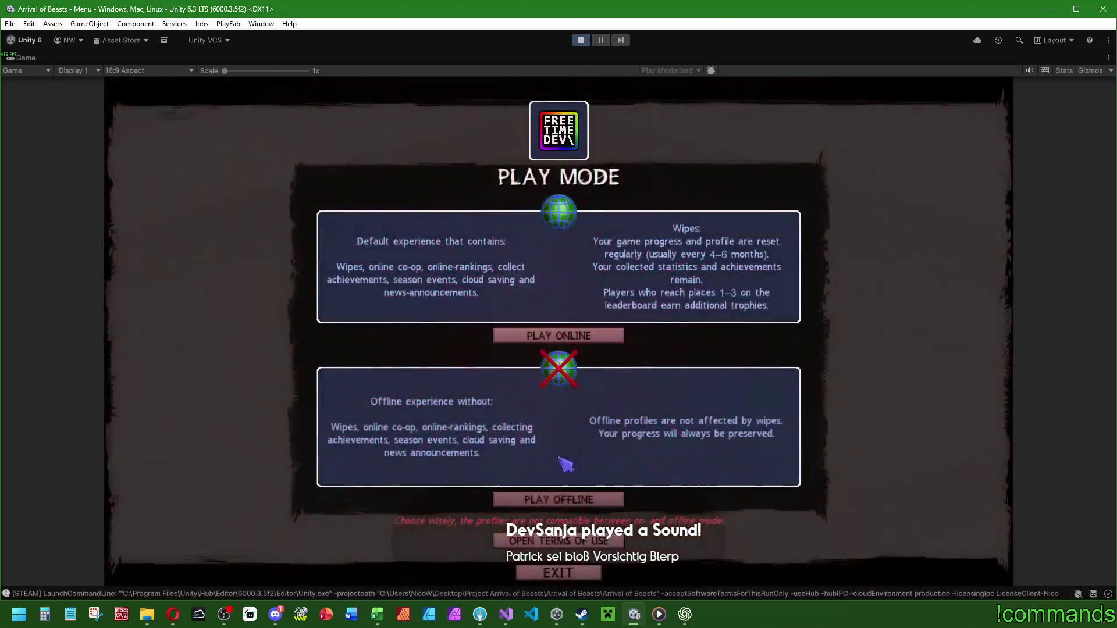
click(550, 501)
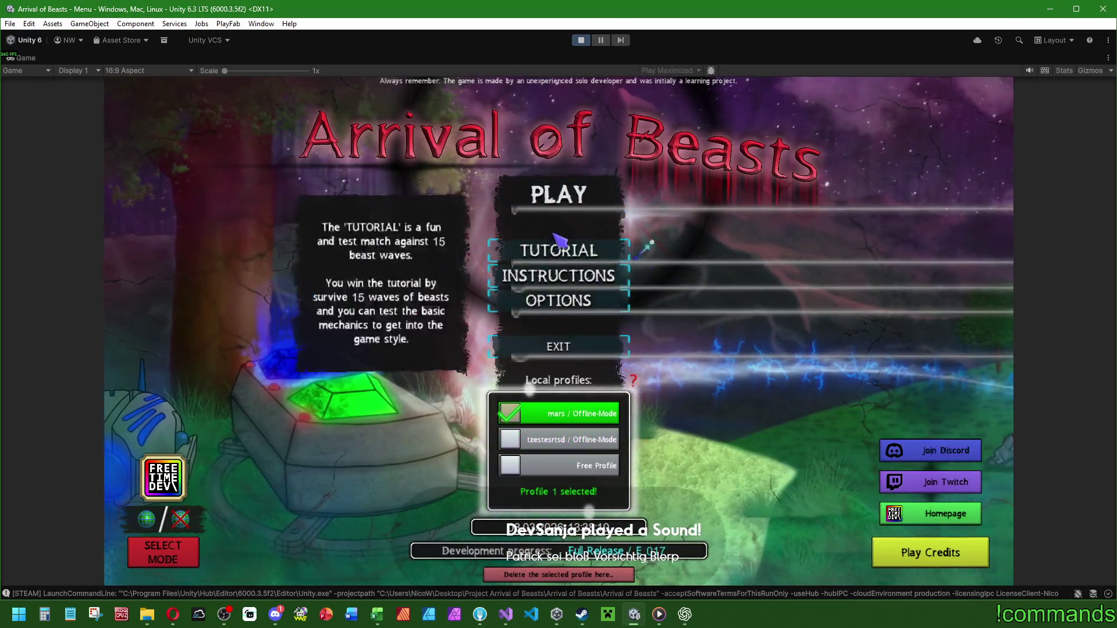
click(567, 189)
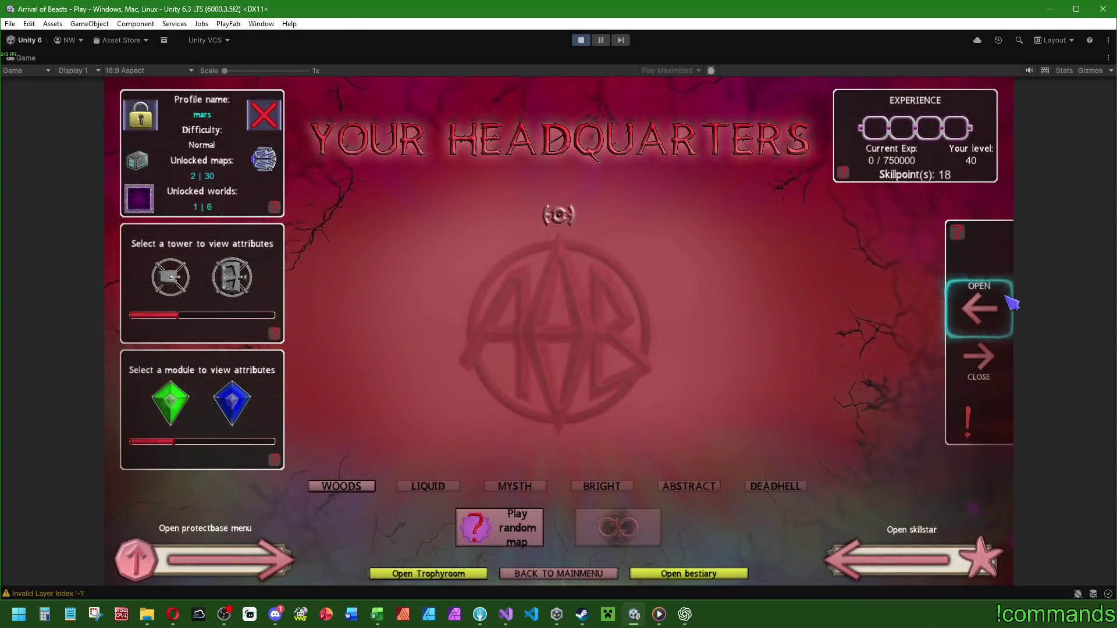
click(978, 307)
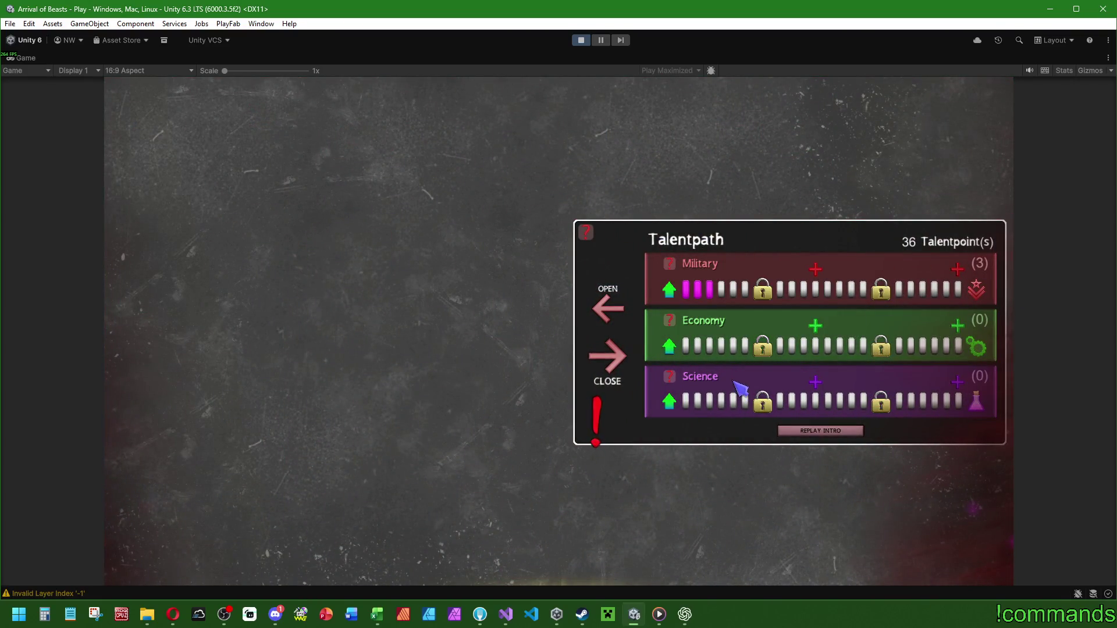
click(670, 348)
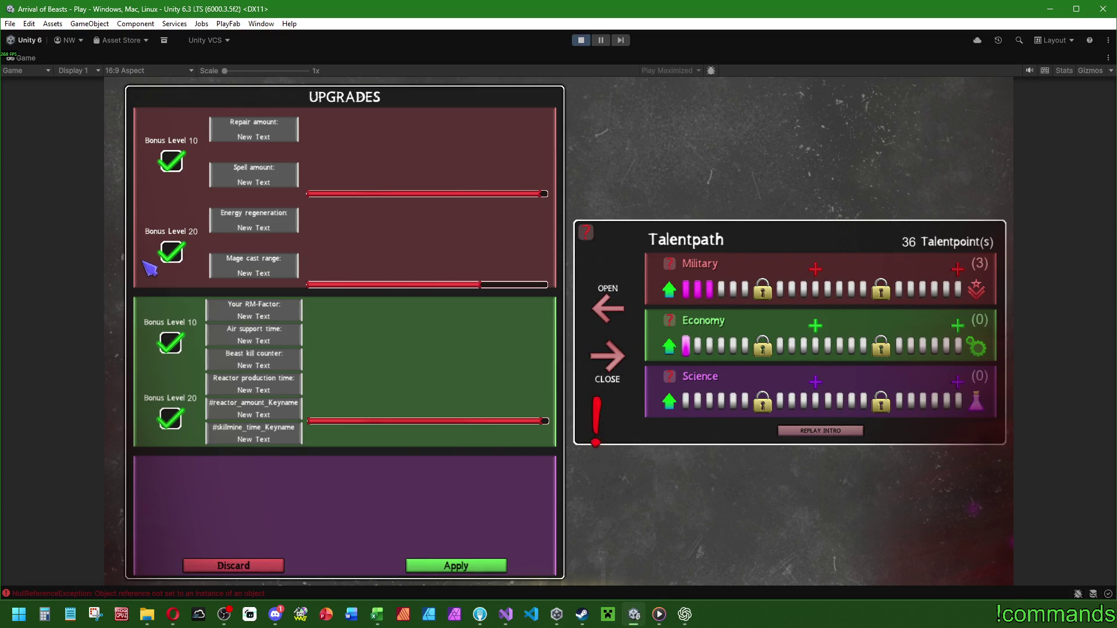
Inspect the NullReferenceException in increasingattributes.PreUpgrade and stop Play mode.
double_click(36, 56)
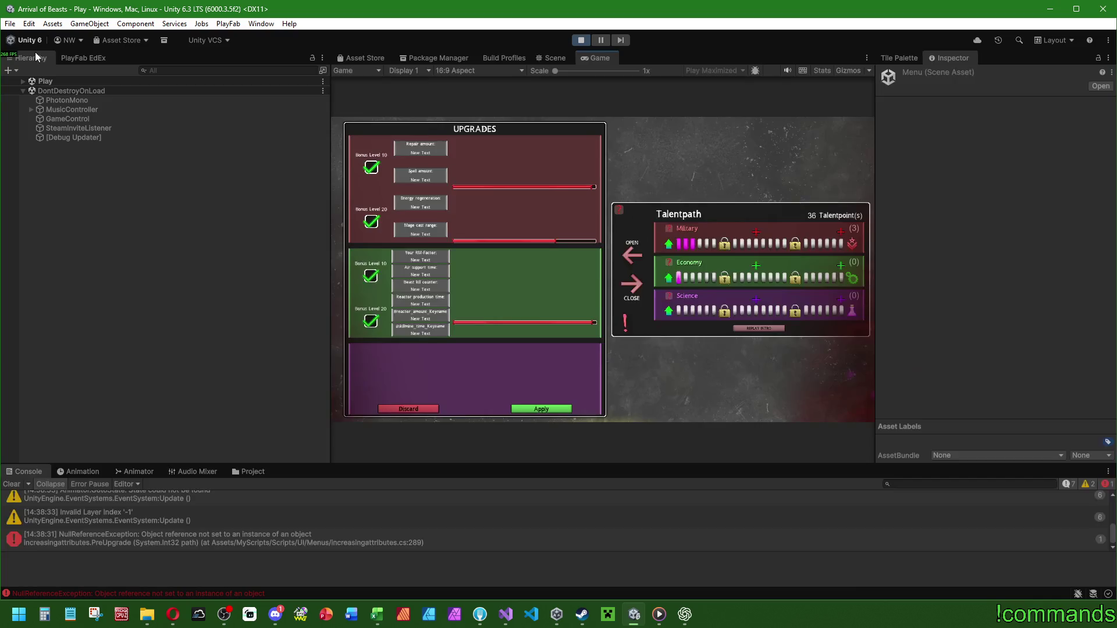
click(222, 537)
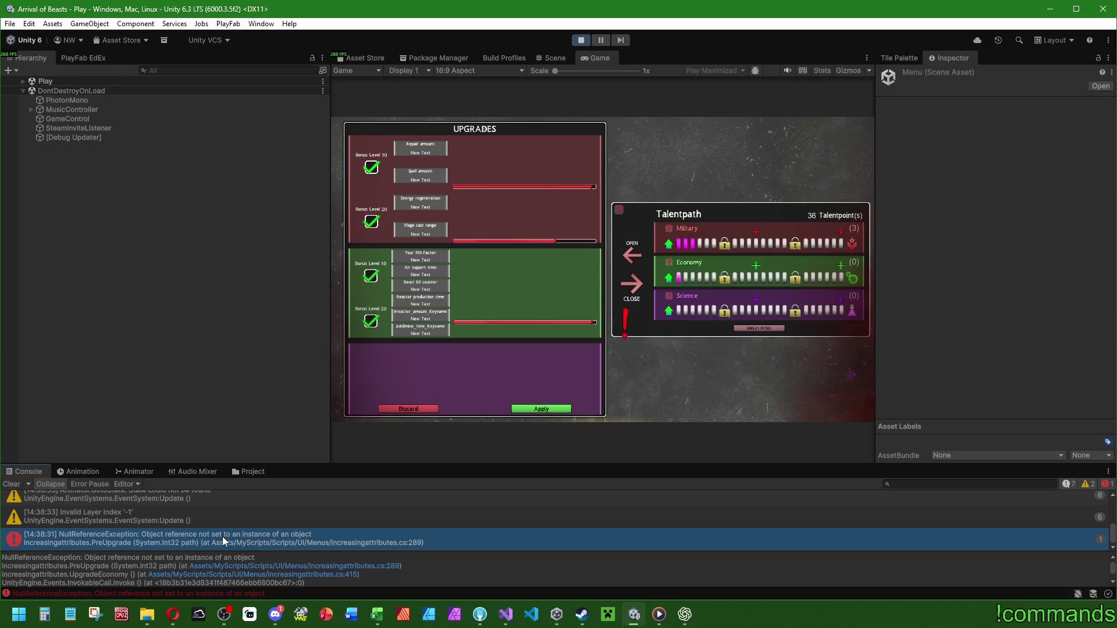
click(581, 39)
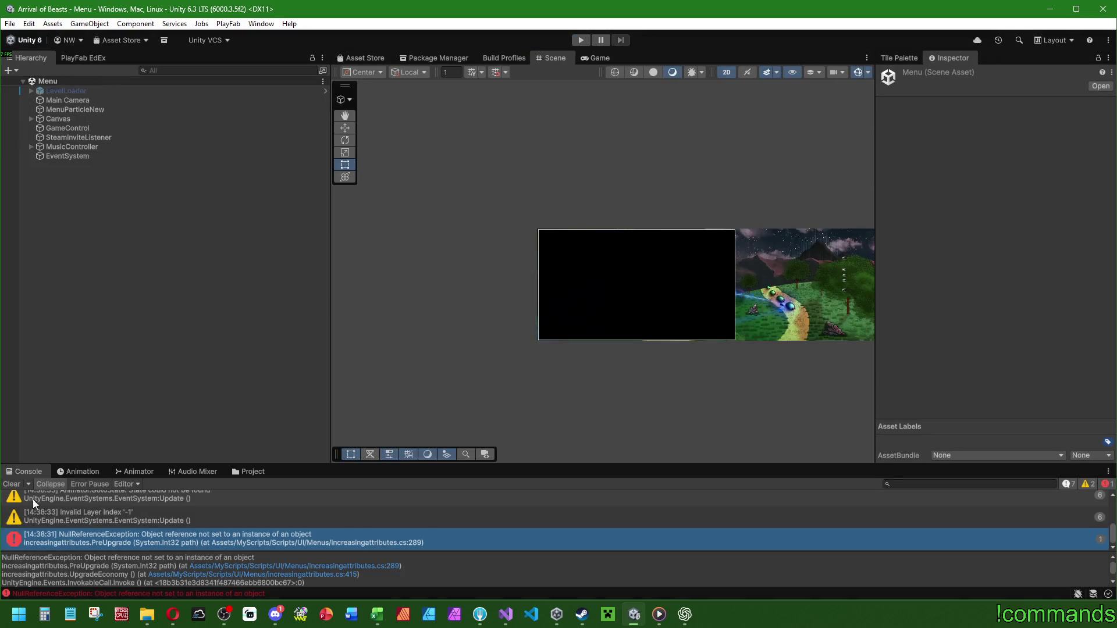
Open increasingattributes.cs in Visual Studio and search for _militaryChangeDisplay.
click(504, 614)
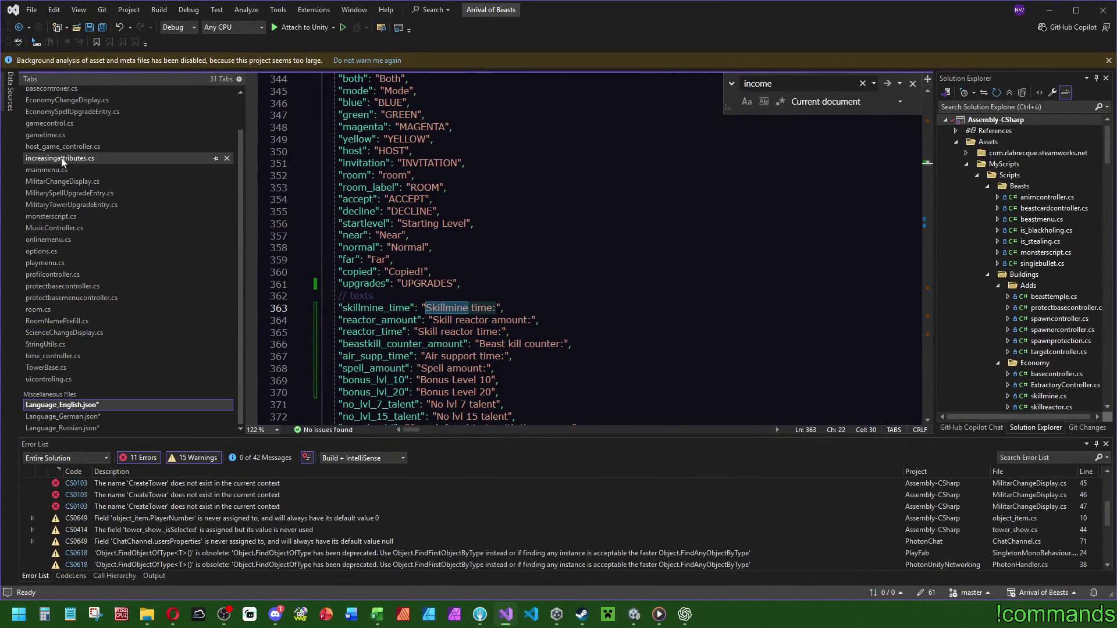
click(62, 159)
drag(926, 375, 926, 93)
scroll(691, 216, down, 20)
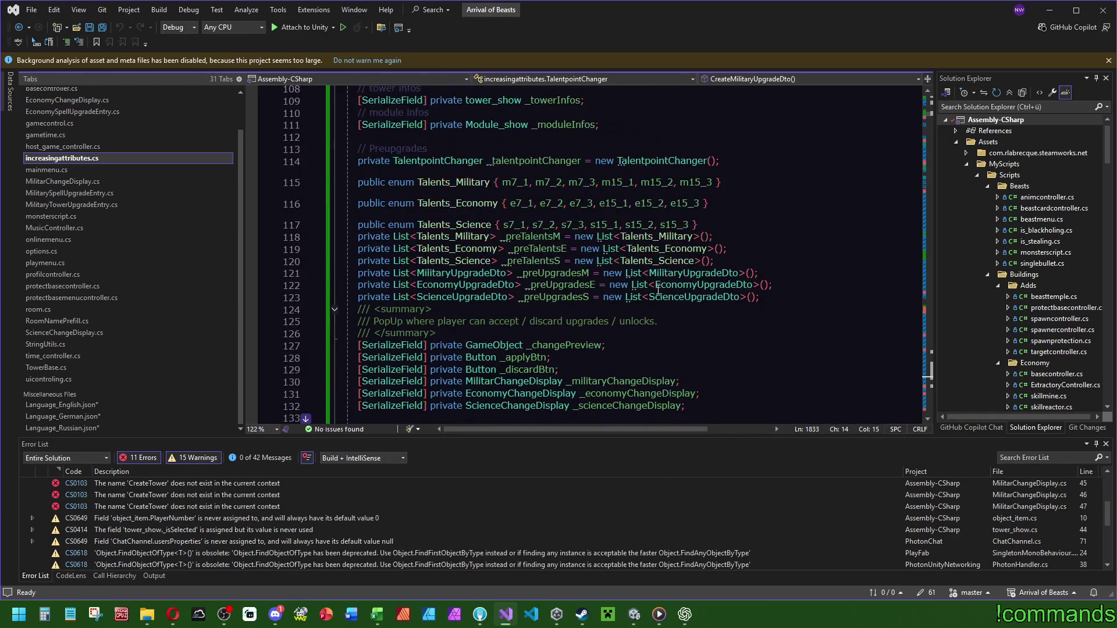
double_click(621, 381)
key(ctrl+f)
scroll(756, 262, down, 4)
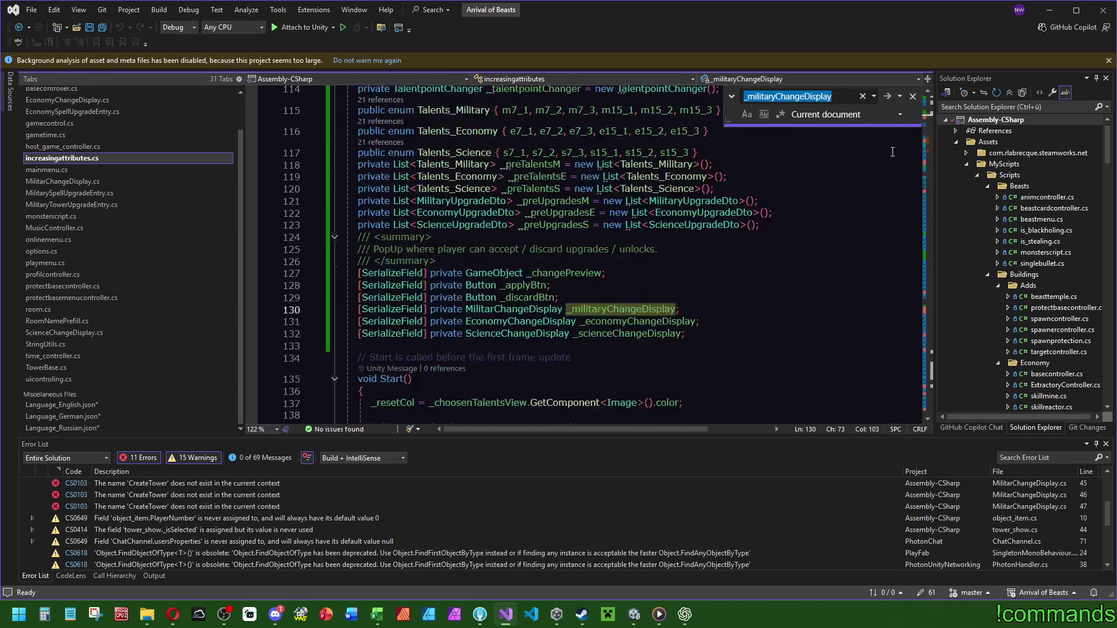
click(929, 118)
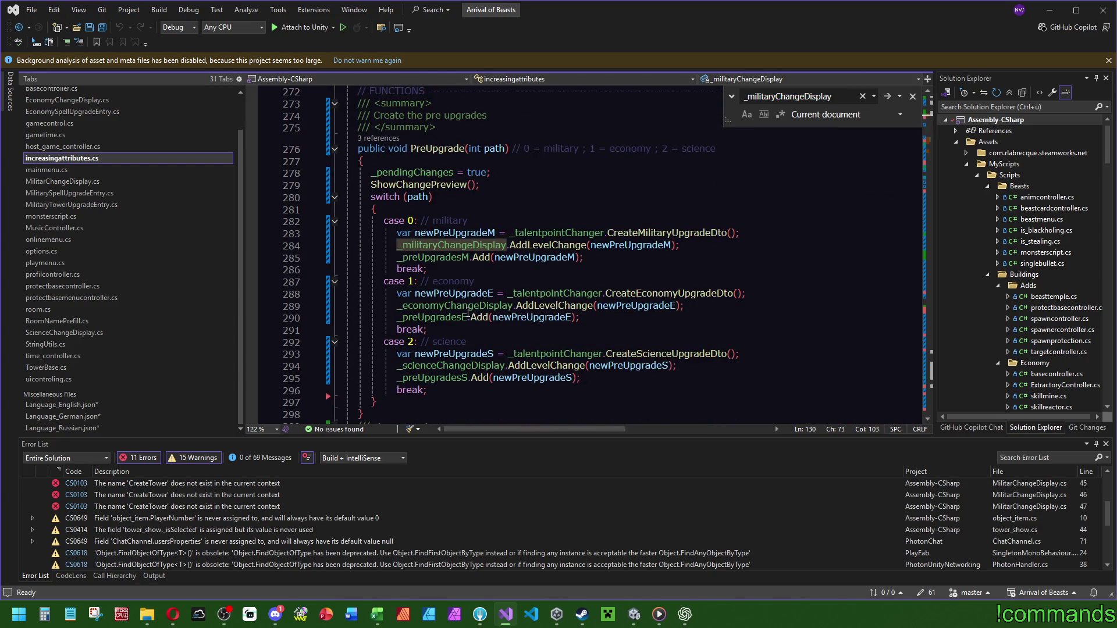
Uncomment the economy display reset lines 307 and 363, save, and return to Unity.
scroll(468, 305, down, 6)
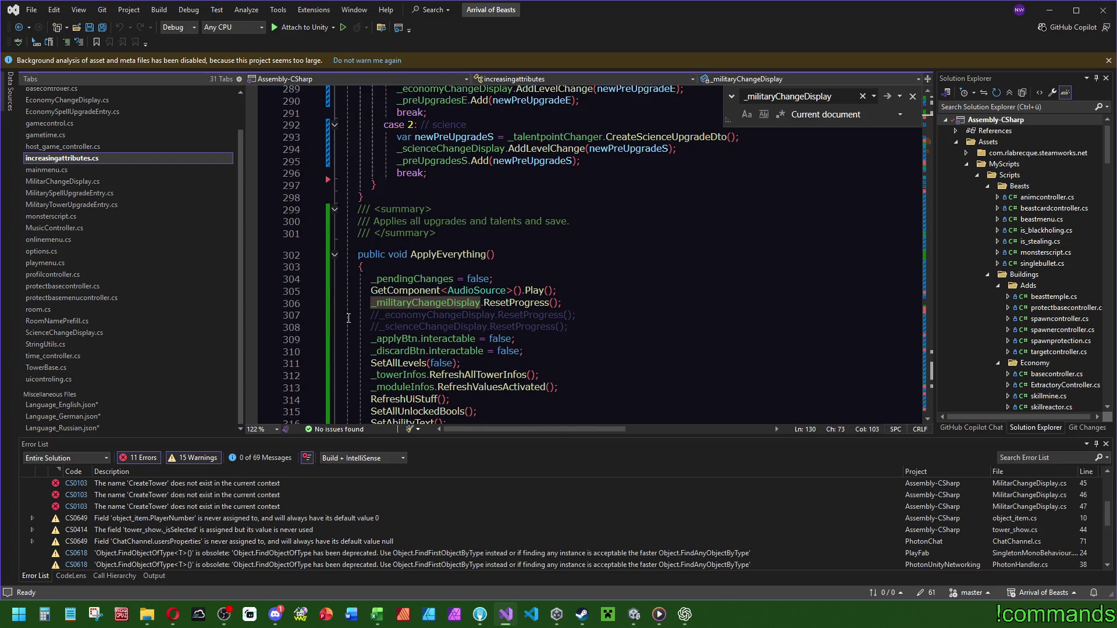
click(381, 315)
key(BackSpace)
key(BackSpace)
scroll(505, 219, down, 8)
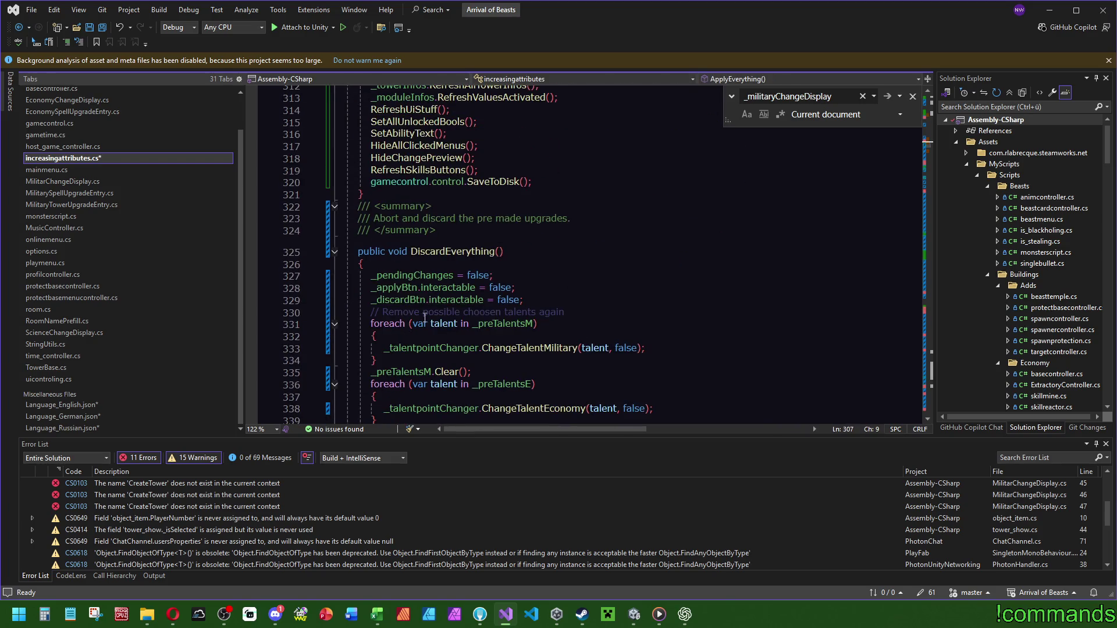
scroll(425, 318, down, 14)
click(384, 204)
key(BackSpace)
key(BackSpace)
scroll(615, 241, down, 4)
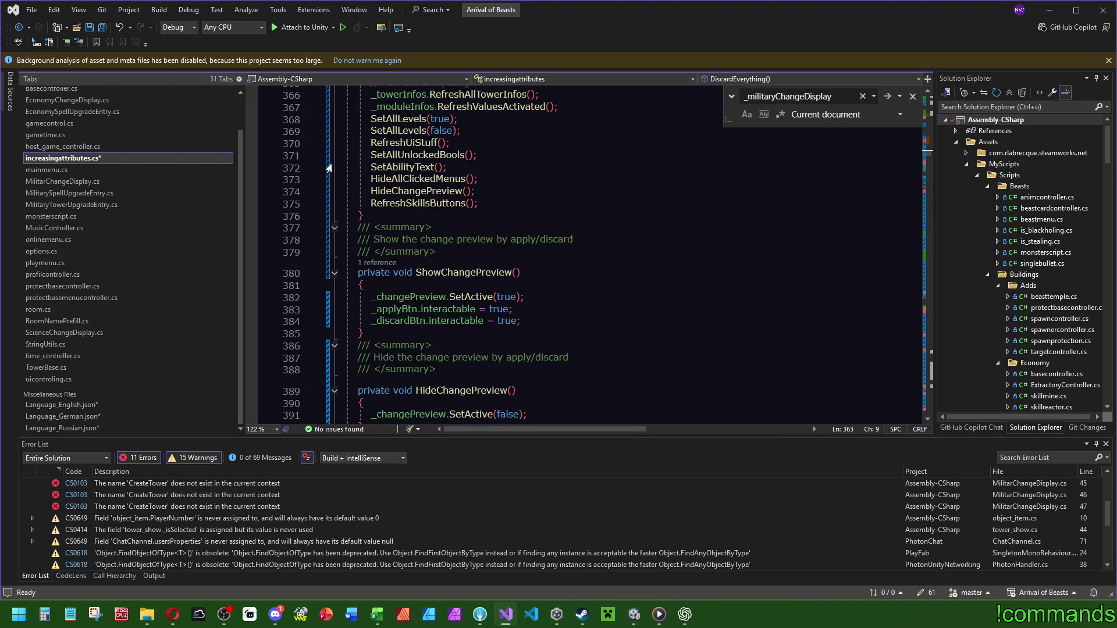
click(108, 32)
click(634, 615)
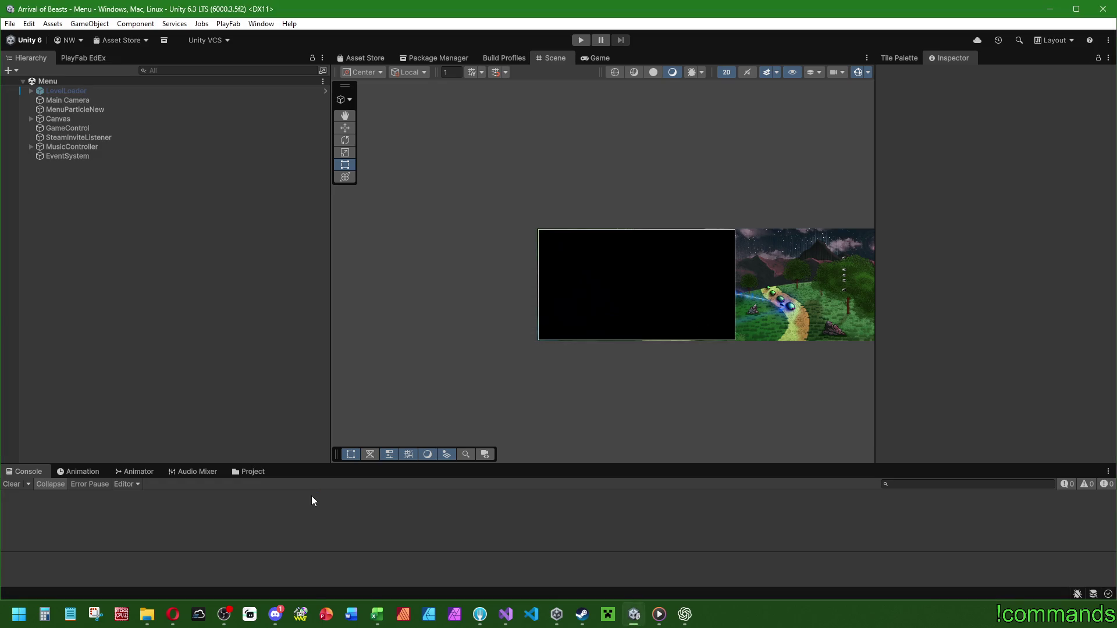
Open the Play scene, saving Menu, and select Canvas > Playmenu > TalentpathContainer > TalentPathMenu.
click(251, 472)
double_click(231, 533)
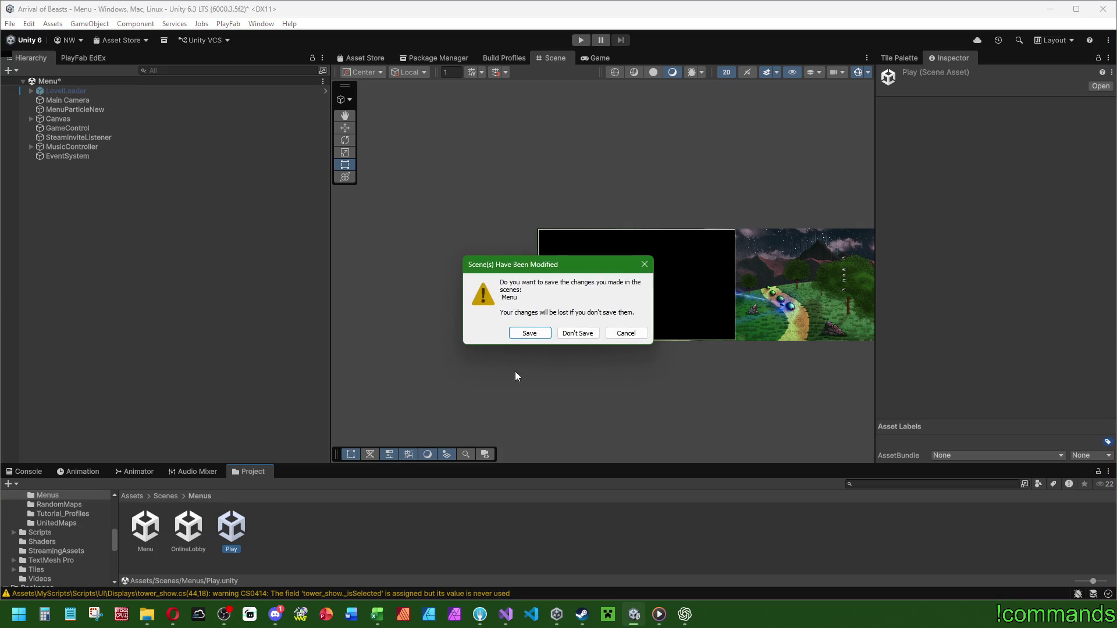
click(529, 331)
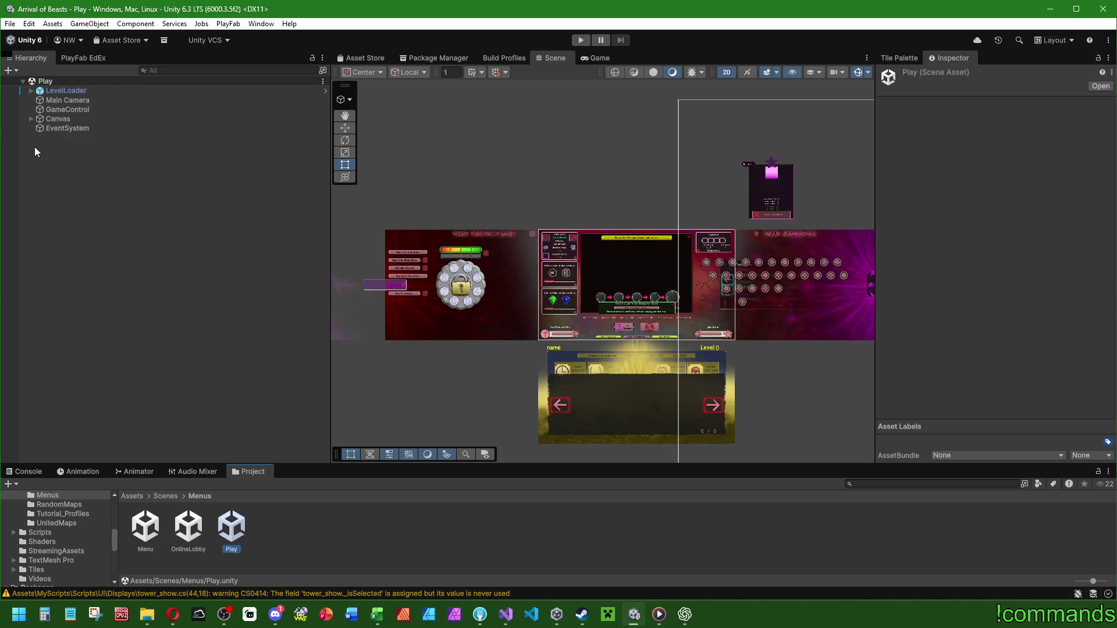
click(31, 119)
click(60, 165)
click(40, 165)
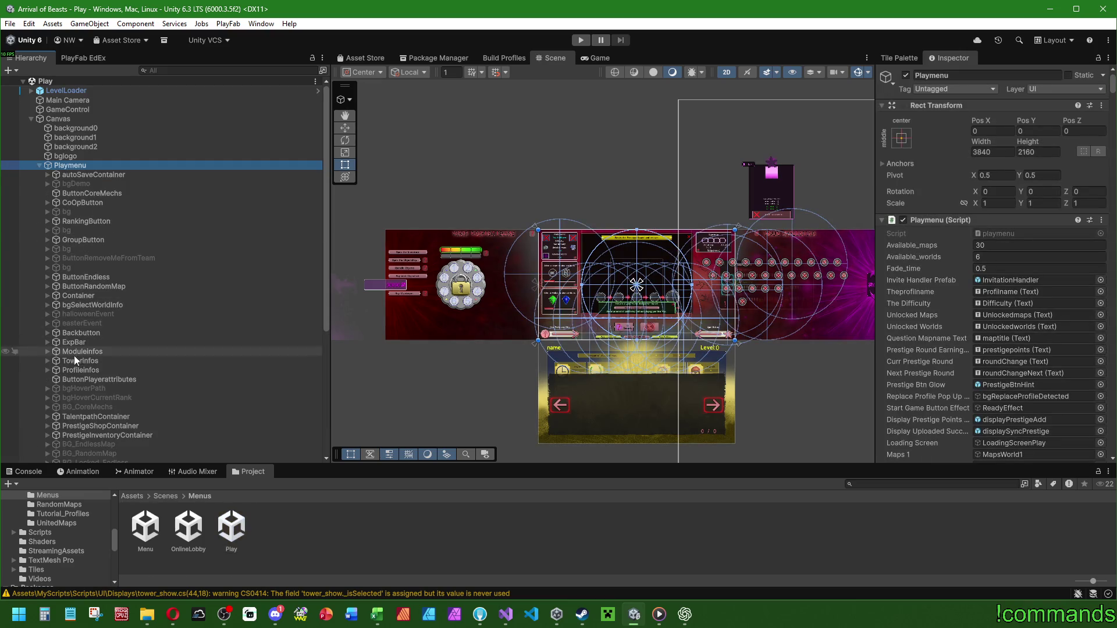
scroll(53, 369, down, 5)
click(47, 312)
click(88, 330)
scroll(884, 314, down, 5)
scroll(885, 315, down, 15)
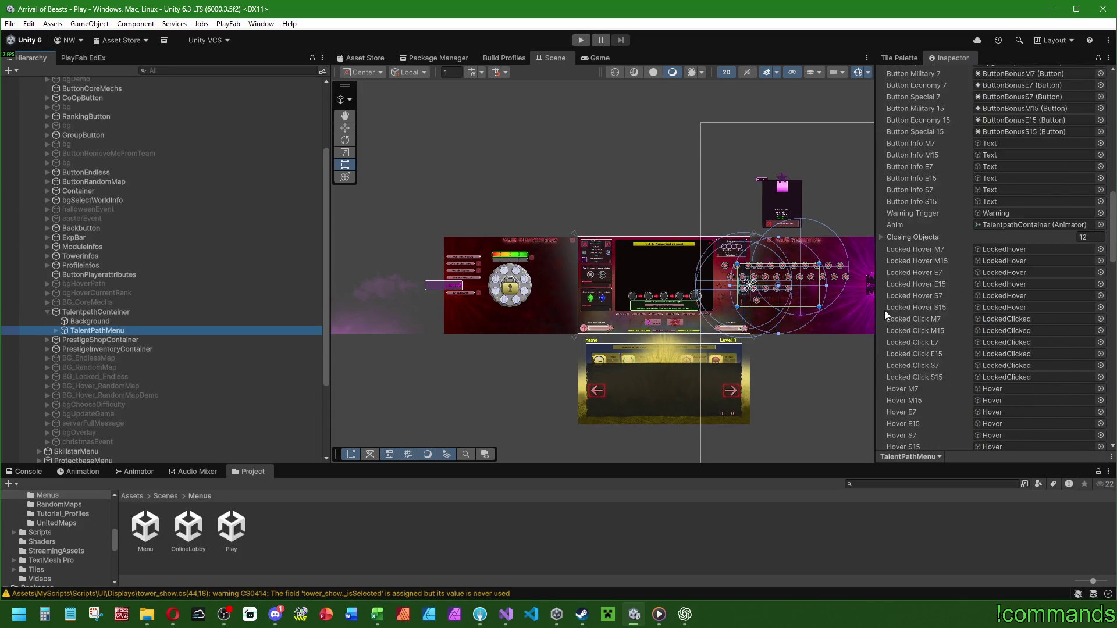
click(1005, 327)
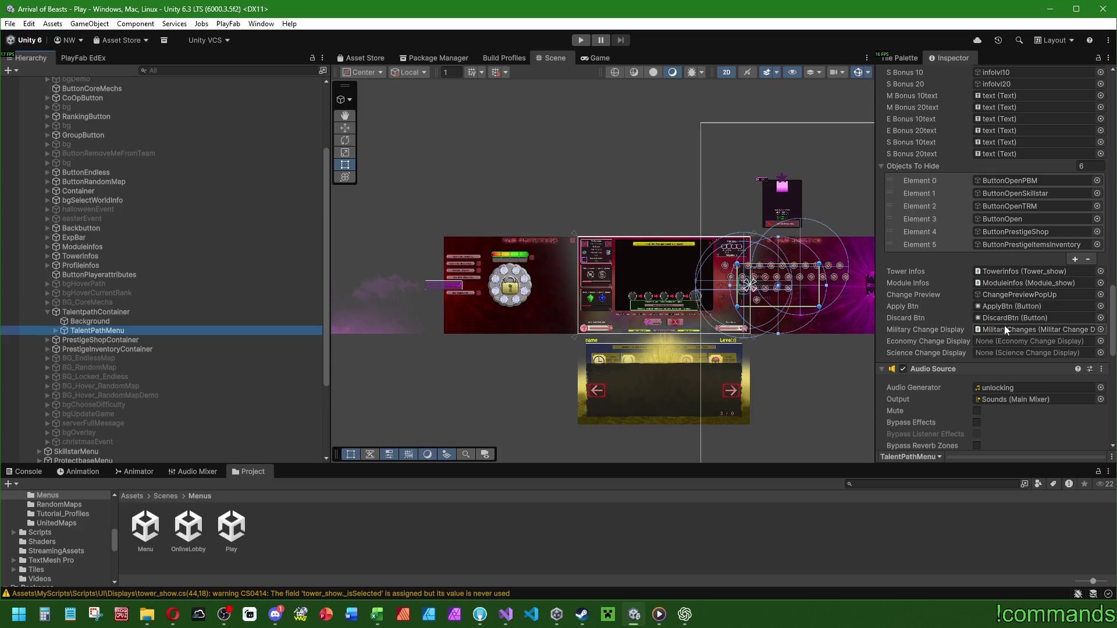
Assign EconomyChanges and ScienceChanges to the TalentPathMenu's Economy and Science Change Display fields.
click(97, 251)
click(96, 269)
drag(135, 261, 1003, 350)
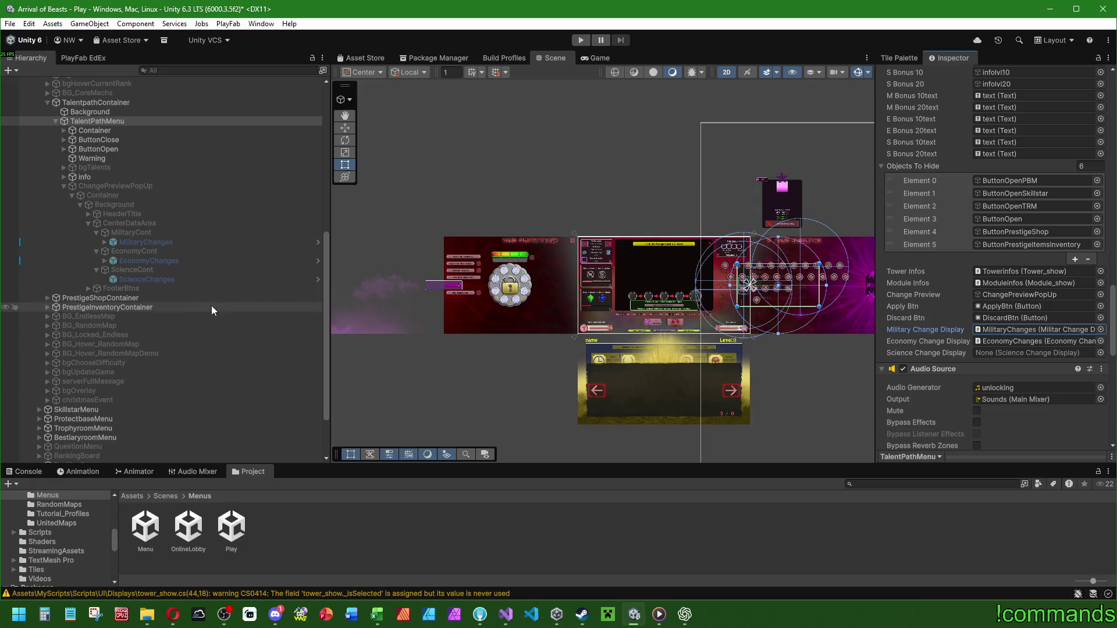
click(153, 280)
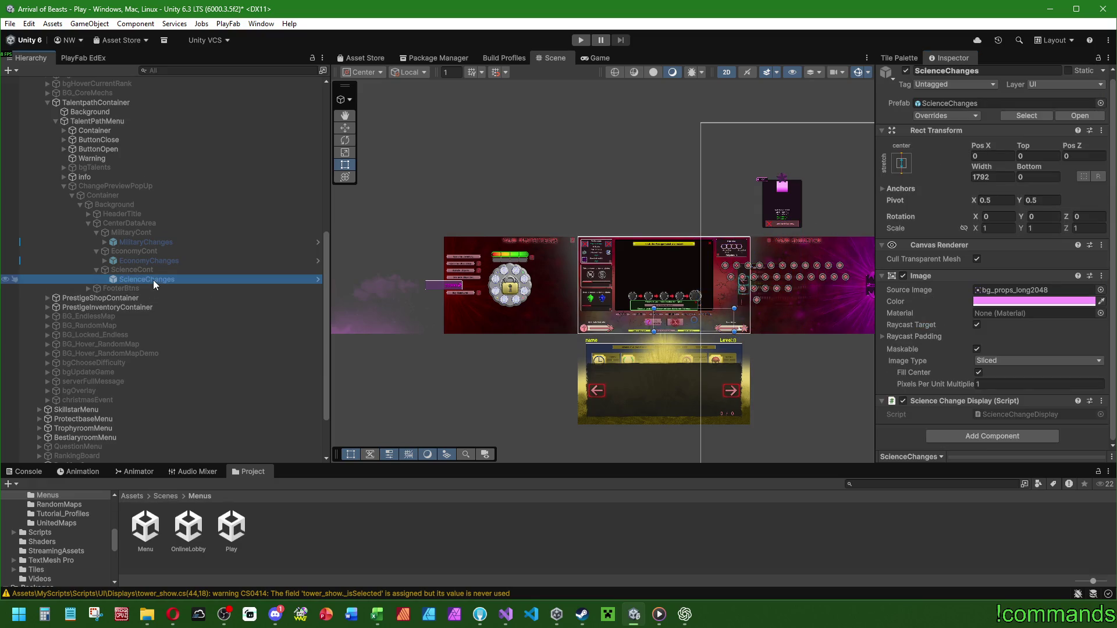
click(119, 186)
click(97, 121)
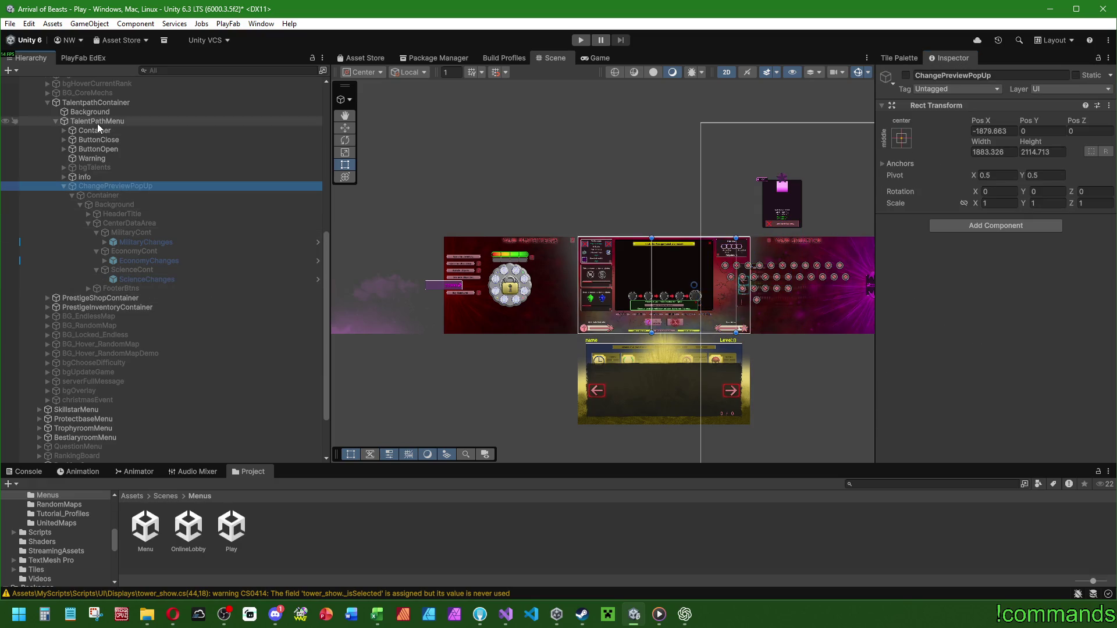
scroll(984, 327, down, 10)
scroll(913, 275, down, 10)
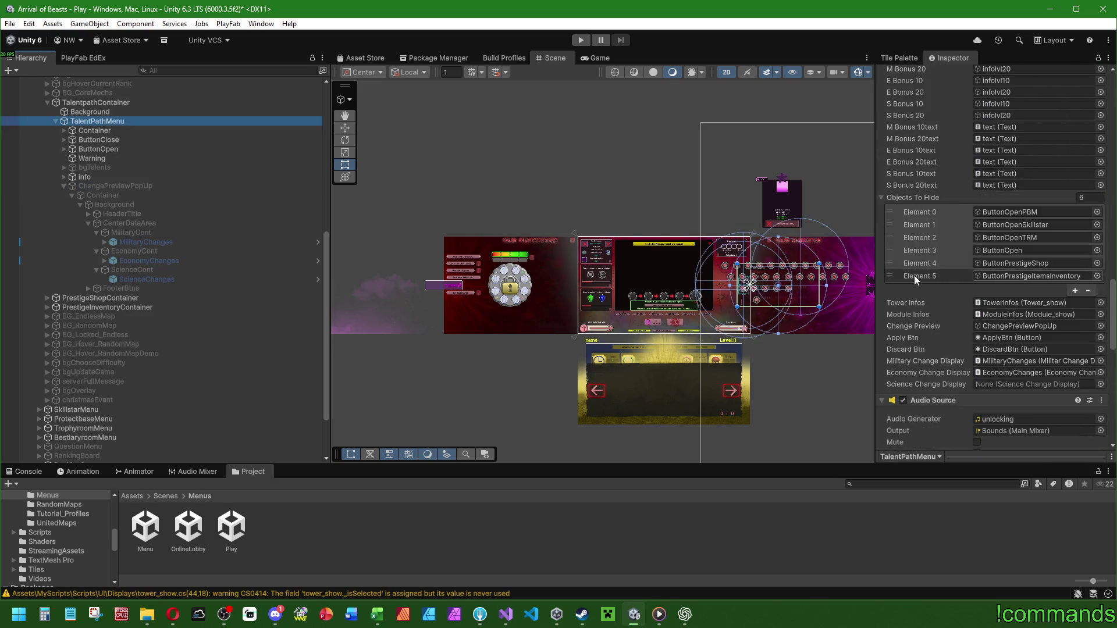
click(157, 281)
drag(157, 283, 1027, 228)
Reopen the Menu scene from the Project browser.
click(145, 530)
double_click(146, 529)
key(Escape)
Save the Play scene, load Menu, and start a Play-mode run past the main menu.
click(21, 472)
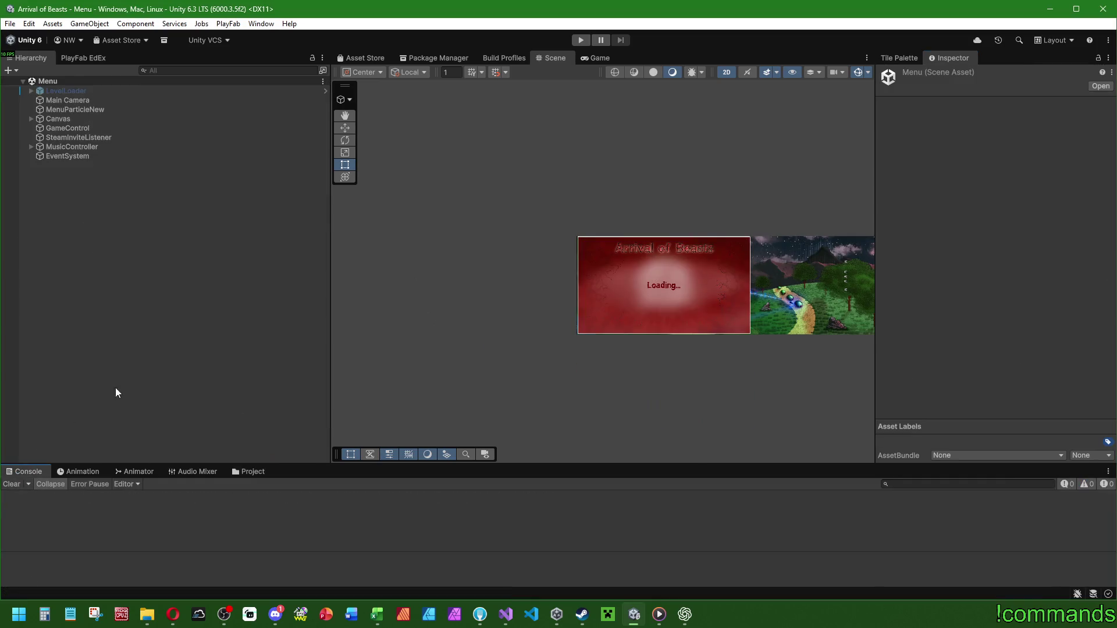
click(579, 42)
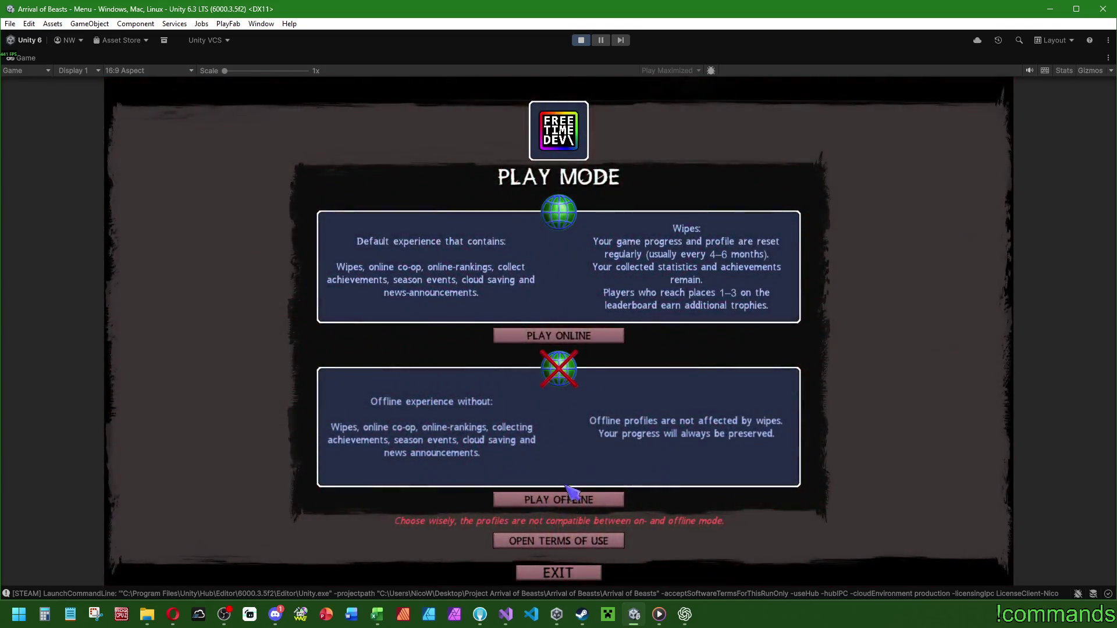
click(574, 499)
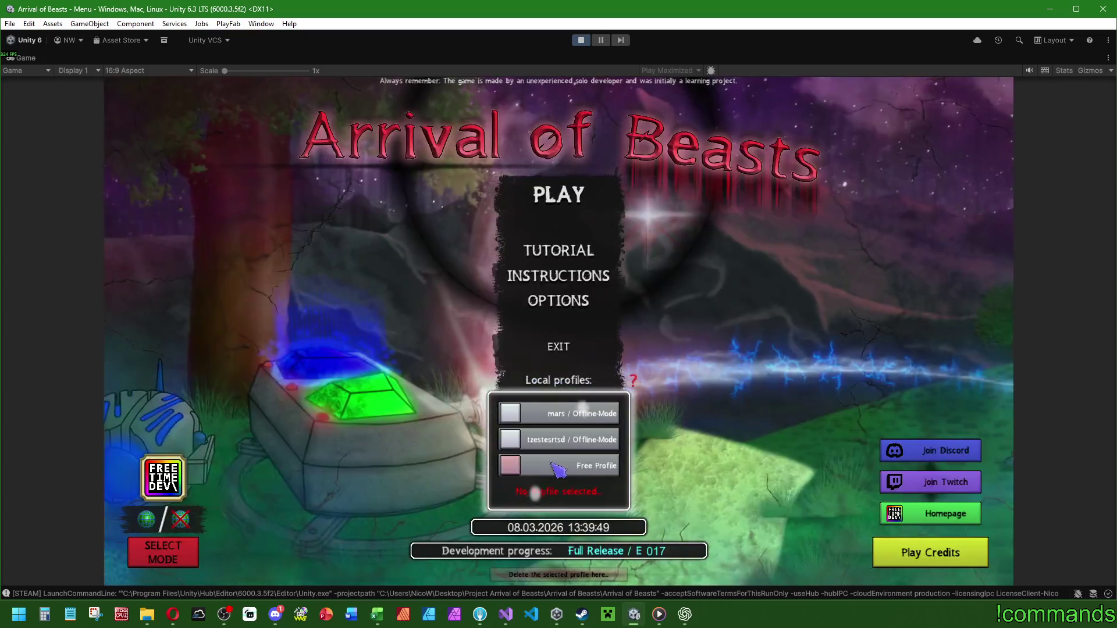
click(559, 208)
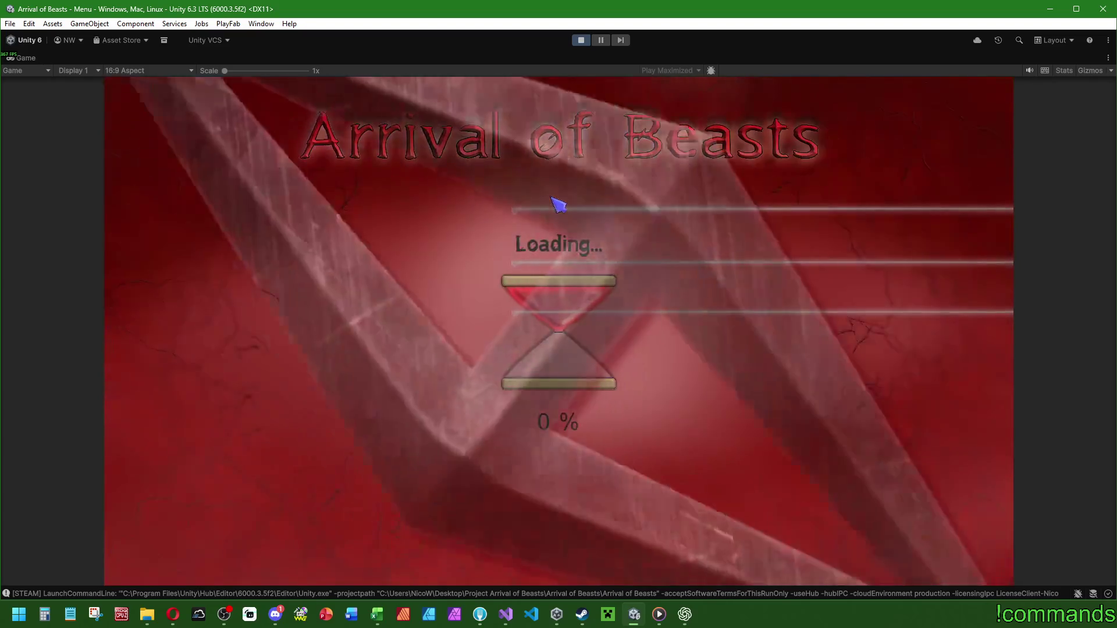
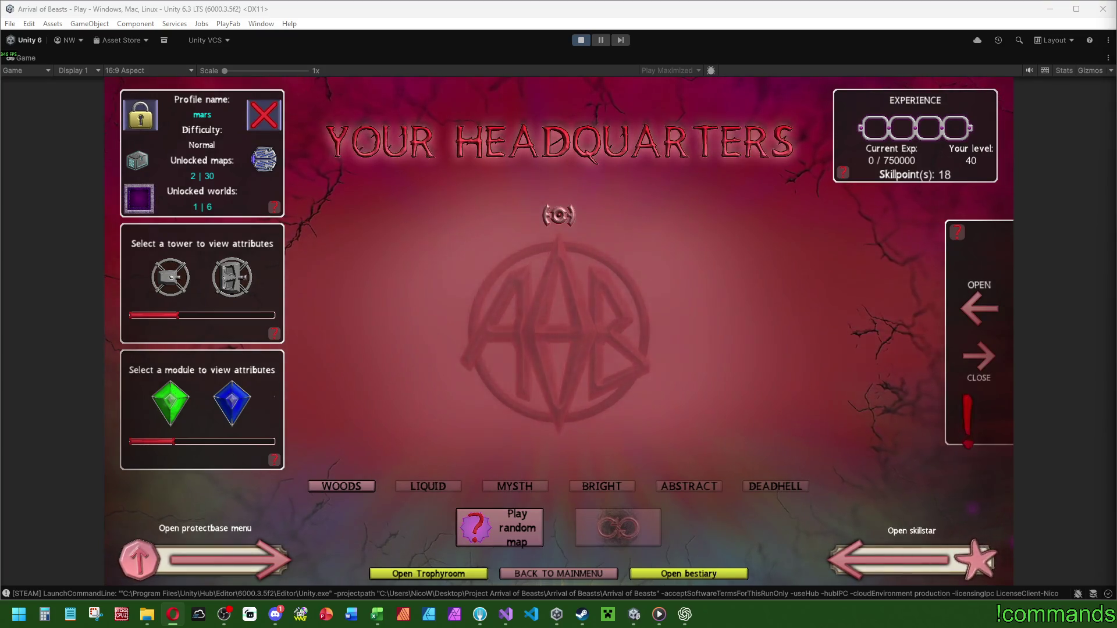
Open the Talentpath, put one point into Economy to preview its upgrades, and switch to Visual Studio.
click(979, 308)
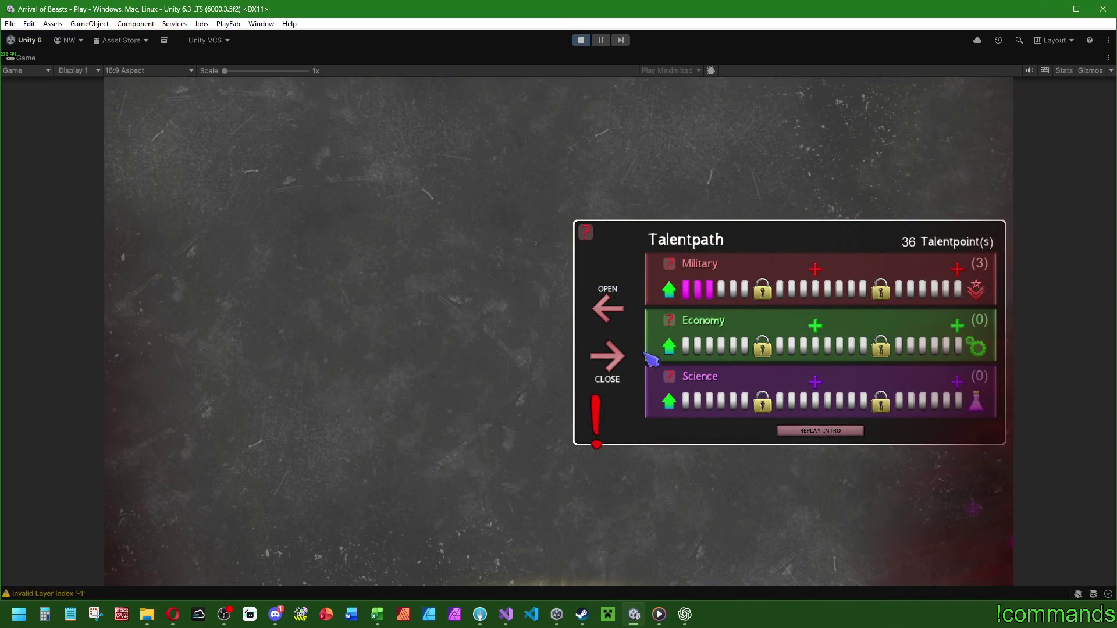
key(alt+Tab)
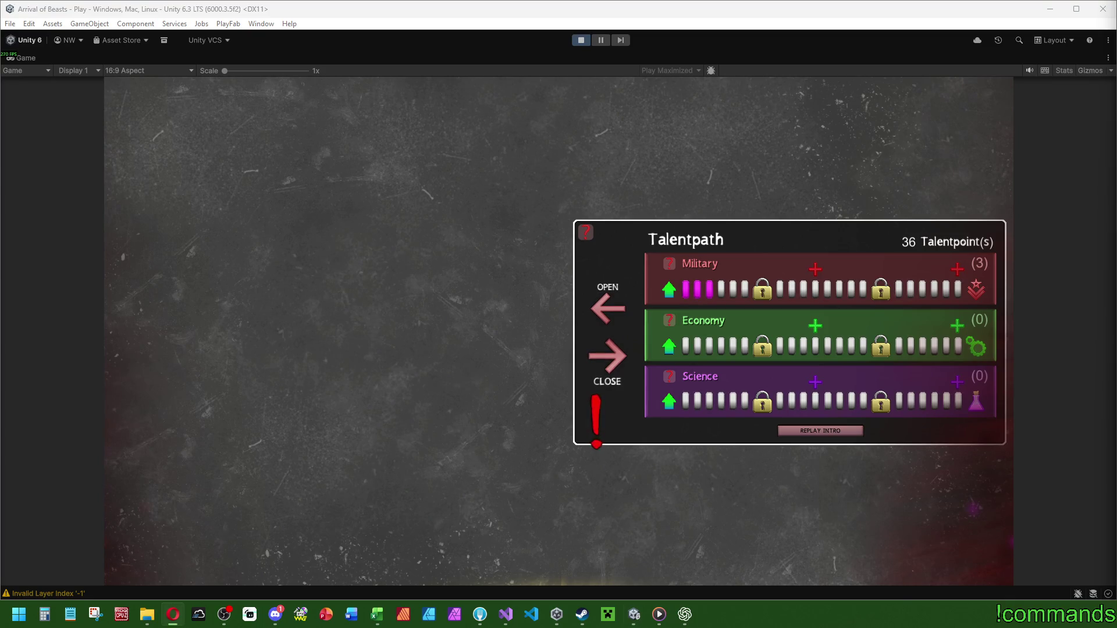
click(676, 346)
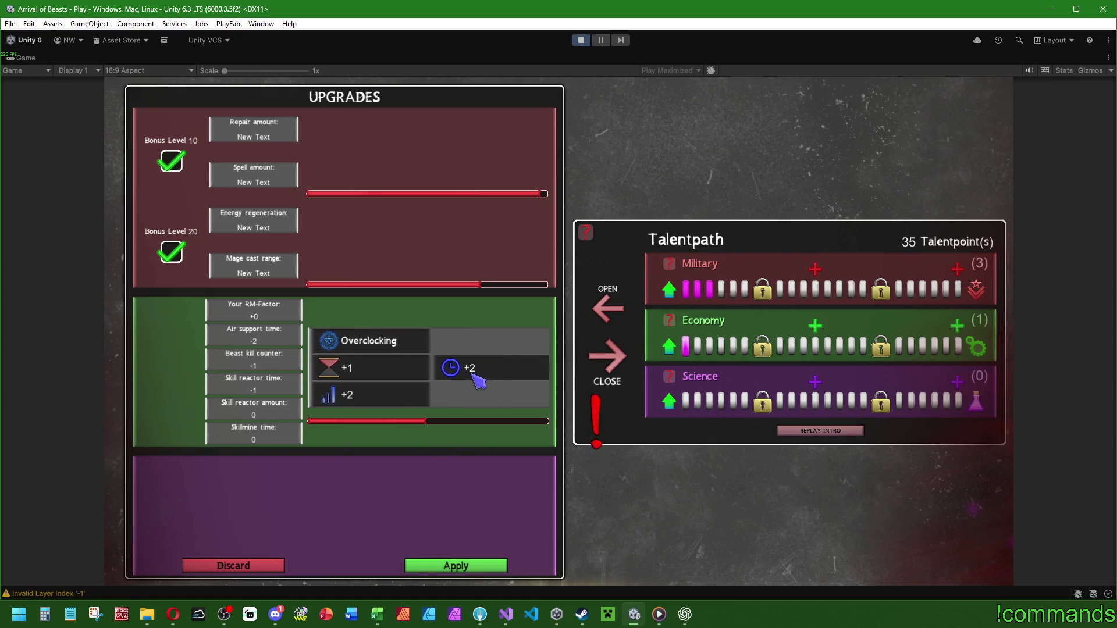
click(621, 387)
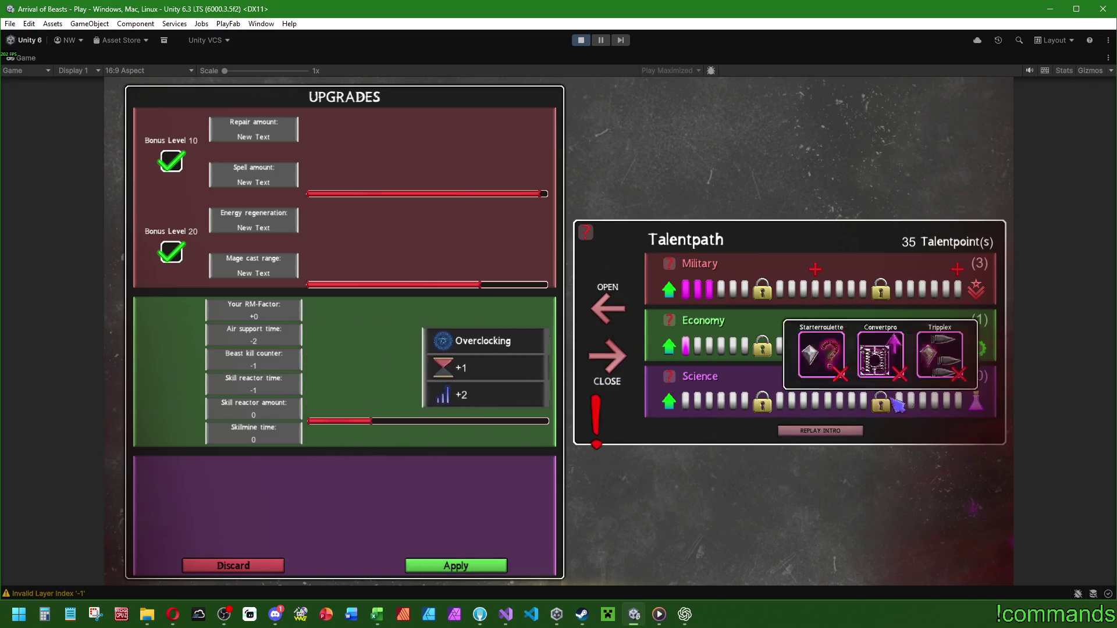
click(510, 610)
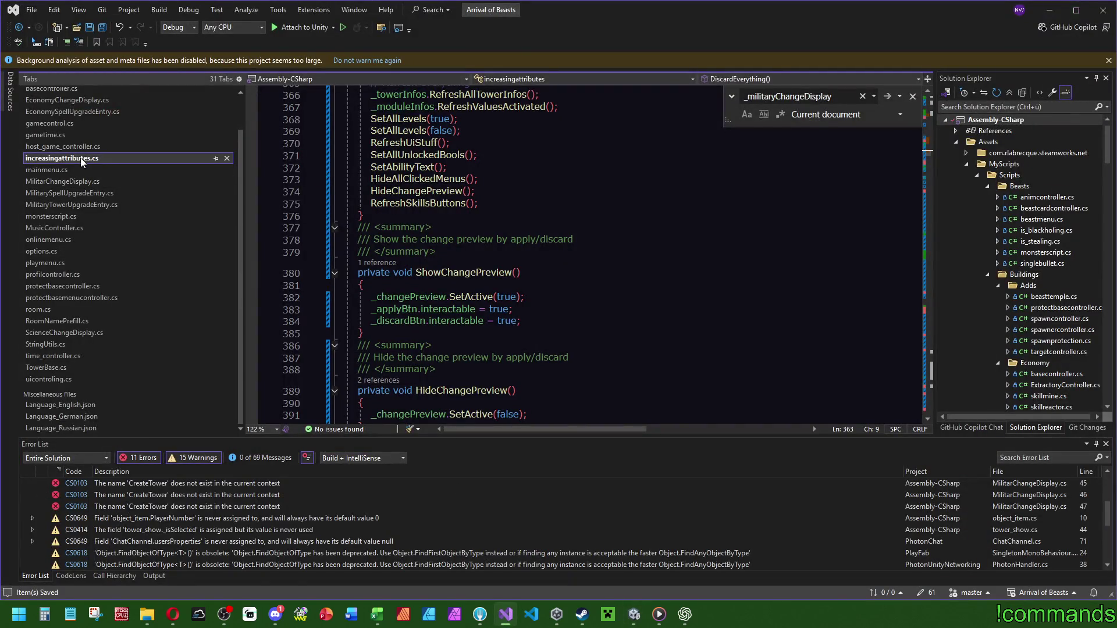
Scroll increasingattributes.cs down to the economy spell foreach, then return to the running game.
scroll(929, 151, down, 20)
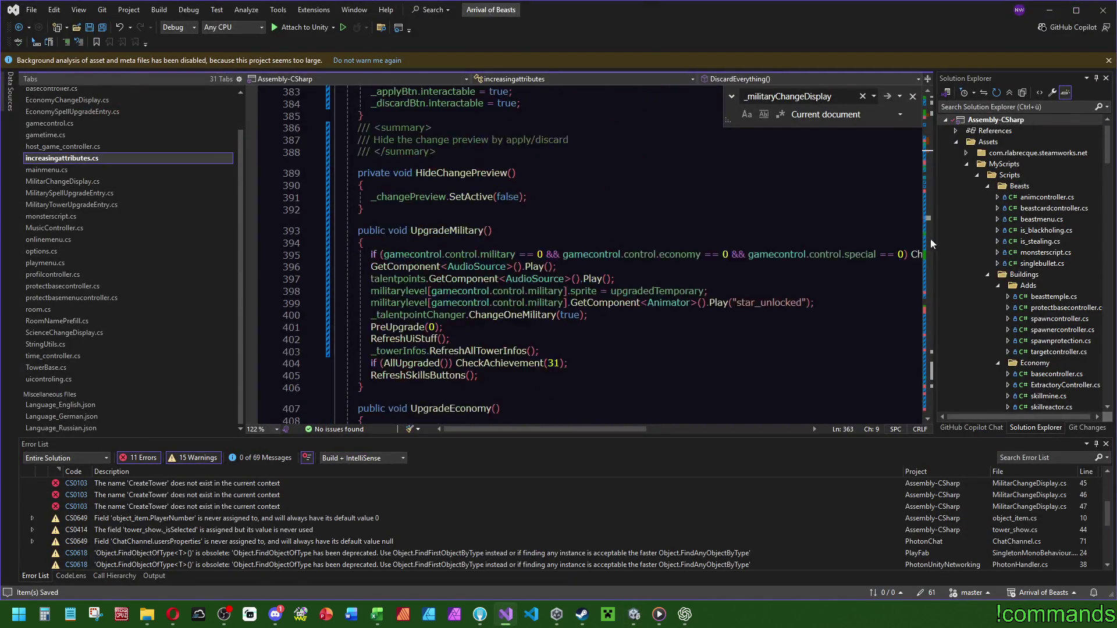
scroll(912, 389, down, 11)
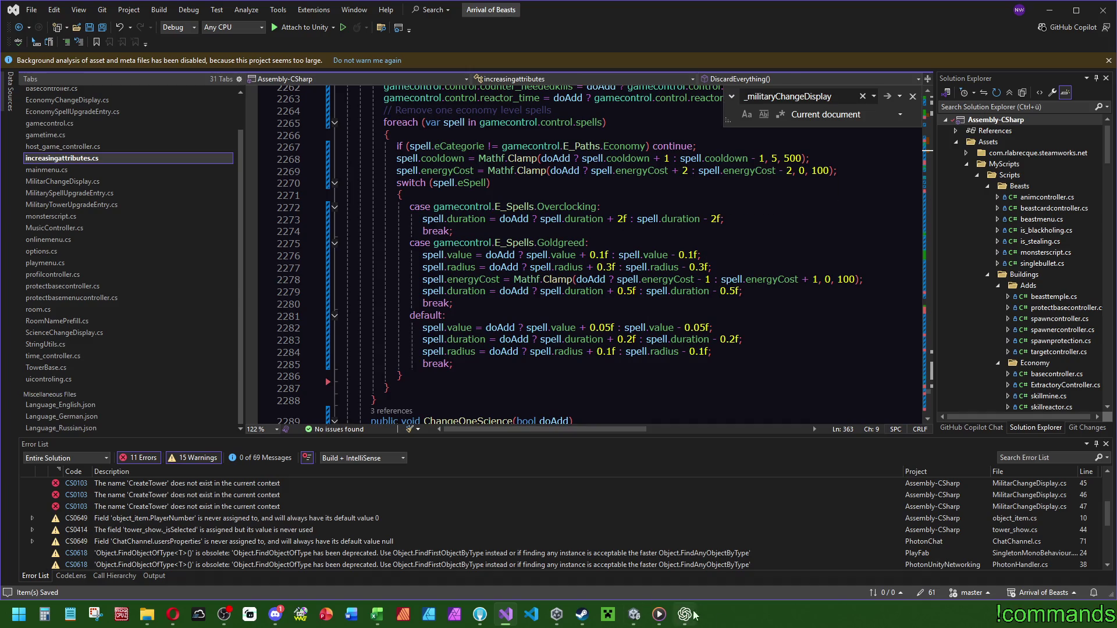
click(634, 615)
Raise Economy to level 10 to reach its first bonus.
click(664, 345)
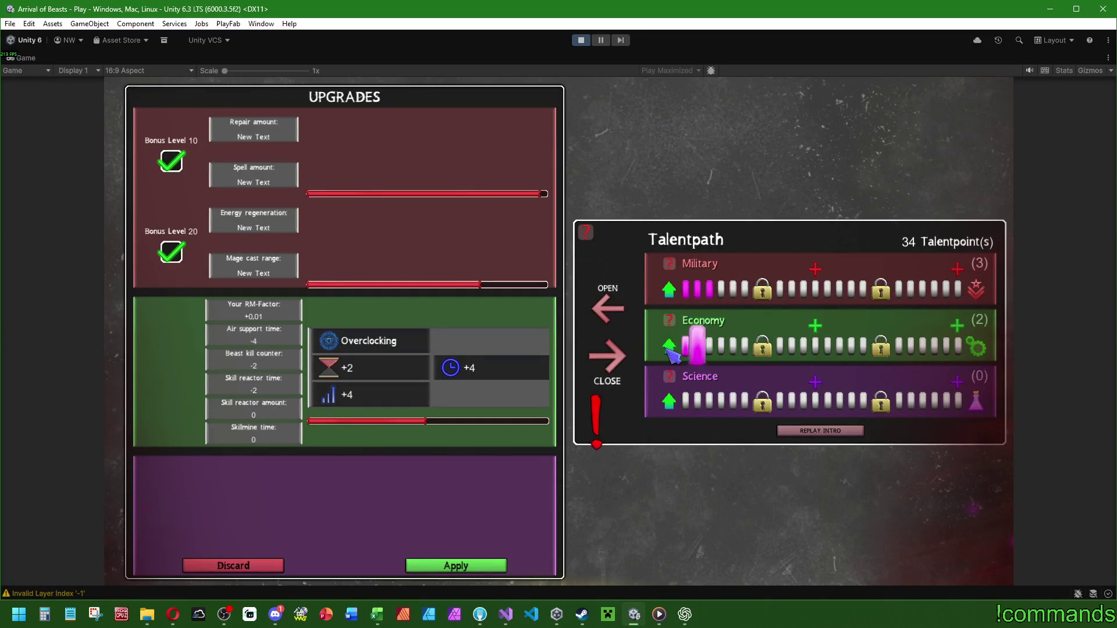
click(666, 347)
click(667, 348)
click(668, 348)
click(670, 347)
click(671, 347)
click(670, 346)
mouse_move(821, 329)
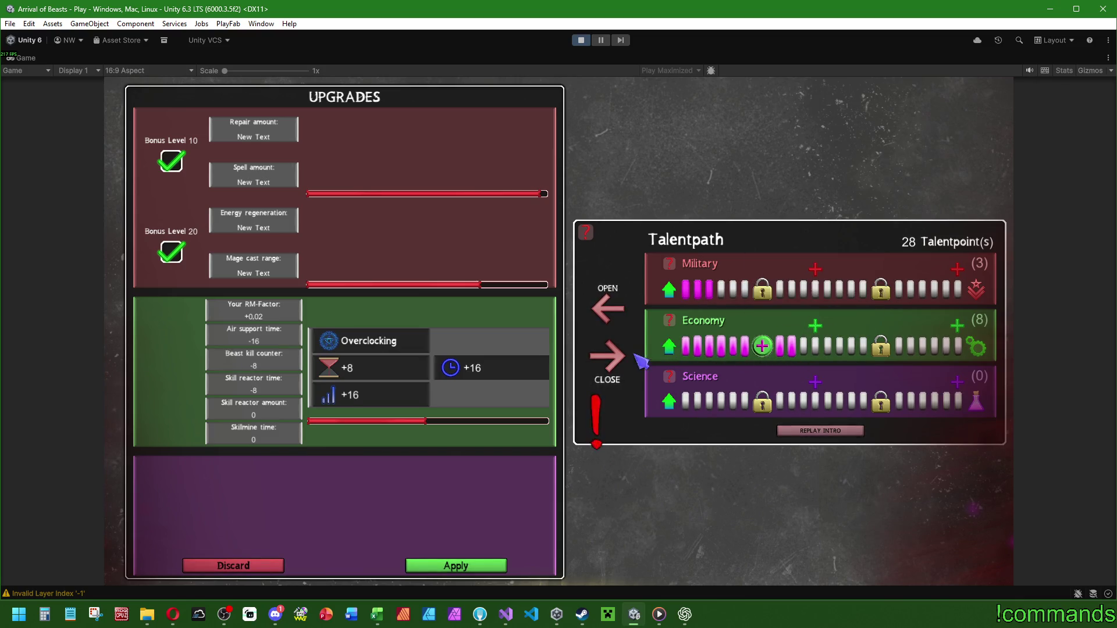
click(670, 348)
click(671, 349)
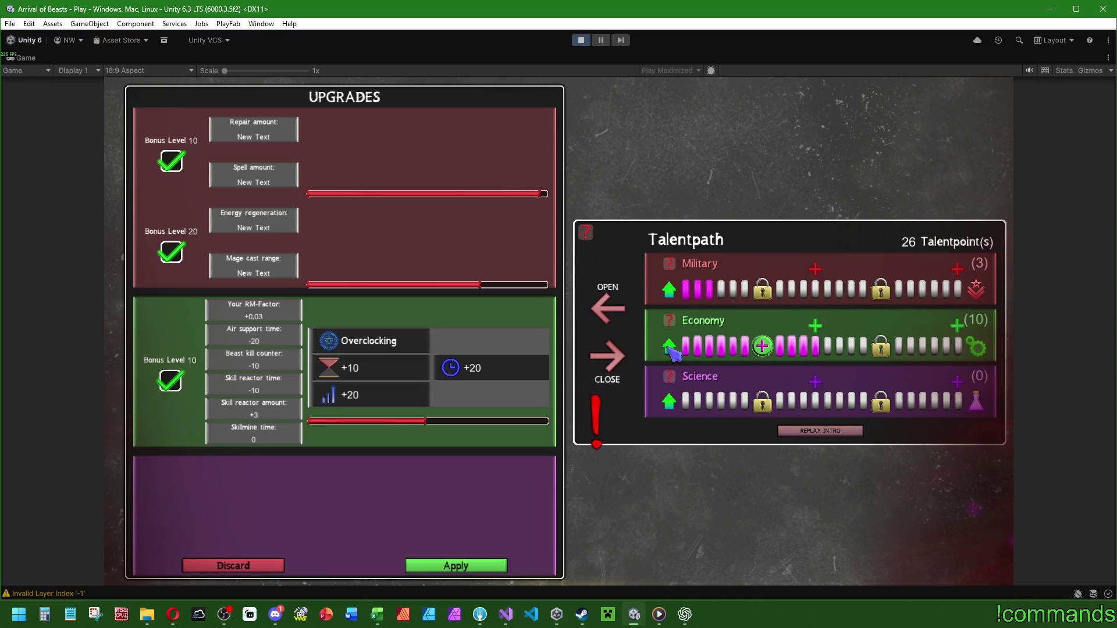
Push Economy on up to level 20 and check the preview values.
click(670, 348)
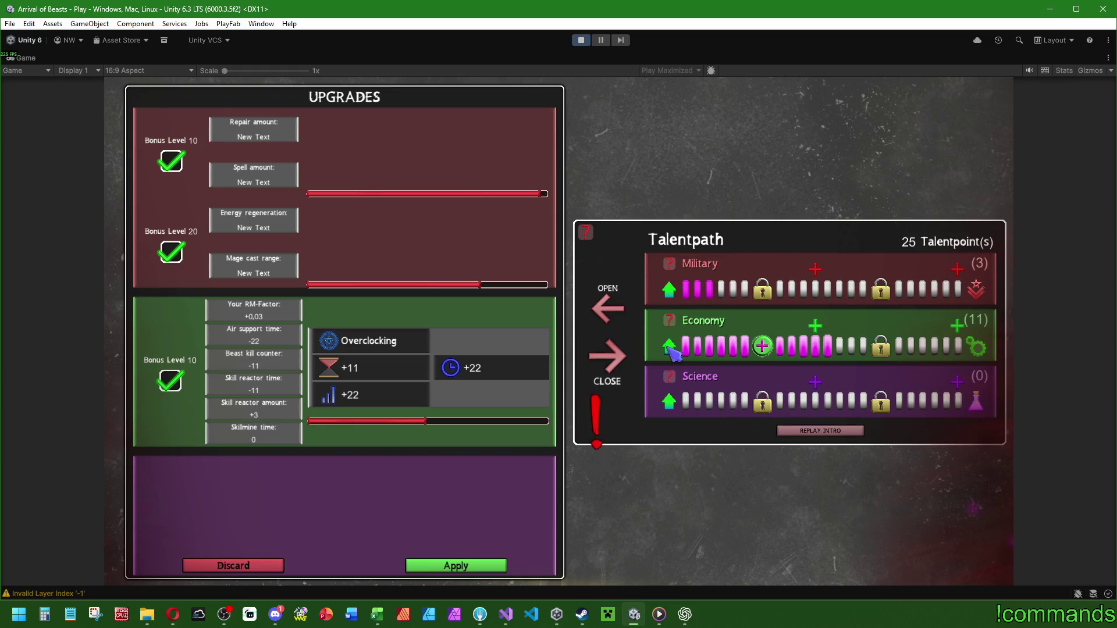
click(670, 348)
click(671, 348)
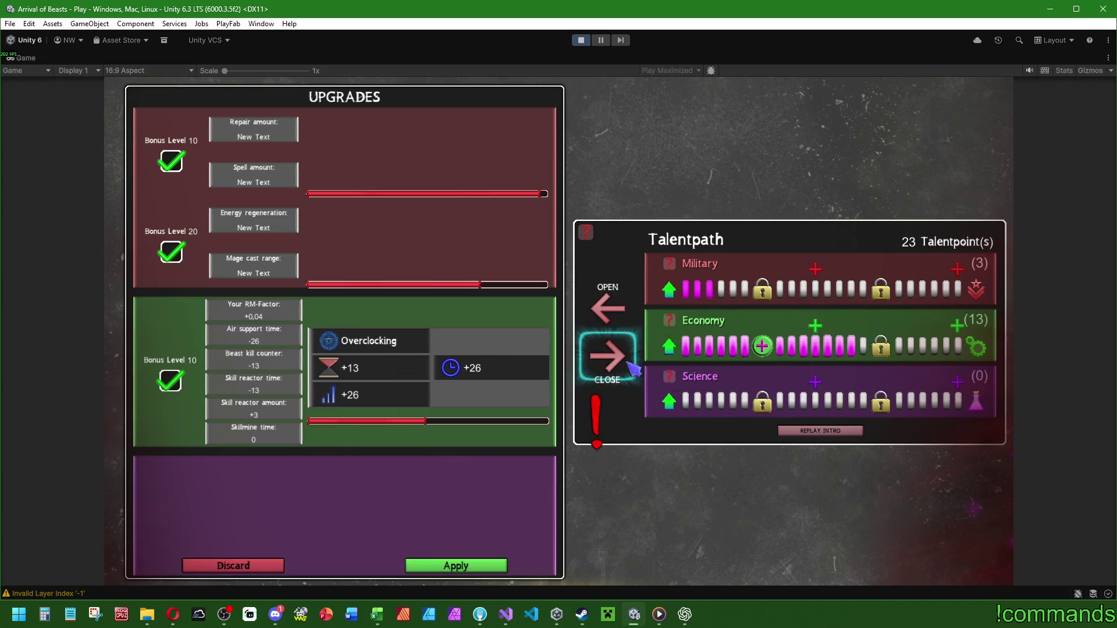
click(670, 347)
click(670, 348)
click(670, 348)
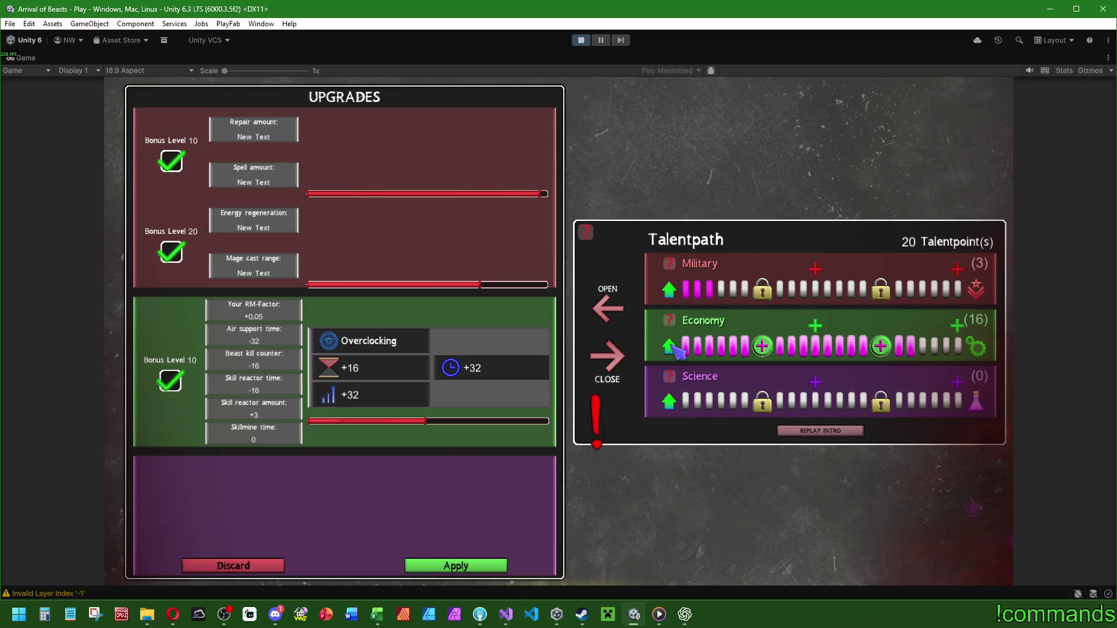
click(670, 348)
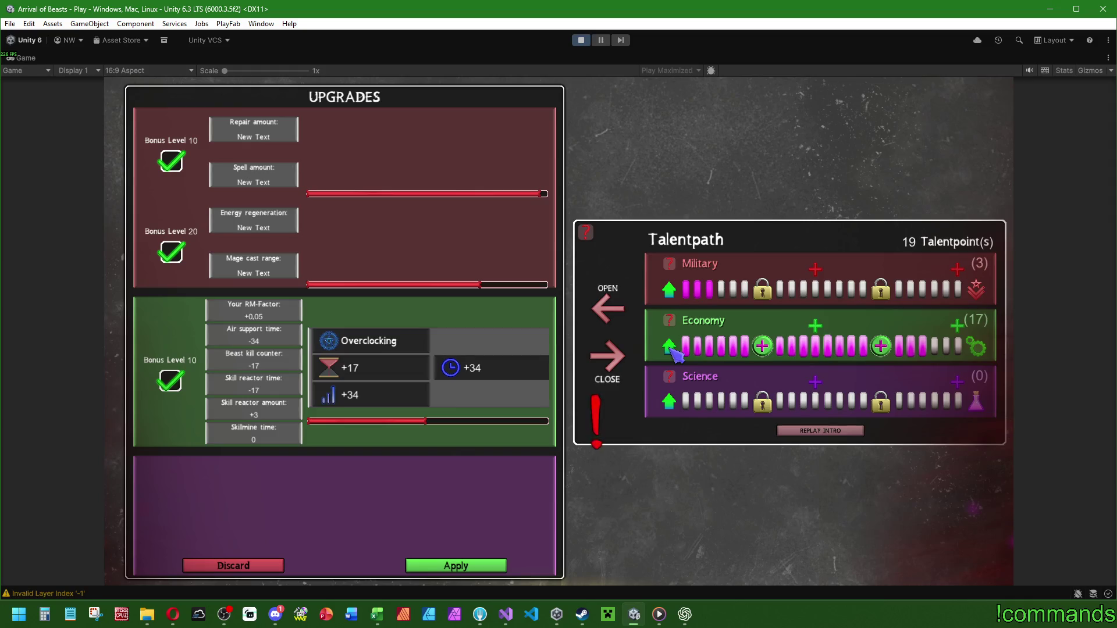
click(671, 348)
click(670, 348)
click(670, 348)
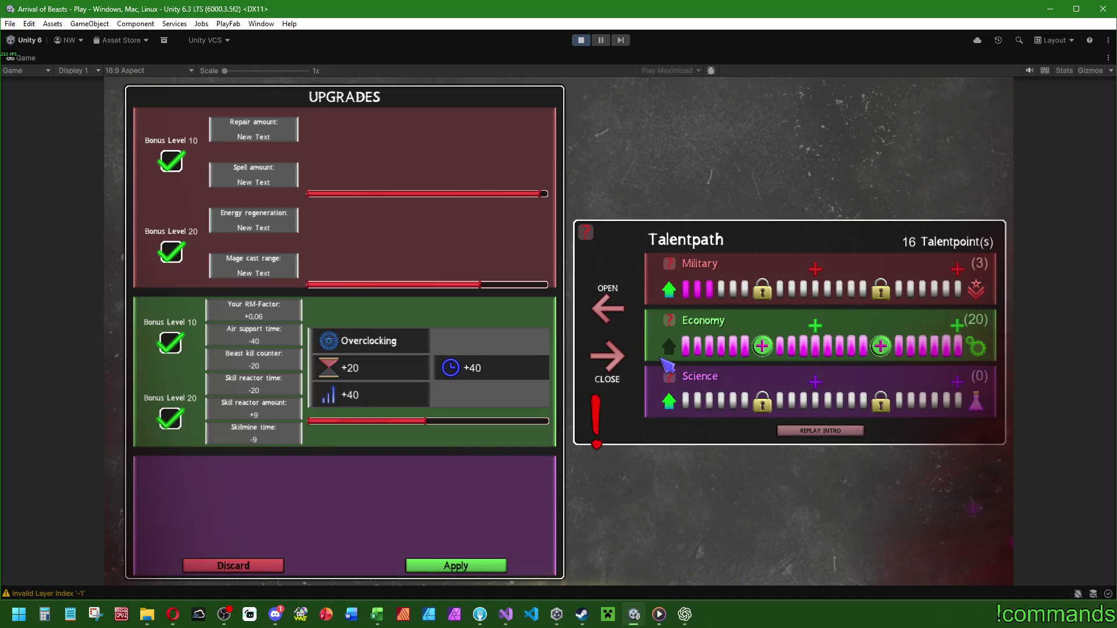
Spend the remaining points on Military, then discard all previewed talent changes.
click(670, 291)
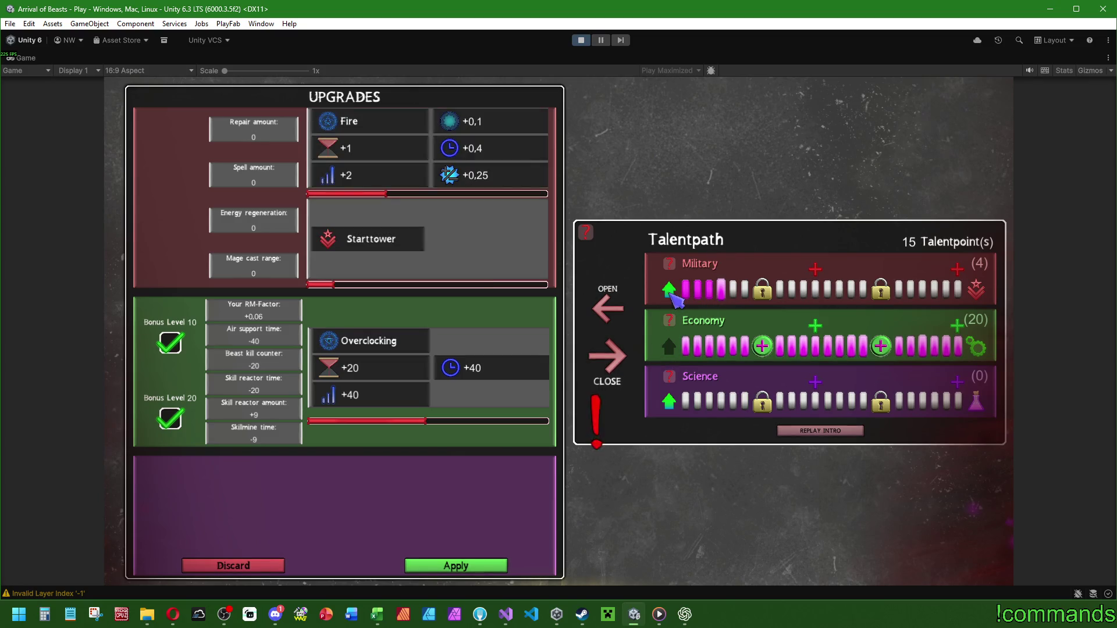
click(670, 289)
click(670, 290)
click(671, 290)
click(670, 290)
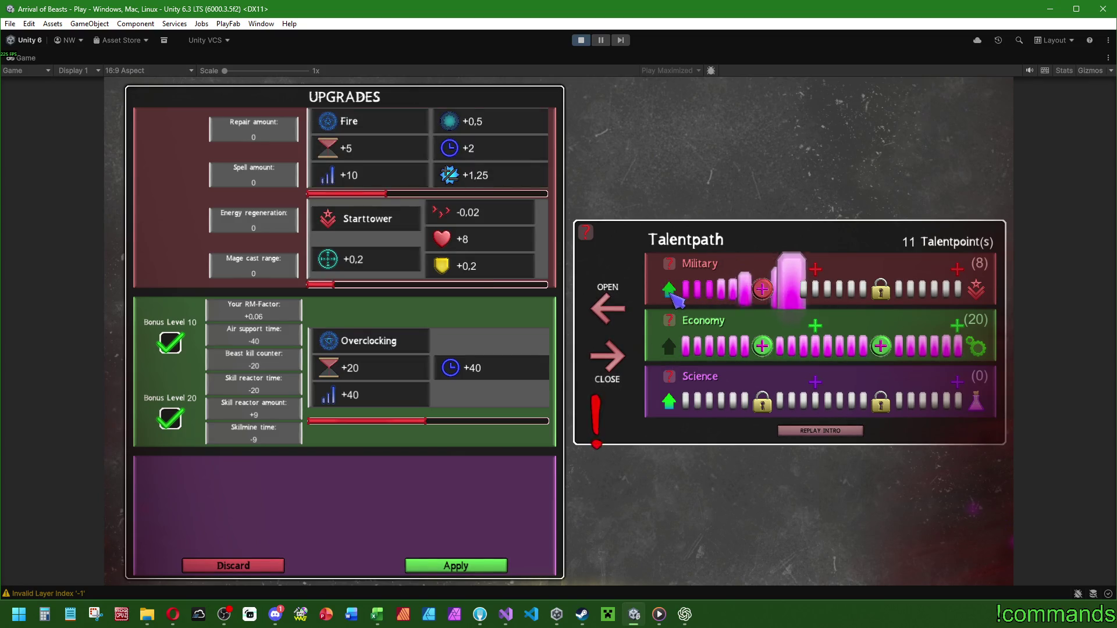
click(670, 289)
click(670, 290)
click(670, 290)
click(671, 290)
click(670, 291)
click(670, 291)
click(670, 291)
click(671, 291)
click(671, 291)
click(670, 291)
click(670, 291)
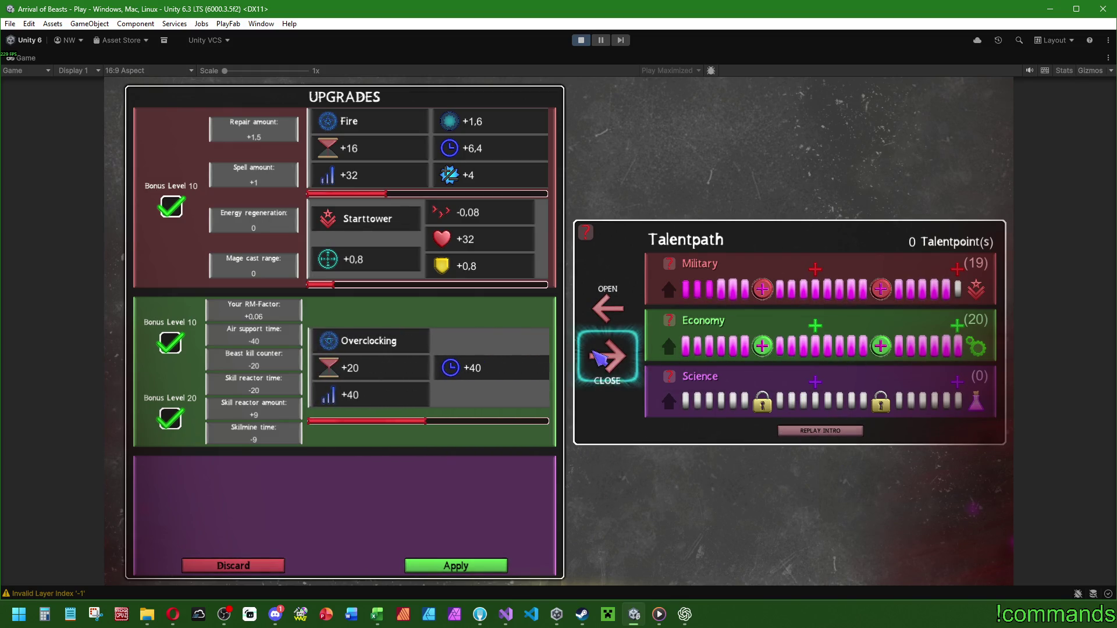
click(249, 567)
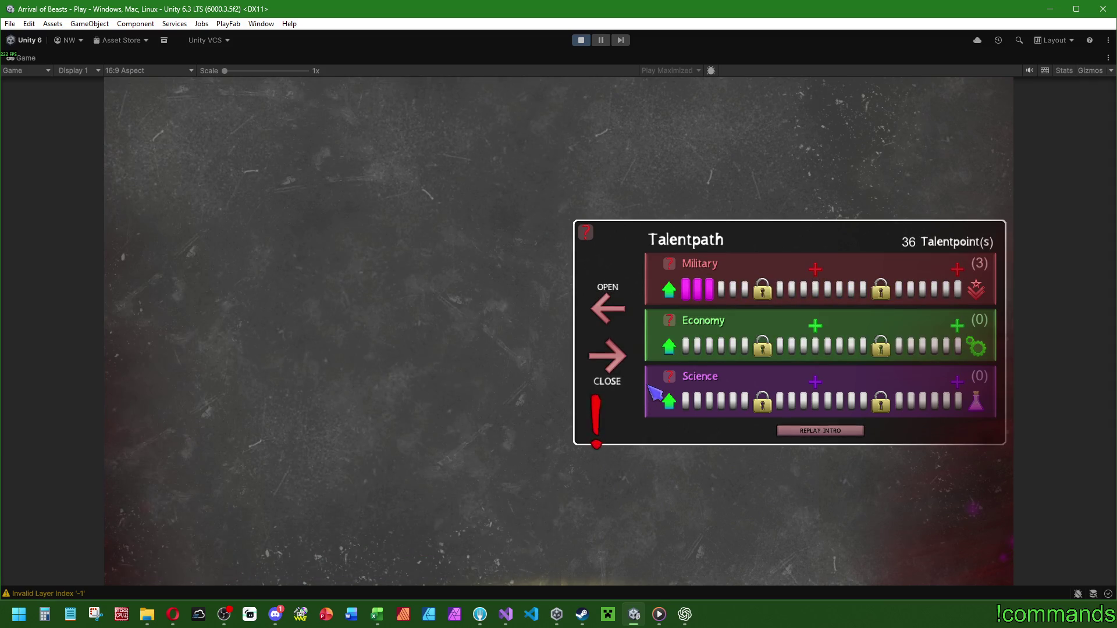
Add points to Military and Economy, discard them, then level Economy back to 20.
click(673, 296)
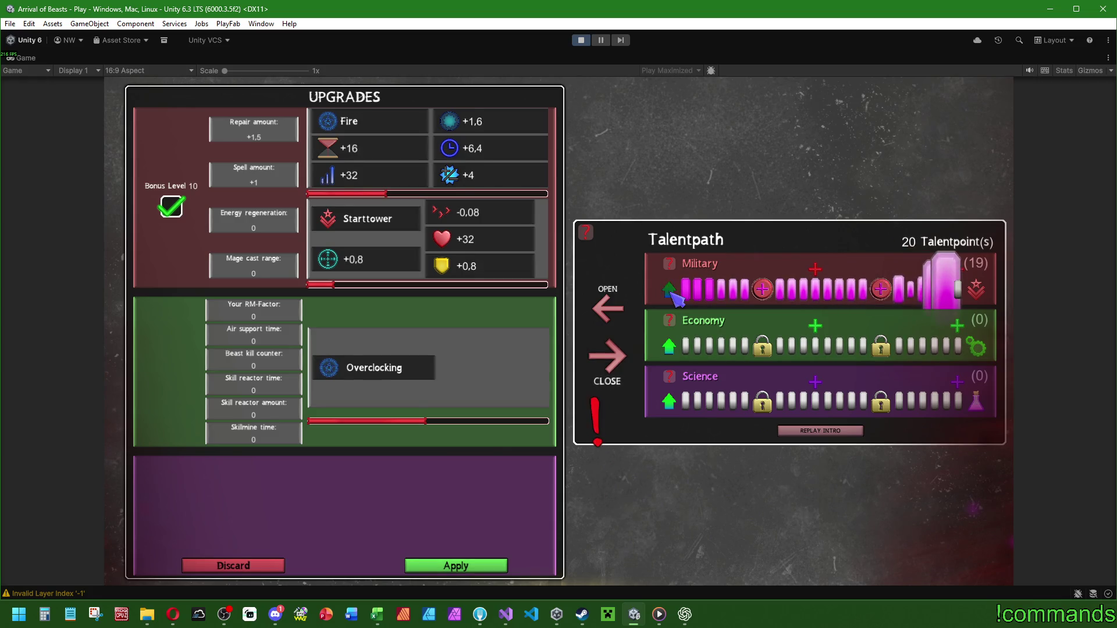
click(670, 348)
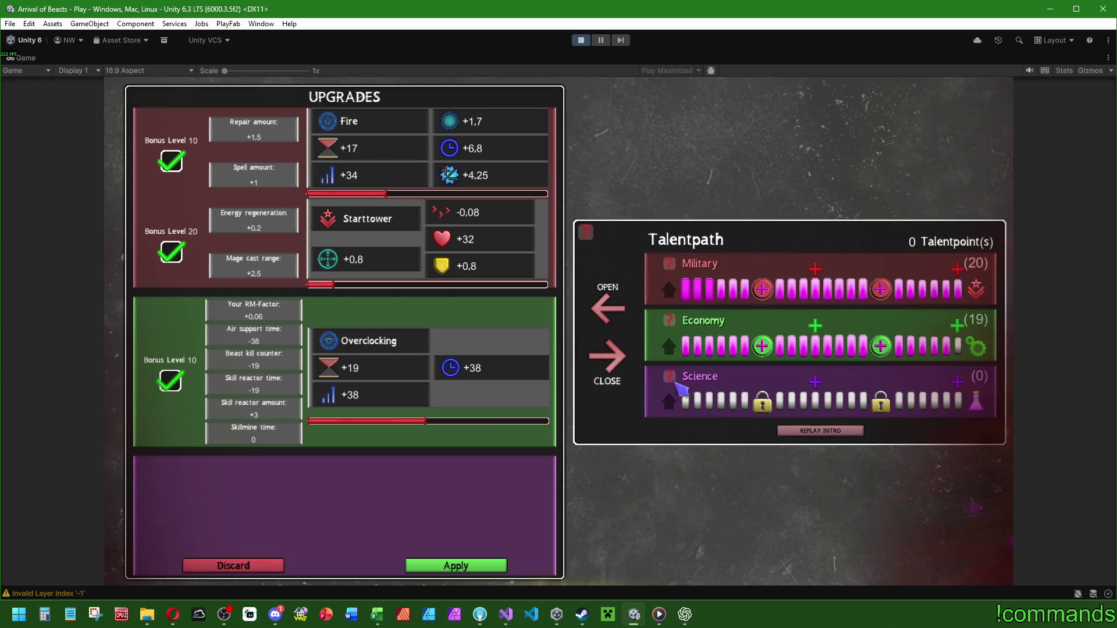
click(221, 565)
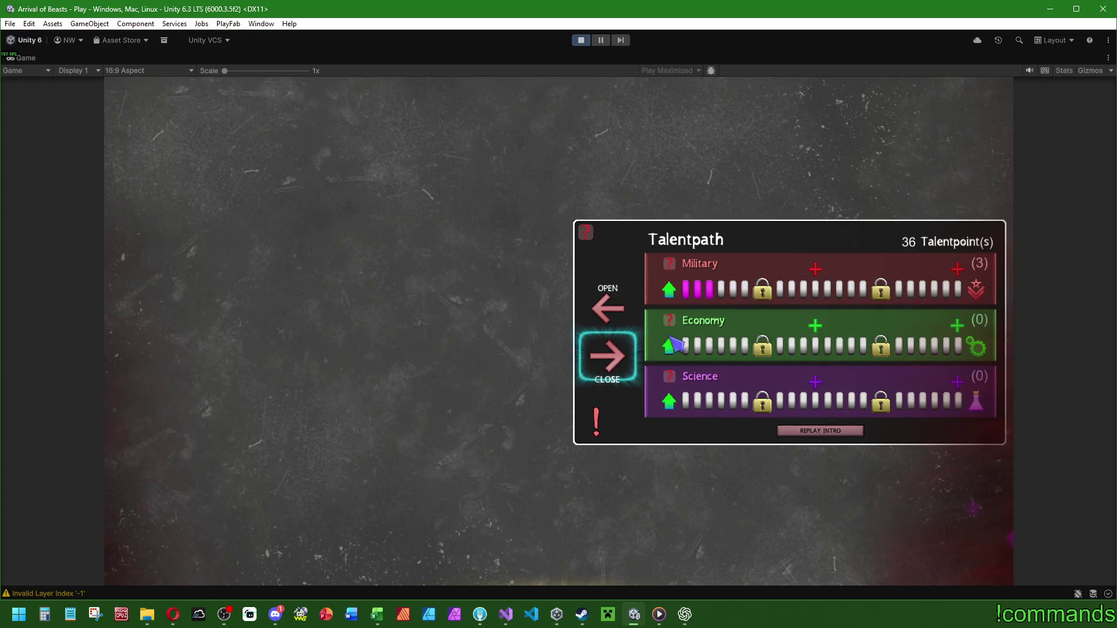
click(670, 343)
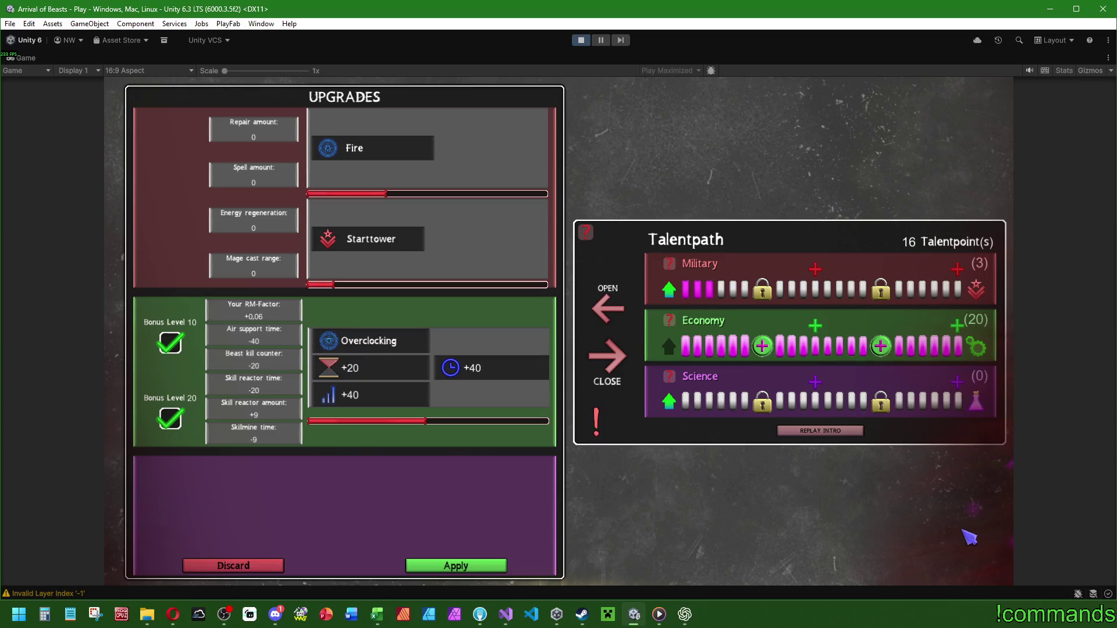
click(659, 614)
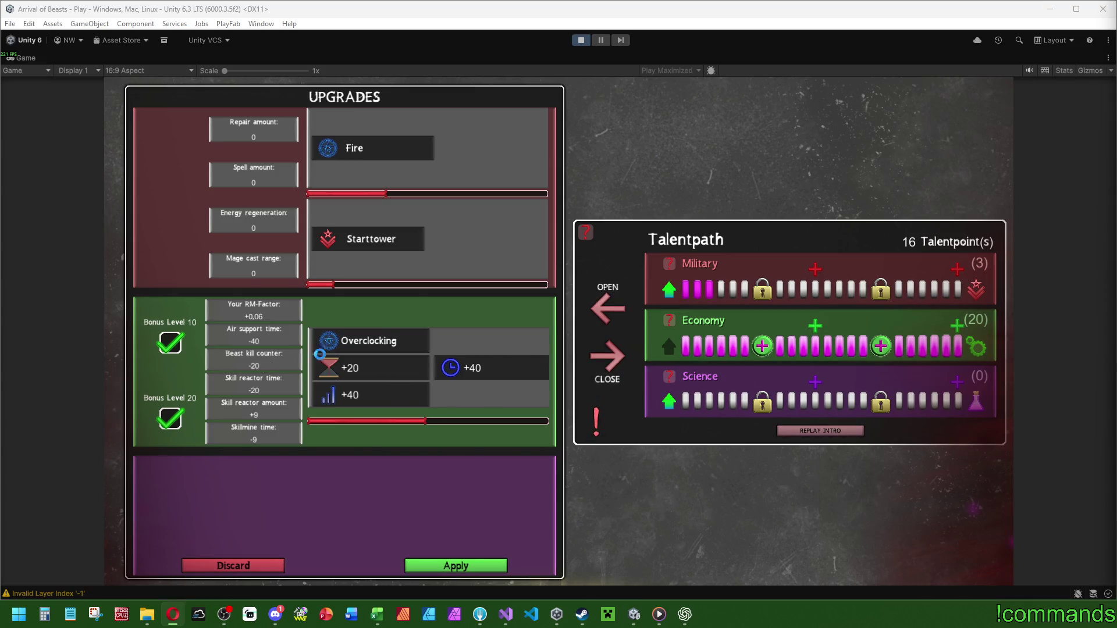
click(607, 356)
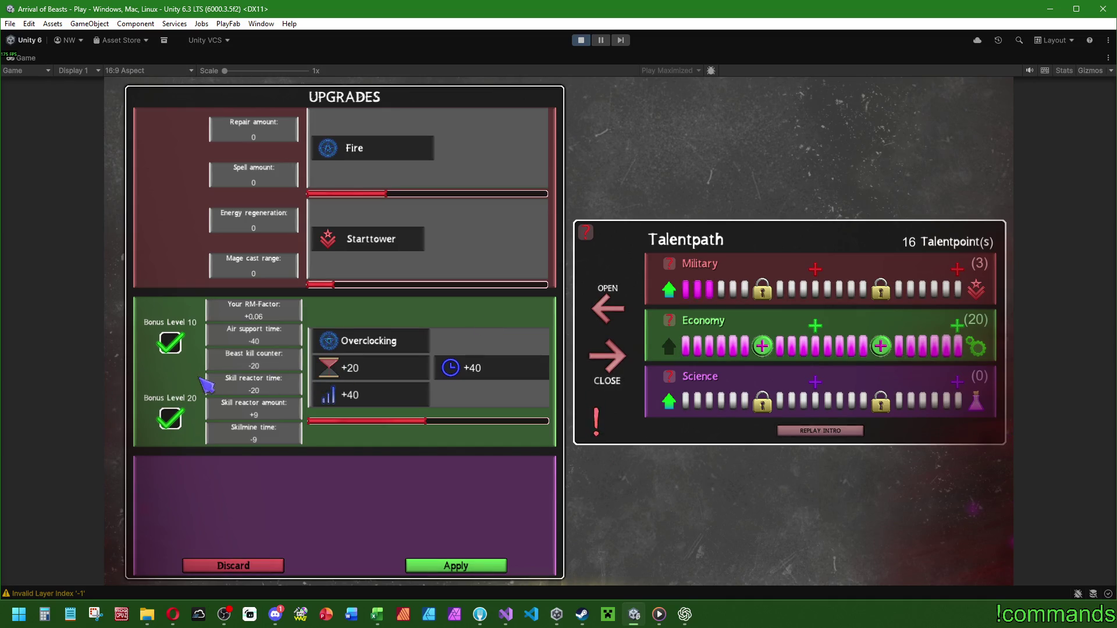
scroll(333, 380, down, 3)
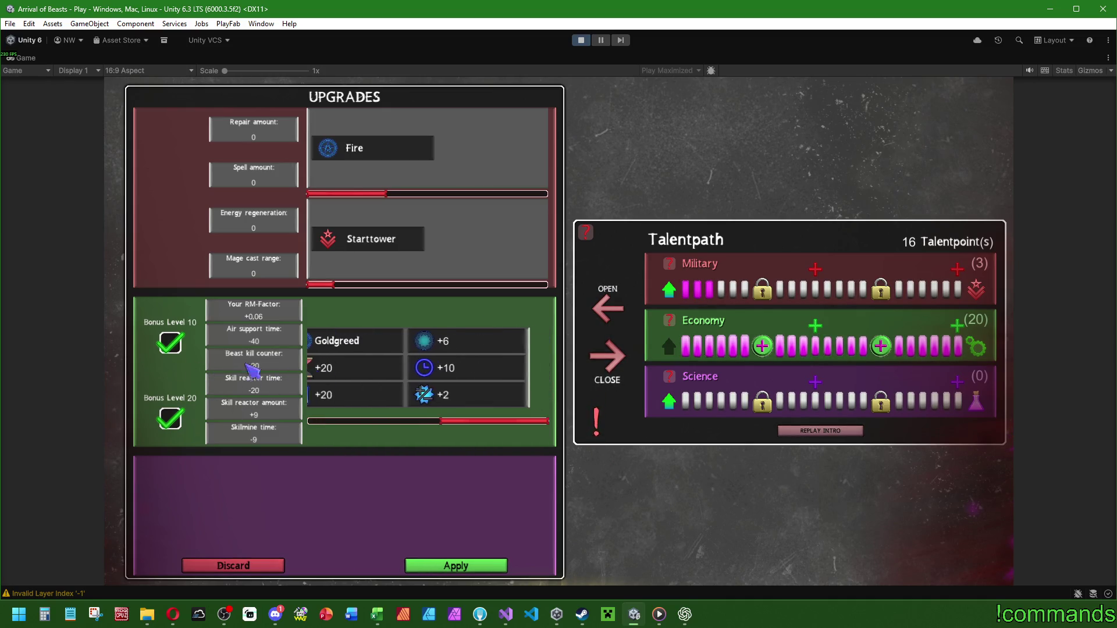
scroll(333, 377, up, 3)
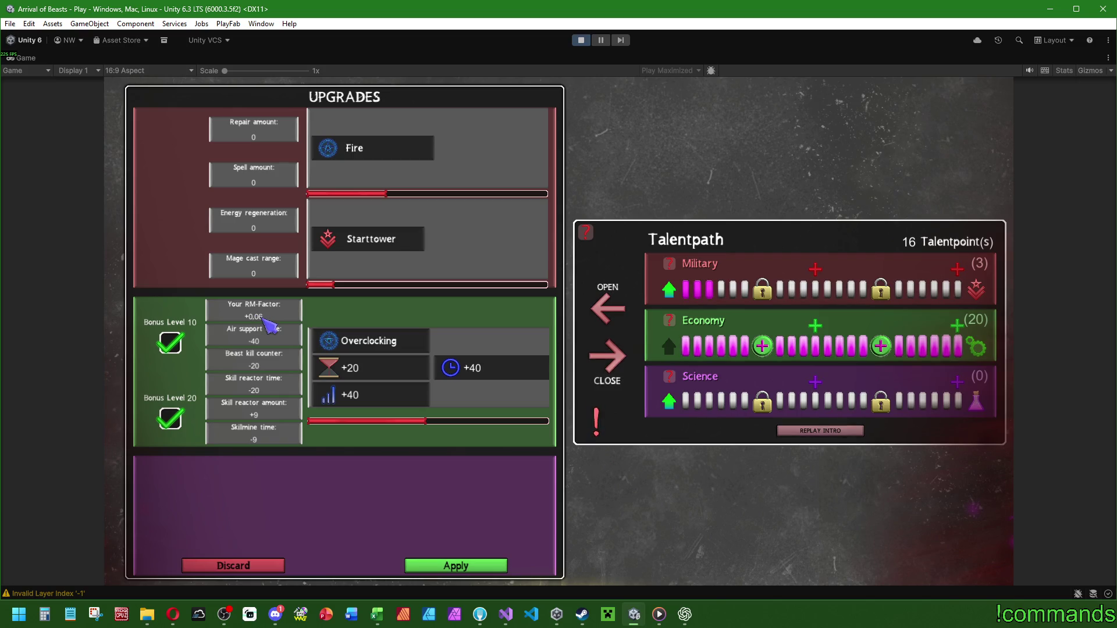
mouse_move(671, 326)
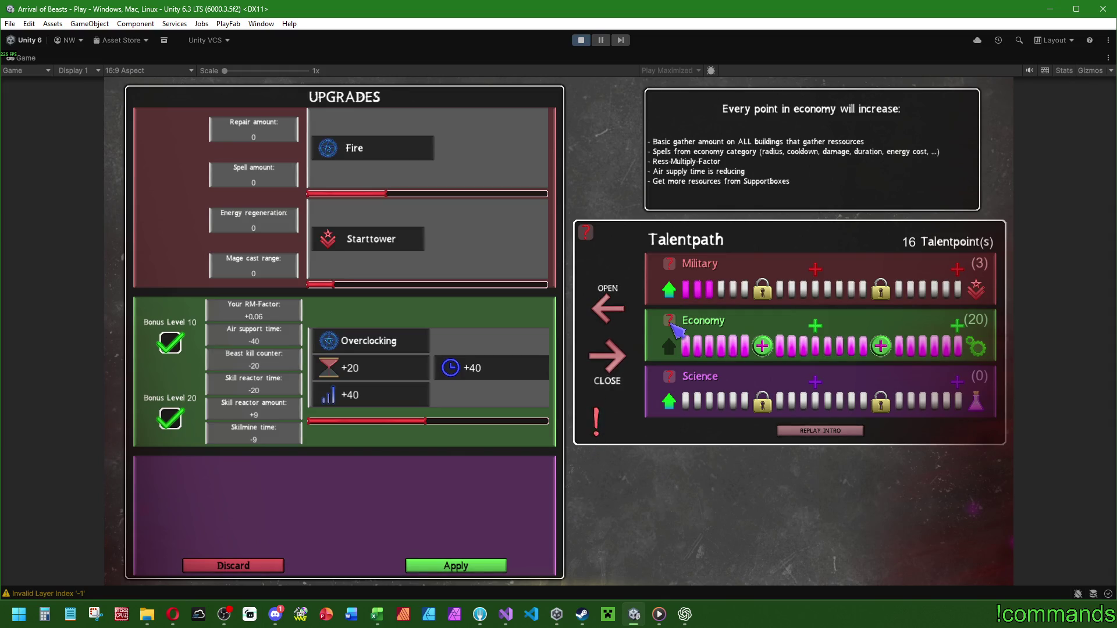
Scroll the economy strip to Goldgreed's values, discard the pending Economy upgrades, and stop play mode.
mouse_move(672, 272)
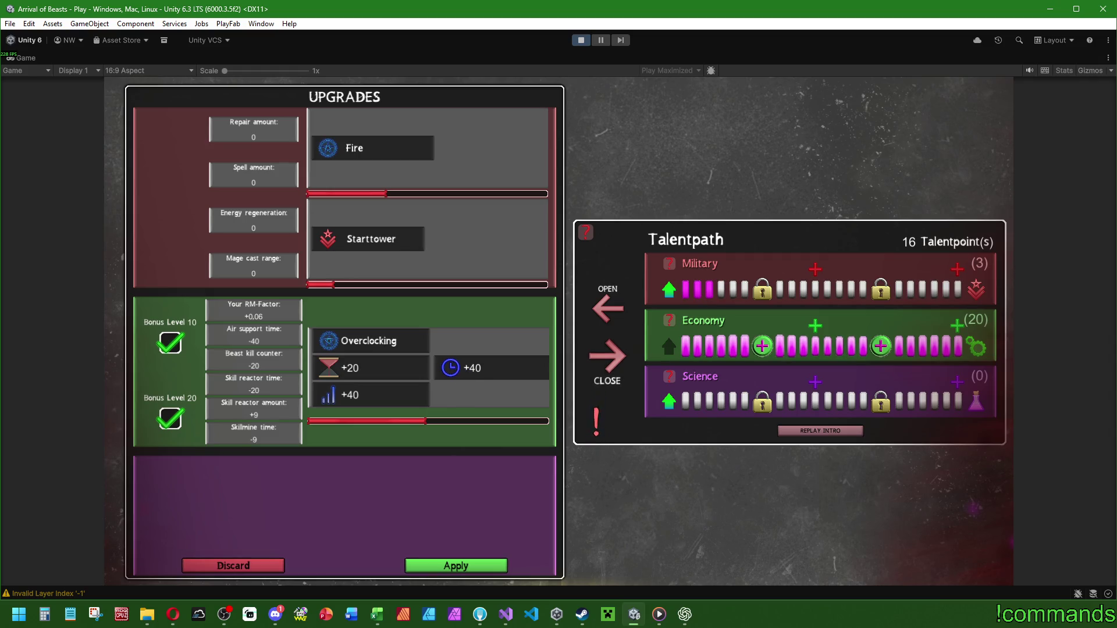
key(alt+Tab)
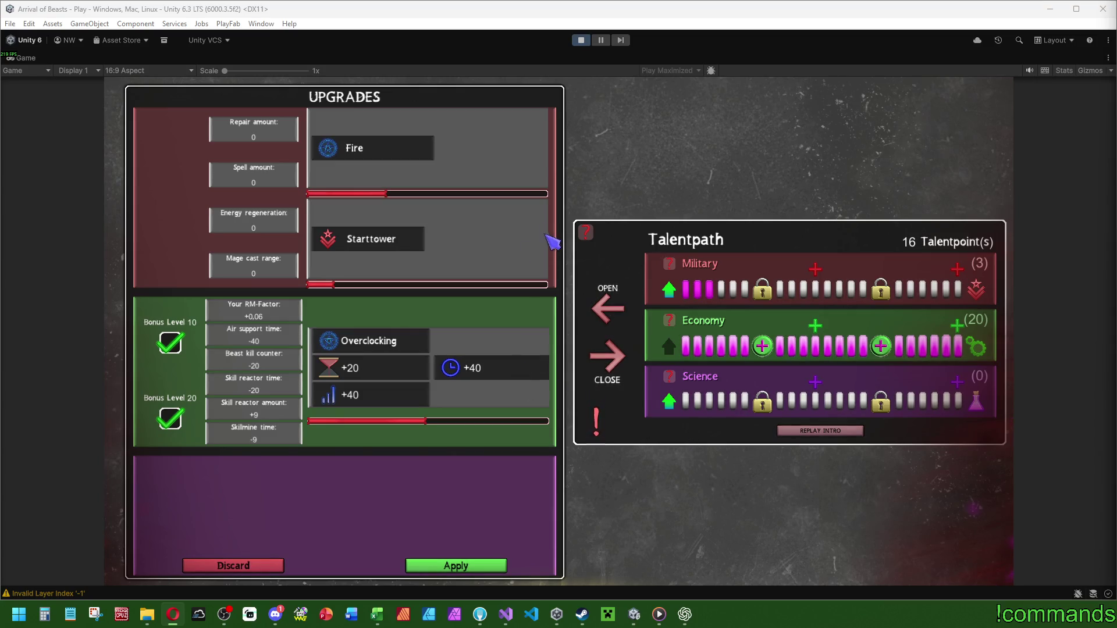
click(466, 370)
drag(482, 340, 336, 366)
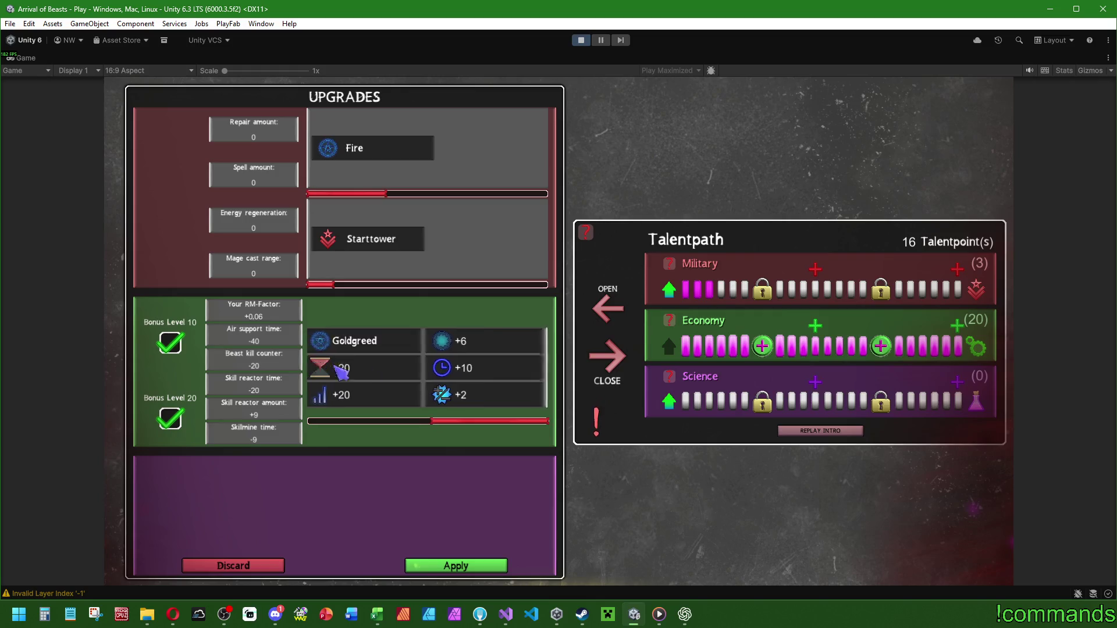
click(249, 568)
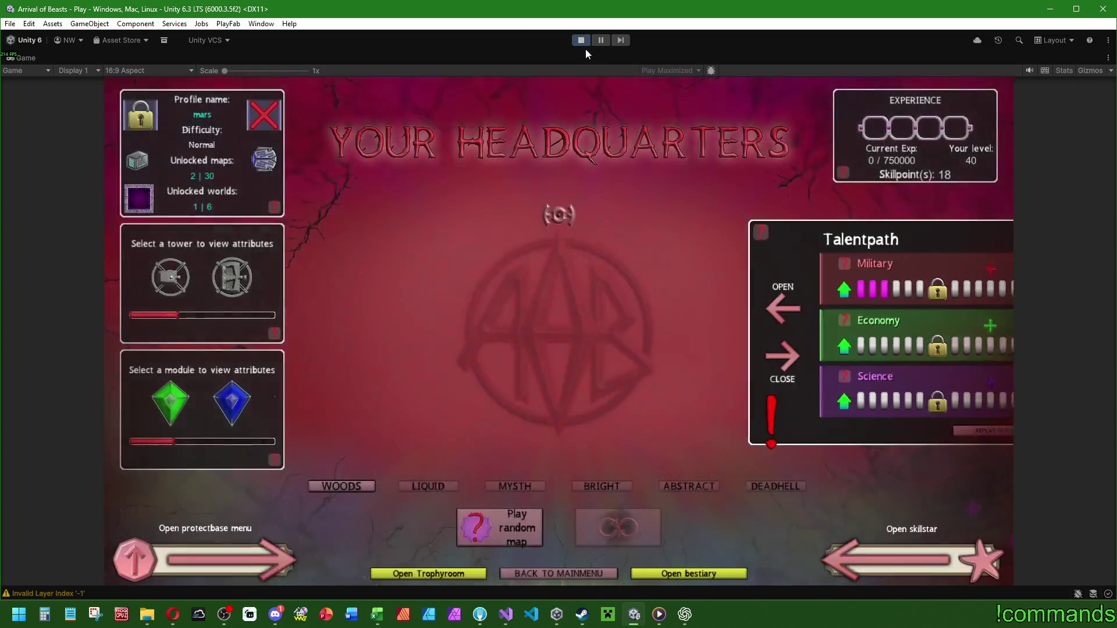
click(584, 39)
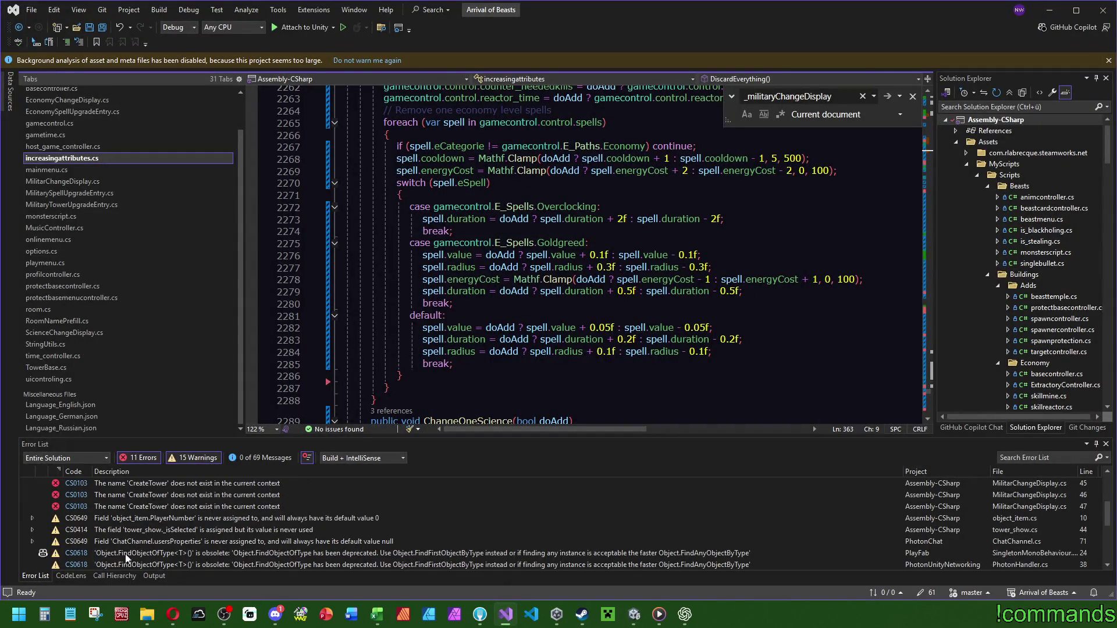
Save all scripts and scroll back up to the ChangeOneEconomy method header.
click(102, 28)
click(544, 365)
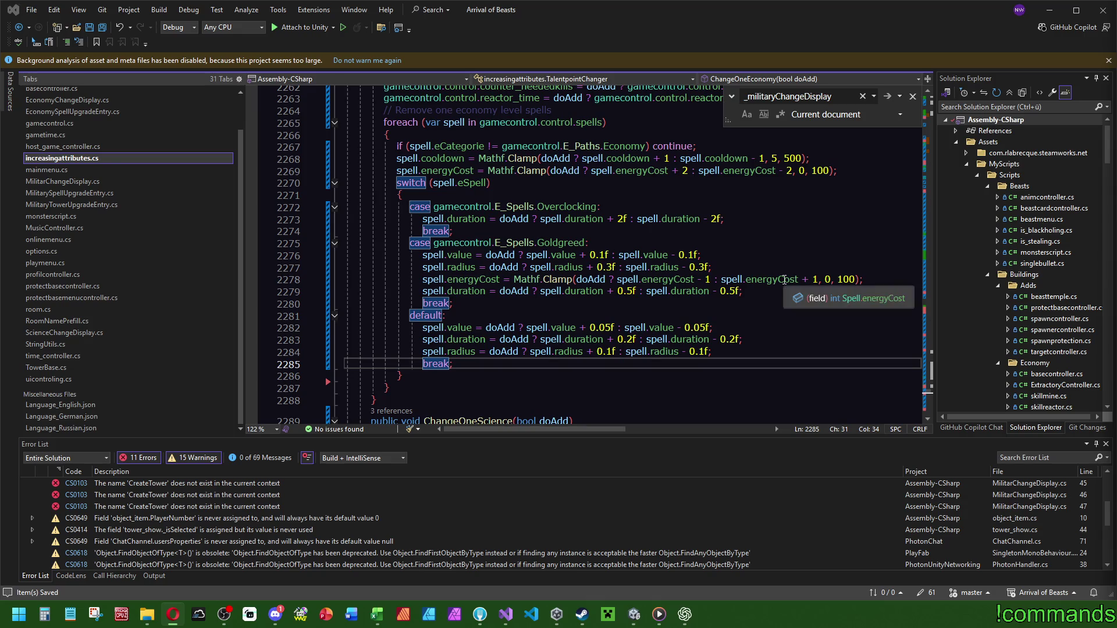
click(738, 232)
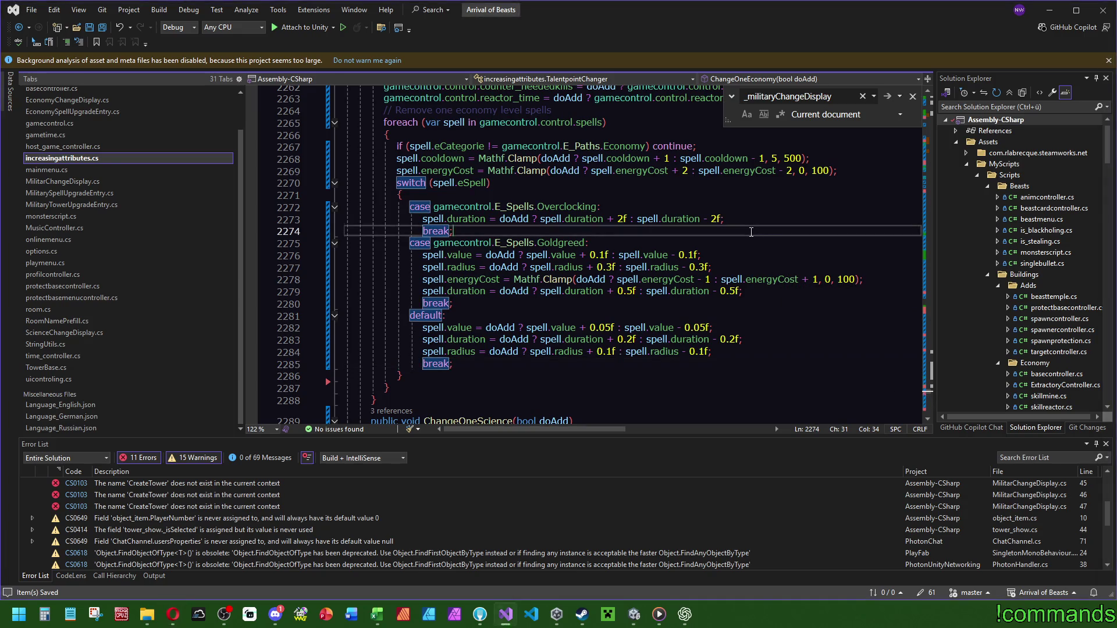
scroll(244, 108, up, 2)
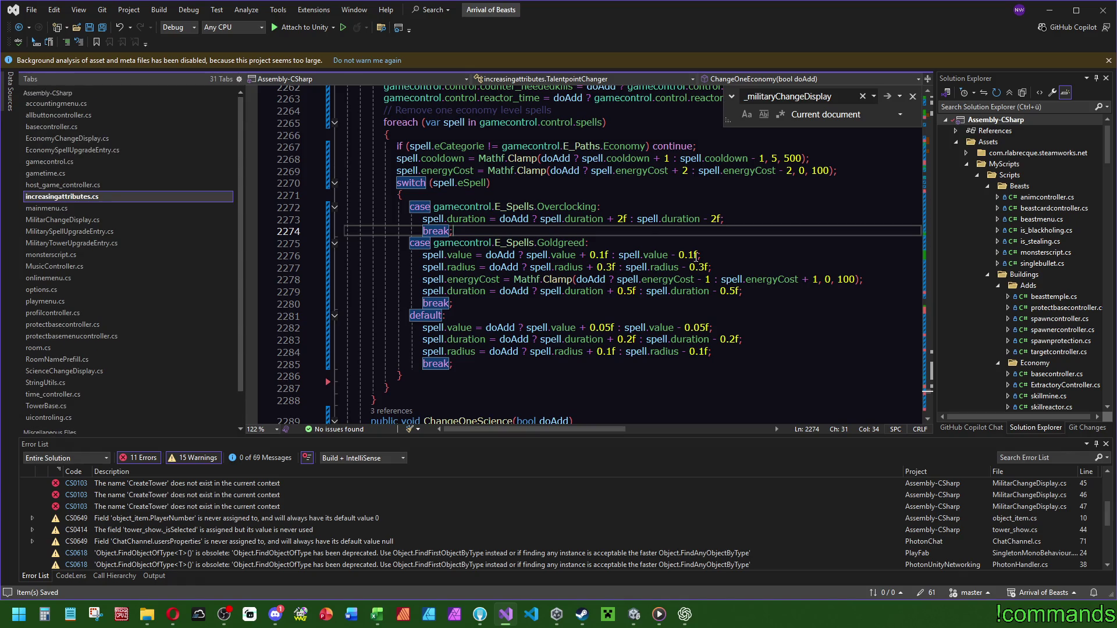
scroll(645, 324, up, 10)
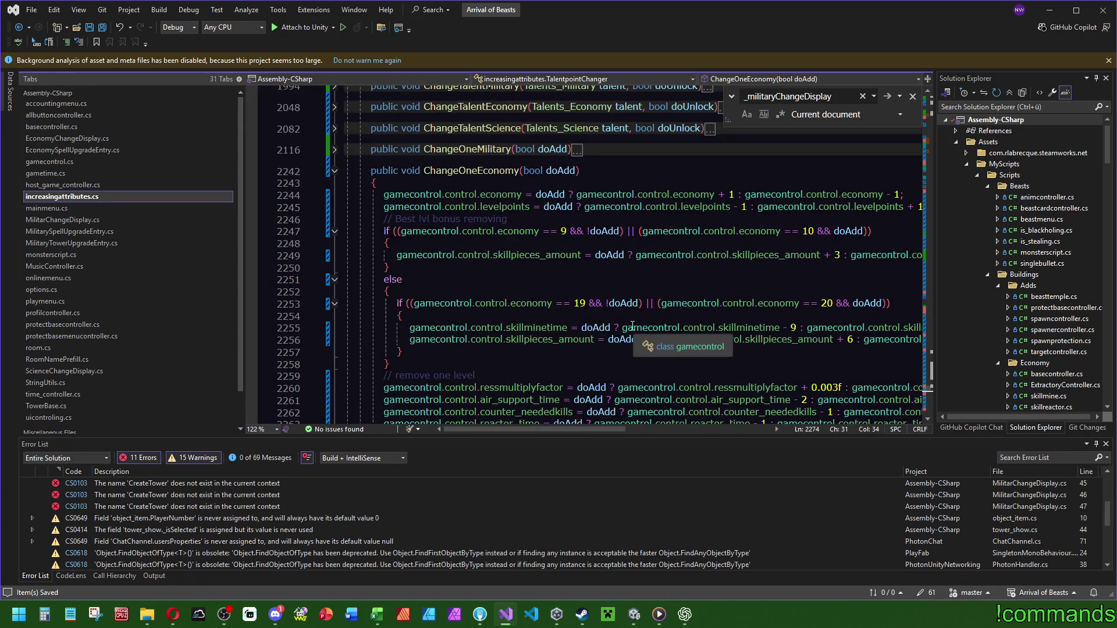
scroll(628, 320, up, 2)
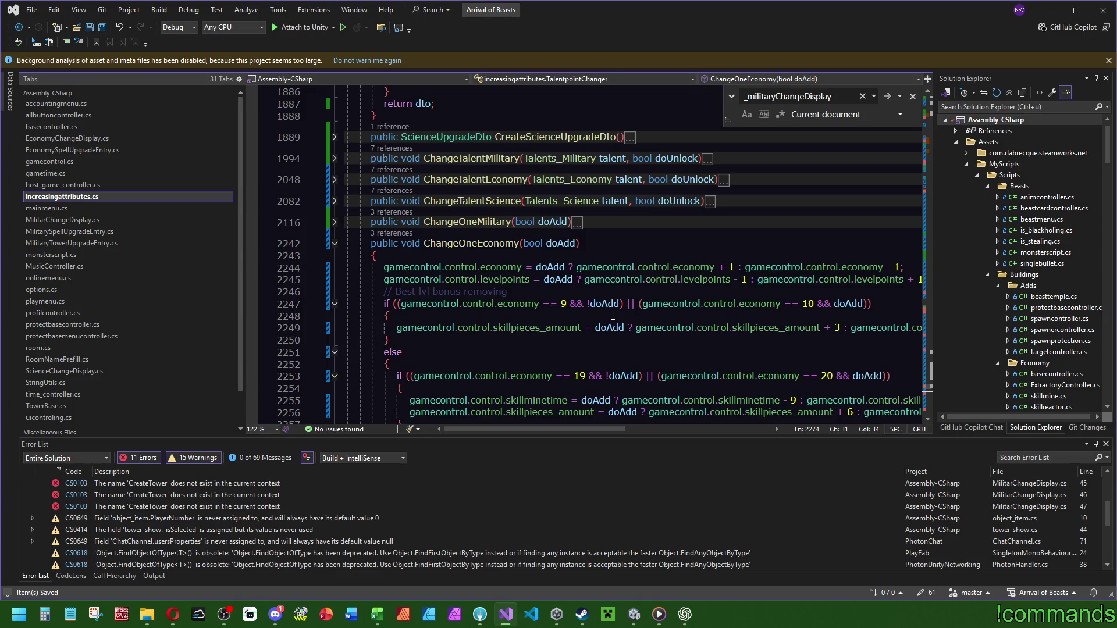
Run Find All References on the economy field and browse the results list.
right_click(522, 305)
click(559, 356)
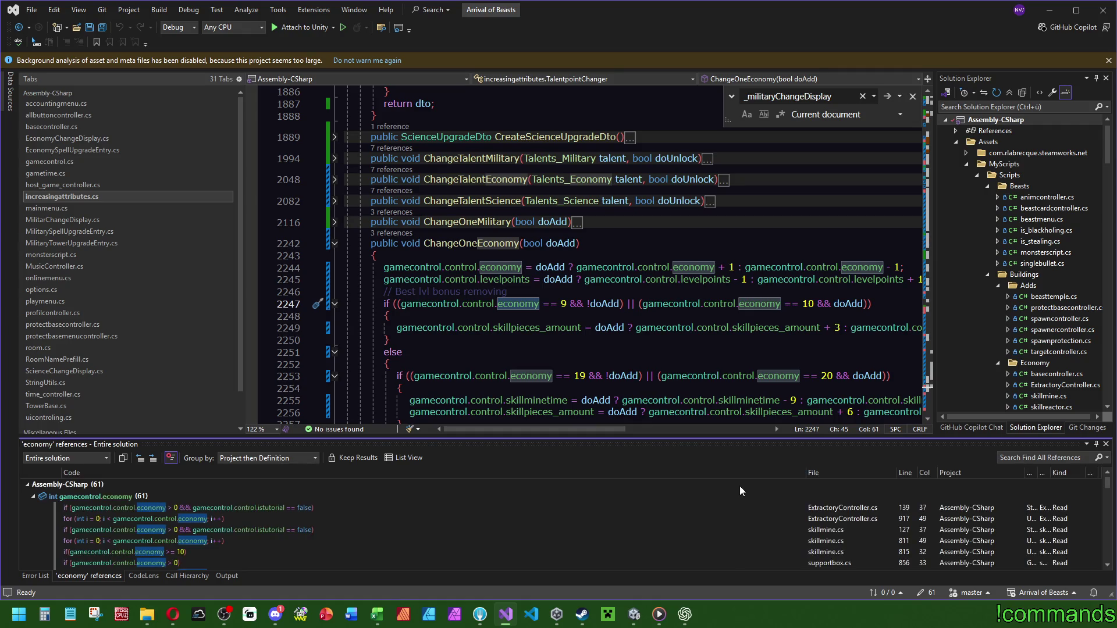
scroll(867, 514, down, 10)
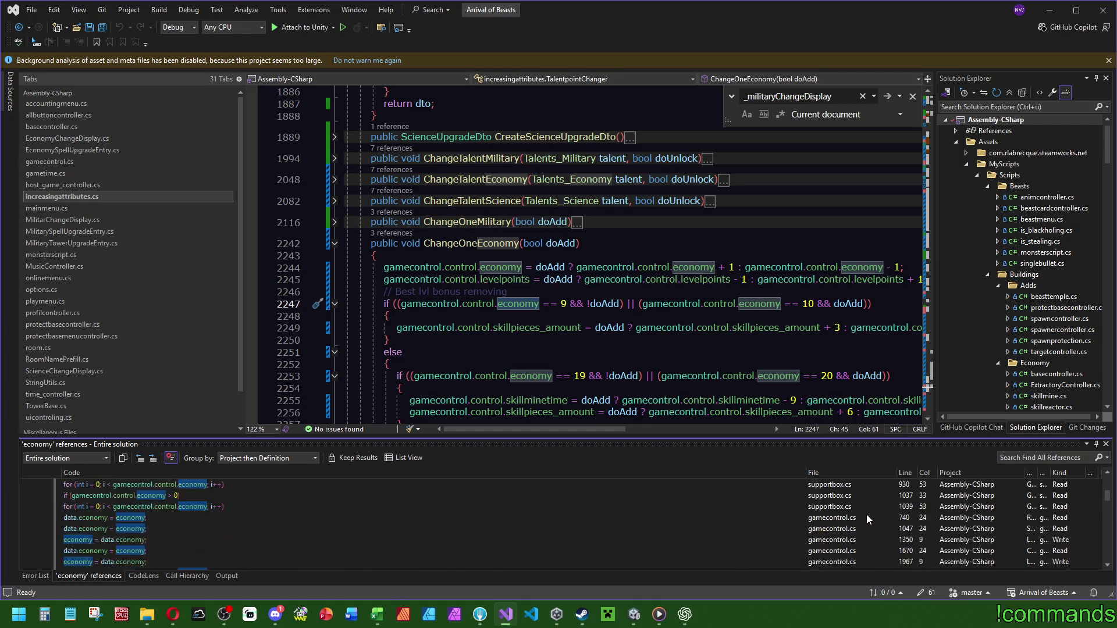
scroll(872, 509, down, 2)
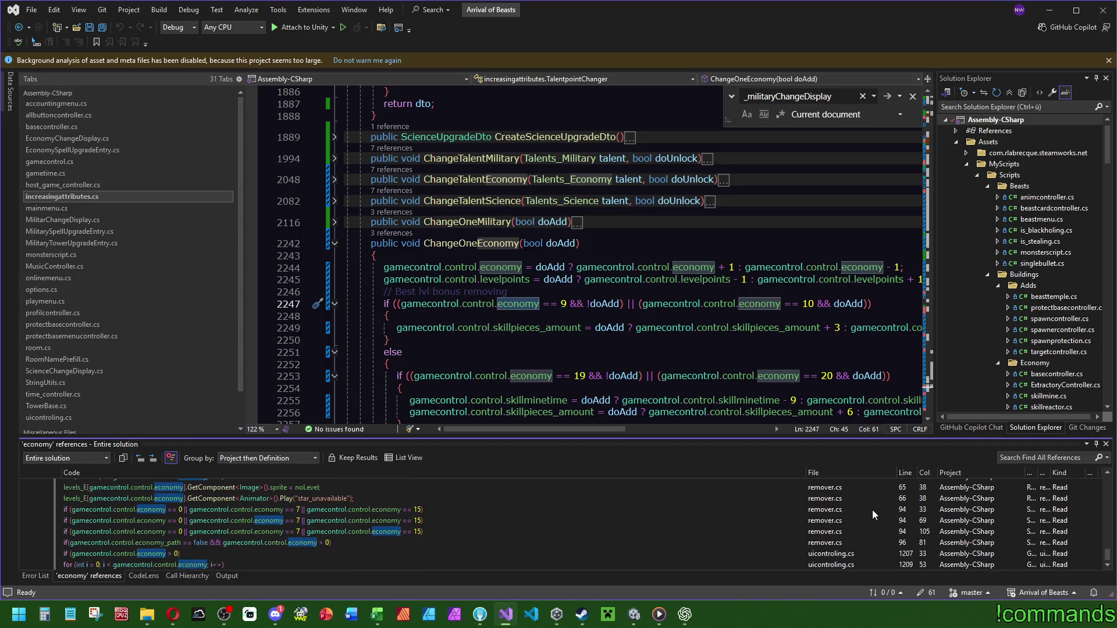
scroll(872, 510, up, 2)
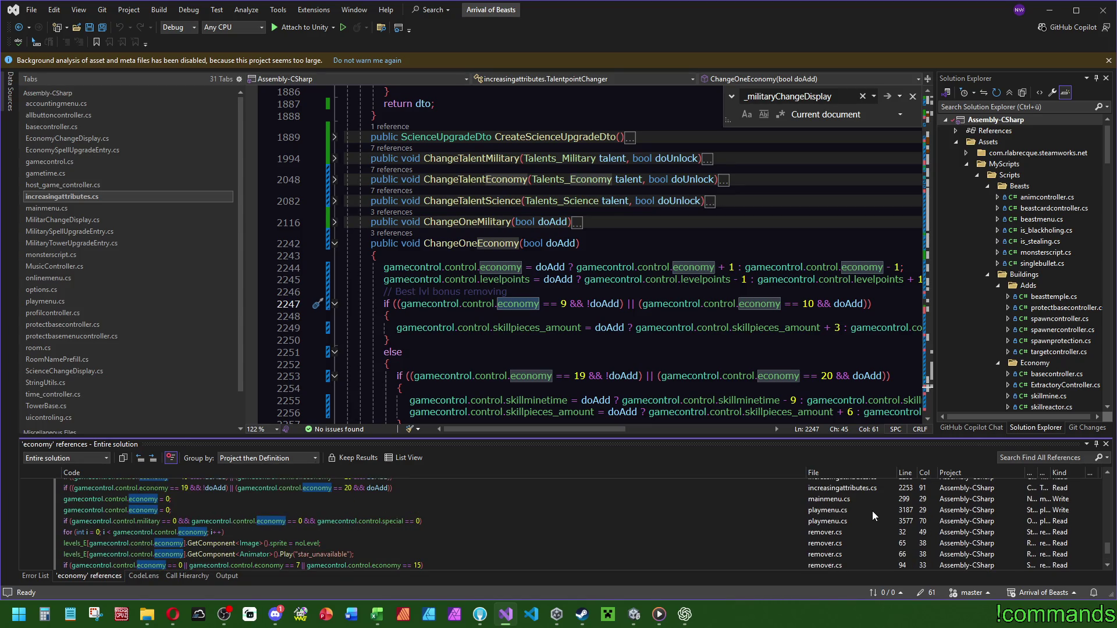
scroll(872, 511, down, 2)
Inspect the uicontroling.cs economy references at lines 1207 and 1209.
double_click(849, 554)
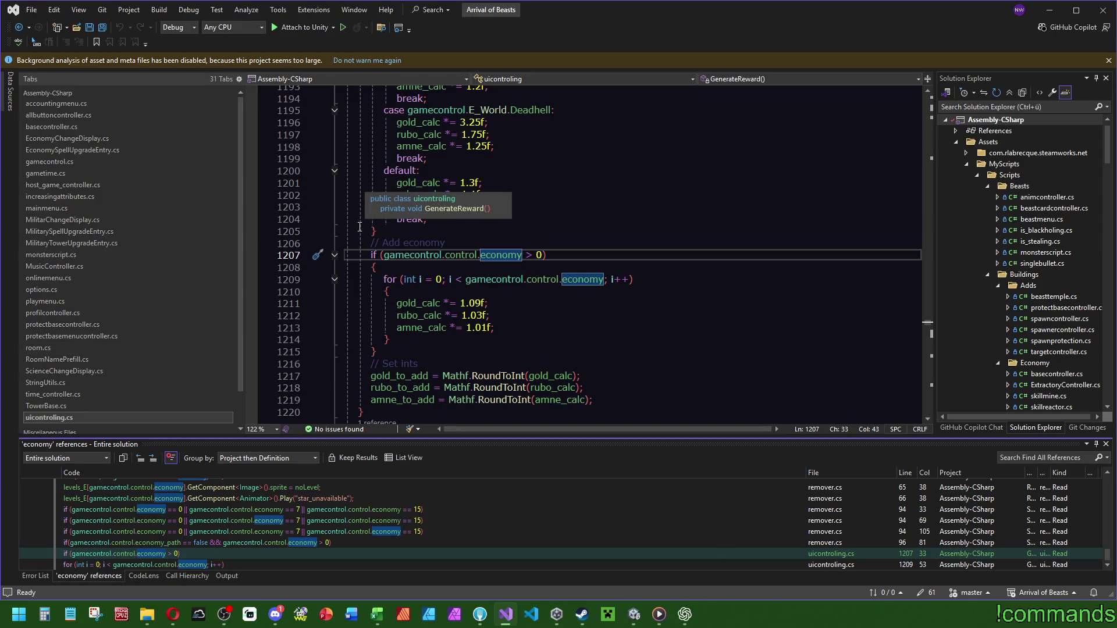
scroll(683, 311, up, 14)
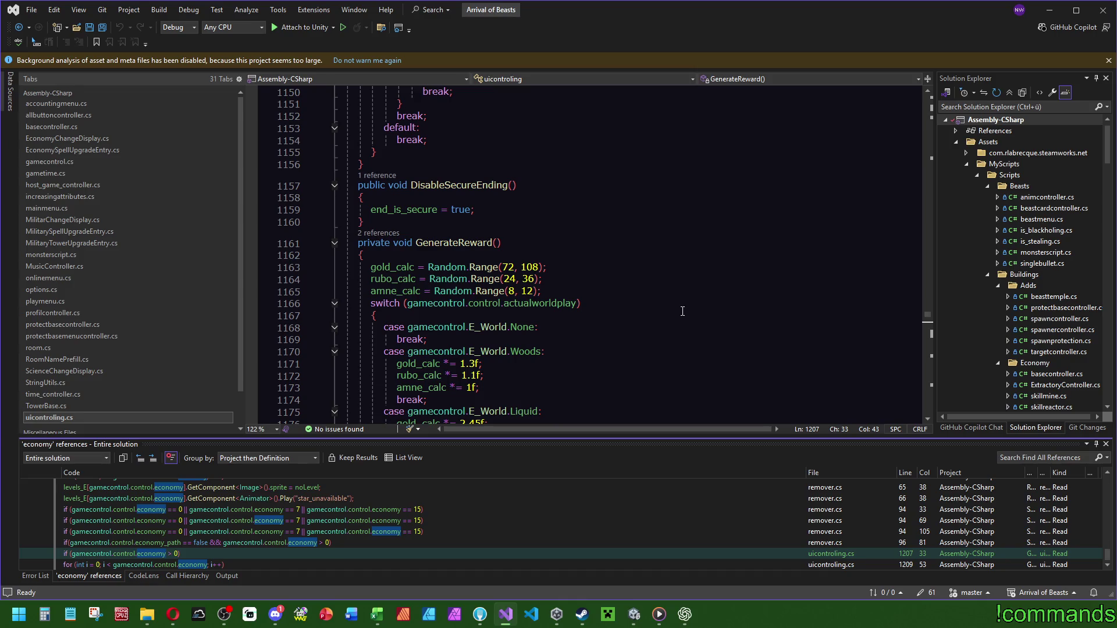
scroll(683, 312, down, 15)
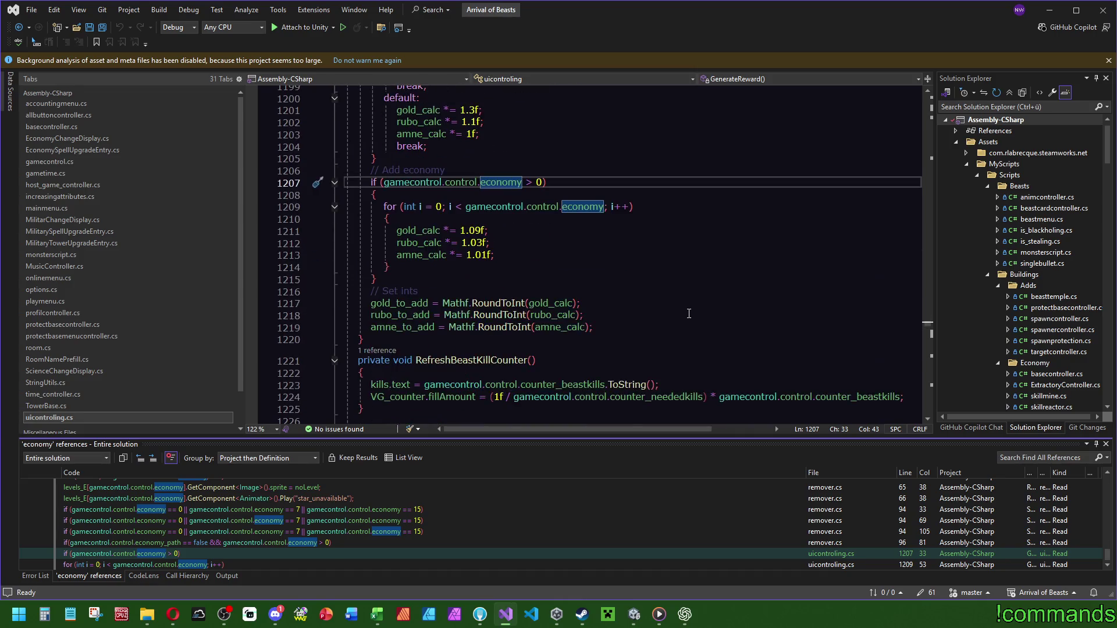
scroll(689, 314, up, 1)
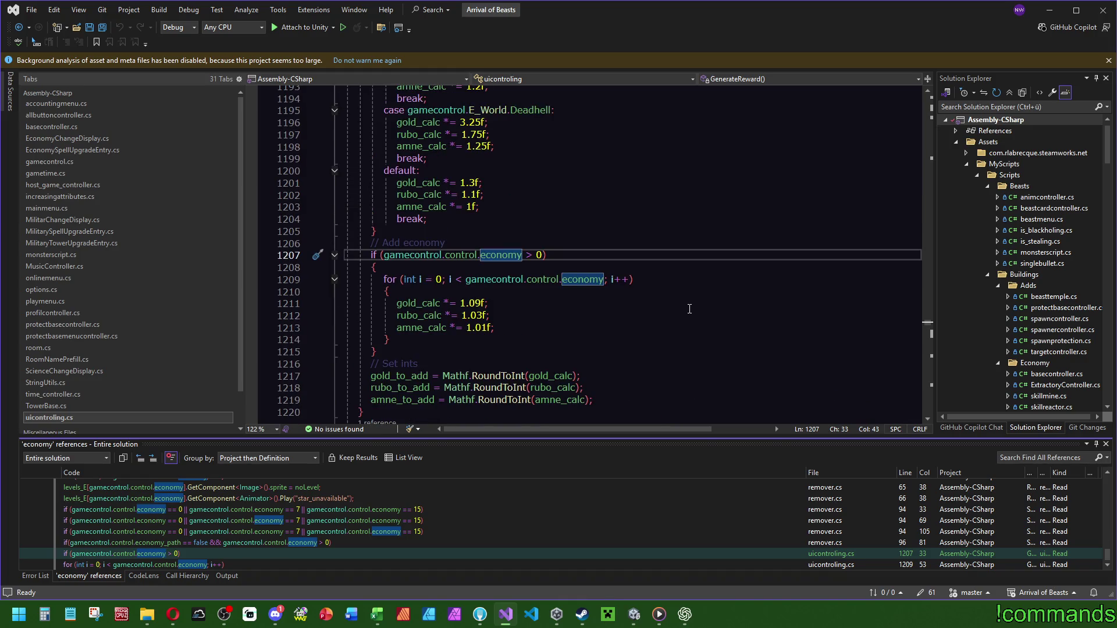
click(832, 565)
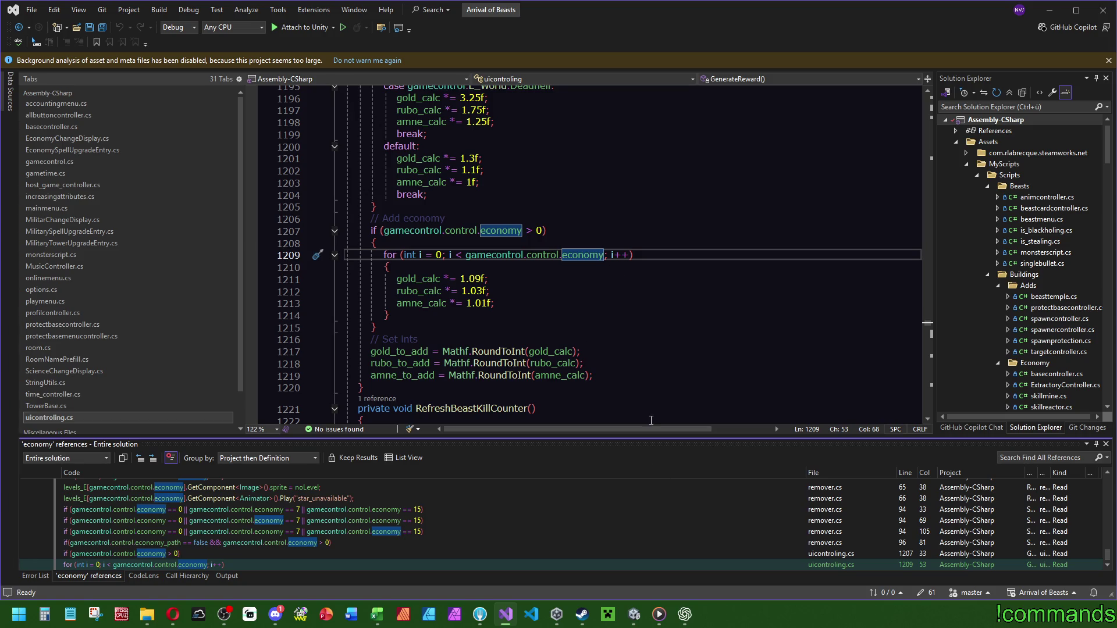
scroll(830, 547, up, 2)
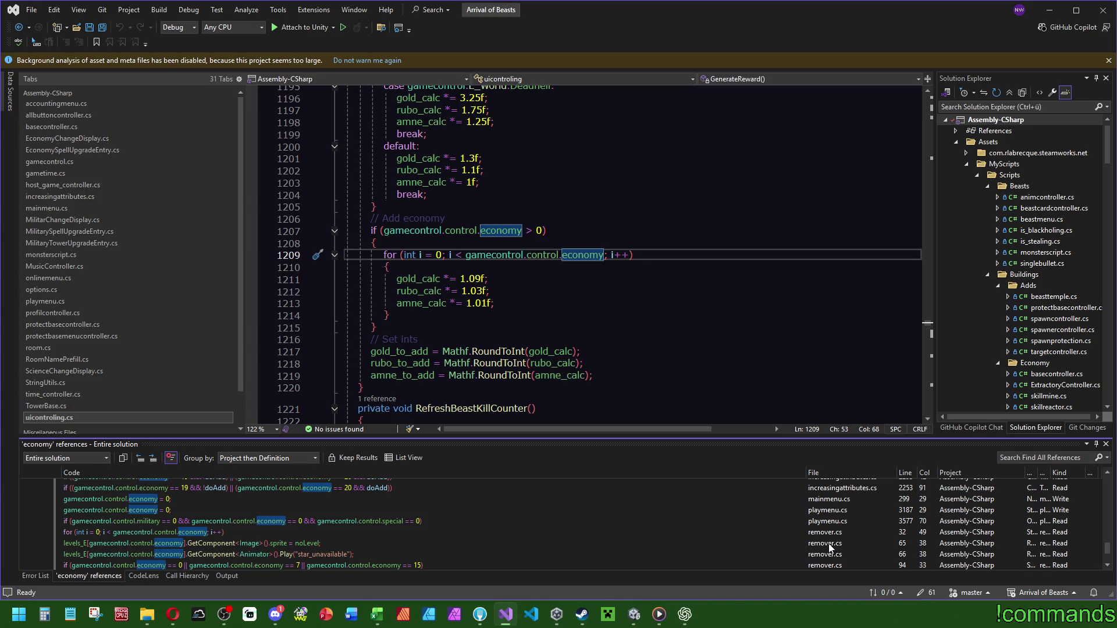
Check economy uses in playmenu.cs (3187, 3577), mainmenu.cs 299, profilcontroller.cs 594 and supportbox.cs 1037.
click(833, 512)
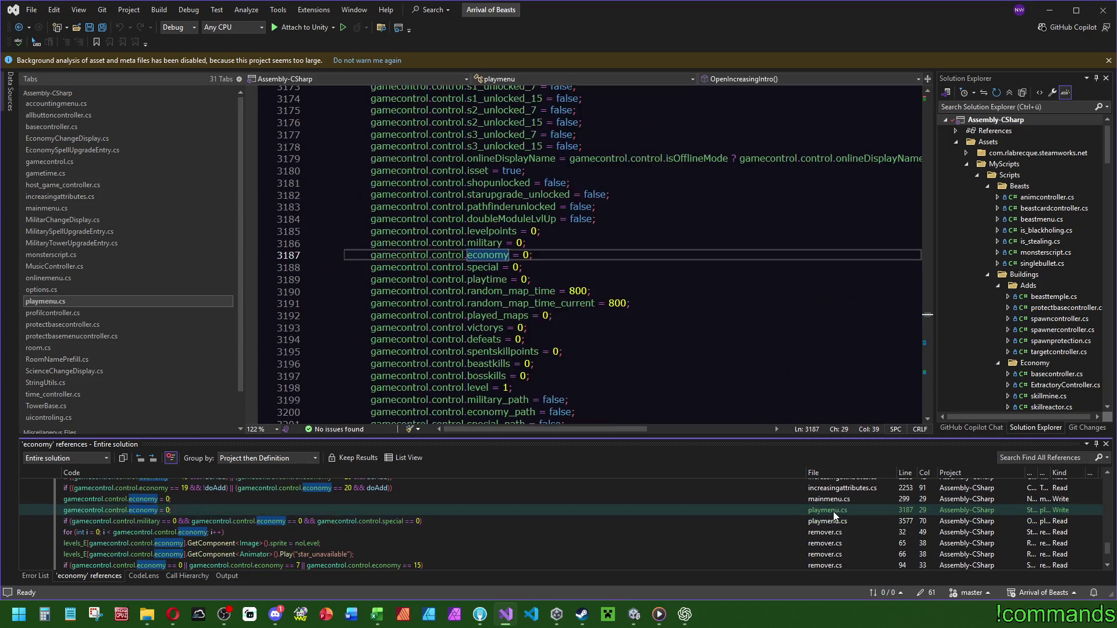
click(836, 521)
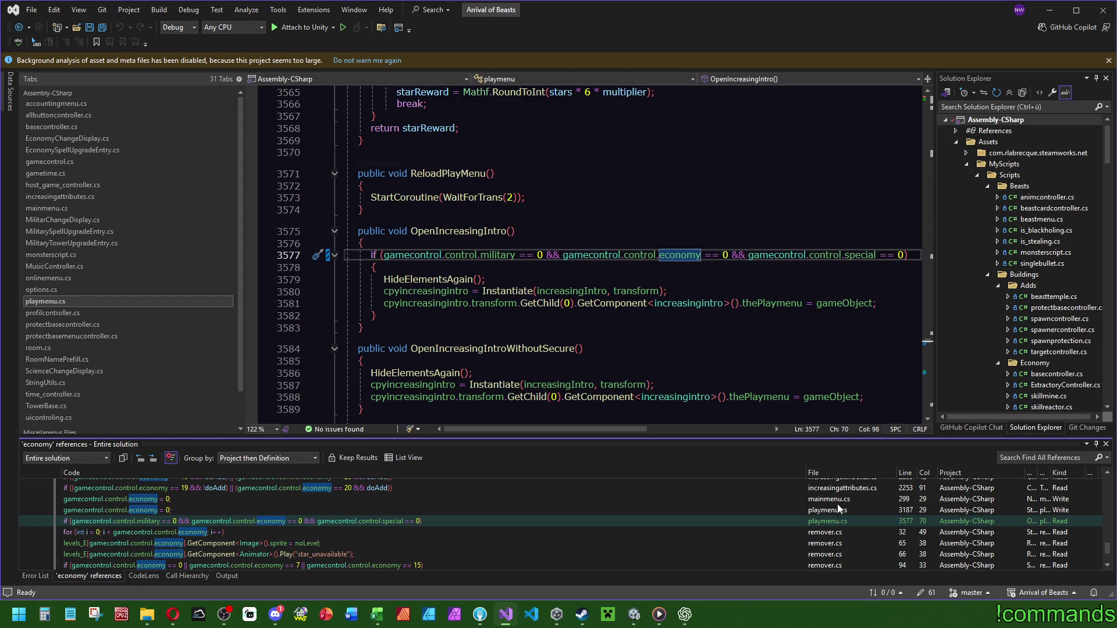
click(837, 500)
scroll(839, 539, up, 2)
scroll(839, 543, up, 5)
click(841, 536)
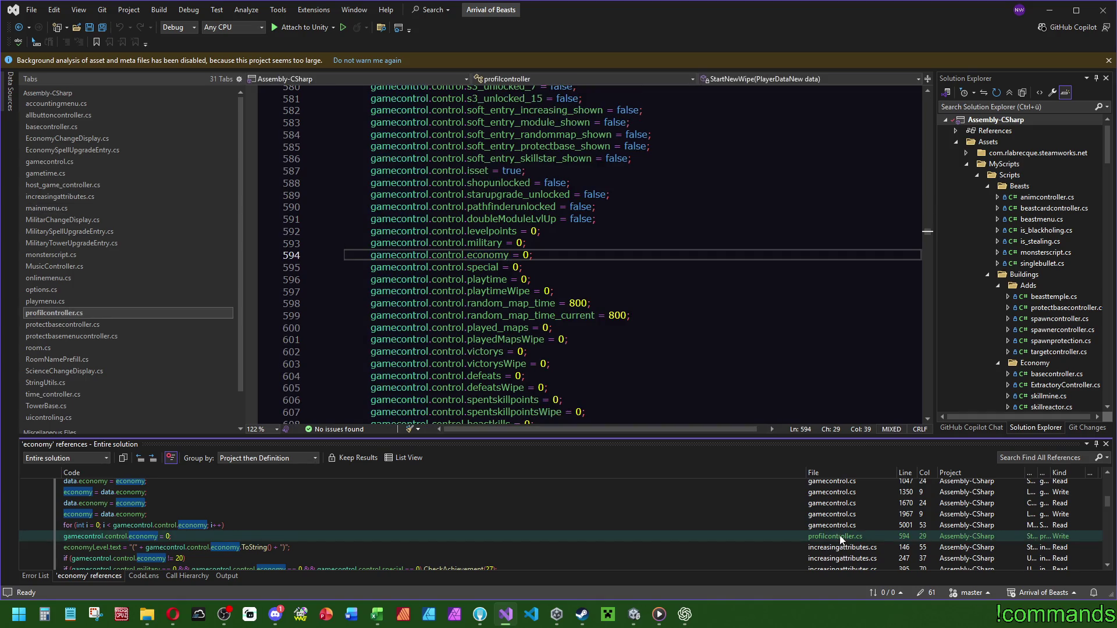
scroll(840, 536, up, 2)
click(838, 505)
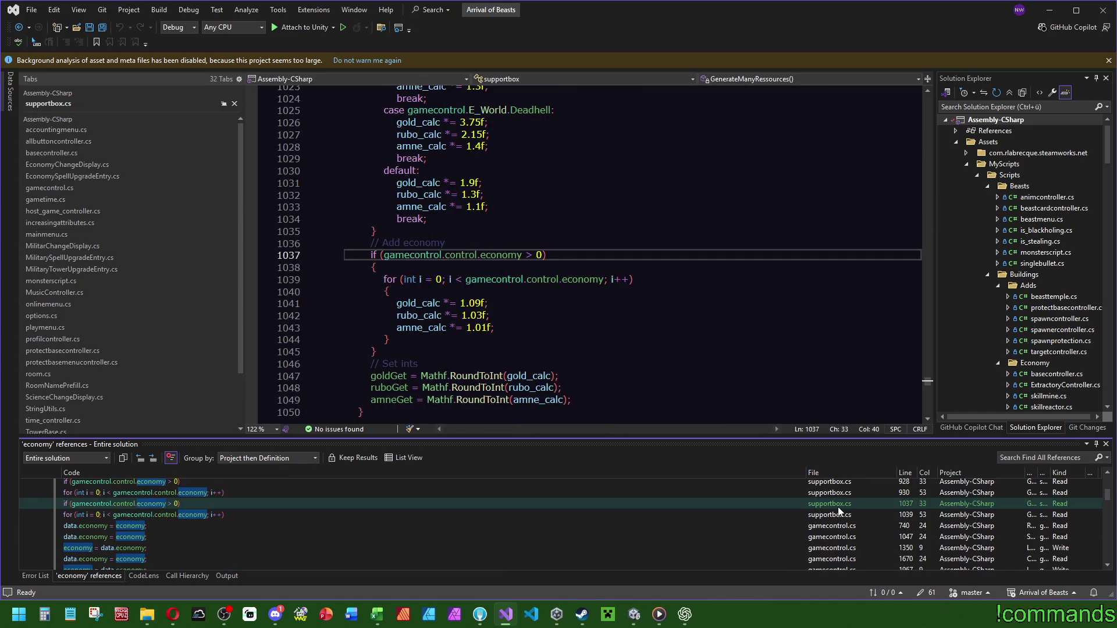
Step through supportbox.cs economy references at lines 856, 858, 928 and 930, then open skillmine.cs line 815.
scroll(843, 519, up, 2)
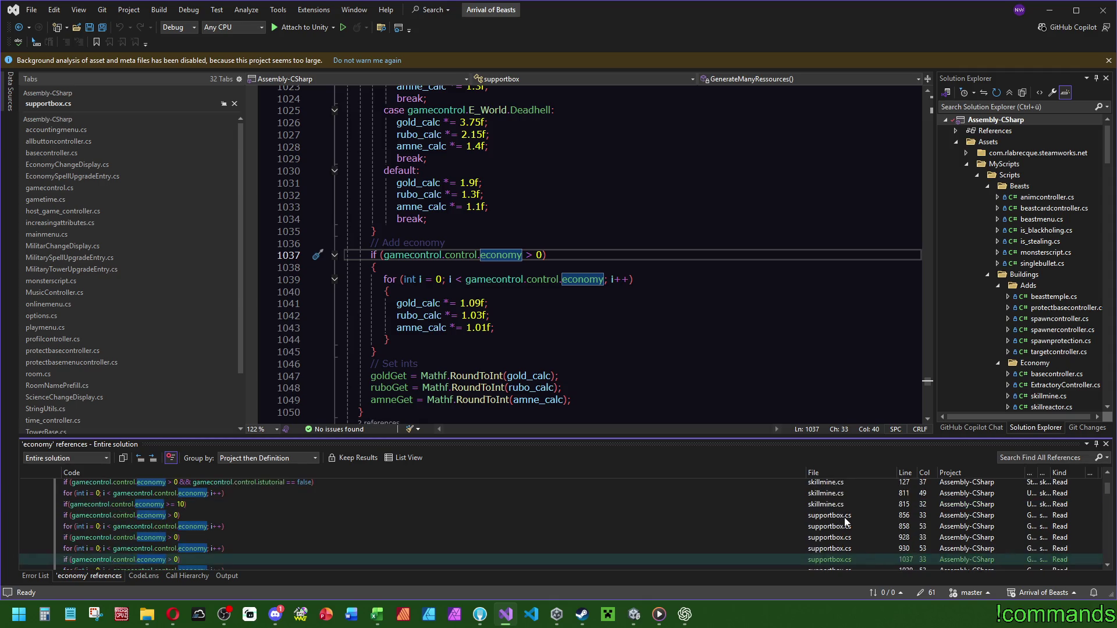
click(845, 516)
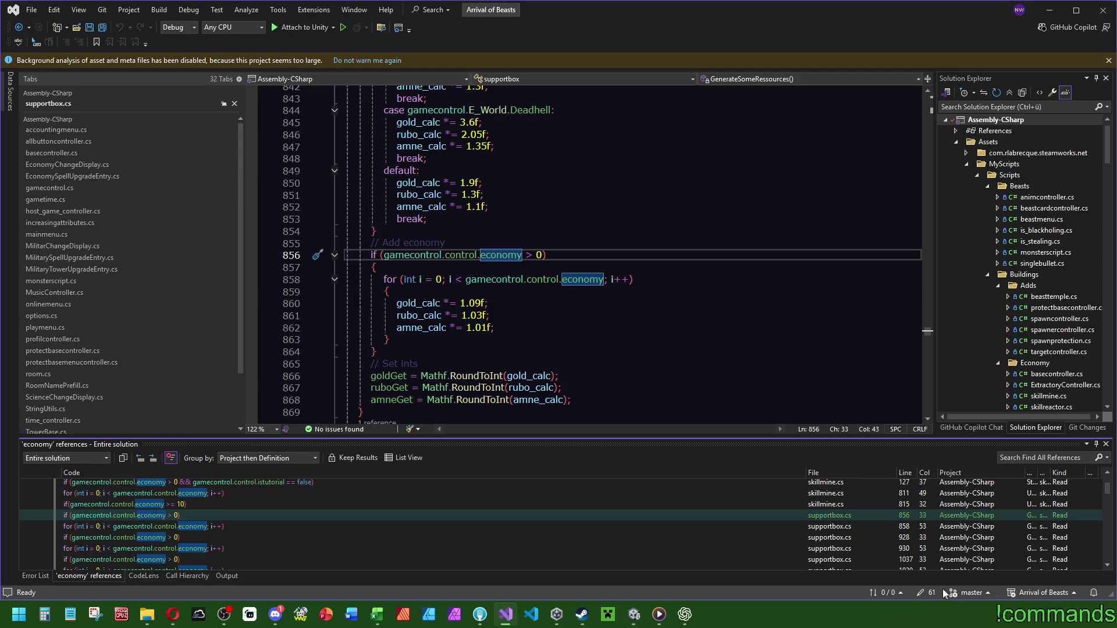
click(837, 527)
click(837, 536)
click(843, 550)
click(842, 539)
click(841, 531)
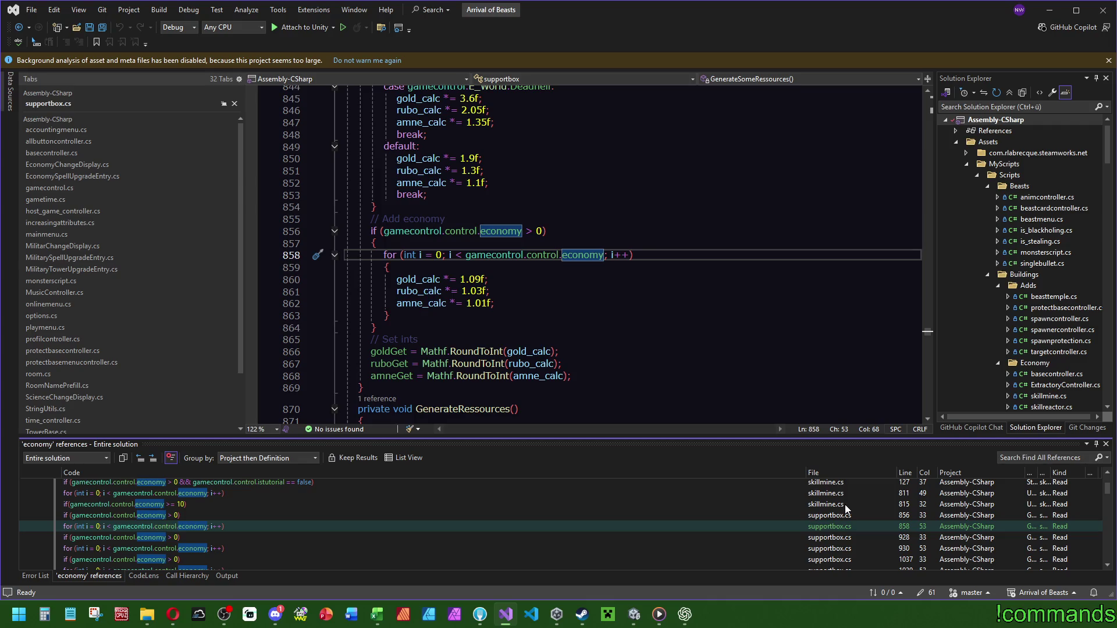
click(844, 505)
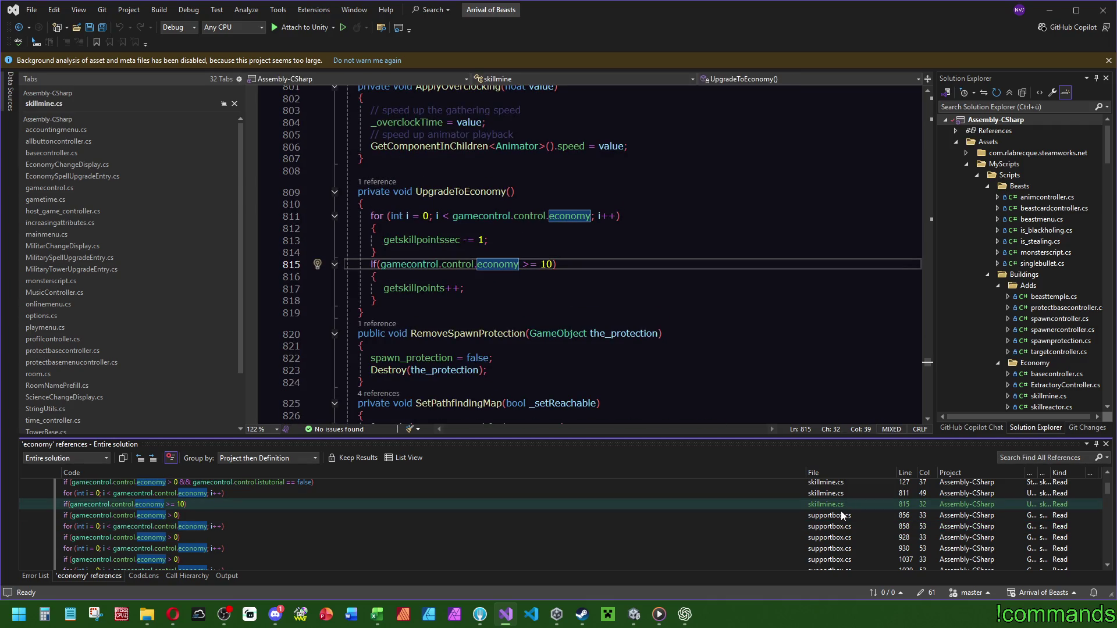
Jump to skillmine.cs line 811, then open the line 127 reference where Start calls UpgradeToEconomy.
scroll(841, 515, up, 2)
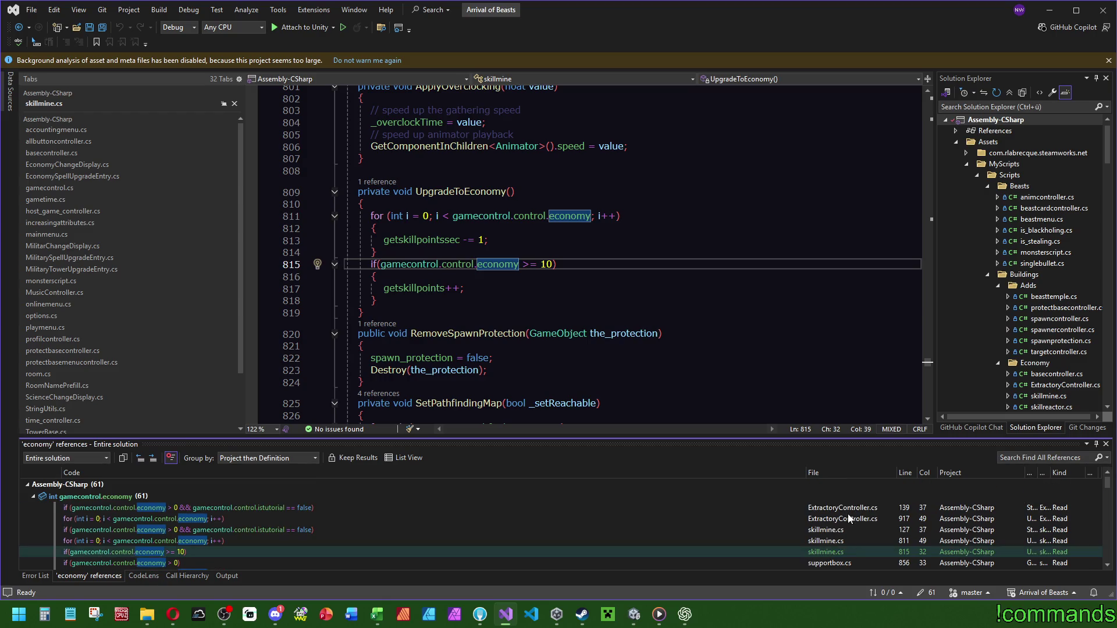
click(834, 542)
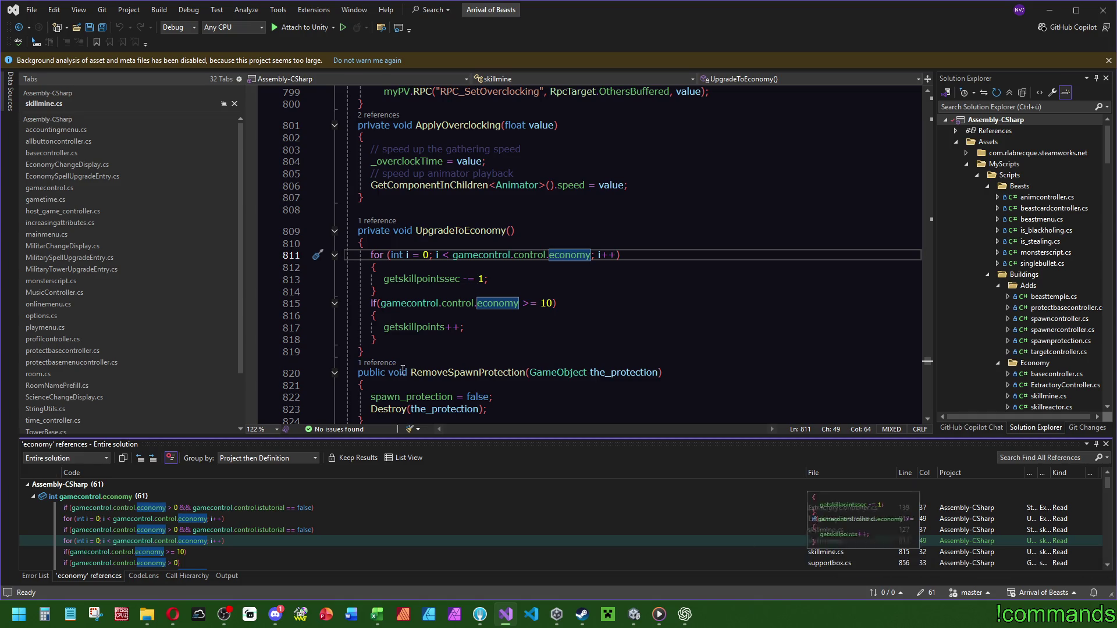
scroll(198, 333, down, 2)
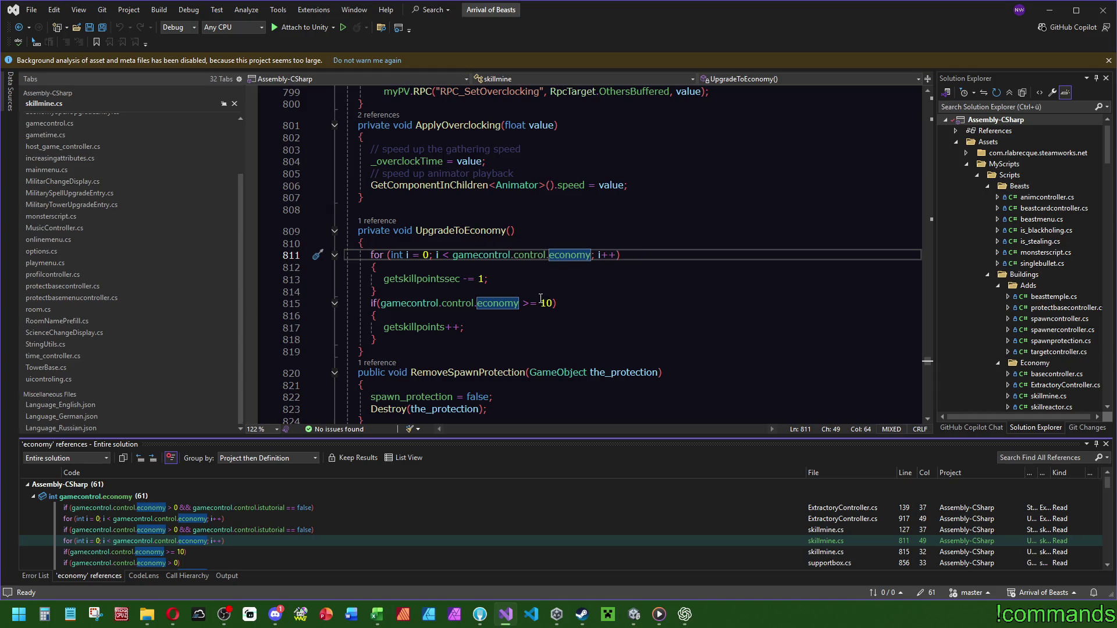
double_click(818, 529)
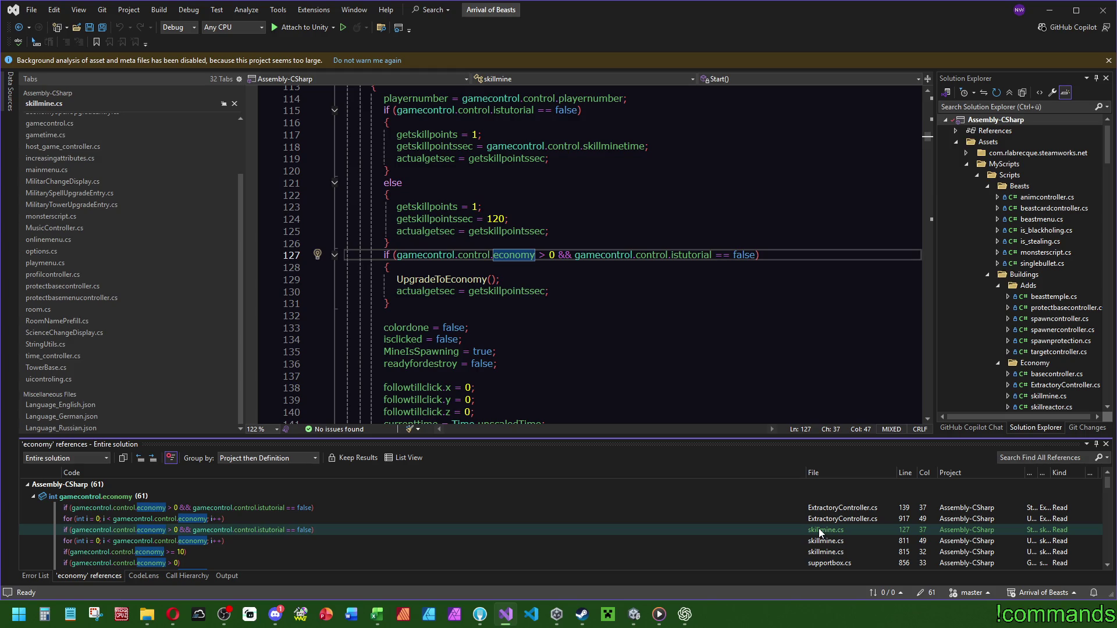
key(Down)
double_click(826, 521)
double_click(828, 512)
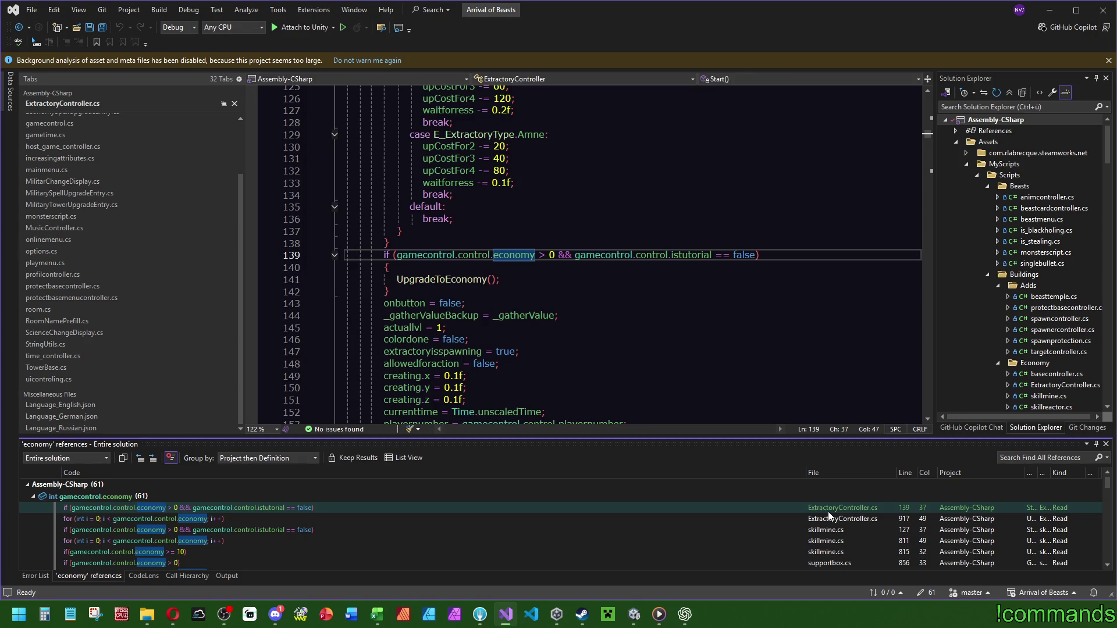
double_click(828, 516)
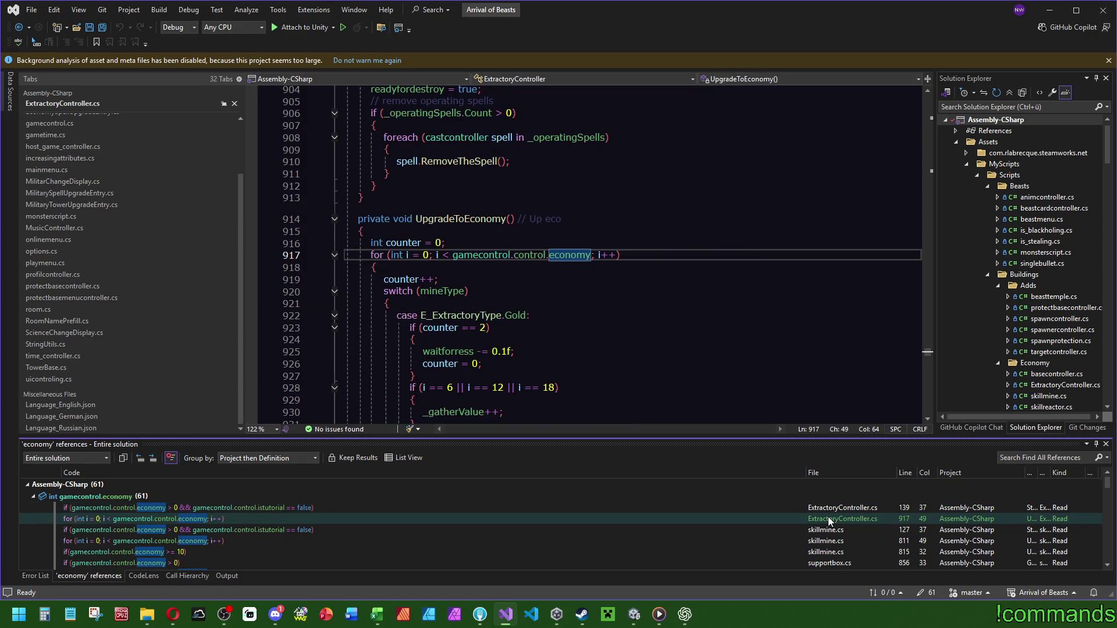
scroll(672, 366, down, 3)
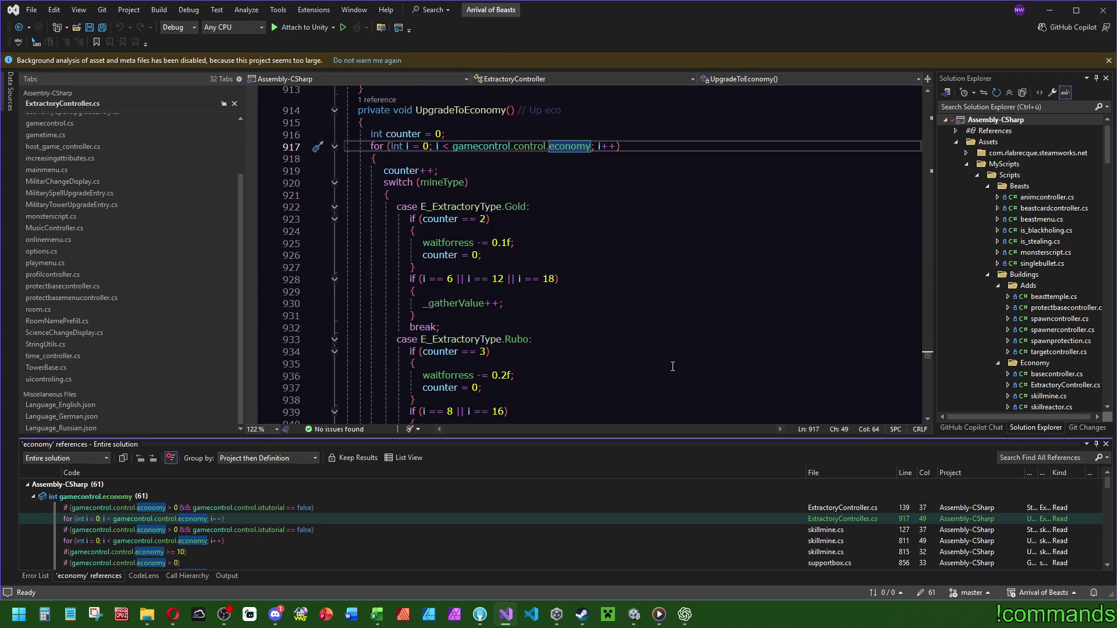
scroll(557, 327, down, 6)
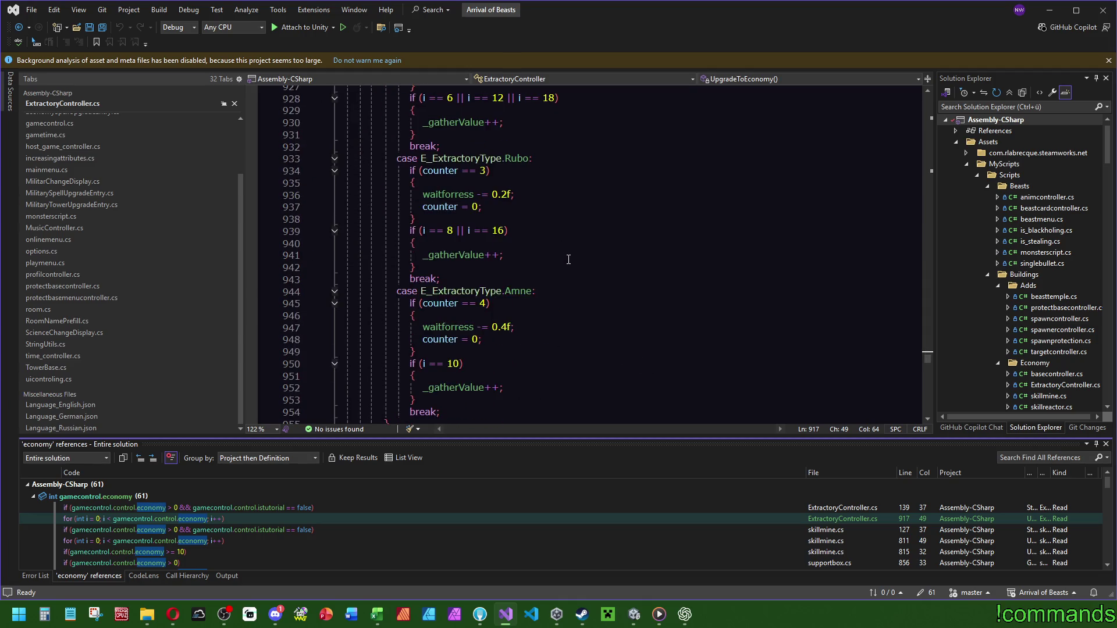
scroll(569, 267, down, 2)
scroll(571, 270, up, 7)
scroll(586, 279, up, 3)
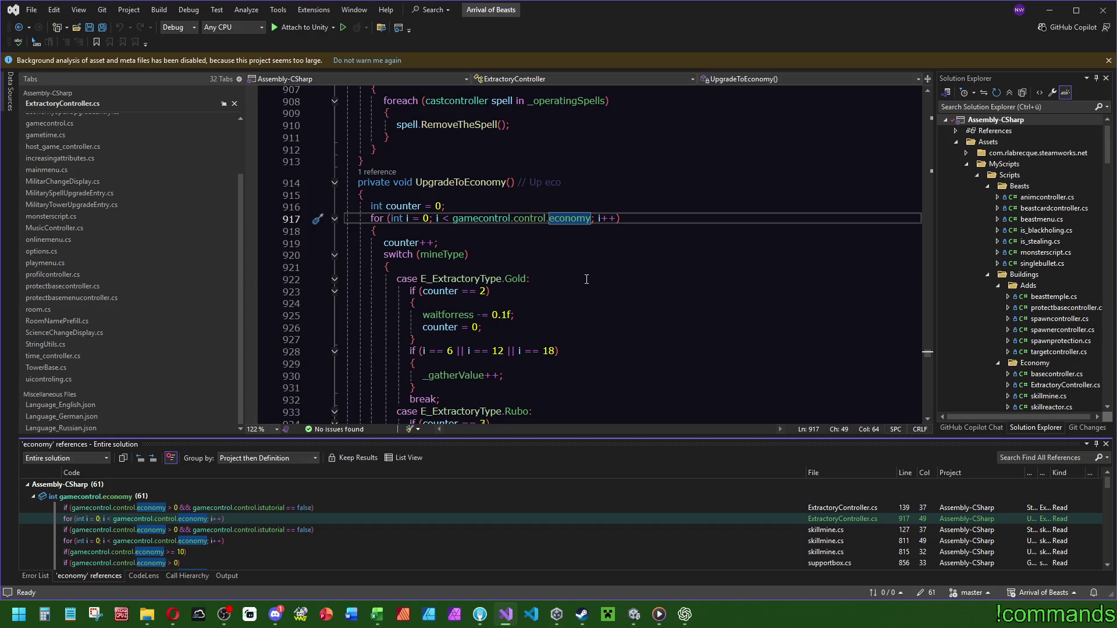
double_click(823, 508)
double_click(854, 530)
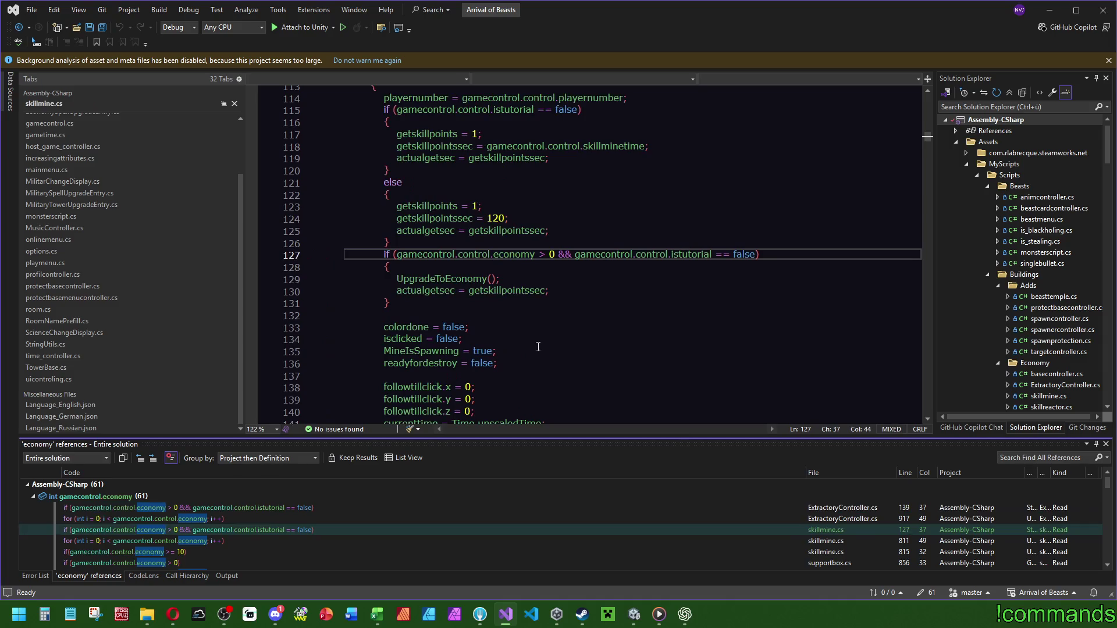
Step to skillmine.cs's UpgradeToEconomy at line 811 with F8, then return to the Unity editor.
key(F8)
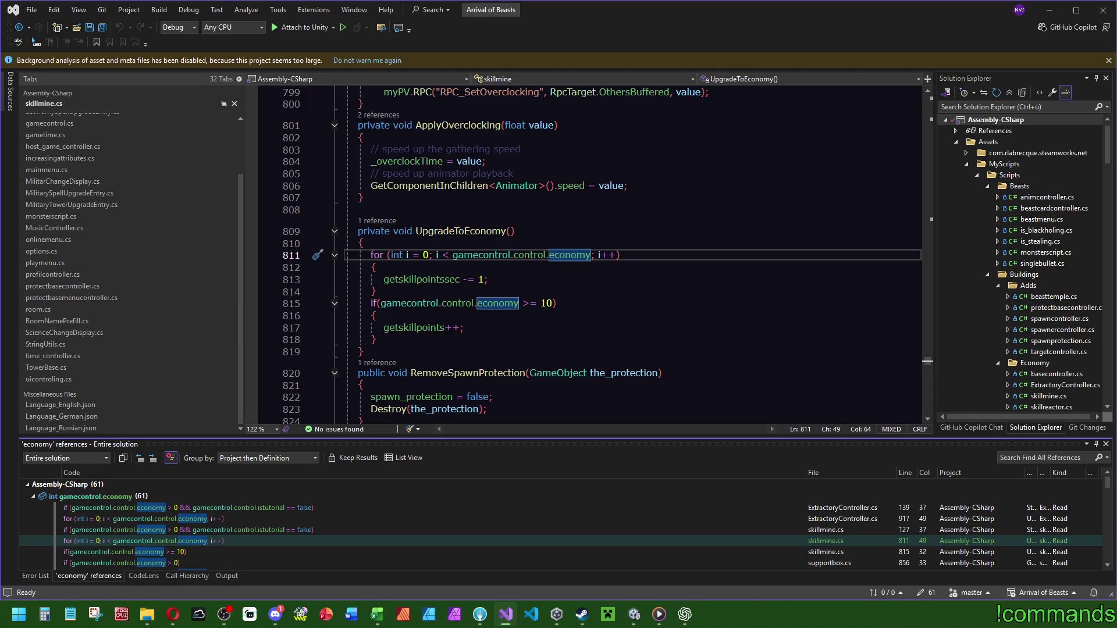
key(alt+Tab)
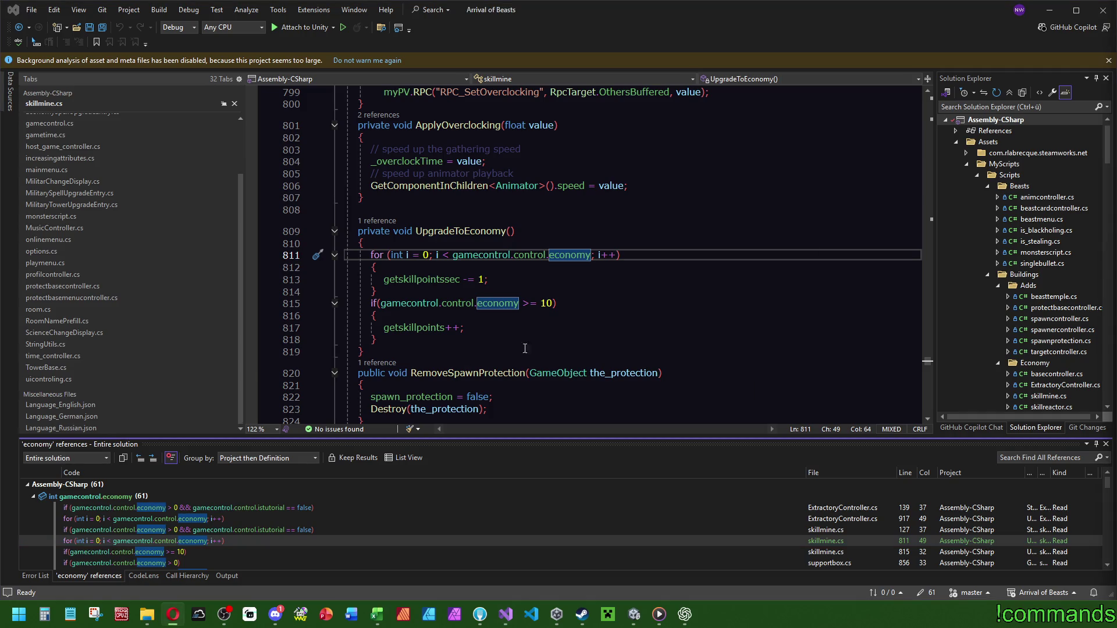
click(634, 614)
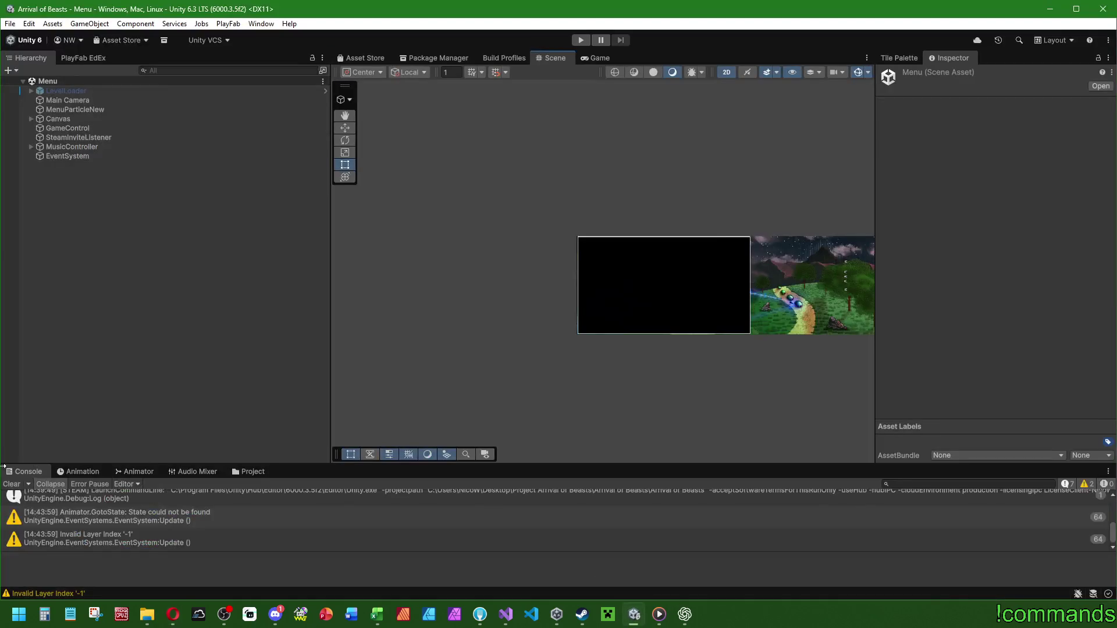
Start play mode and enter the game offline with profile 1.
click(581, 40)
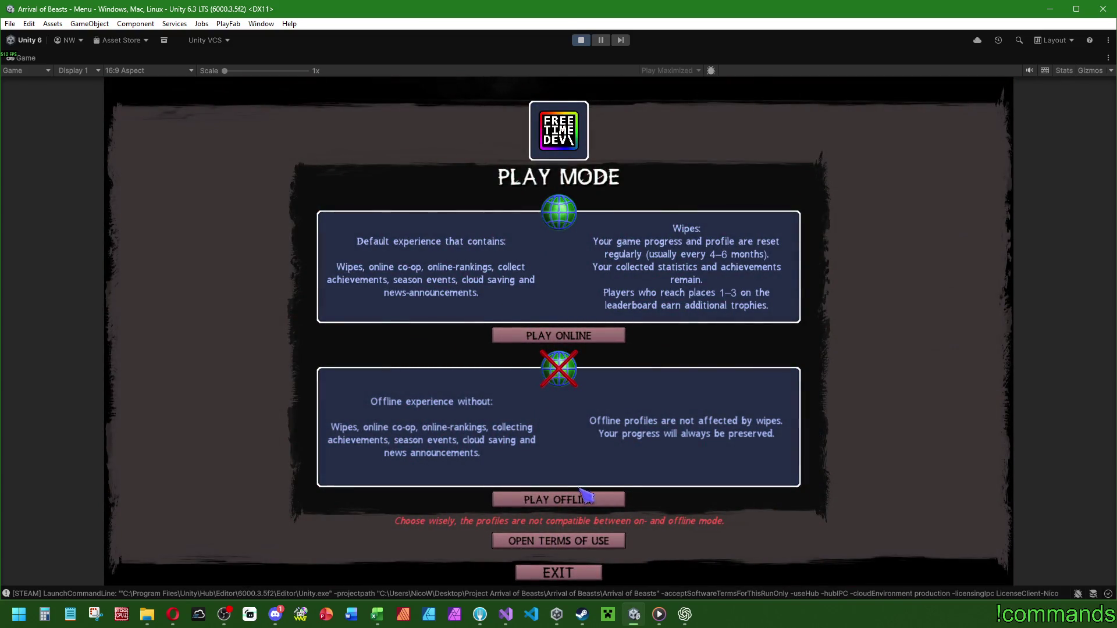
click(558, 499)
click(559, 413)
click(551, 204)
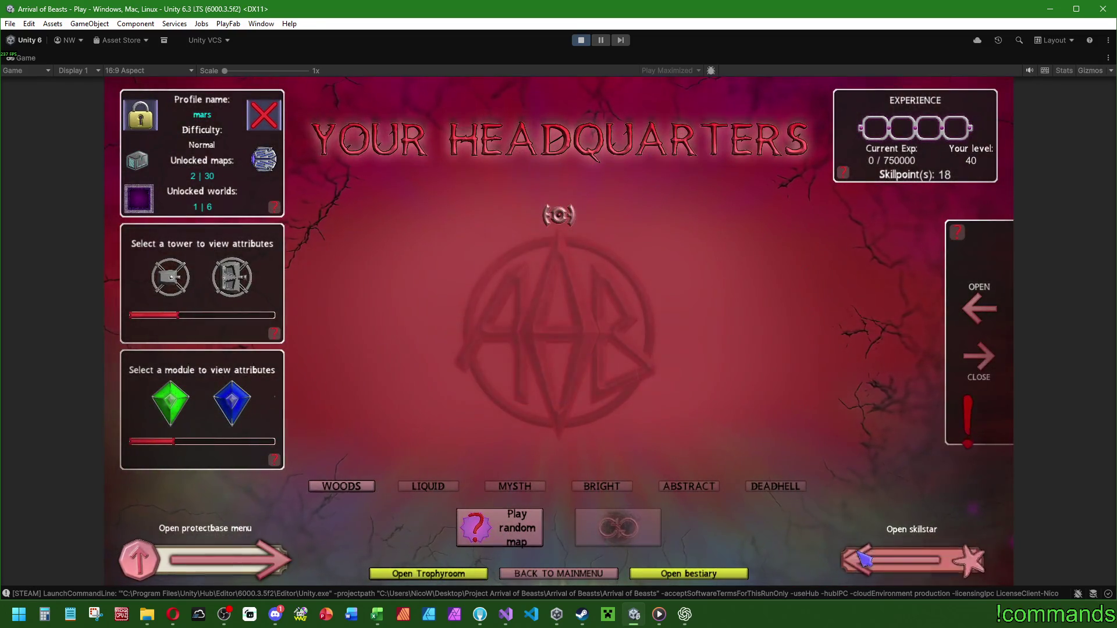
Put points into the Talentpath's Economy path, stop play mode, and return to Visual Studio.
click(979, 308)
click(669, 349)
click(669, 349)
click(669, 349)
click(669, 349)
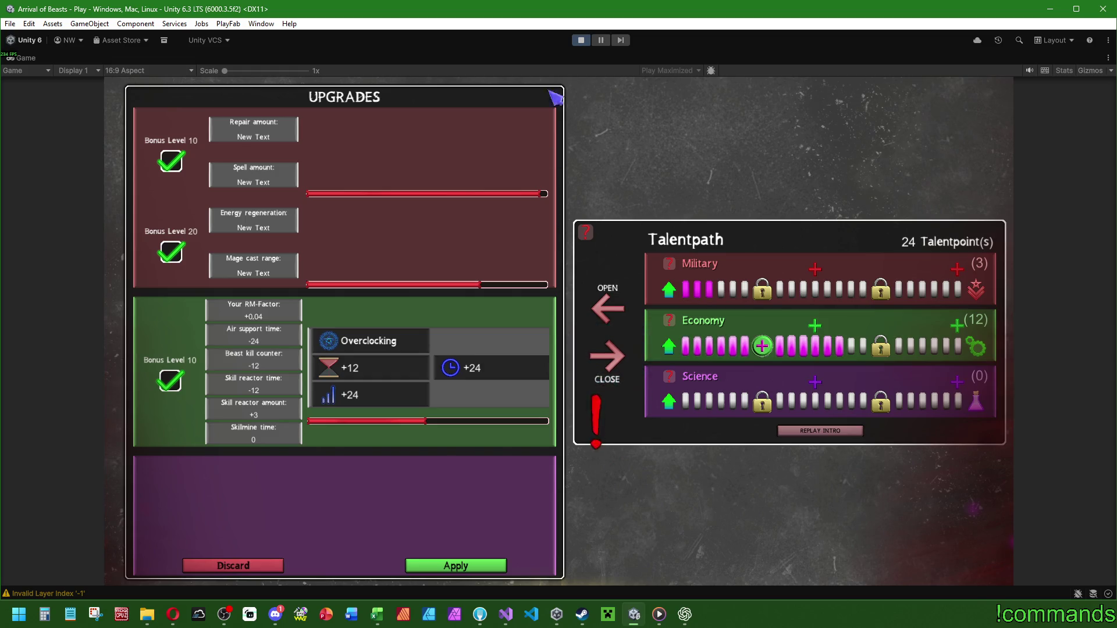
click(580, 41)
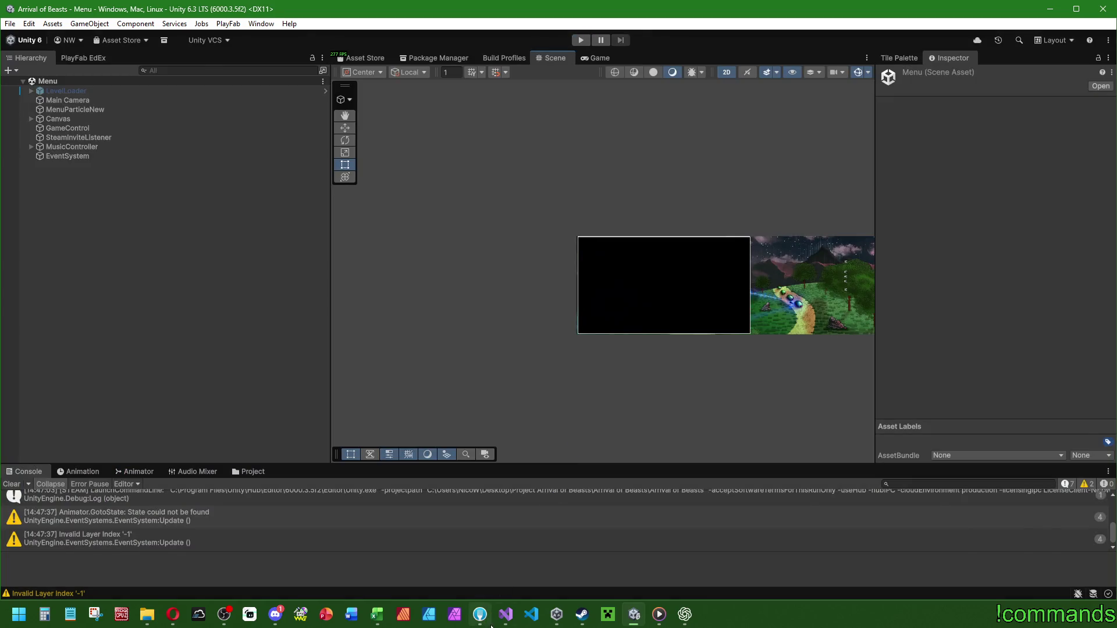
click(506, 615)
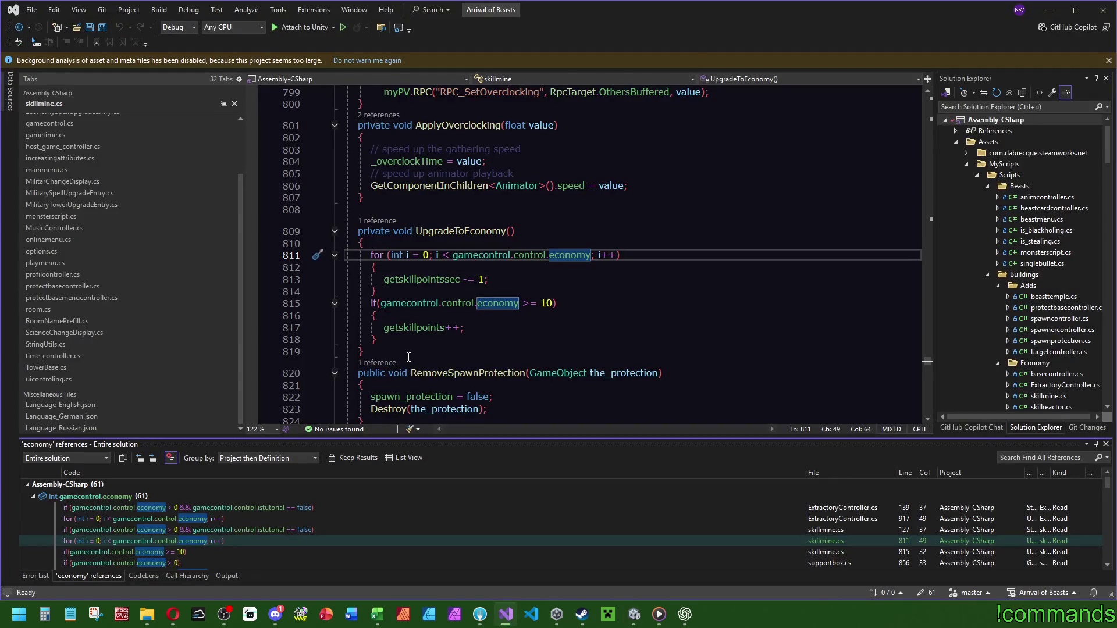
Check the getskillpoints increment at line 818 of UpgradeToEconomy, then restart play mode in Unity.
click(430, 344)
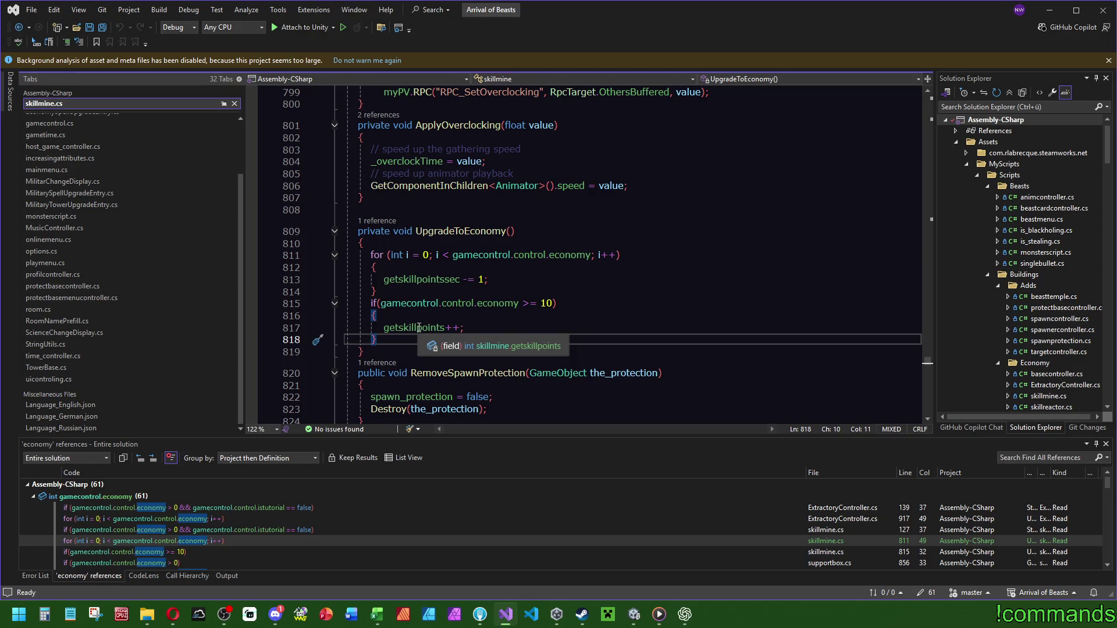
click(634, 613)
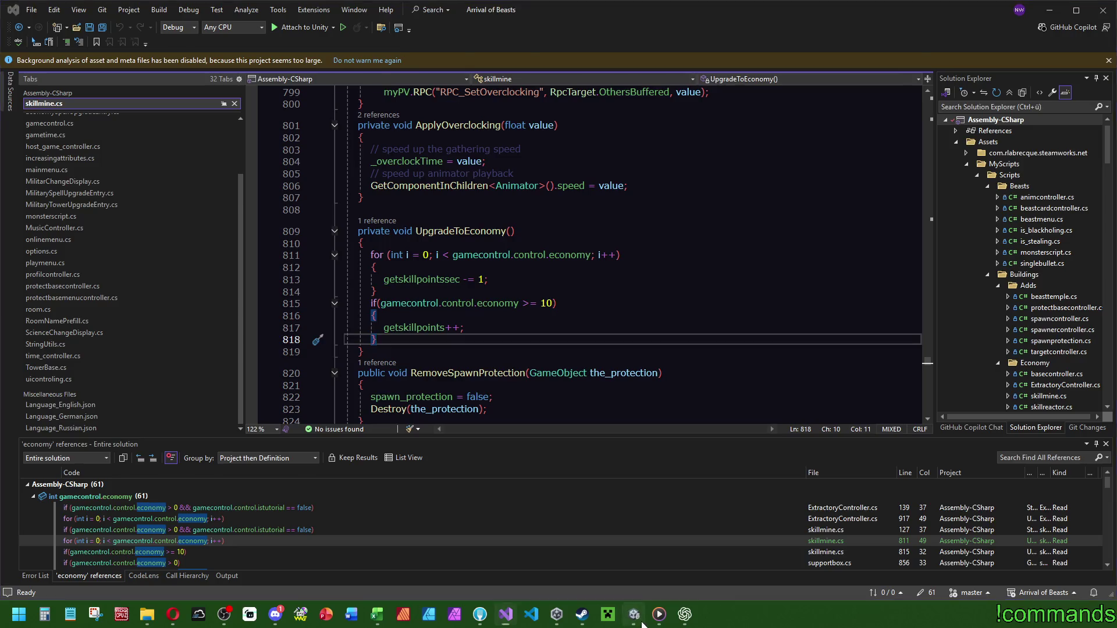
click(589, 39)
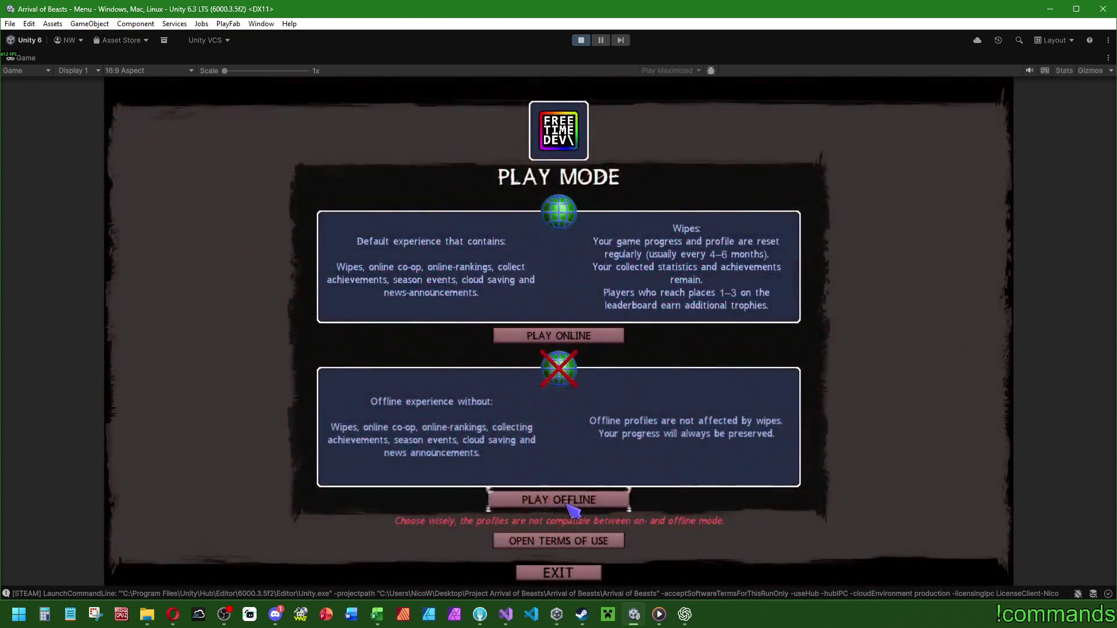
Enter the game offline as profile 1 and open the Talentpath panel showing 36 talentpoints.
click(573, 504)
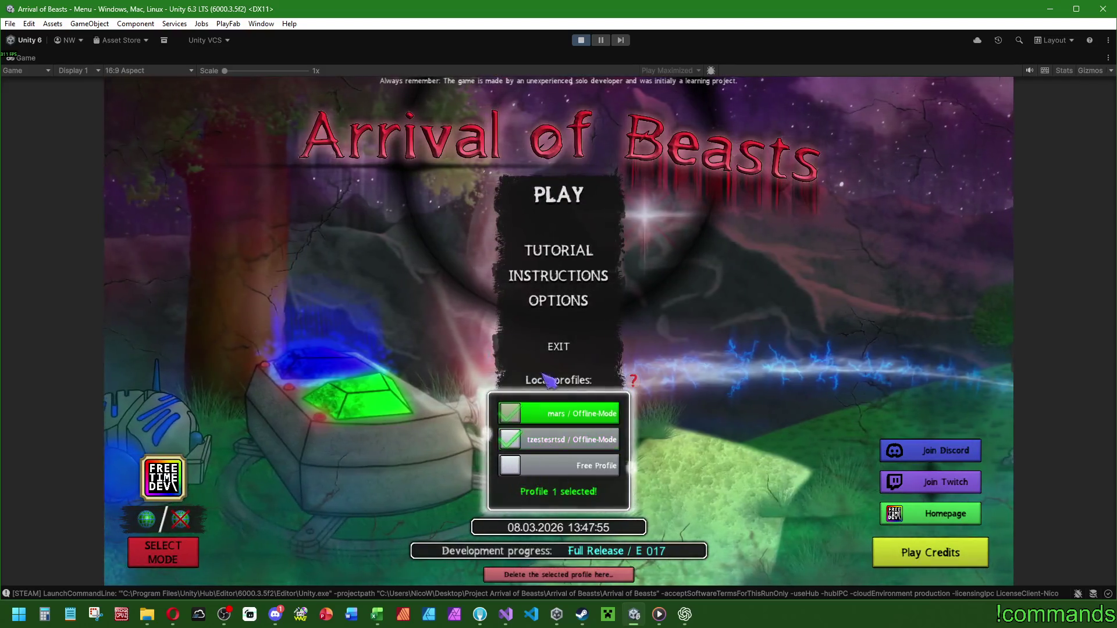
click(558, 198)
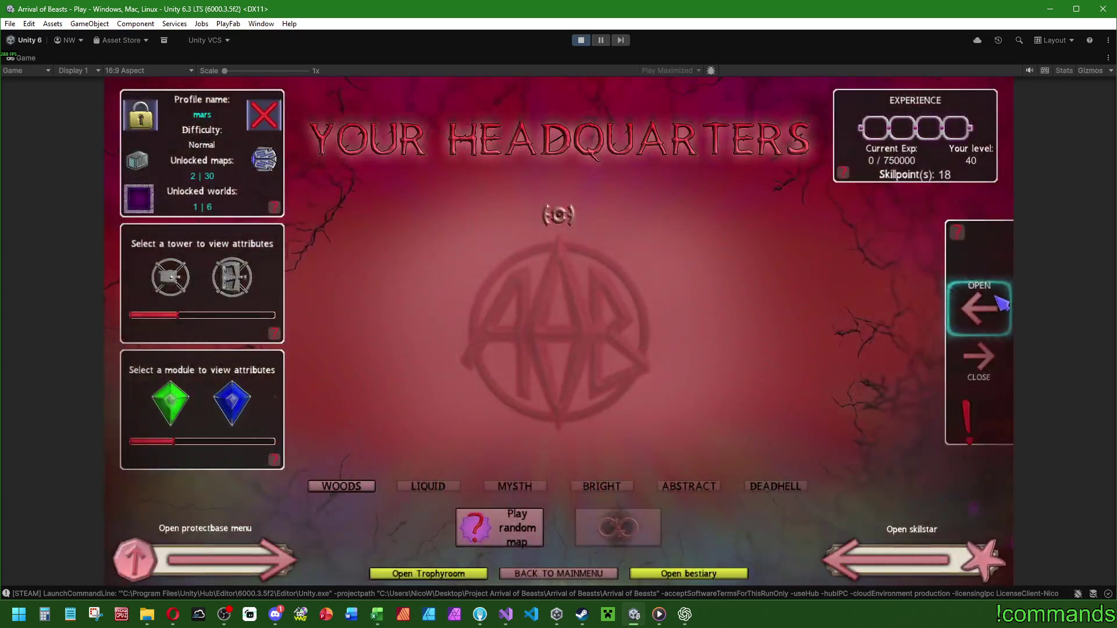
click(979, 308)
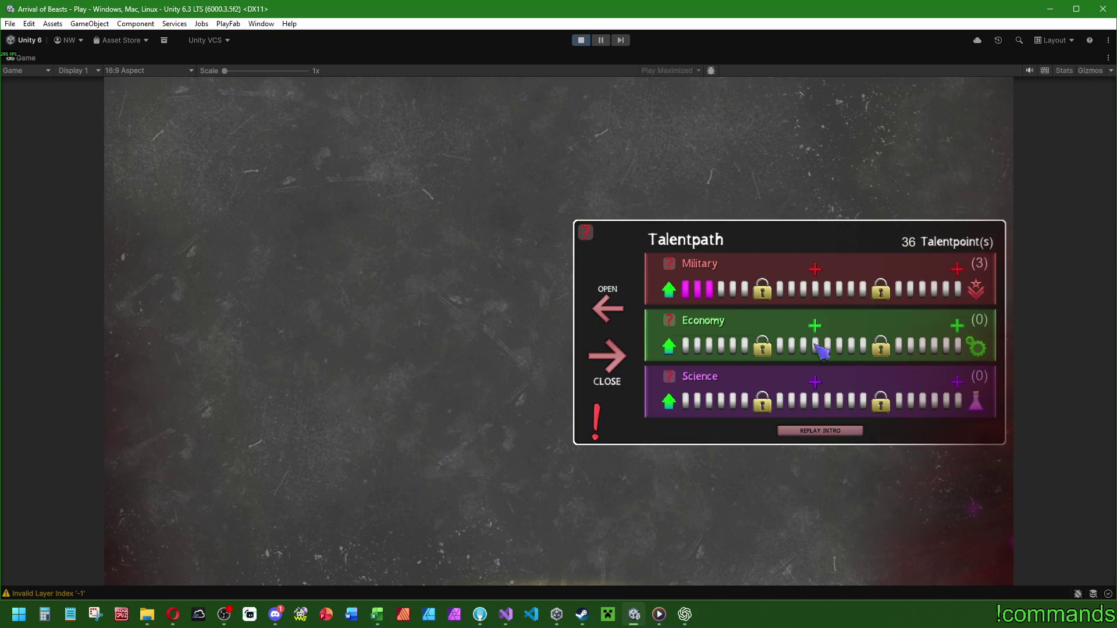
Fill Economy to level 20, check the + bonus markers, discard the upgrades, and stop play mode.
click(678, 346)
drag(681, 352, 681, 351)
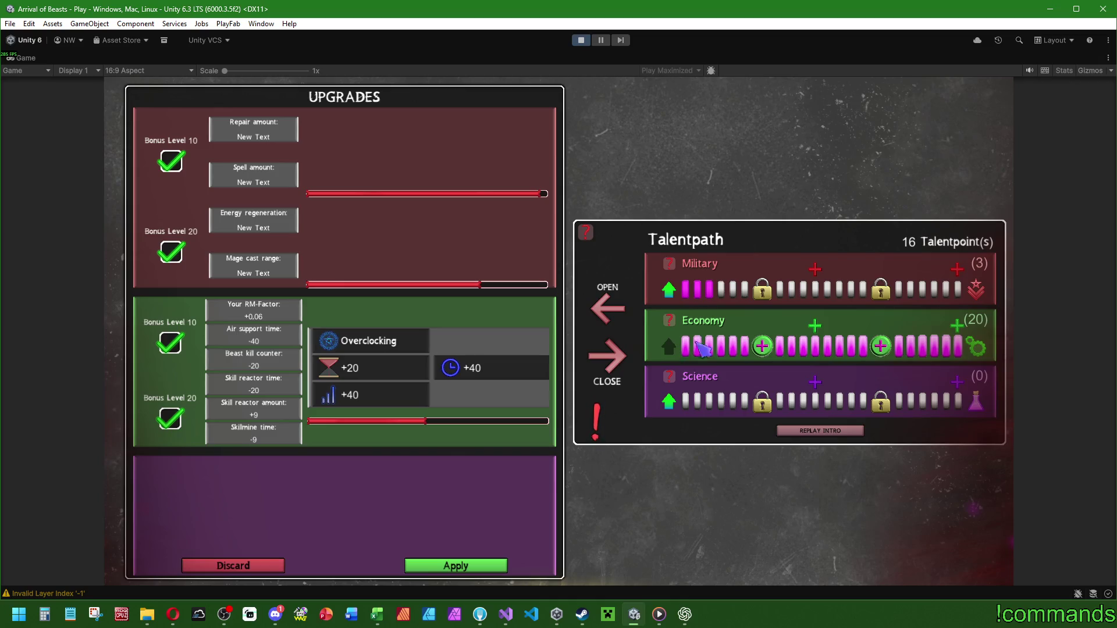
mouse_move(817, 336)
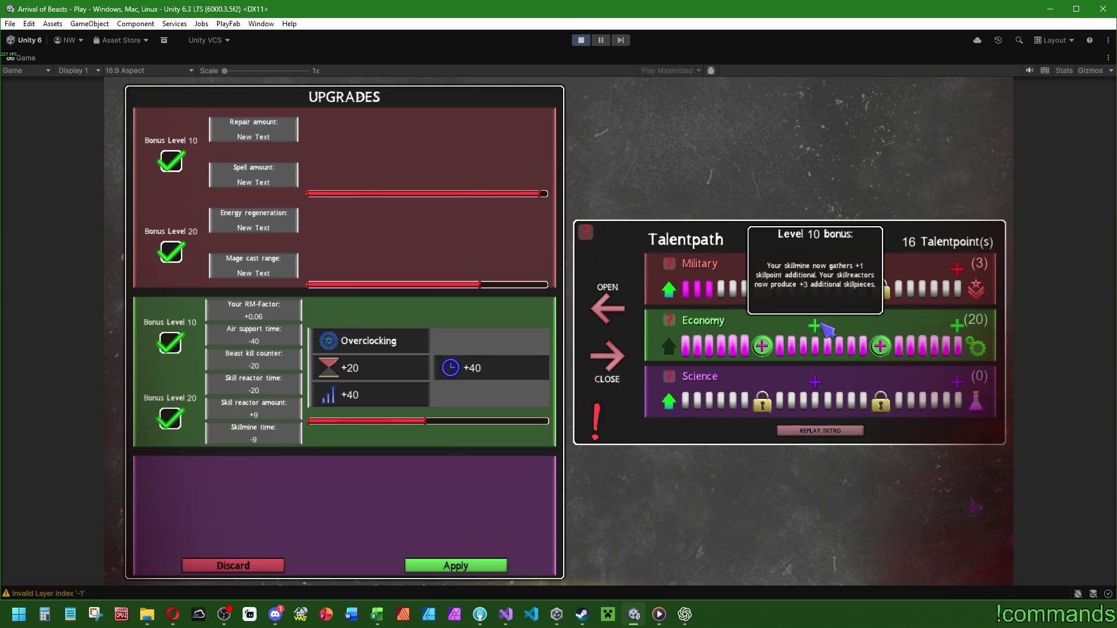
click(231, 565)
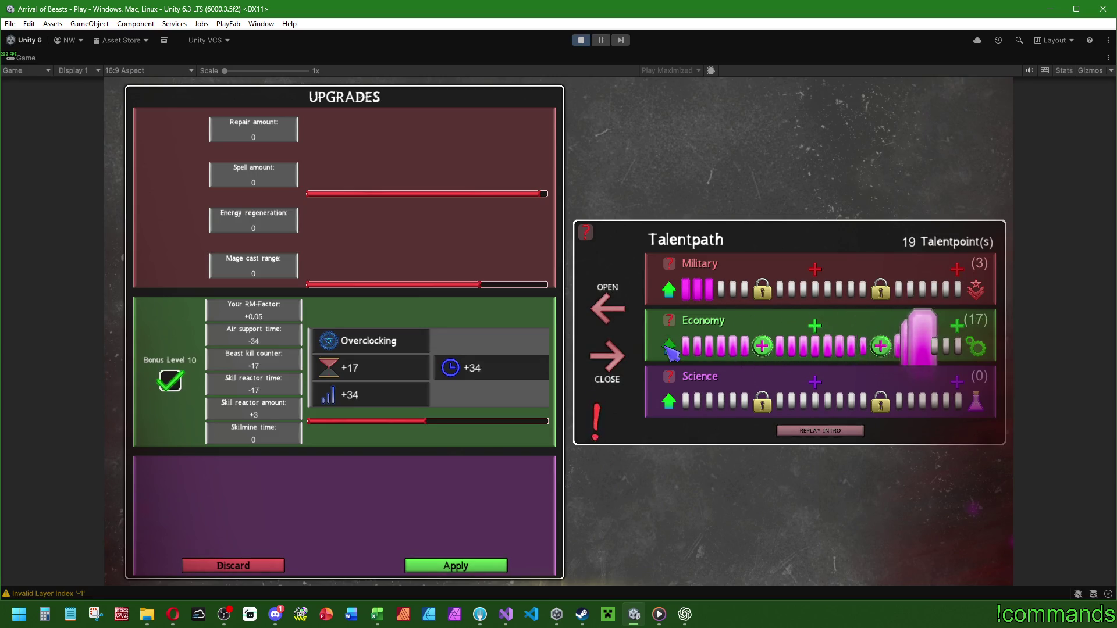
mouse_move(960, 336)
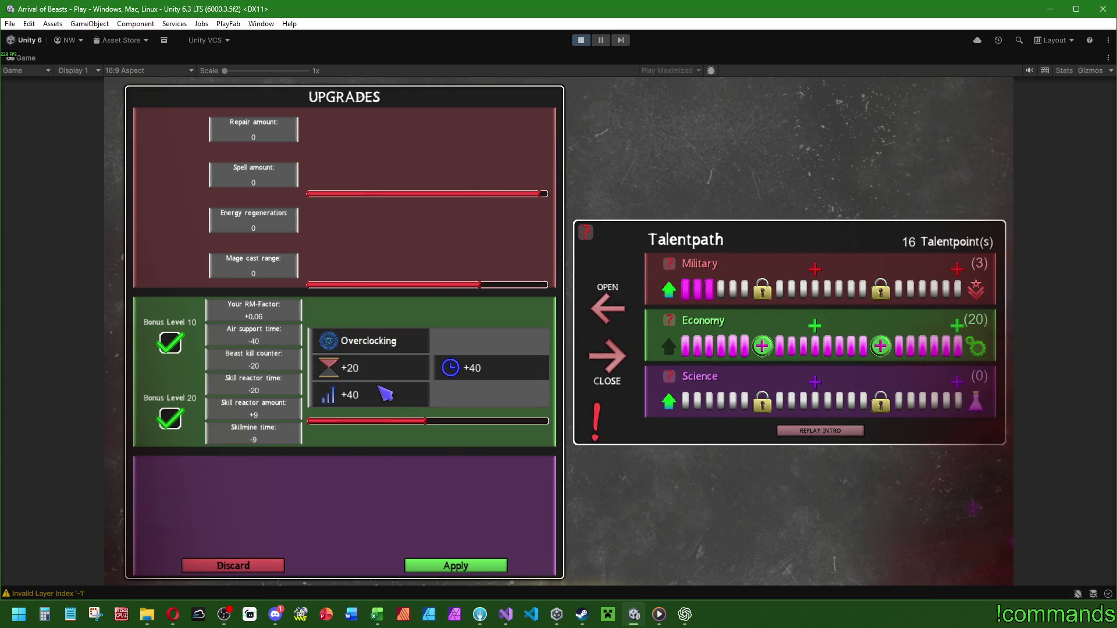
click(581, 40)
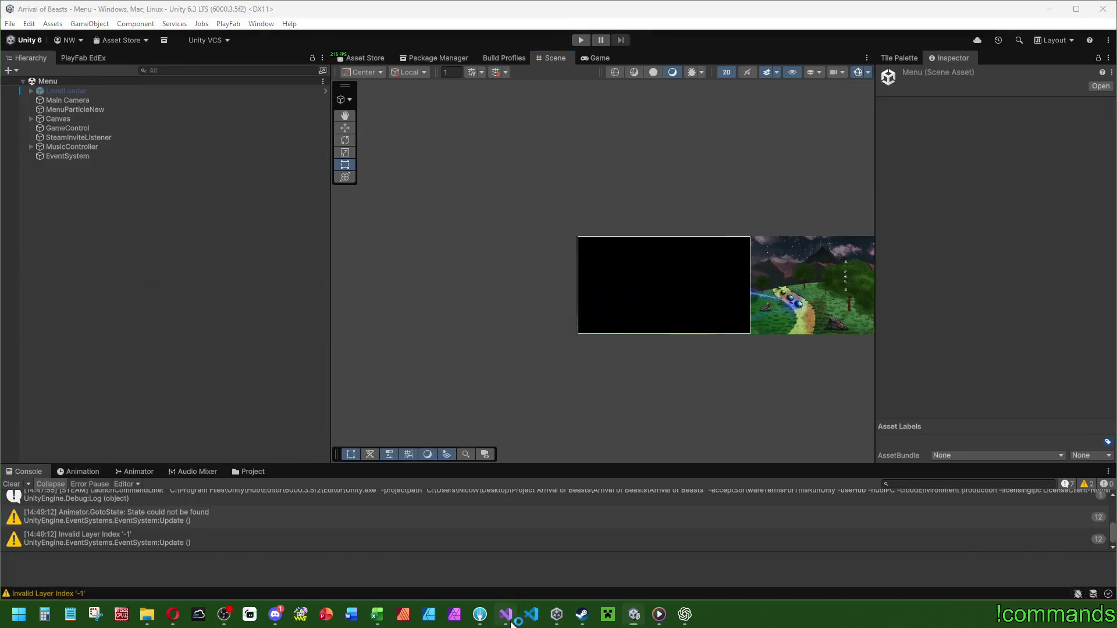
Search skillmine.cs in Visual Studio for the getskillpointssec variable.
click(505, 613)
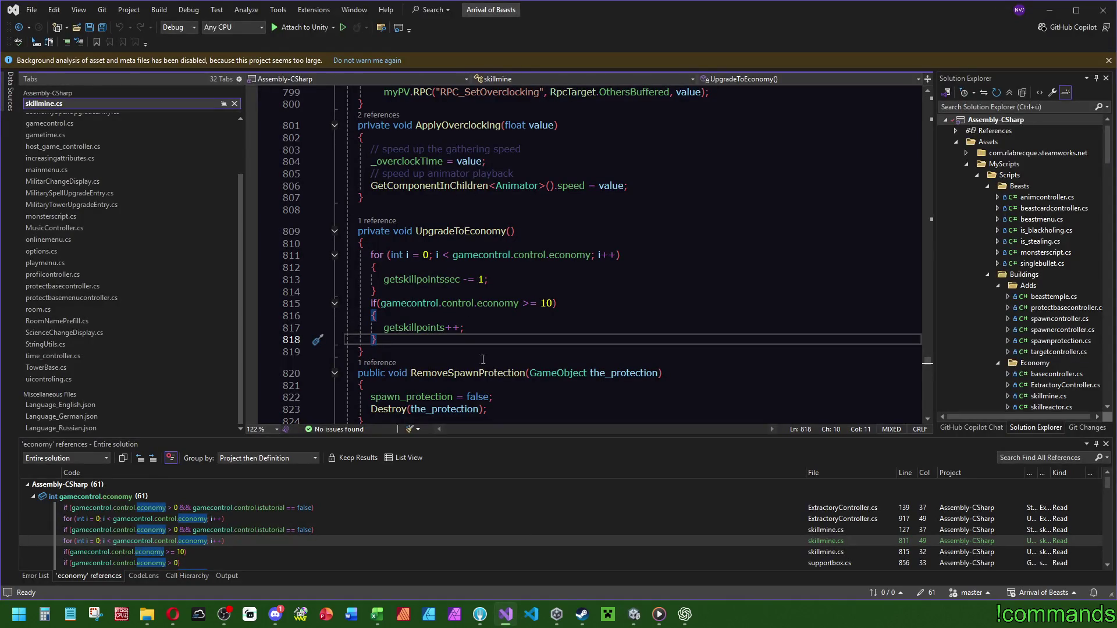
double_click(411, 280)
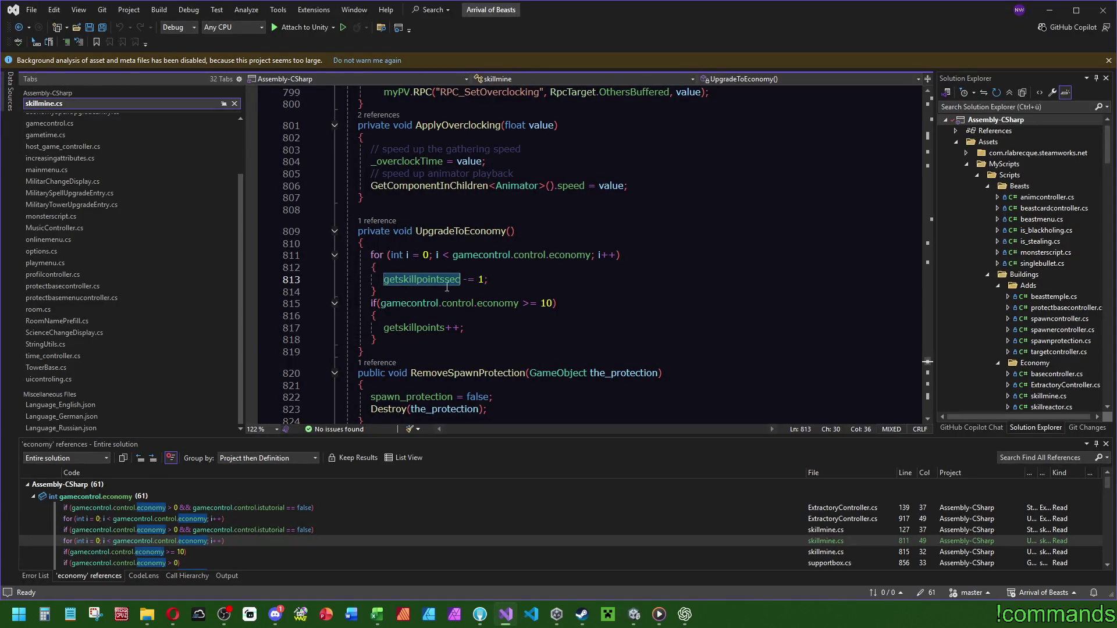
key(ctrl+f)
click(927, 134)
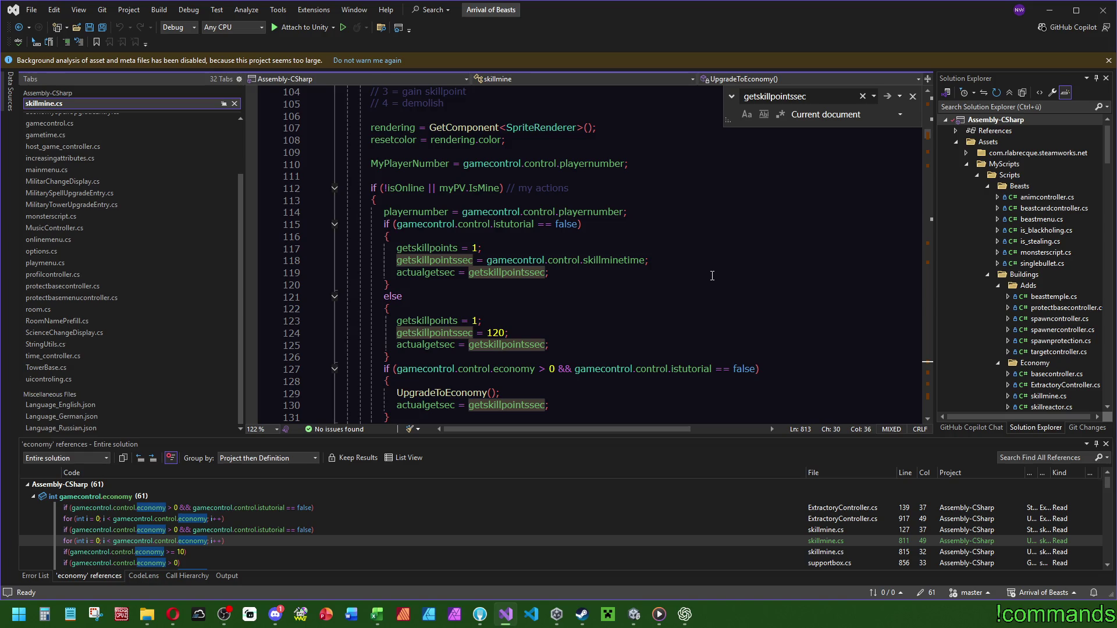
scroll(559, 300, down, 2)
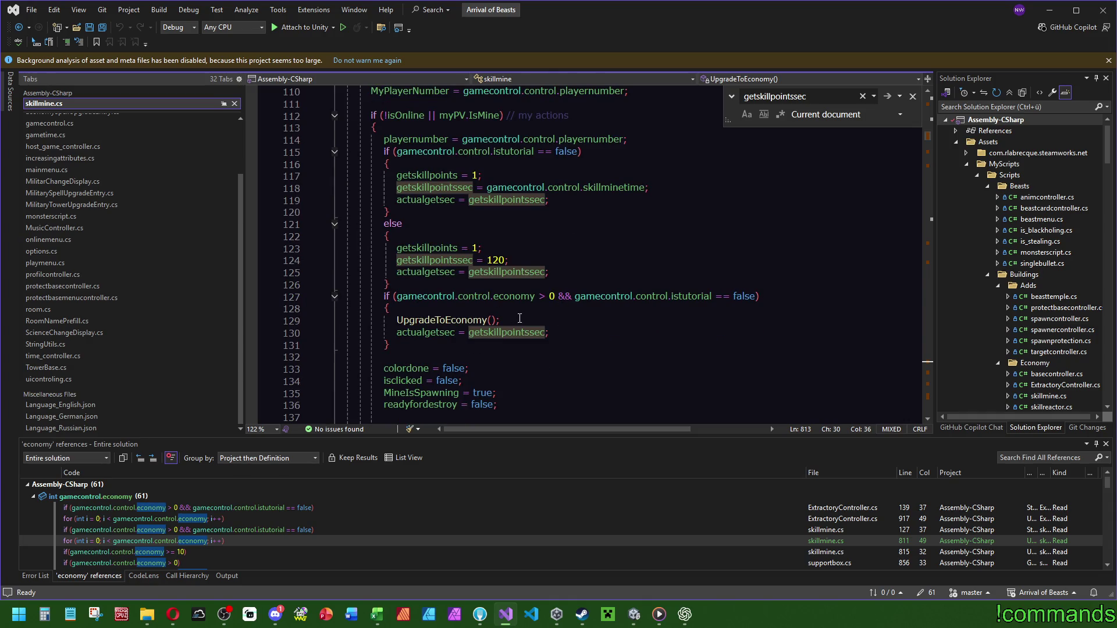
Jump from Start() to the UpgradeToEconomy definition, then clear Unity's console.
click(575, 312)
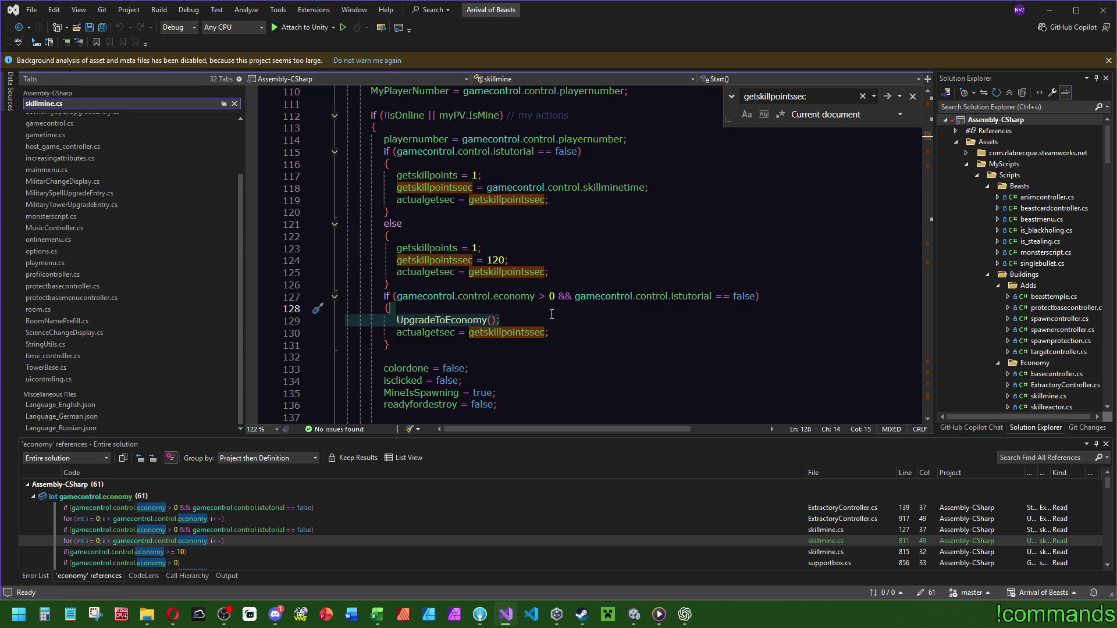
ctrl+click(448, 320)
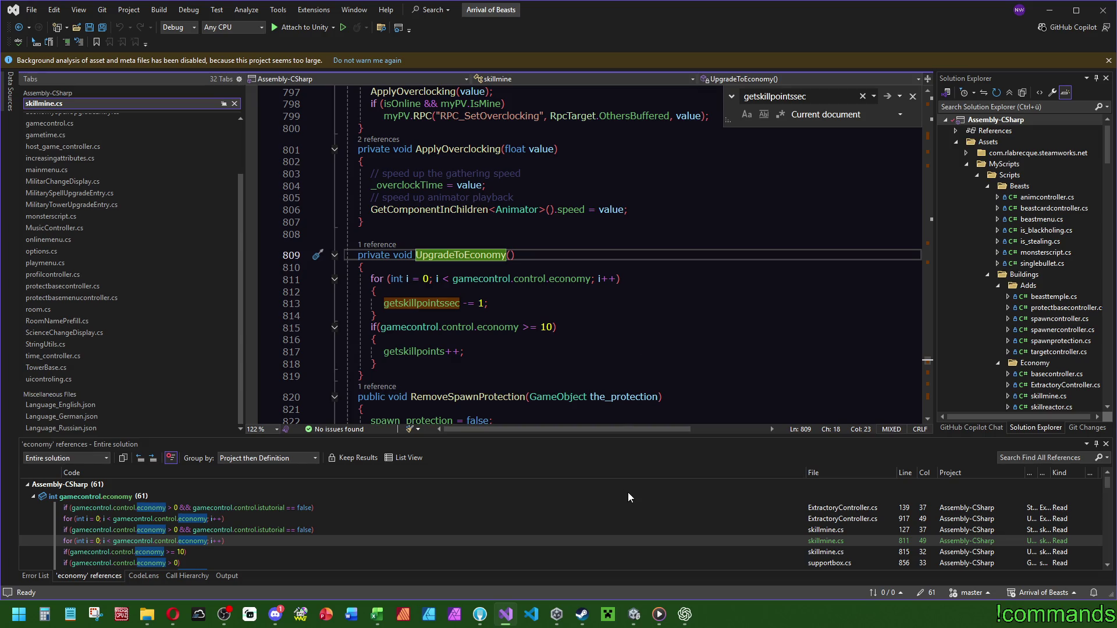
click(634, 614)
click(12, 484)
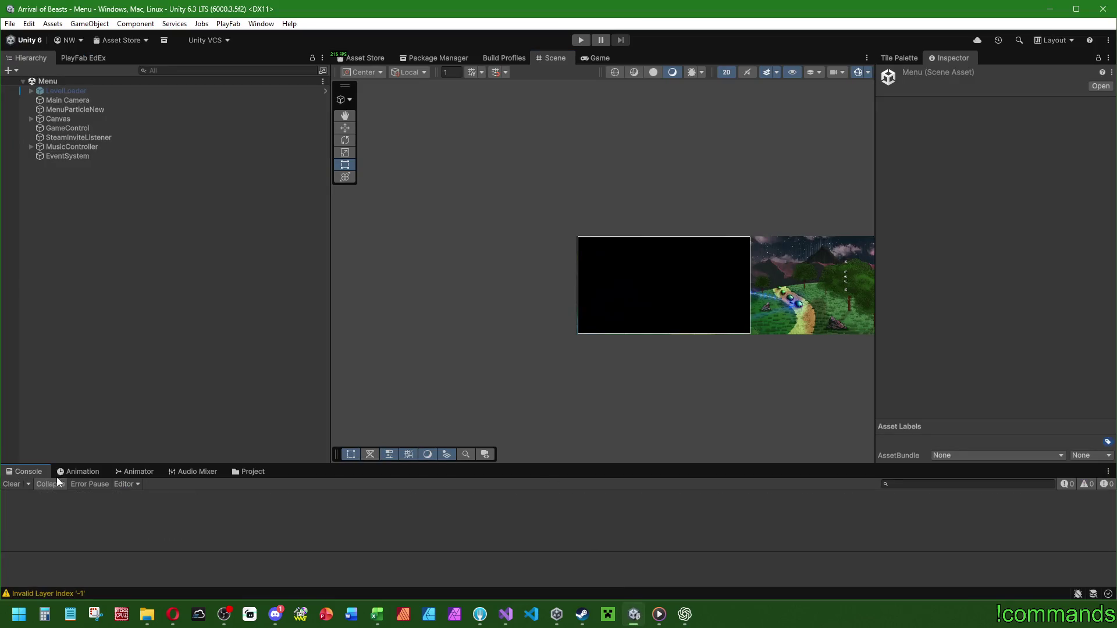
Open the Play scene from the menu scenes and expand its Canvas.
click(253, 472)
click(231, 526)
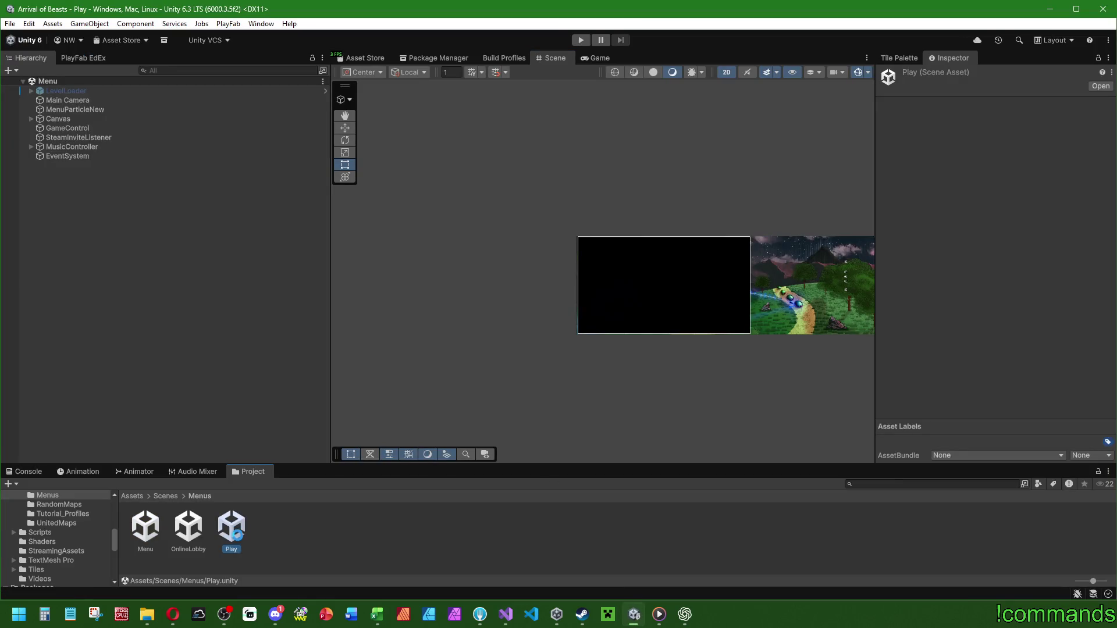
click(31, 118)
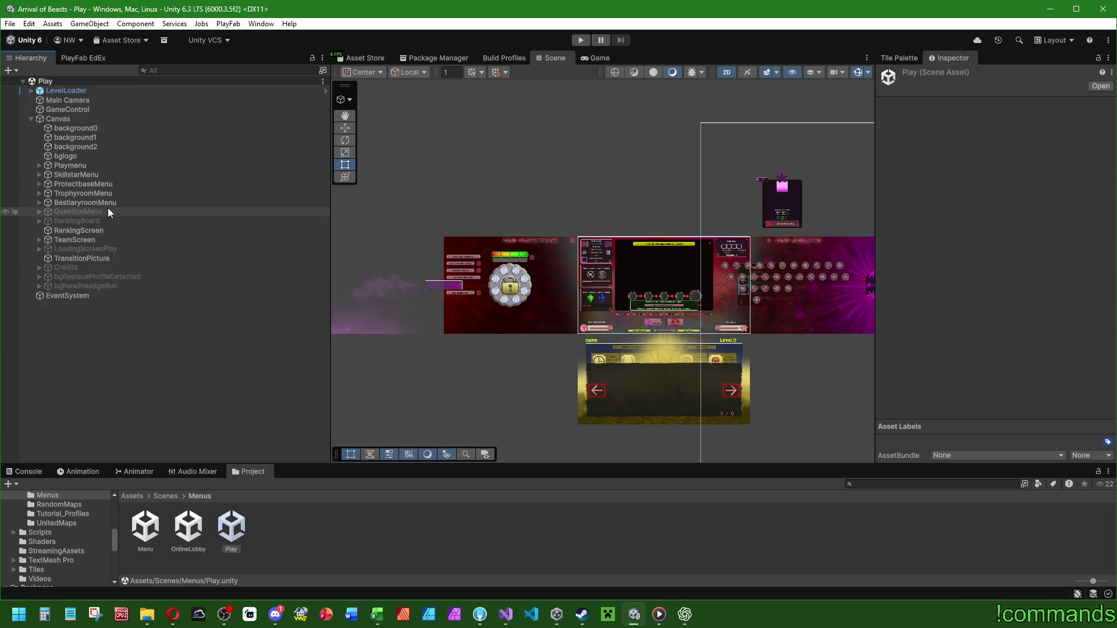
drag(756, 264, 564, 265)
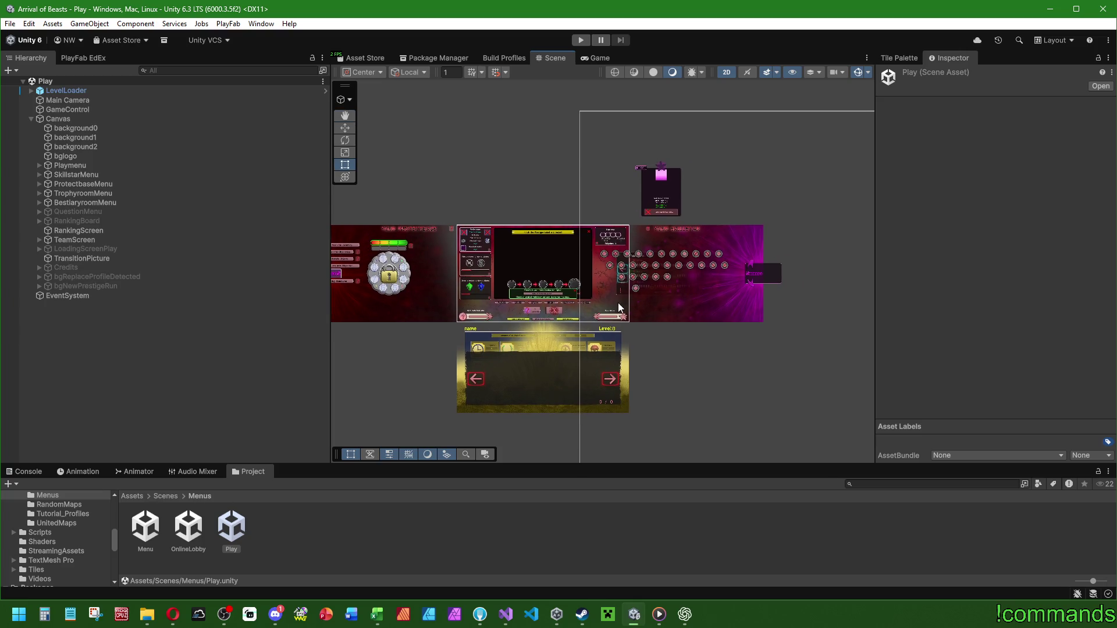
Hide the SkillstarMenu under Playmenu > TalentpathContainer.
click(39, 166)
scroll(176, 250, down, 5)
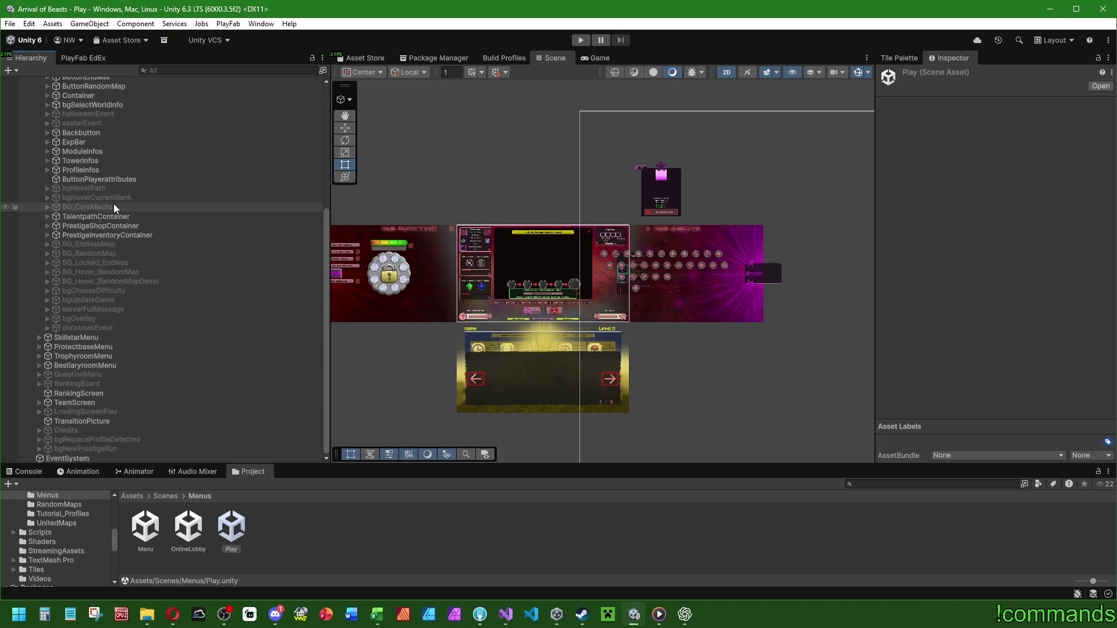
click(100, 215)
click(47, 216)
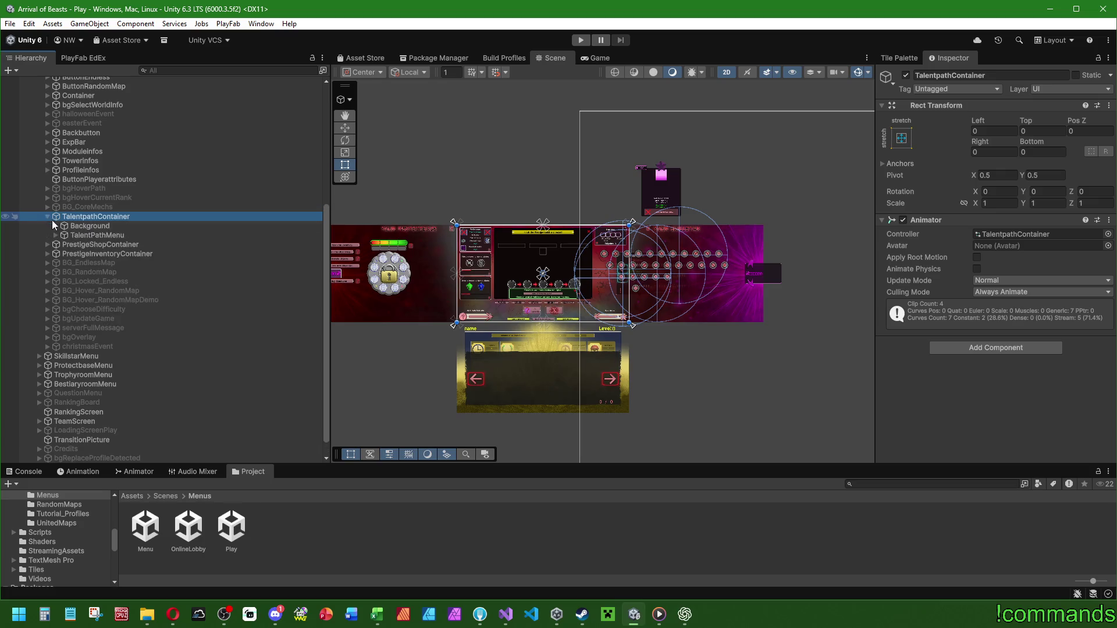
click(92, 355)
click(906, 75)
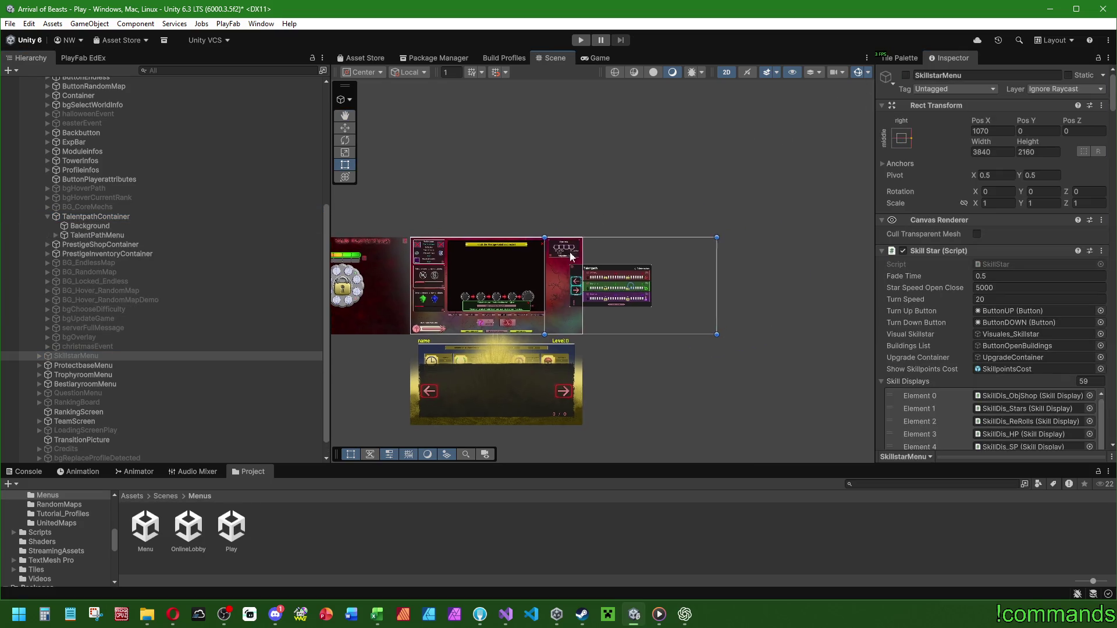
Deactivate TalentPathMenu's ChangePreviewPopUp.
scroll(376, 286, up, 5)
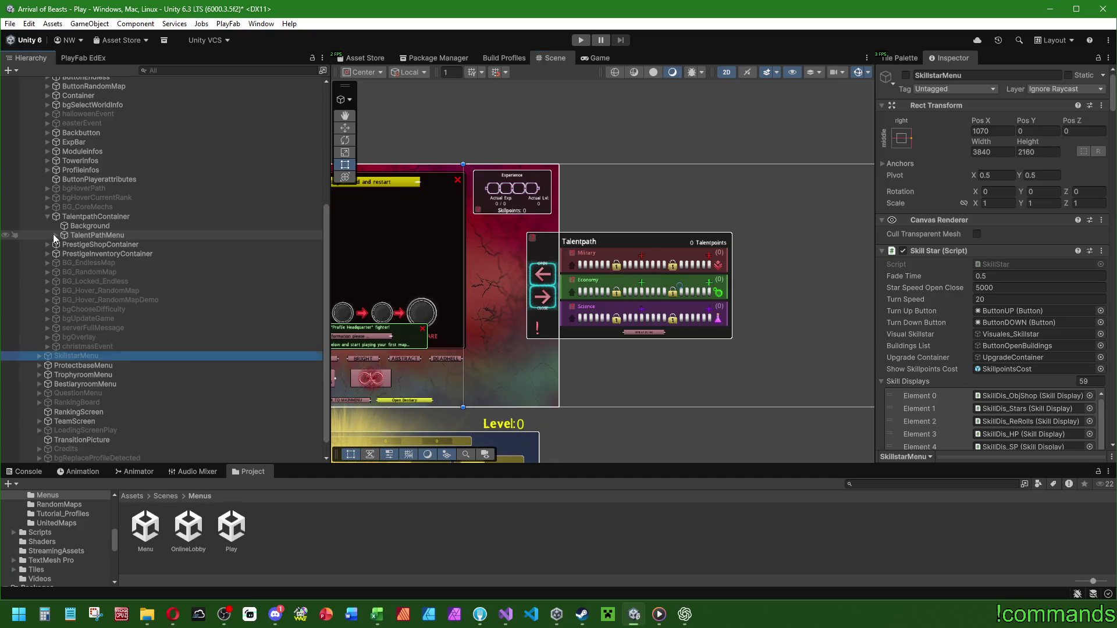
click(55, 235)
click(100, 299)
click(906, 76)
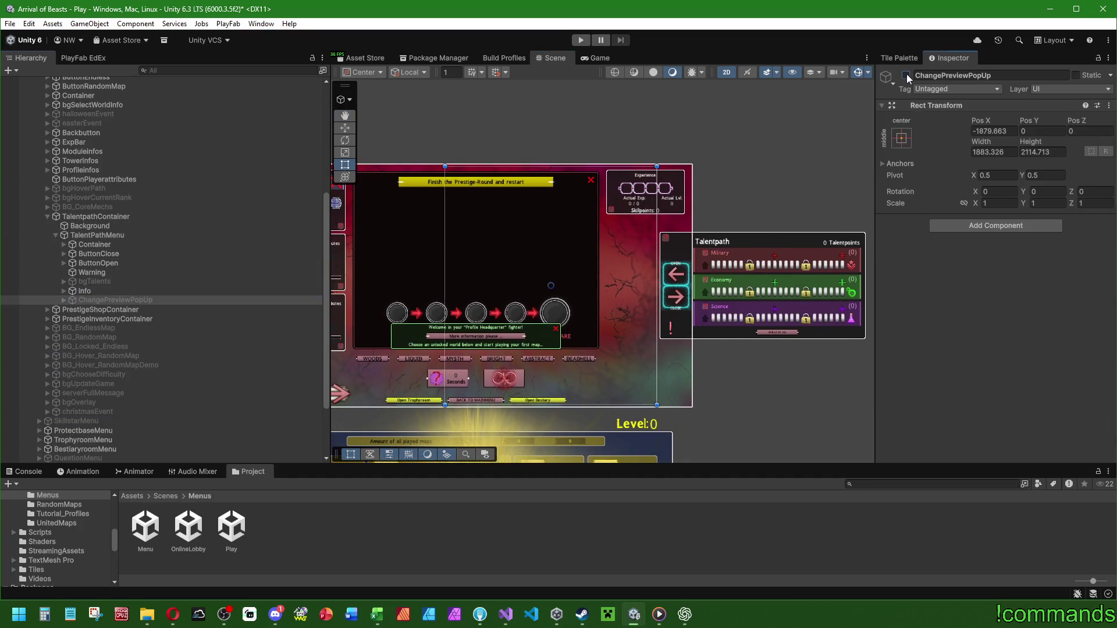
Reactivate the Upgrades preview popup and frame the talent path container in the scene.
click(906, 75)
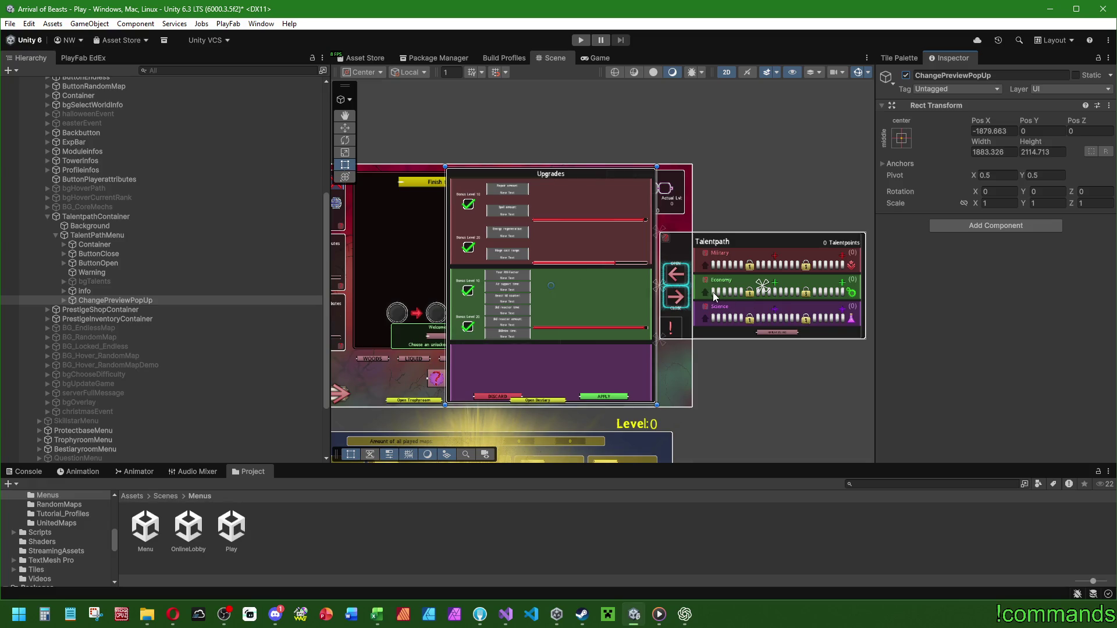
scroll(500, 315, up, 5)
scroll(513, 313, up, 1)
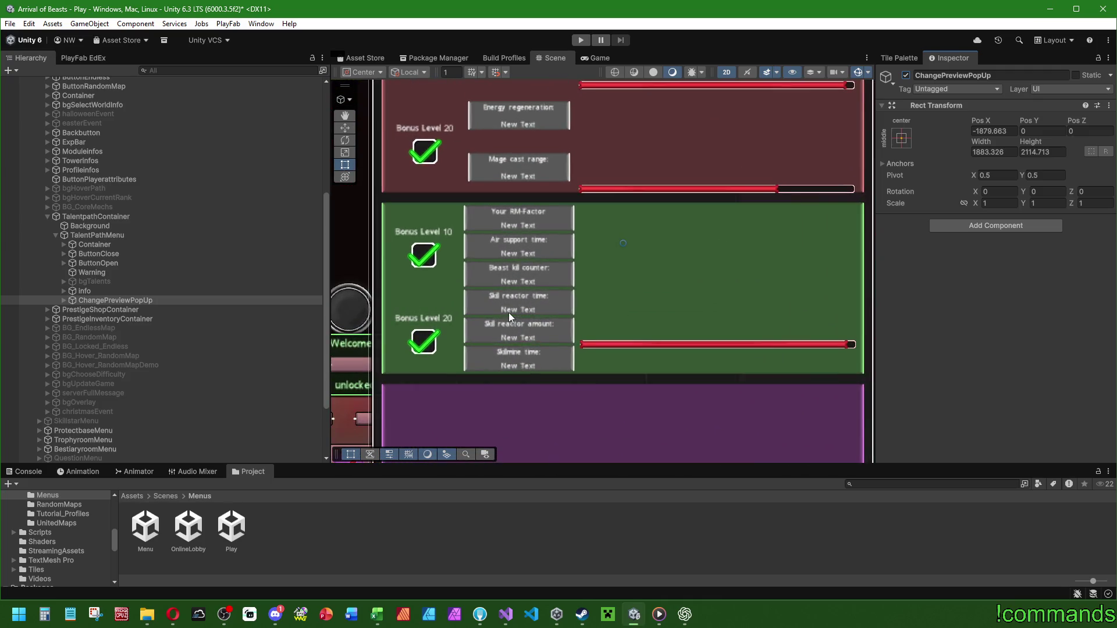
scroll(572, 290, up, 1)
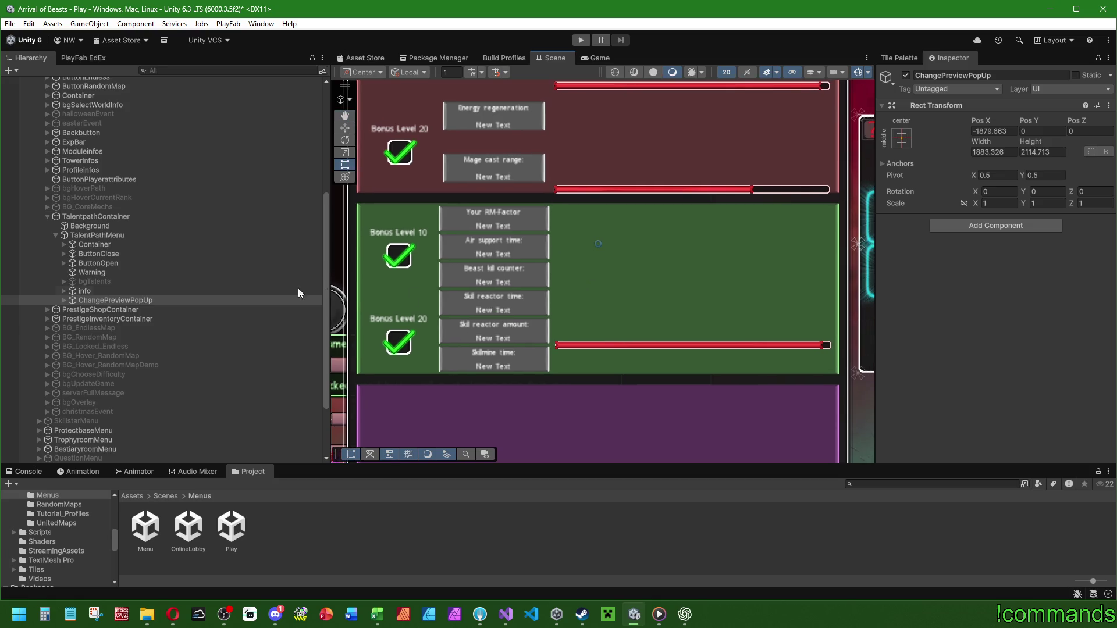
scroll(701, 296, down, 3)
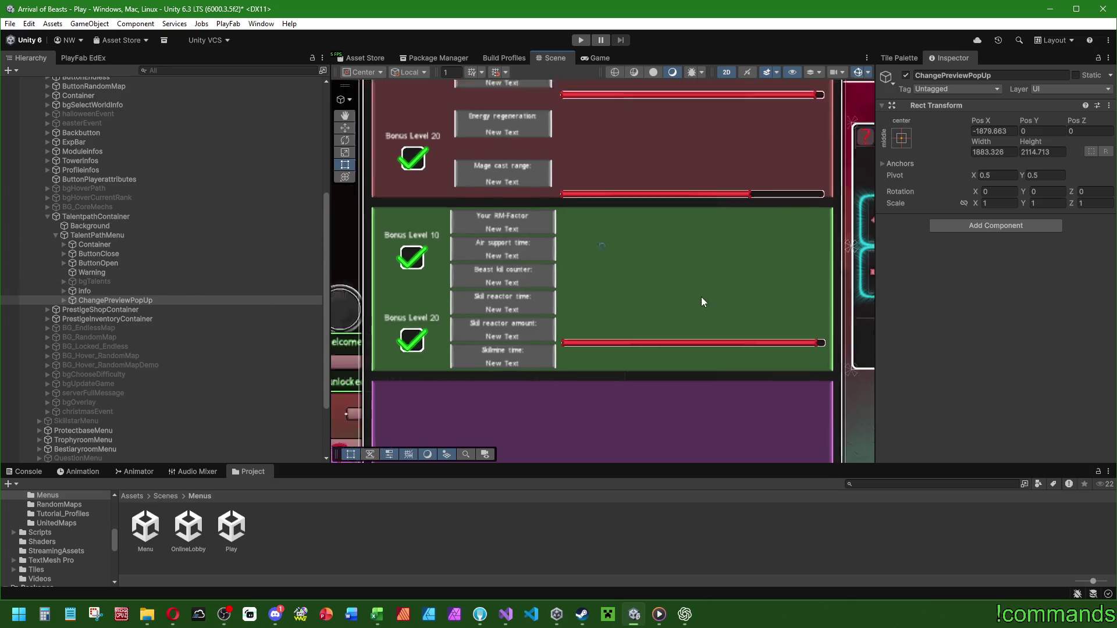
double_click(117, 215)
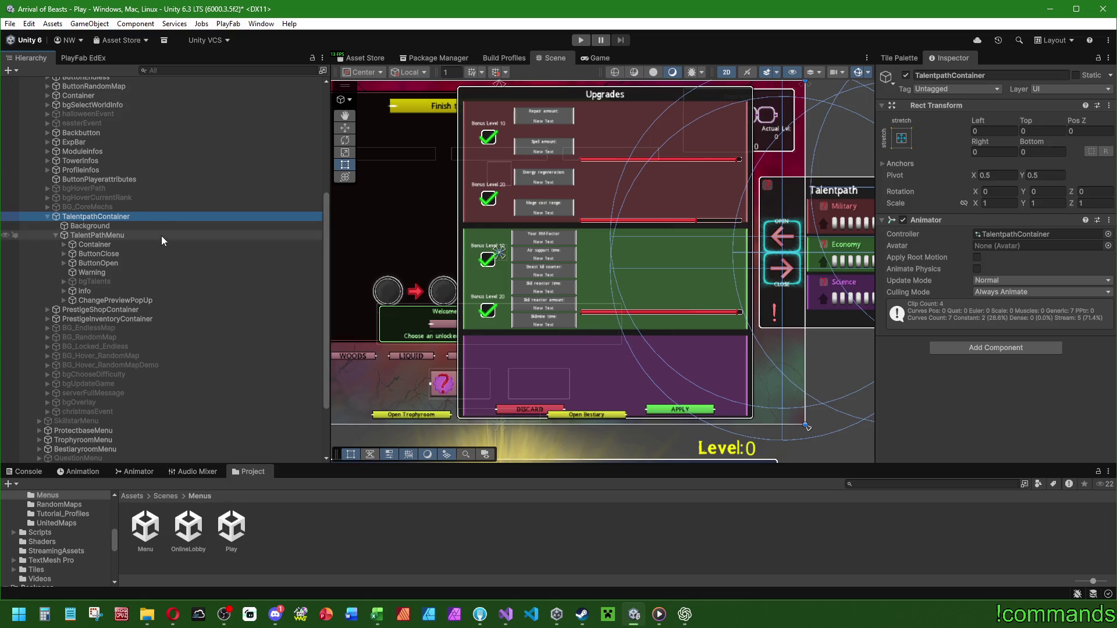
Expand ChangePreviewPopUp > Container > Background > CenterDataArea and frame MilitaryChanges.
click(65, 300)
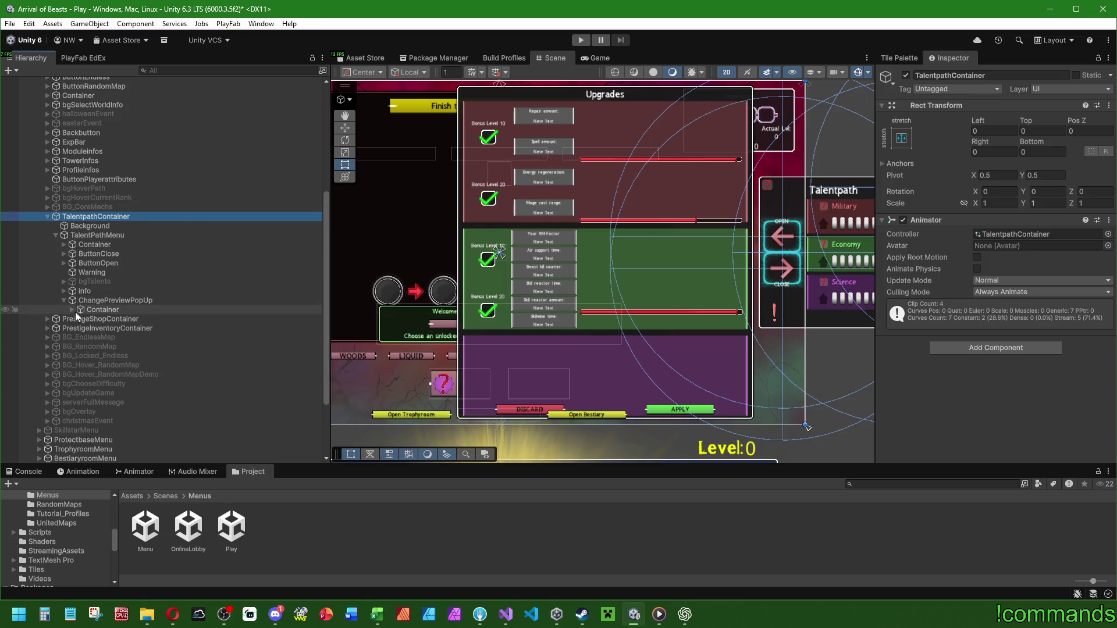
click(72, 310)
click(81, 319)
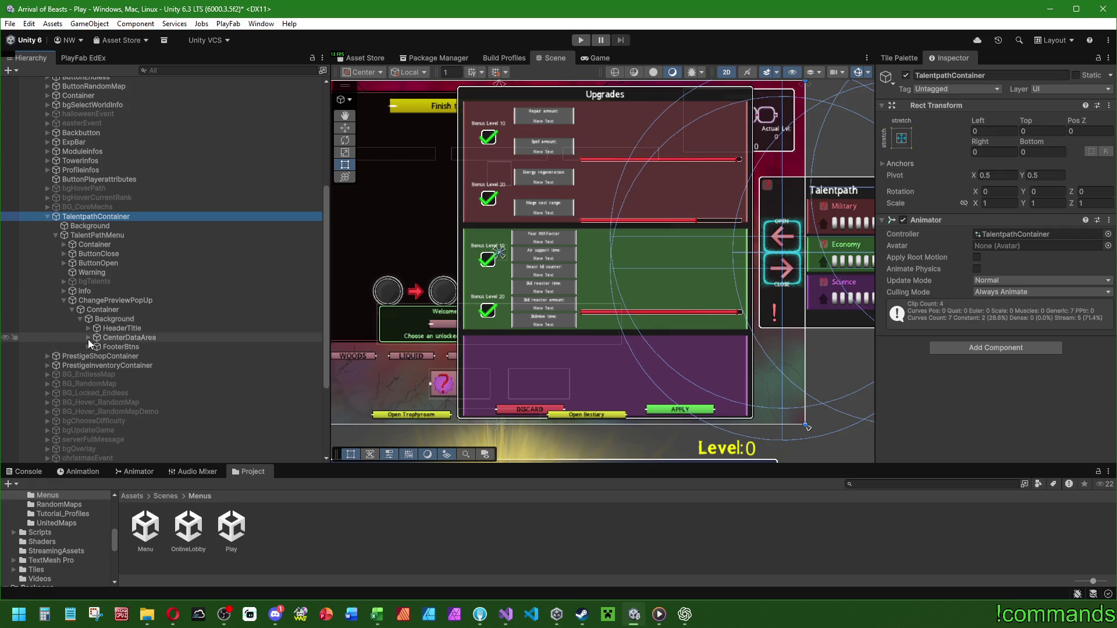
click(89, 338)
double_click(135, 356)
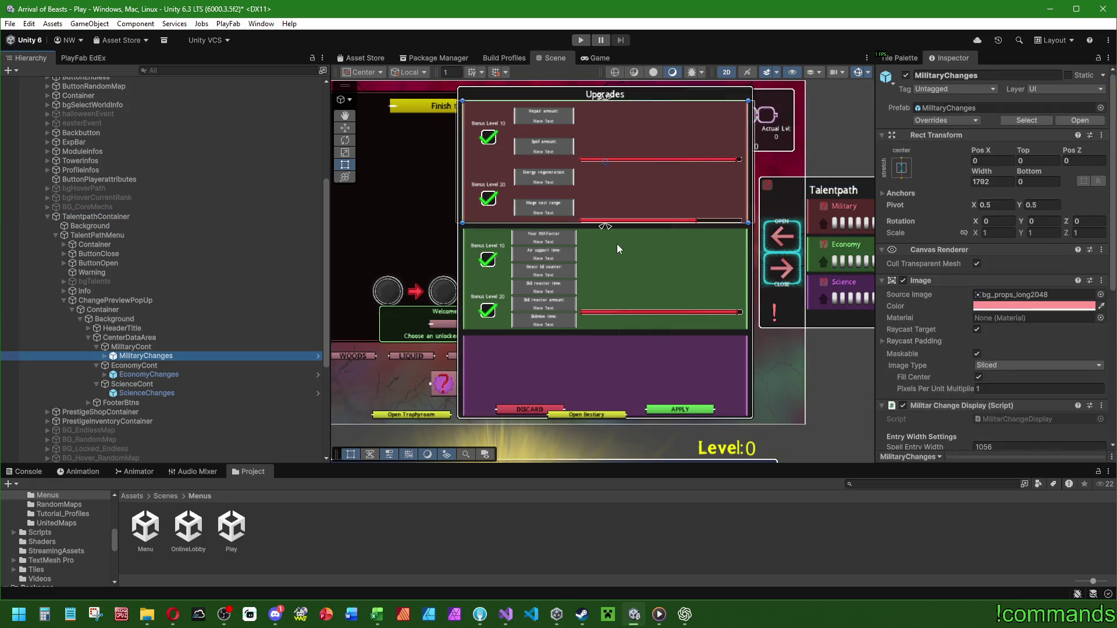
Inspect the sizes of MilitaryChanges' Cont, SpellAndTower, MilitaryCont and SpellArea.
click(106, 356)
click(135, 365)
click(114, 365)
click(143, 374)
click(122, 374)
click(155, 402)
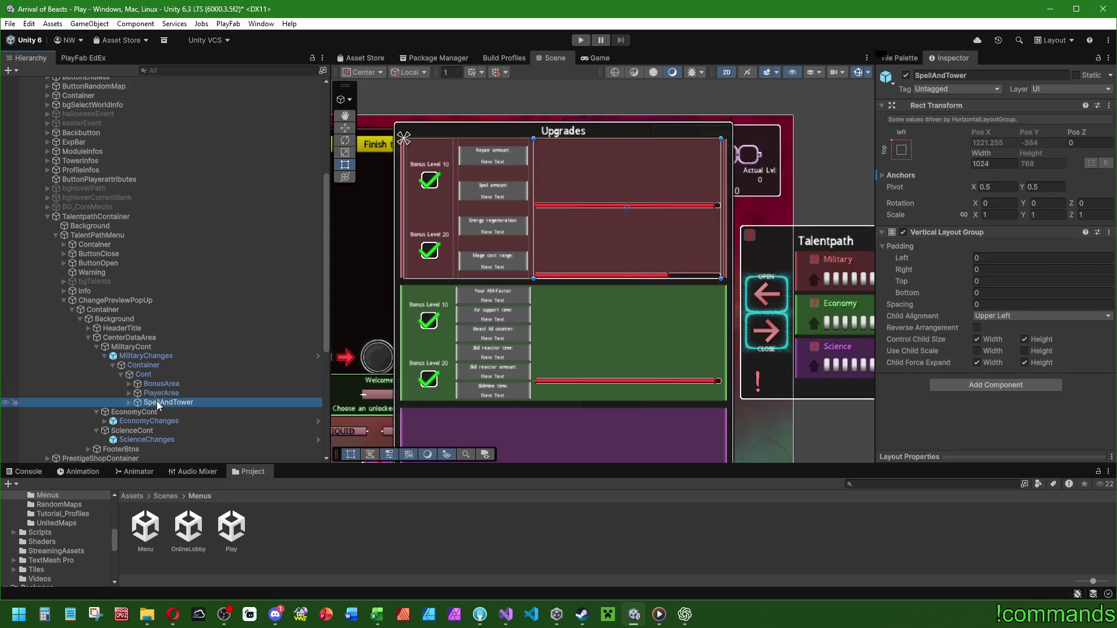
click(142, 347)
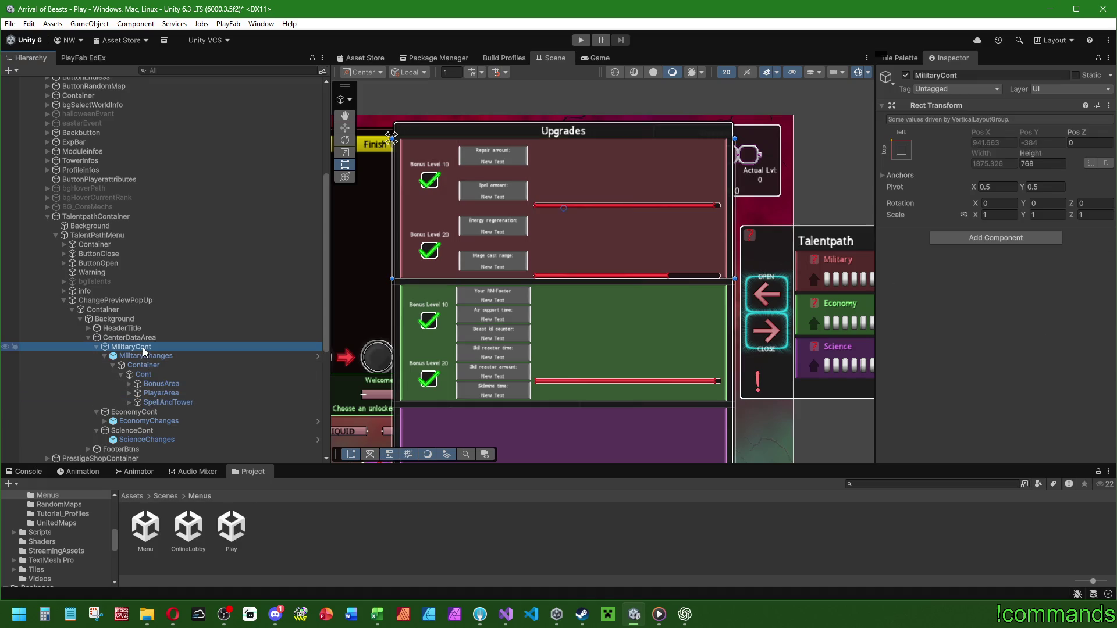
click(158, 402)
click(130, 403)
click(147, 413)
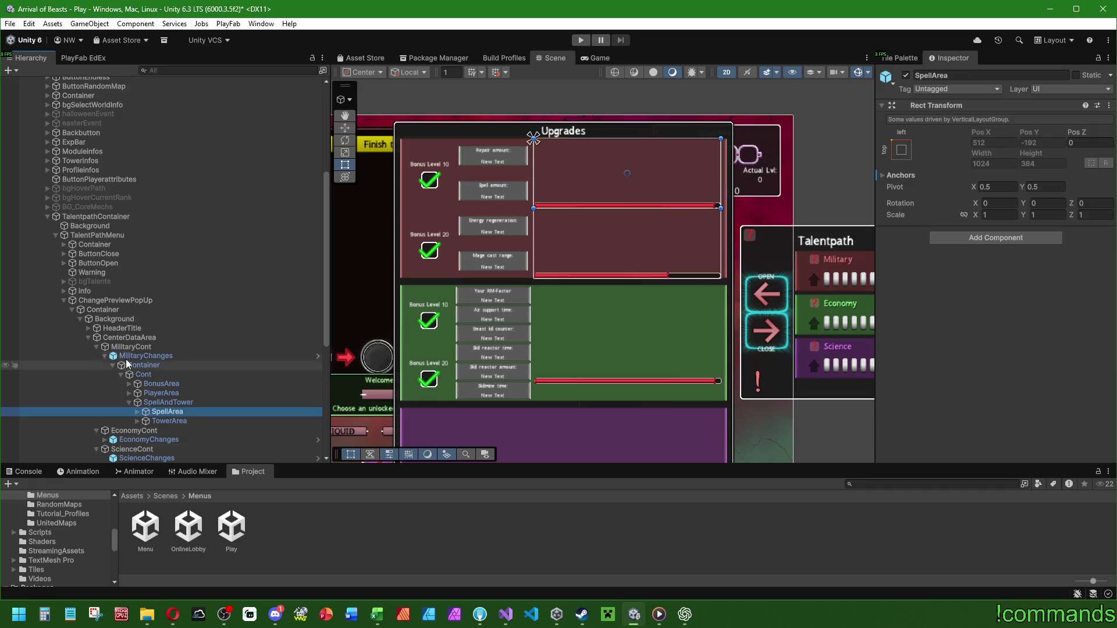
click(106, 356)
Select EconomyCont in the Hierarchy to check its size.
scroll(584, 340, up, 1)
scroll(512, 338, up, 3)
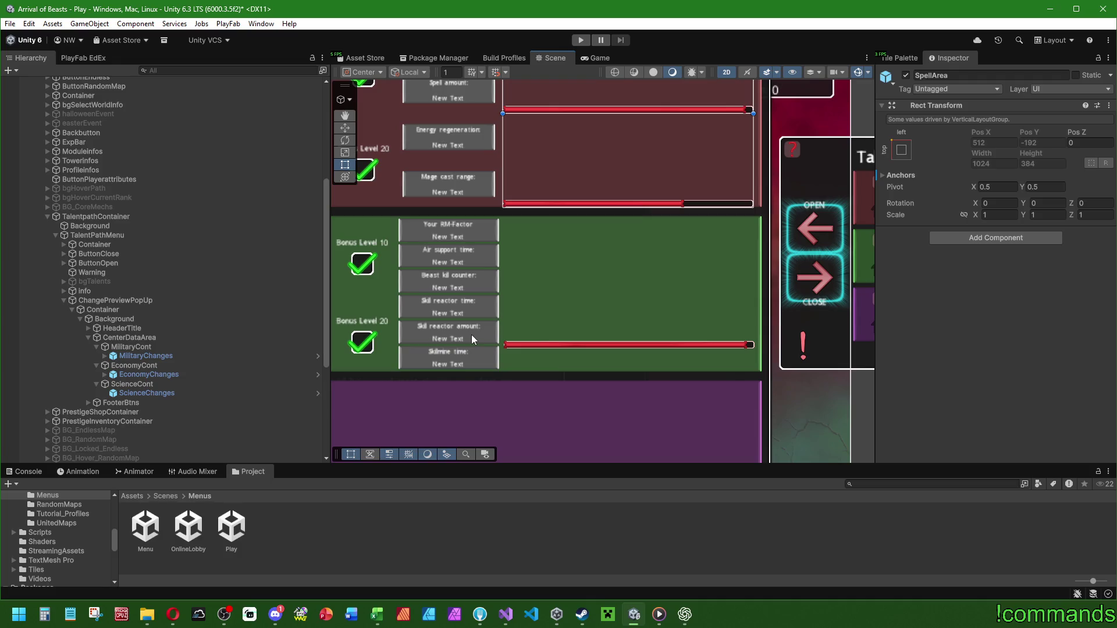
scroll(491, 328, left, 3)
click(154, 364)
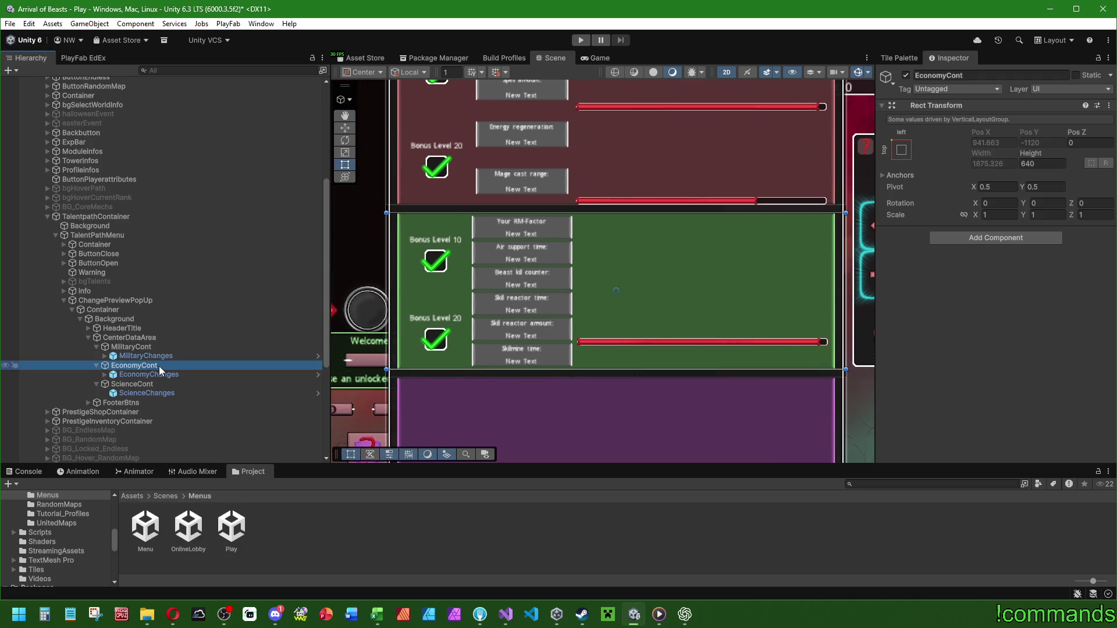
Set EconomyCont's height to 736, then expand EconomyChanges > Container > Cont.
click(1057, 165)
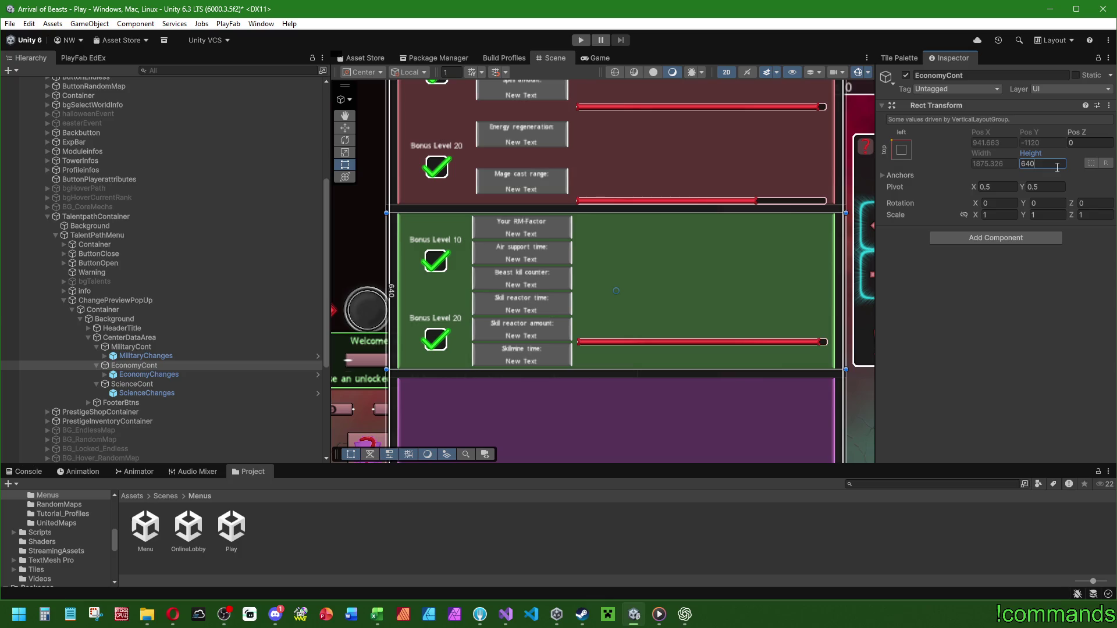
text(736)
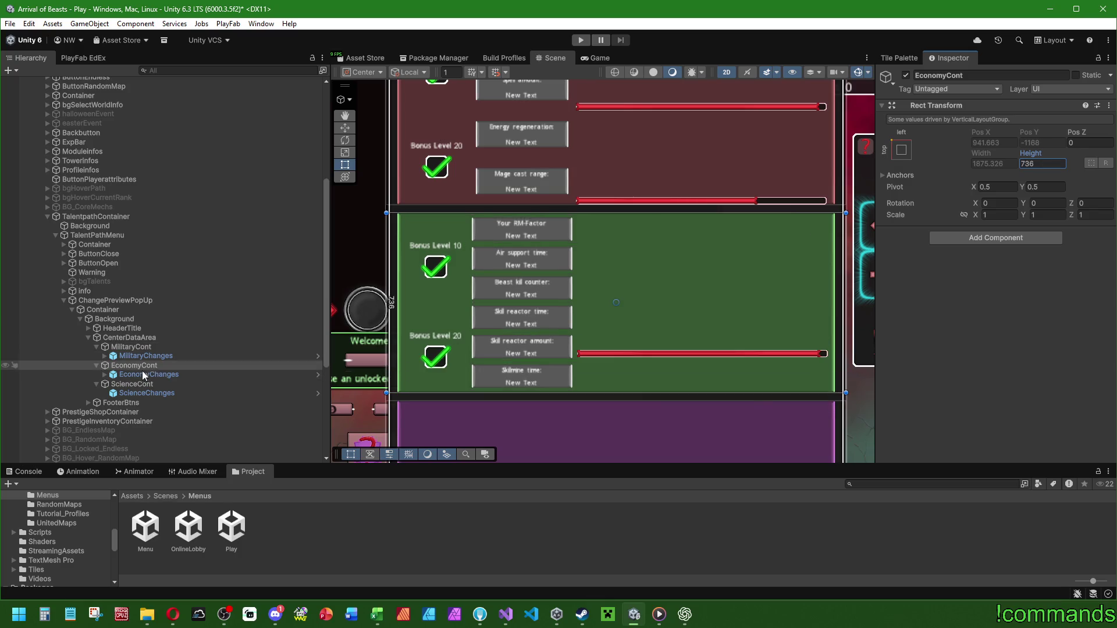
click(146, 374)
click(104, 374)
click(112, 384)
scroll(120, 355, down, 3)
click(121, 323)
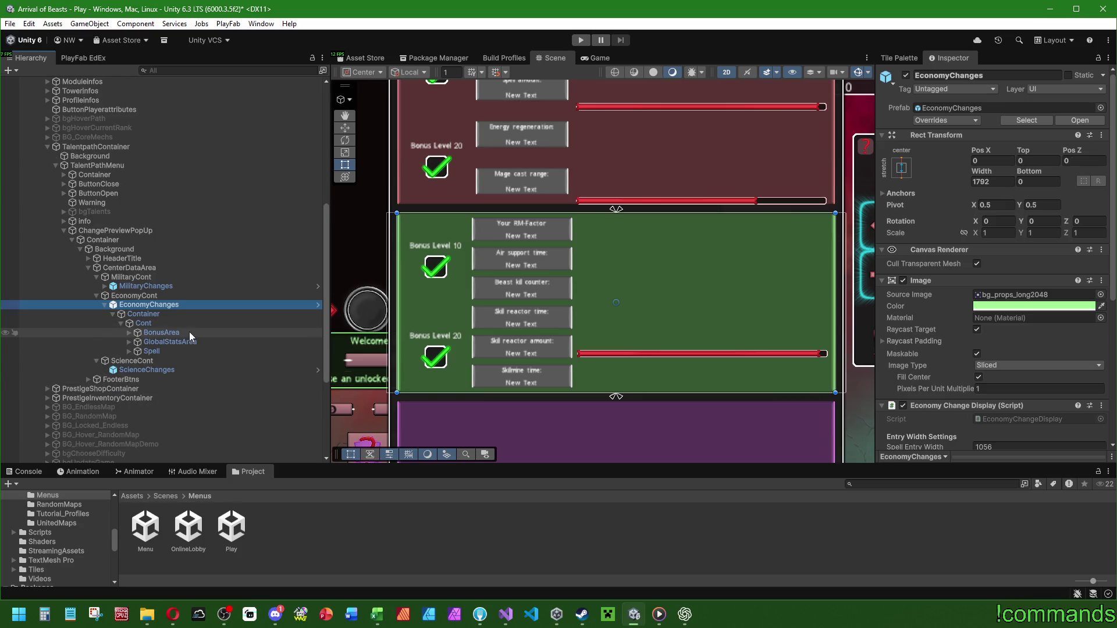